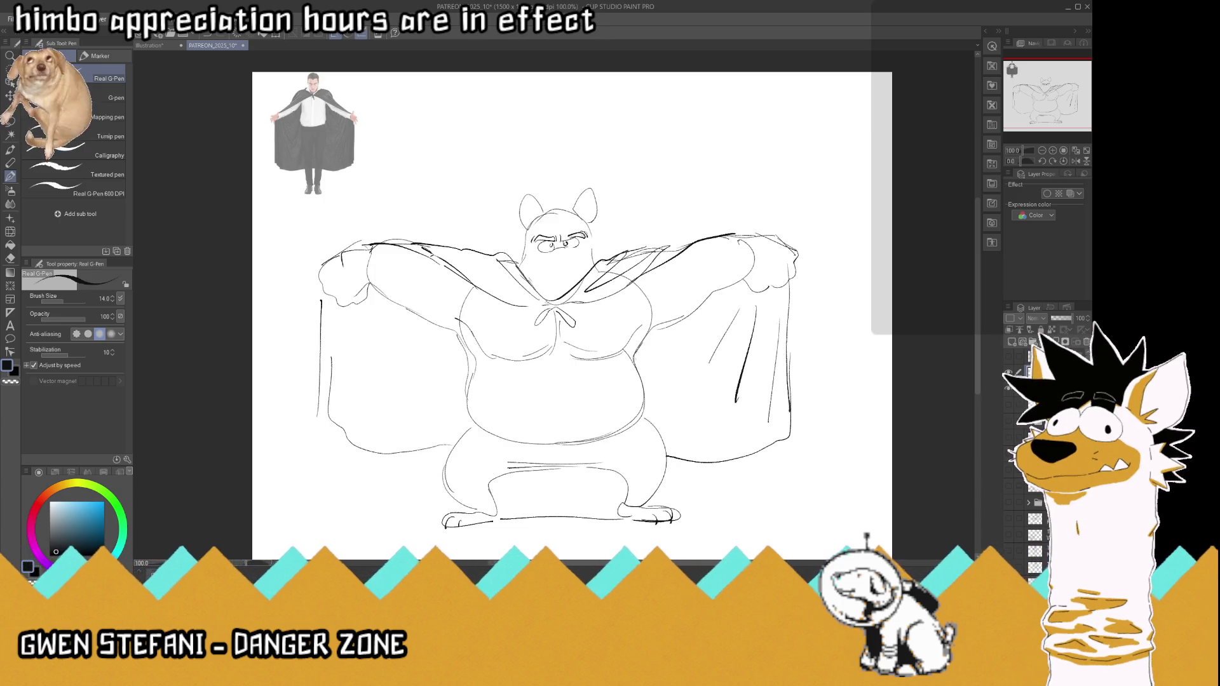
{"action": "scroll", "coordinate": [534, 203], "scroll_direction": "down", "scroll_amount": 3}
{"action": "scroll", "coordinate": [534, 203], "scroll_direction": "up", "scroll_amount": 4}
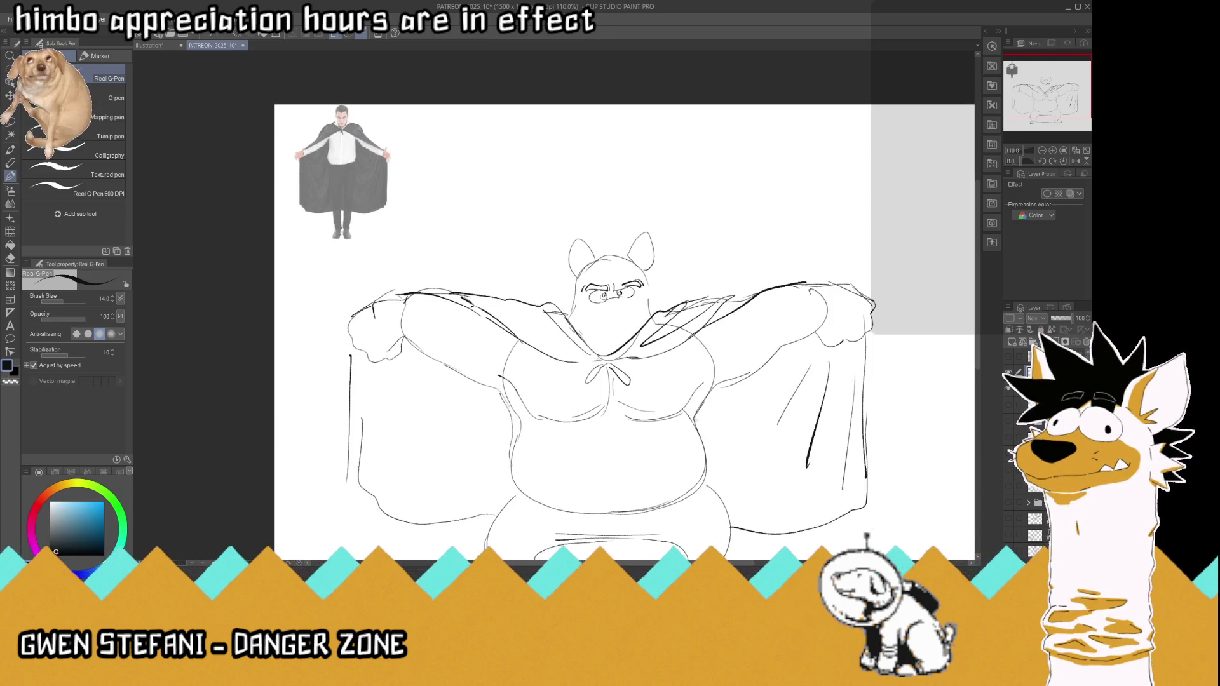
Step: Sketch the open fanged mouth and under-eye lines, whiting out stray strokes below the mouth
{"action": "mouse_move", "coordinate": [639, 285]}
{"action": "left_mouse_down"}
{"action": "mouse_move", "coordinate": [649, 291]}
{"action": "mouse_move", "coordinate": [627, 303]}
{"action": "mouse_move", "coordinate": [586, 301]}
{"action": "mouse_move", "coordinate": [612, 319]}
{"action": "mouse_move", "coordinate": [633, 303]}
{"action": "mouse_move", "coordinate": [606, 324]}
{"action": "mouse_move", "coordinate": [631, 331]}
{"action": "left_mouse_up"}
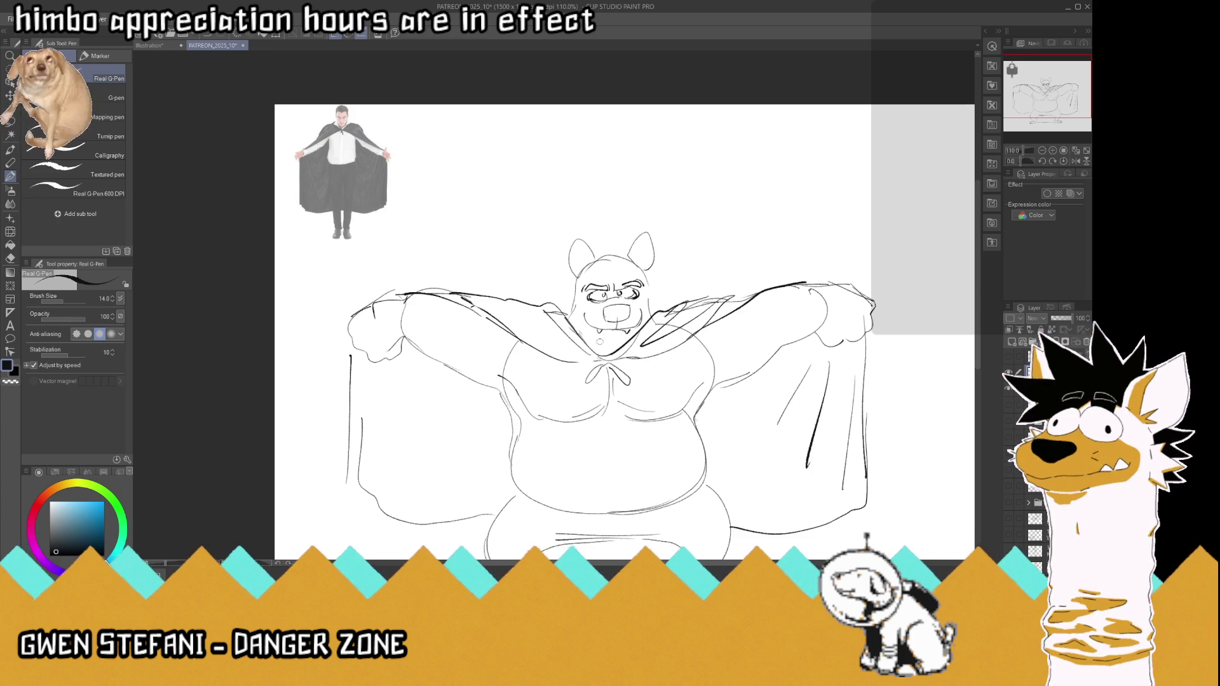
{"action": "left_click_drag", "start_coordinate": [601, 342], "coordinate": [622, 349]}
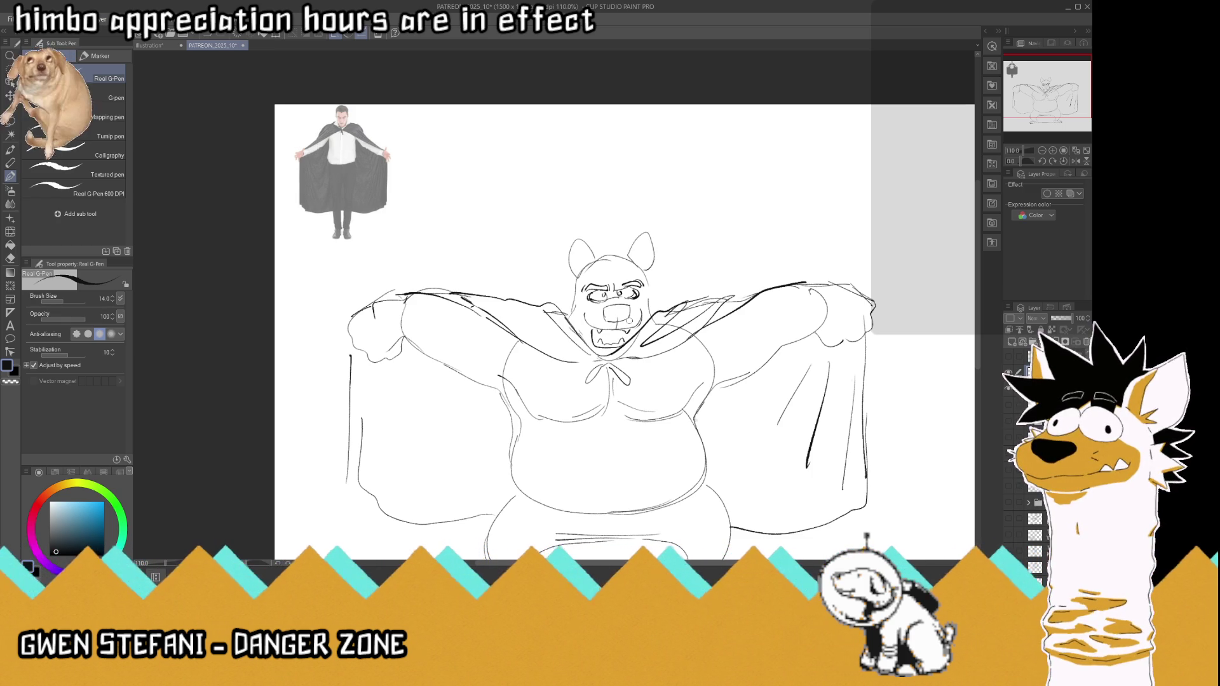
{"action": "key", "text": "x"}
{"action": "mouse_move", "coordinate": [614, 347]}
{"action": "left_mouse_down"}
{"action": "mouse_move", "coordinate": [631, 351]}
{"action": "mouse_move", "coordinate": [654, 315]}
{"action": "left_mouse_up"}
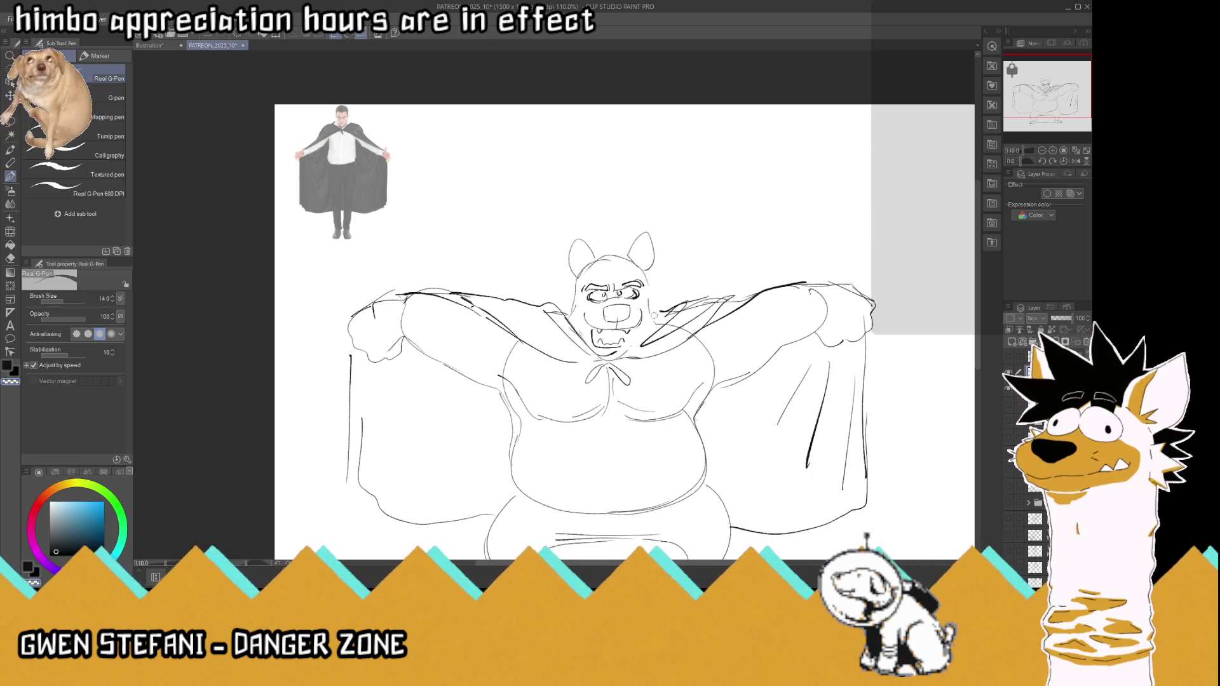
{"action": "key", "text": "x"}
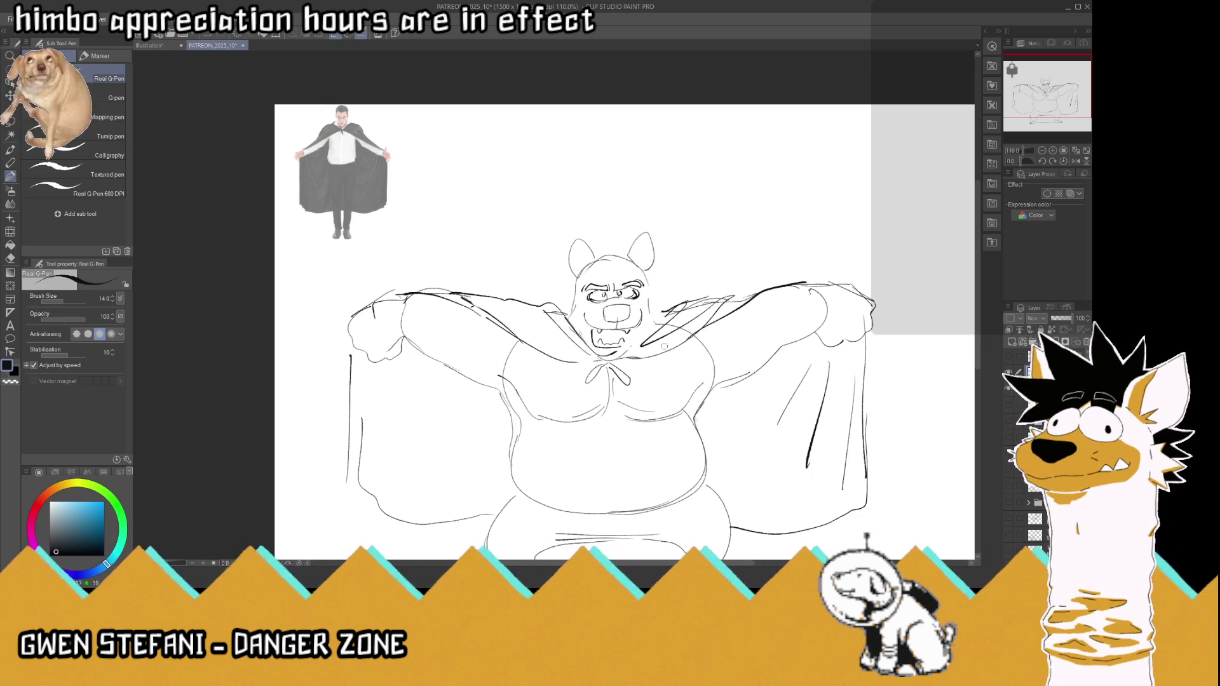
{"action": "left_click_drag", "start_coordinate": [614, 345], "coordinate": [635, 352]}
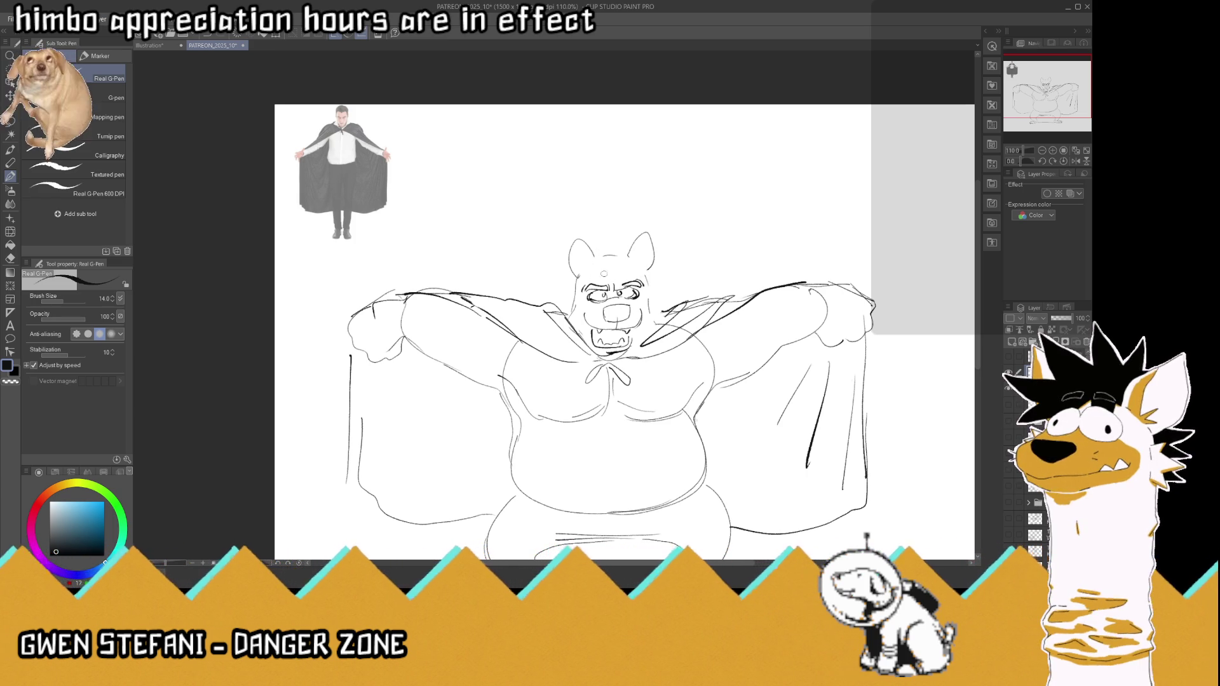
Step: Draw goggles pushed up on the forehead, add a cape fold stroke, and save the drawing
{"action": "mouse_move", "coordinate": [579, 268]}
{"action": "left_mouse_down"}
{"action": "mouse_move", "coordinate": [586, 279]}
{"action": "mouse_move", "coordinate": [611, 262]}
{"action": "mouse_move", "coordinate": [621, 280]}
{"action": "left_mouse_up"}
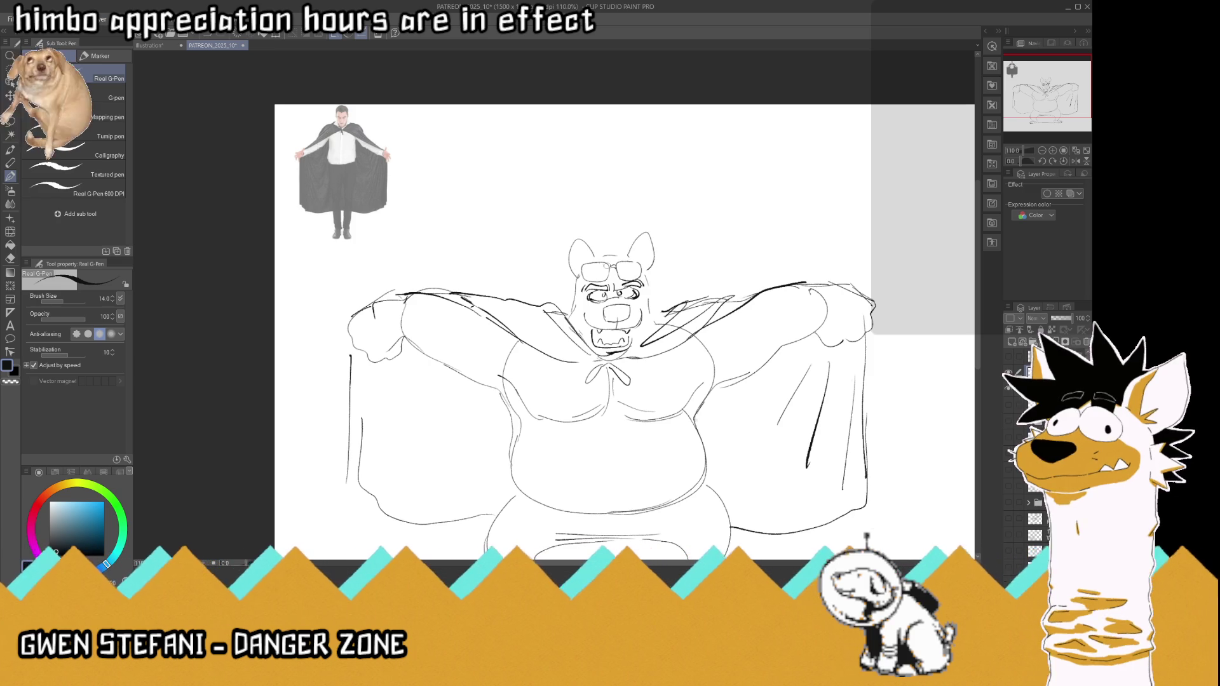
{"action": "left_click_drag", "start_coordinate": [594, 272], "coordinate": [636, 276]}
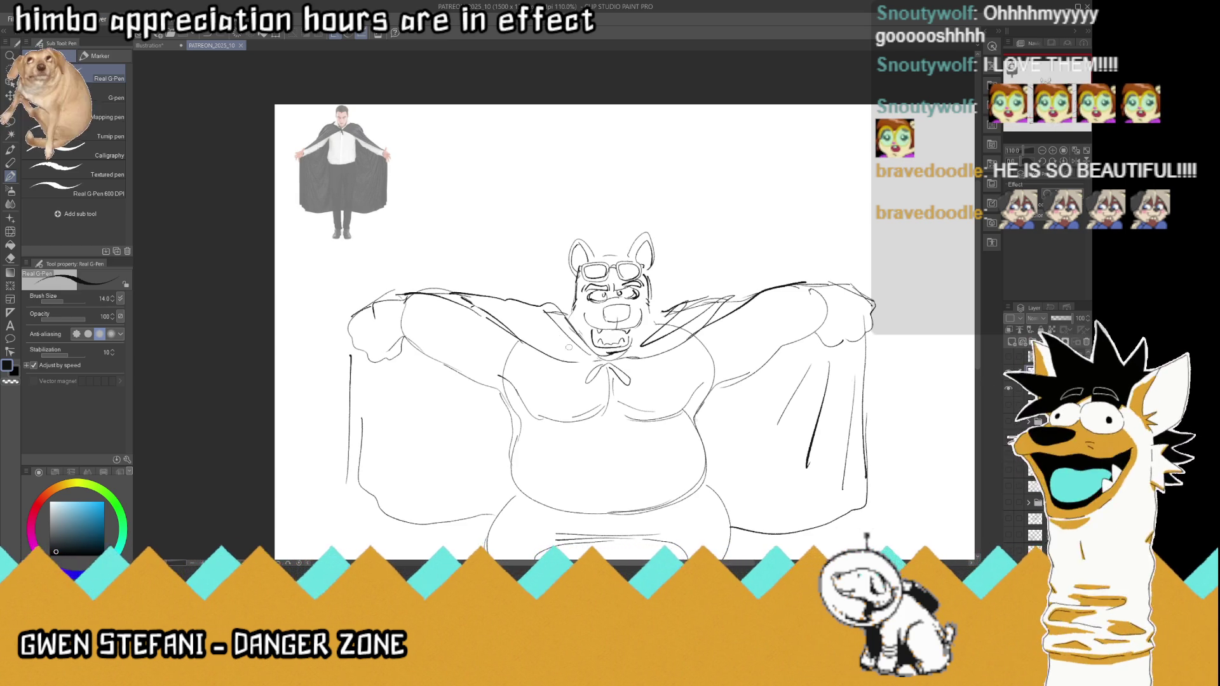
{"action": "left_click_drag", "start_coordinate": [516, 315], "coordinate": [571, 307]}
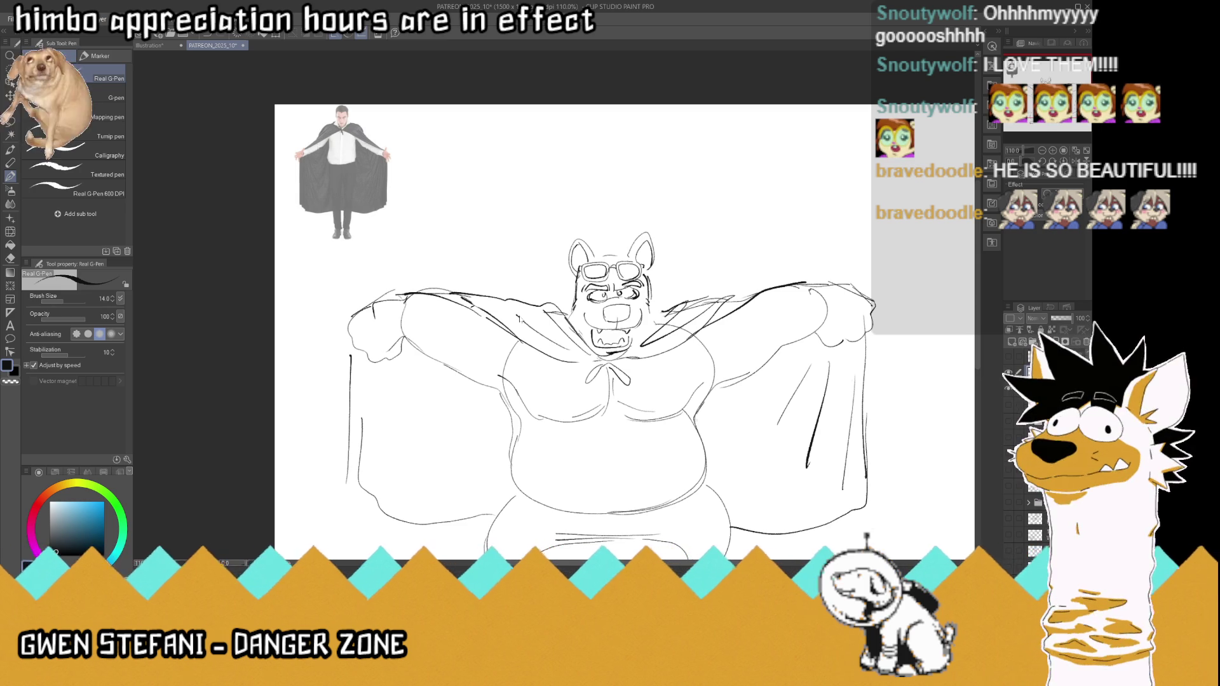
{"action": "key", "text": "ctrl+s"}
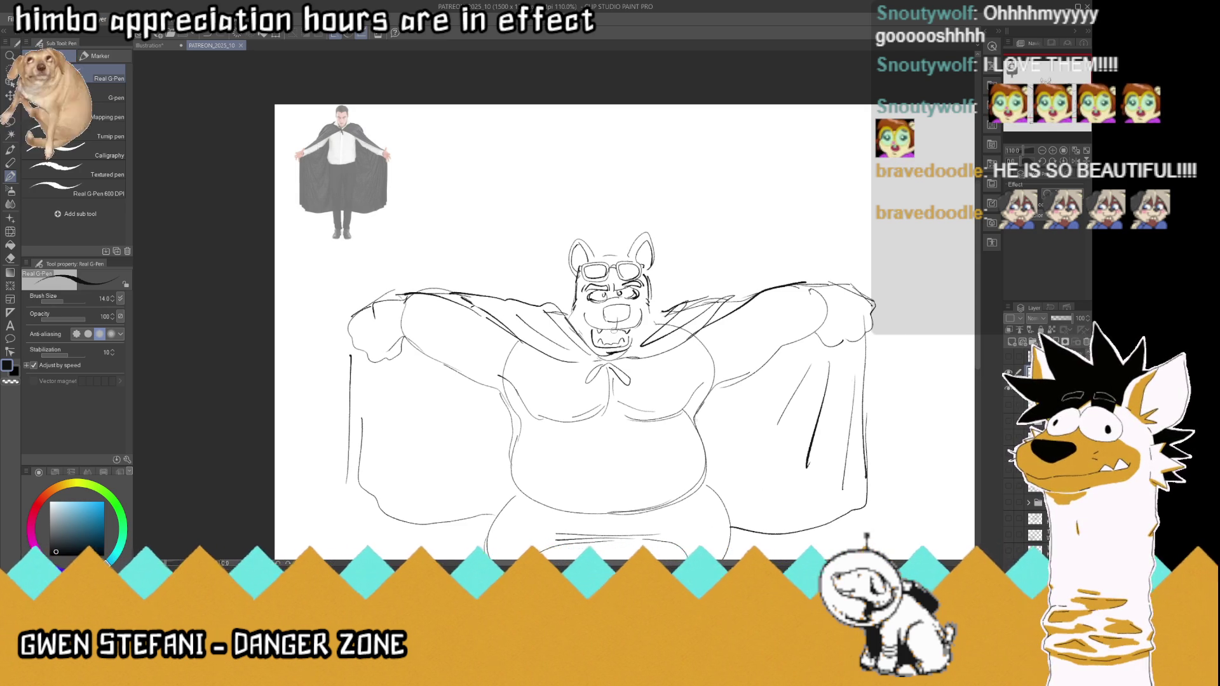
{"action": "scroll", "coordinate": [611, 268], "scroll_direction": "up", "scroll_amount": 2}
{"action": "scroll", "coordinate": [611, 268], "scroll_direction": "down", "scroll_amount": 1}
{"action": "scroll", "coordinate": [610, 268], "scroll_direction": "up", "scroll_amount": 2}
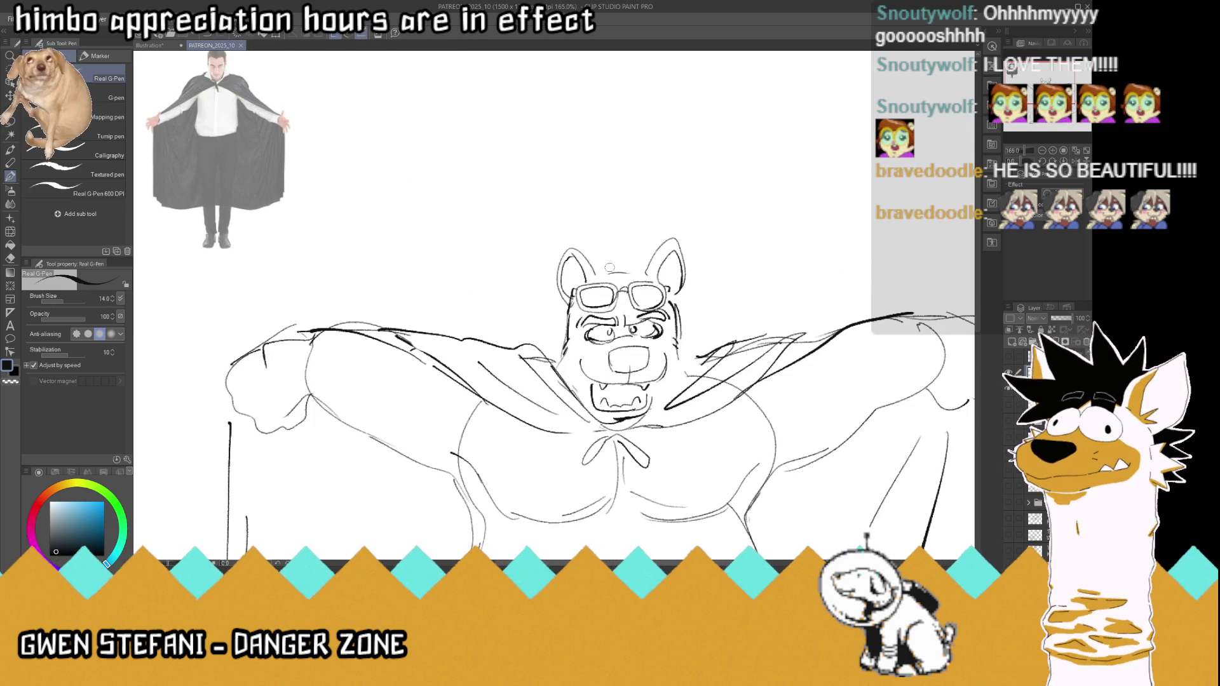
Step: Refine the left goggle lens and sketch messy hair tufts on top of the head
{"action": "left_click_drag", "start_coordinate": [587, 288], "coordinate": [600, 303]}
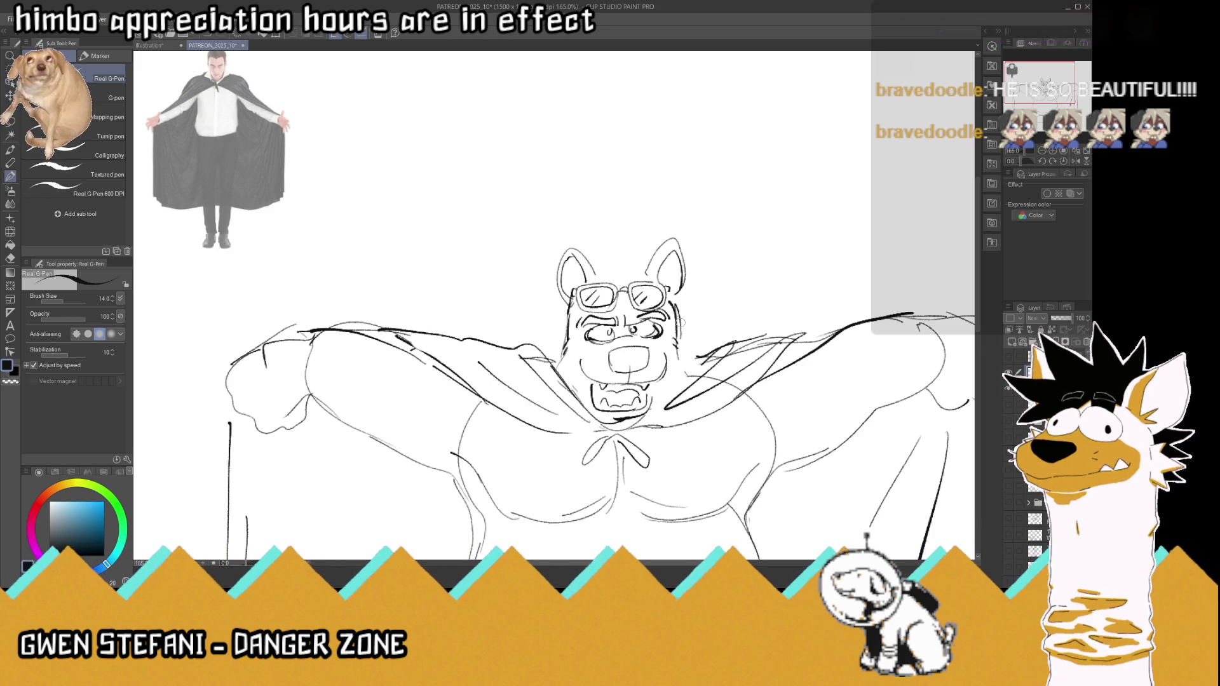
{"action": "left_click_drag", "start_coordinate": [635, 253], "coordinate": [641, 281]}
{"action": "mouse_move", "coordinate": [605, 239]}
{"action": "left_mouse_down"}
{"action": "mouse_move", "coordinate": [618, 258]}
{"action": "mouse_move", "coordinate": [607, 249]}
{"action": "mouse_move", "coordinate": [690, 274]}
{"action": "mouse_move", "coordinate": [688, 311]}
{"action": "left_mouse_up"}
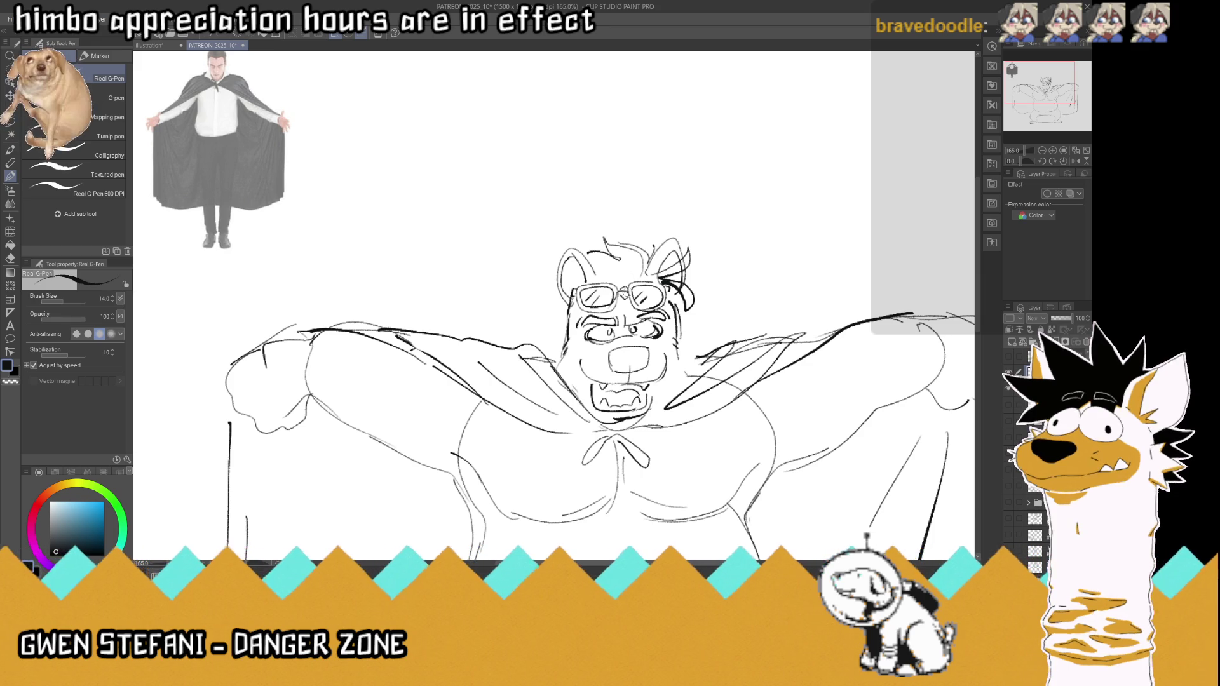
{"action": "key", "text": "ctrl+minus"}
{"action": "key", "text": "ctrl+minus"}
{"action": "key", "text": "ctrl+minus"}
{"action": "key", "text": "ctrl+plus"}
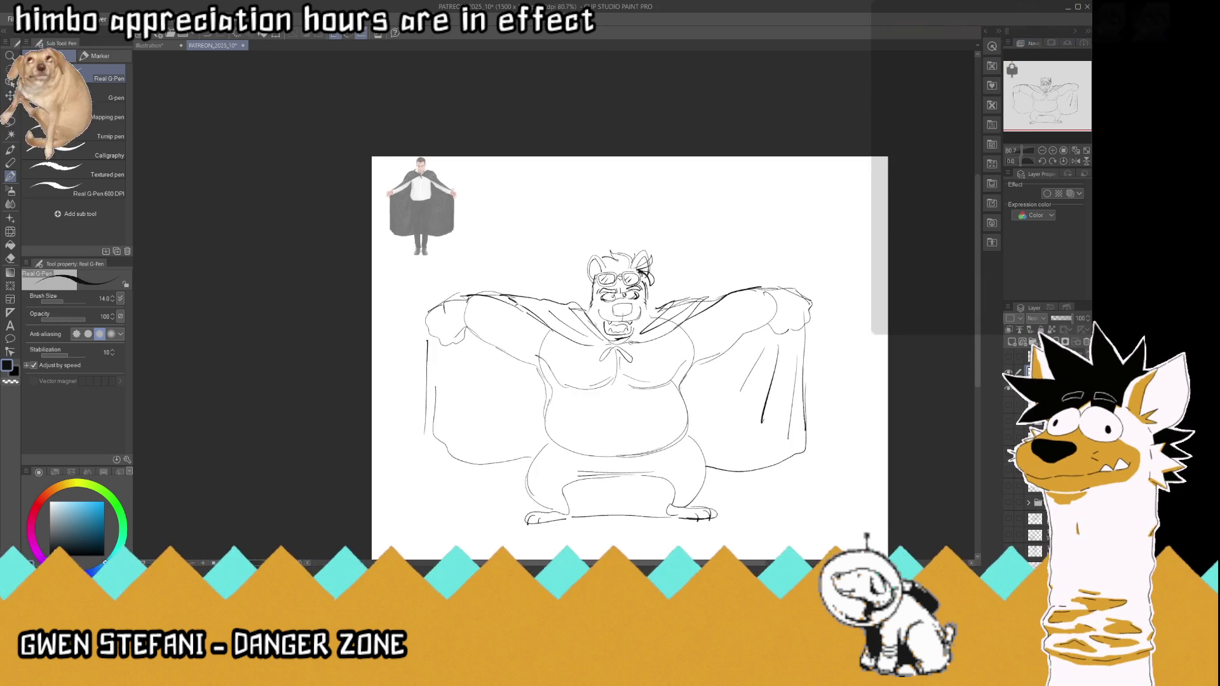
Step: Touch up the chin and collar lines and draw fold lines on the left and right cape panels
{"action": "key", "text": "ctrl+plus"}
{"action": "key", "text": "ctrl+plus"}
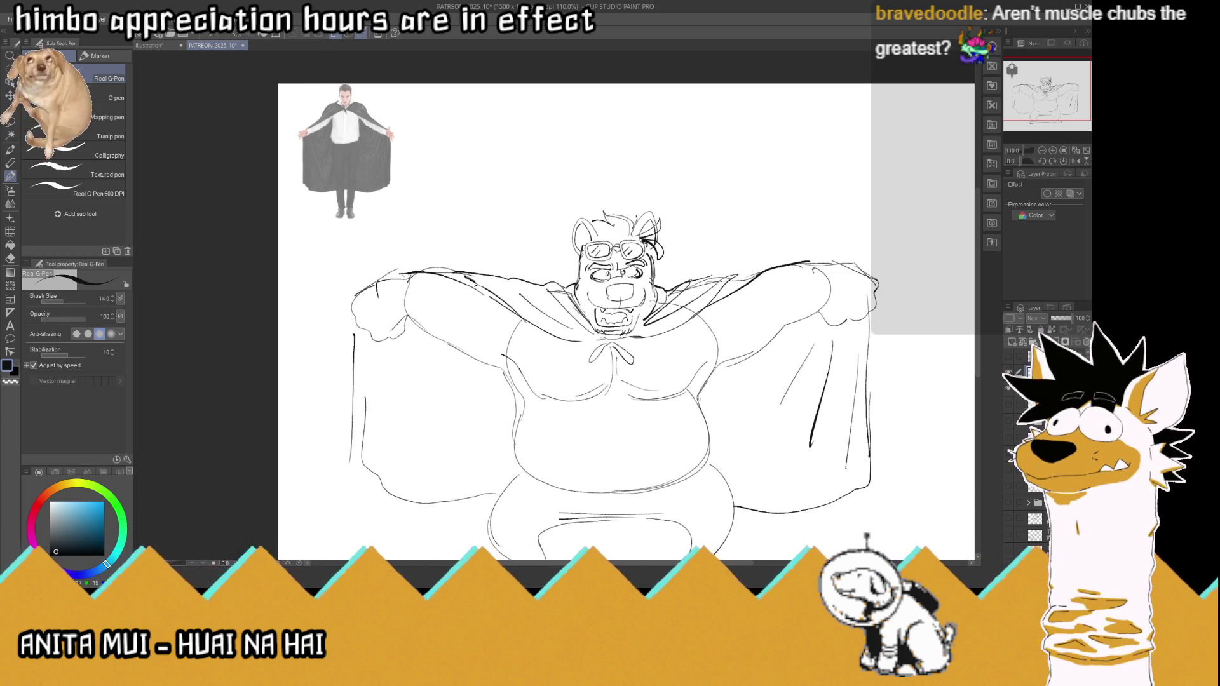
{"action": "mouse_move", "coordinate": [642, 325]}
{"action": "left_mouse_down"}
{"action": "mouse_move", "coordinate": [614, 343]}
{"action": "mouse_move", "coordinate": [658, 343]}
{"action": "left_mouse_up"}
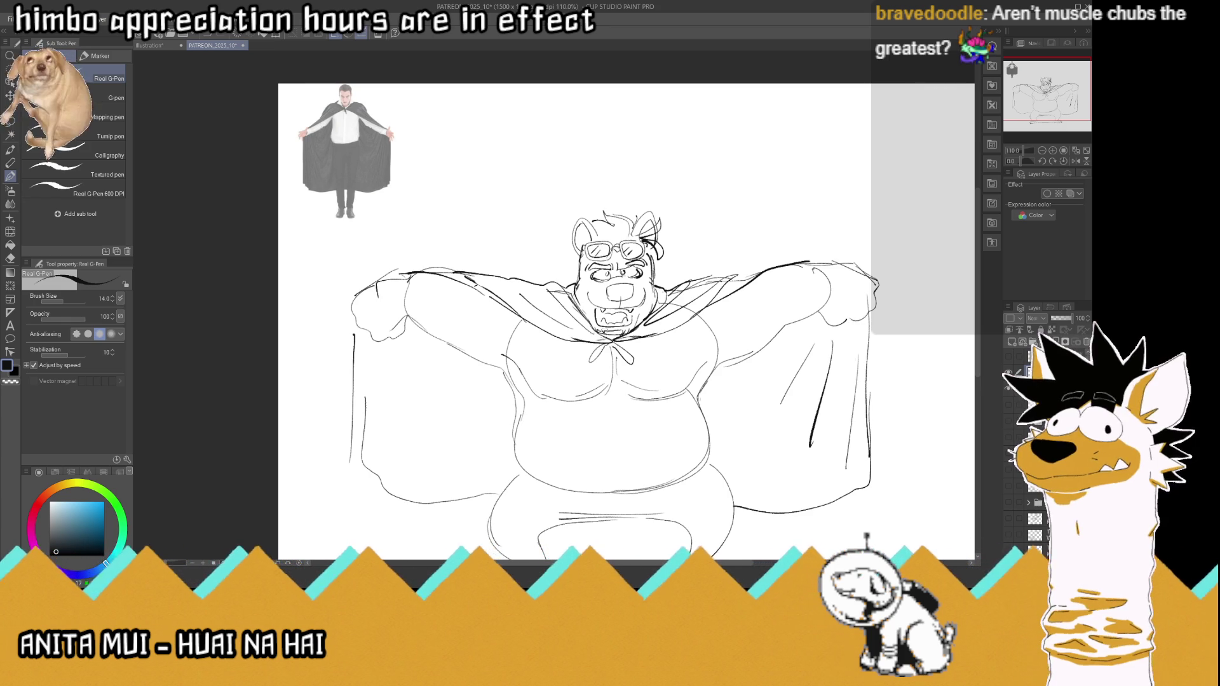
{"action": "scroll", "coordinate": [592, 334], "scroll_direction": "down", "scroll_amount": 5}
{"action": "scroll", "coordinate": [592, 333], "scroll_direction": "up", "scroll_amount": 3}
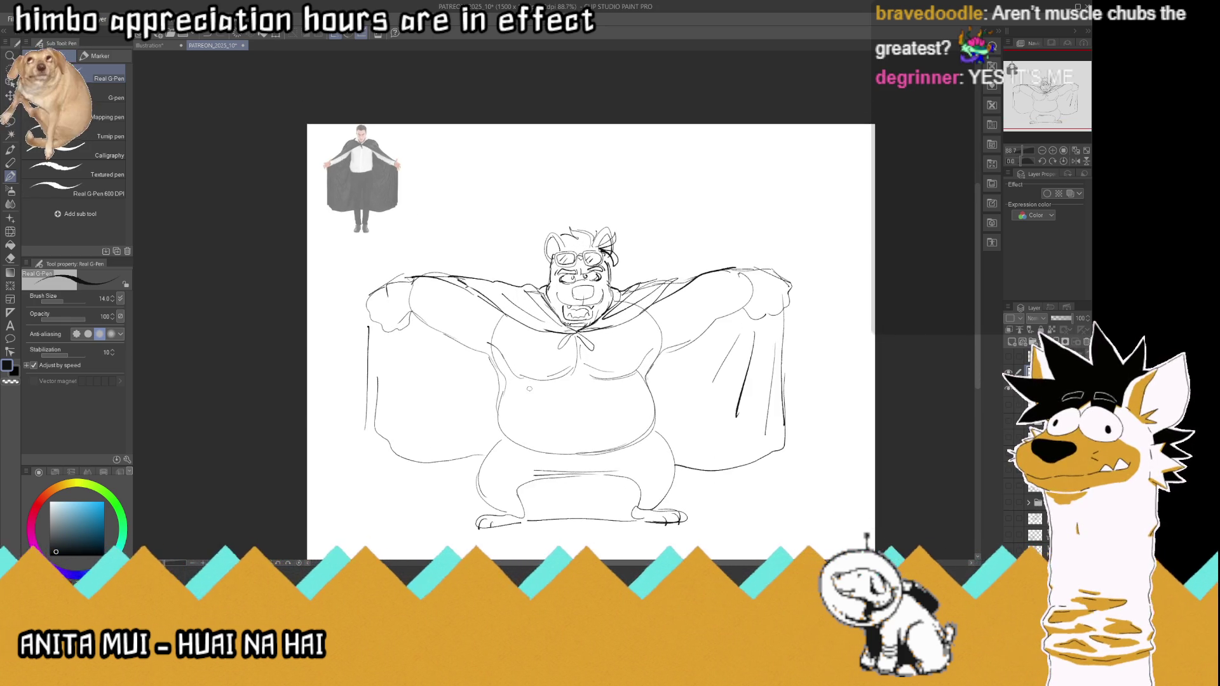
{"action": "mouse_move", "coordinate": [398, 346]}
{"action": "left_mouse_down"}
{"action": "mouse_move", "coordinate": [419, 435]}
{"action": "mouse_move", "coordinate": [466, 430]}
{"action": "left_mouse_up"}
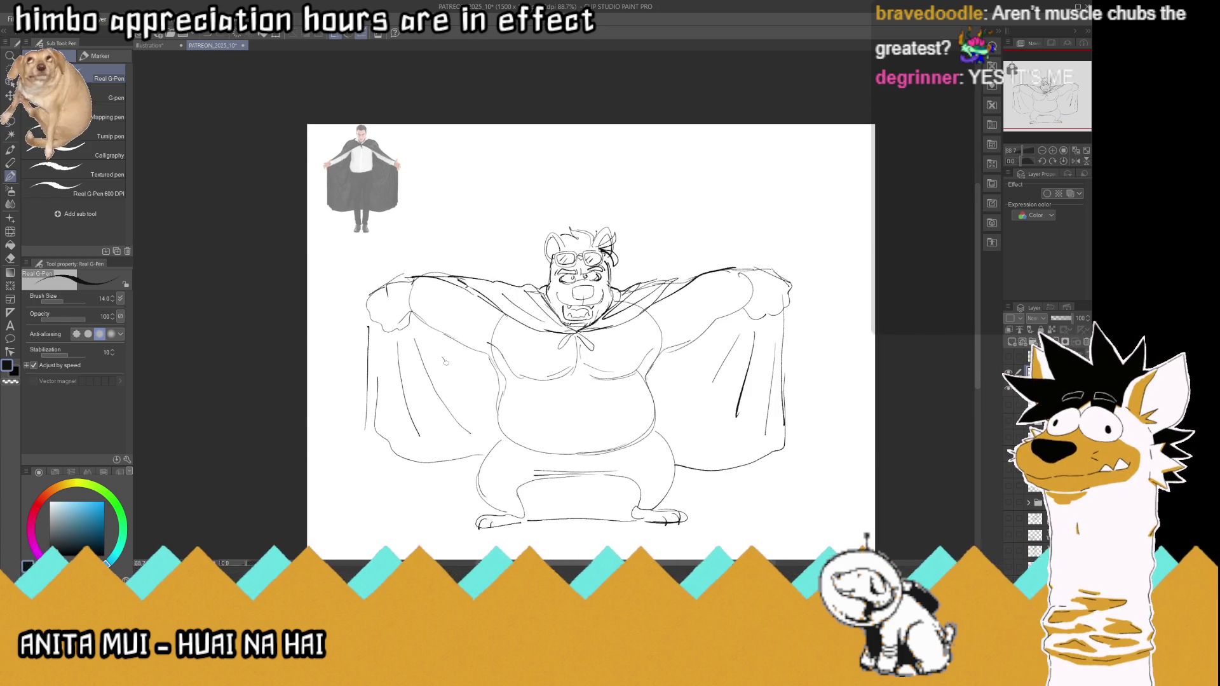
{"action": "left_click_drag", "start_coordinate": [441, 358], "coordinate": [460, 375]}
{"action": "left_click_drag", "start_coordinate": [666, 388], "coordinate": [704, 375]}
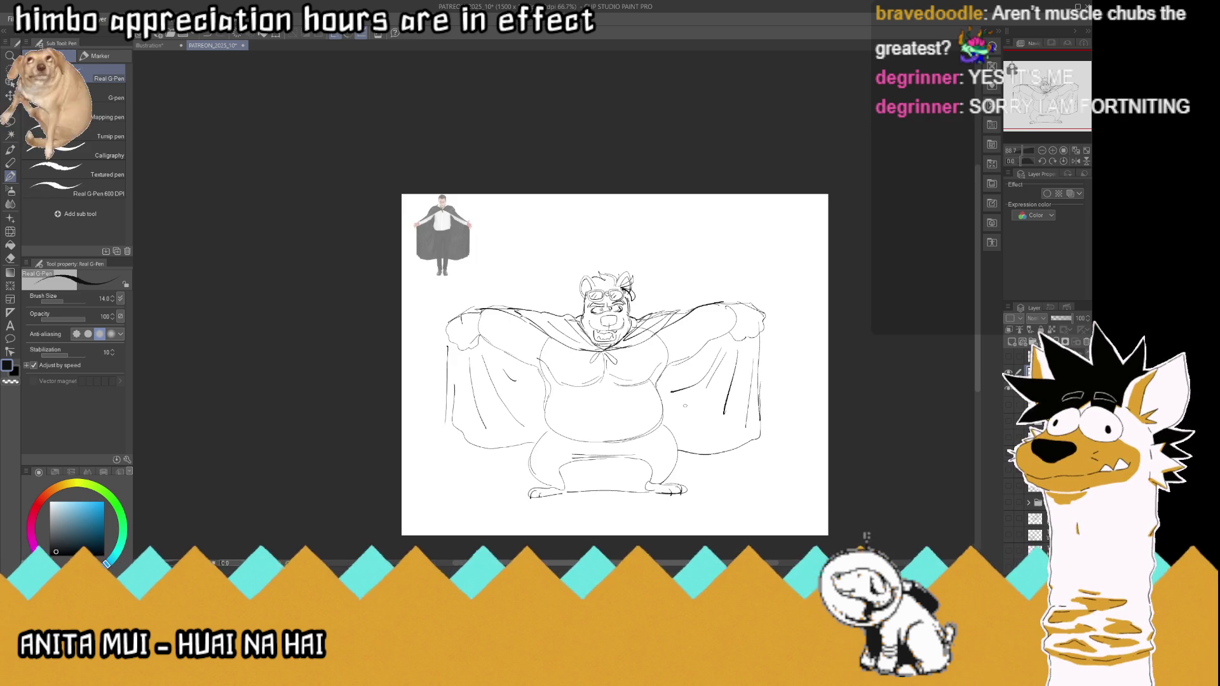
{"action": "scroll", "coordinate": [717, 435], "scroll_direction": "up", "scroll_amount": 2}
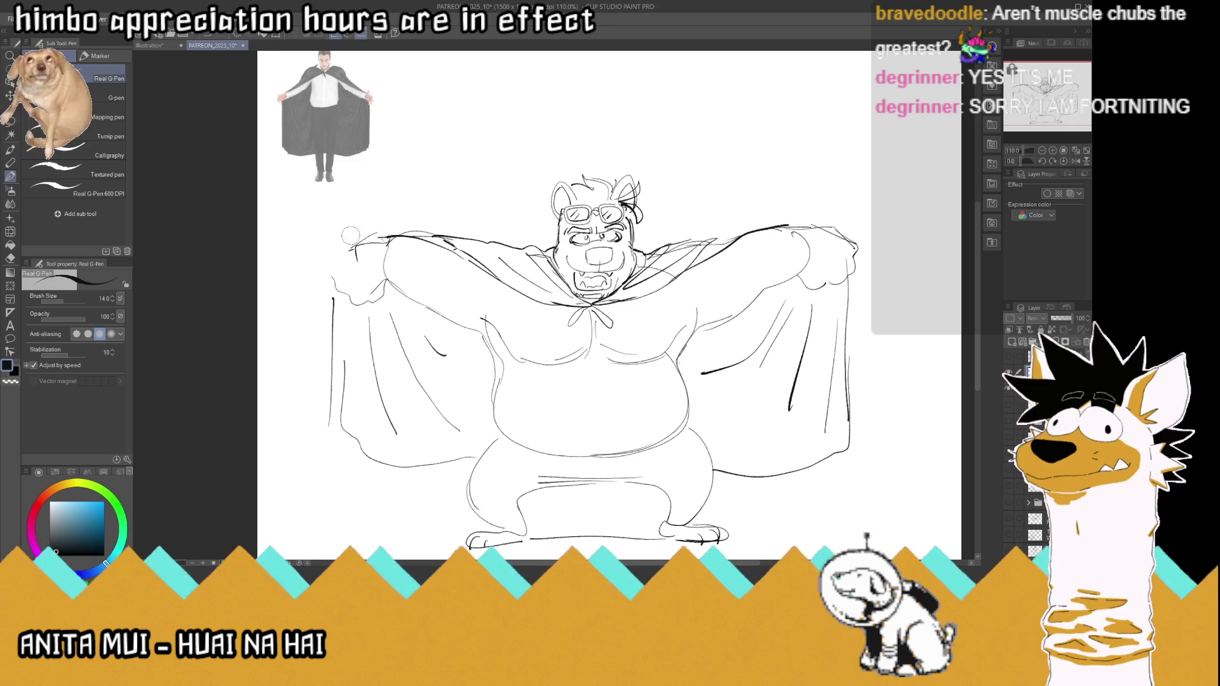
Step: Redraw the cape's left edge, left shoulder and long right edge, undoing bad strokes
{"action": "mouse_move", "coordinate": [338, 272]}
{"action": "left_mouse_down"}
{"action": "mouse_move", "coordinate": [329, 330]}
{"action": "mouse_move", "coordinate": [348, 341]}
{"action": "left_mouse_up"}
{"action": "mouse_move", "coordinate": [338, 251]}
{"action": "left_mouse_down"}
{"action": "mouse_move", "coordinate": [347, 327]}
{"action": "mouse_move", "coordinate": [392, 234]}
{"action": "mouse_move", "coordinate": [353, 238]}
{"action": "left_mouse_up"}
{"action": "left_click_drag", "start_coordinate": [843, 240], "coordinate": [856, 377]}
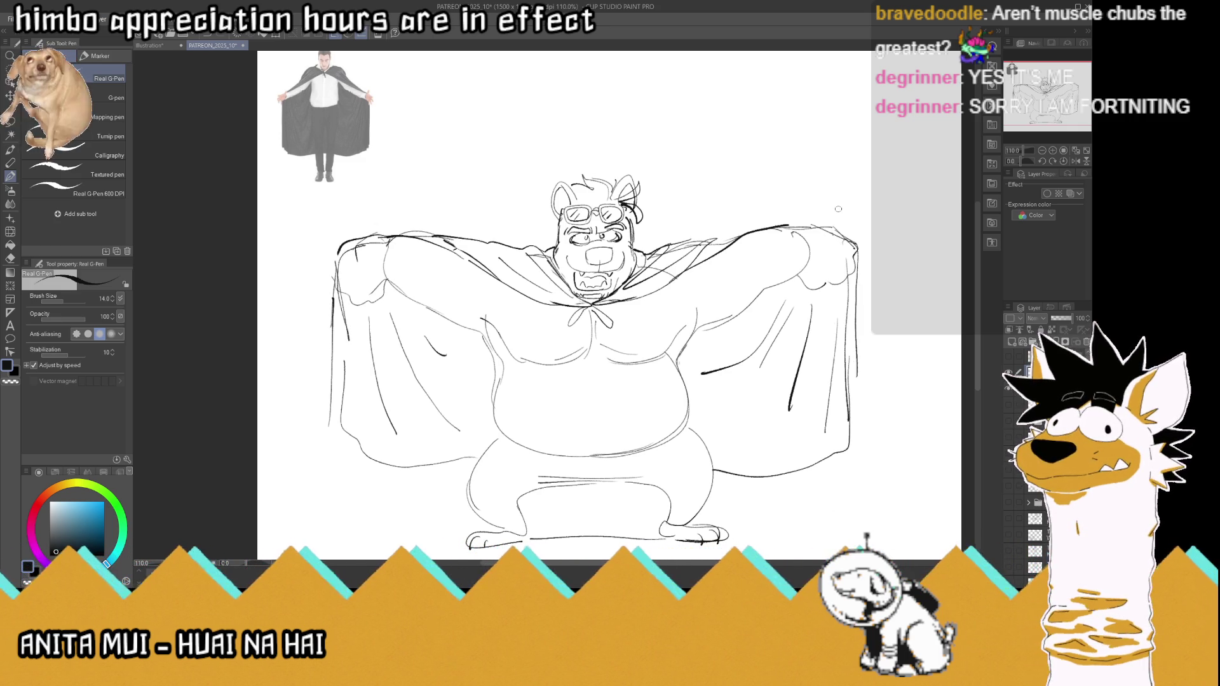
{"action": "key", "text": "ctrl+z"}
{"action": "key", "text": "ctrl+z"}
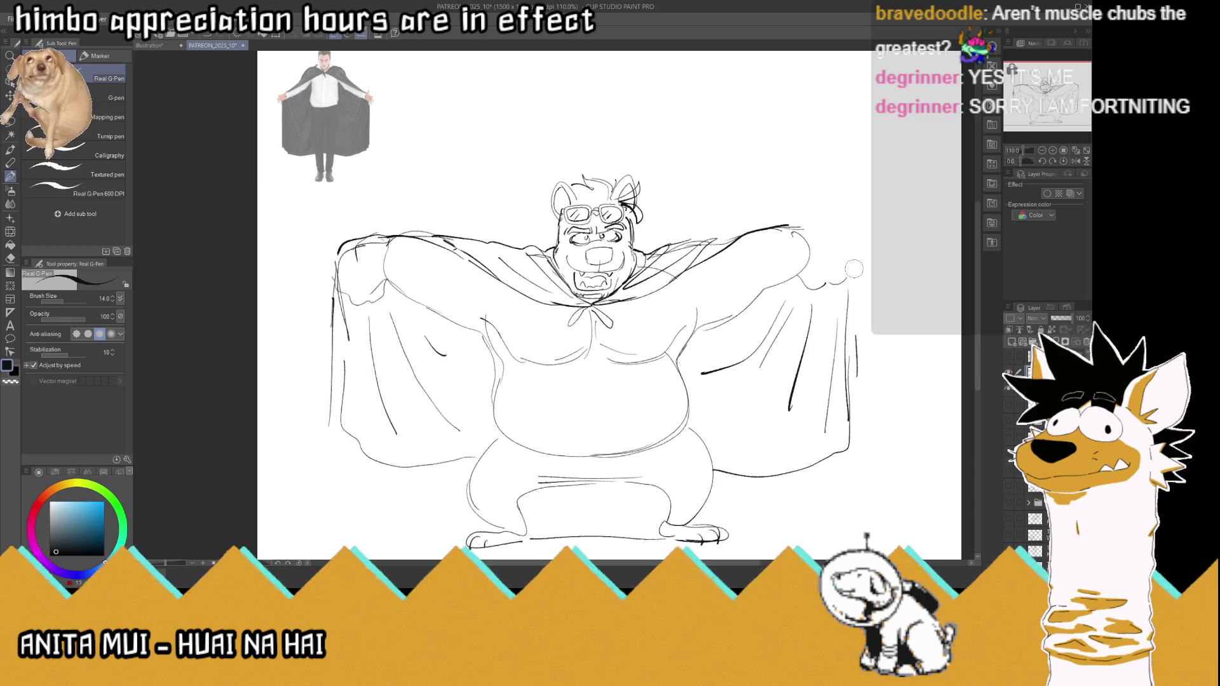
{"action": "key", "text": "ctrl+z"}
{"action": "key", "text": "ctrl+z"}
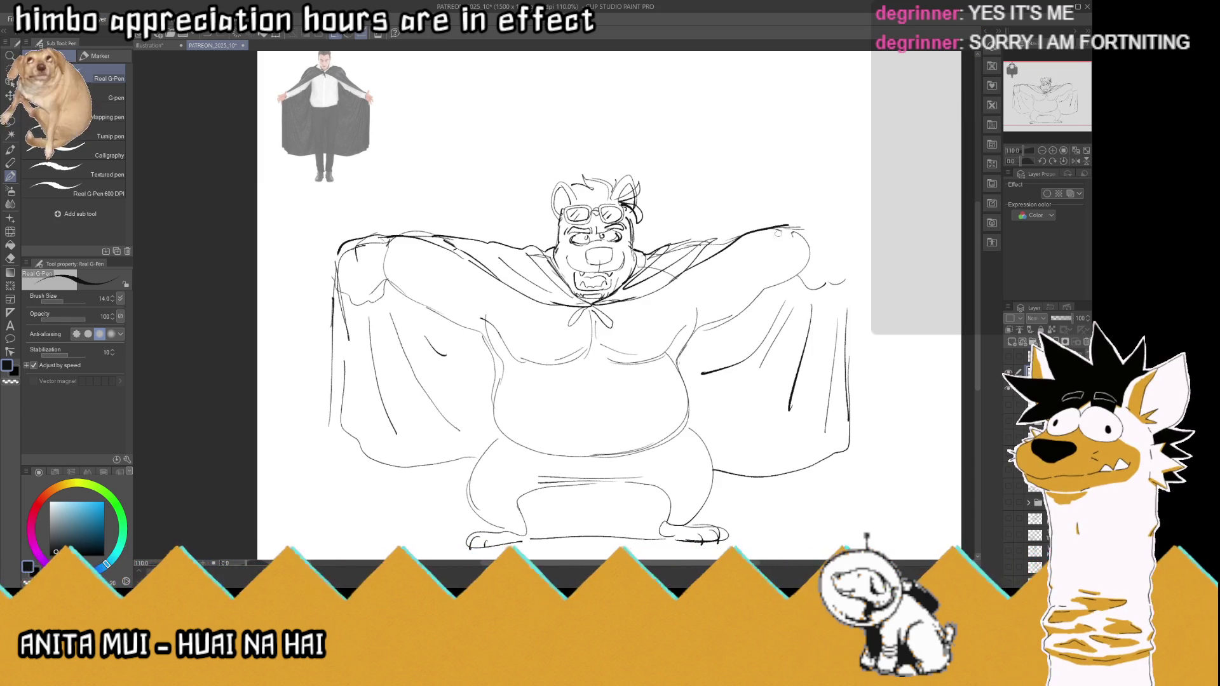
{"action": "mouse_move", "coordinate": [707, 241]}
{"action": "left_mouse_down"}
{"action": "mouse_move", "coordinate": [771, 226]}
{"action": "mouse_move", "coordinate": [842, 244]}
{"action": "mouse_move", "coordinate": [844, 329]}
{"action": "left_mouse_up"}
{"action": "left_click_drag", "start_coordinate": [842, 247], "coordinate": [855, 412]}
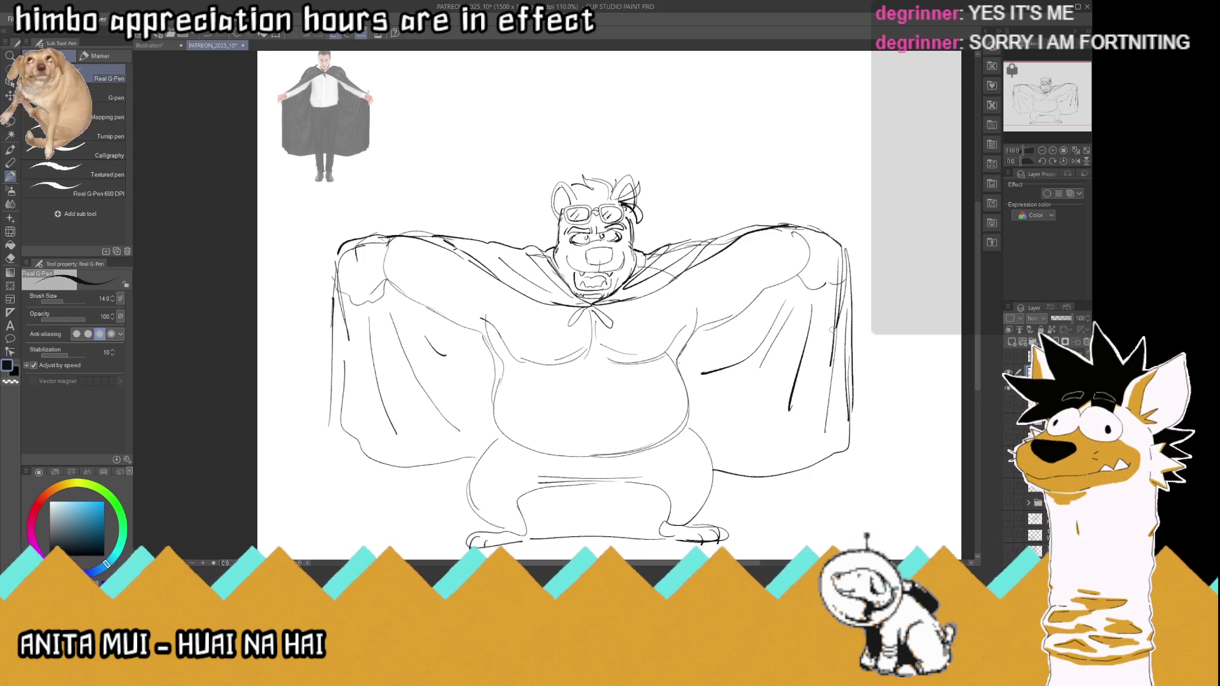
Step: Redraw the collar bow, add a belly button and fur tufts on both hips
{"action": "mouse_move", "coordinate": [588, 320]}
{"action": "left_mouse_down"}
{"action": "mouse_move", "coordinate": [570, 328]}
{"action": "mouse_move", "coordinate": [620, 328]}
{"action": "left_mouse_up"}
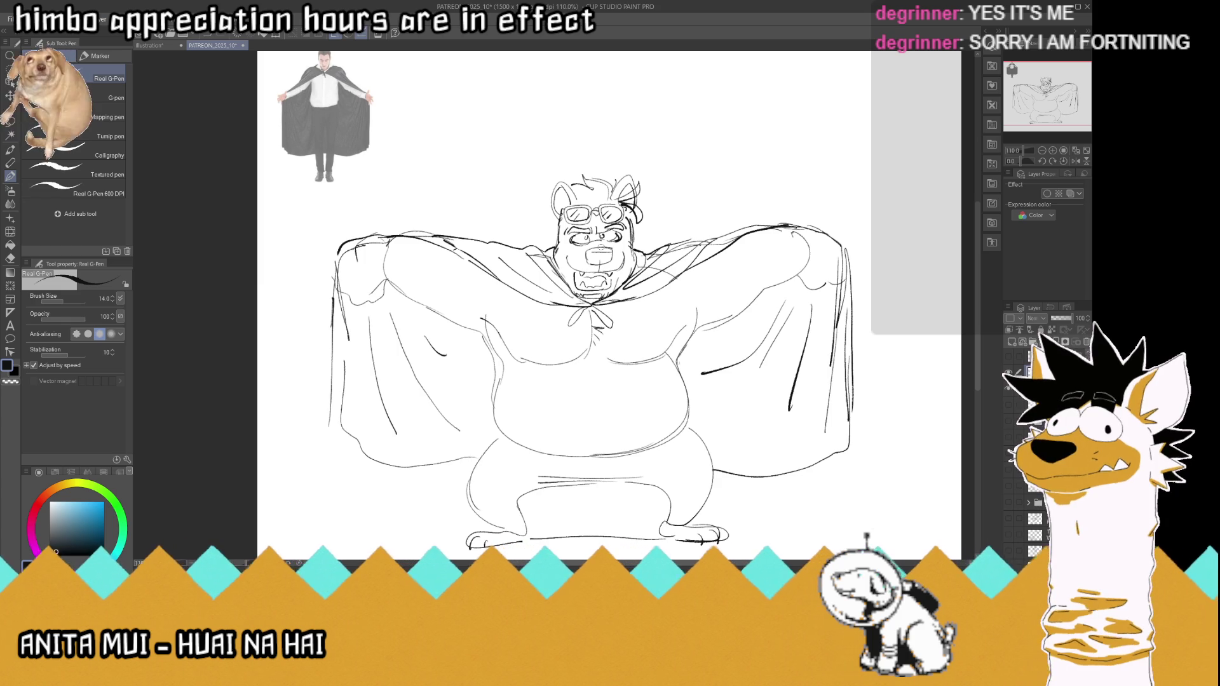
{"action": "left_click_drag", "start_coordinate": [595, 442], "coordinate": [601, 452]}
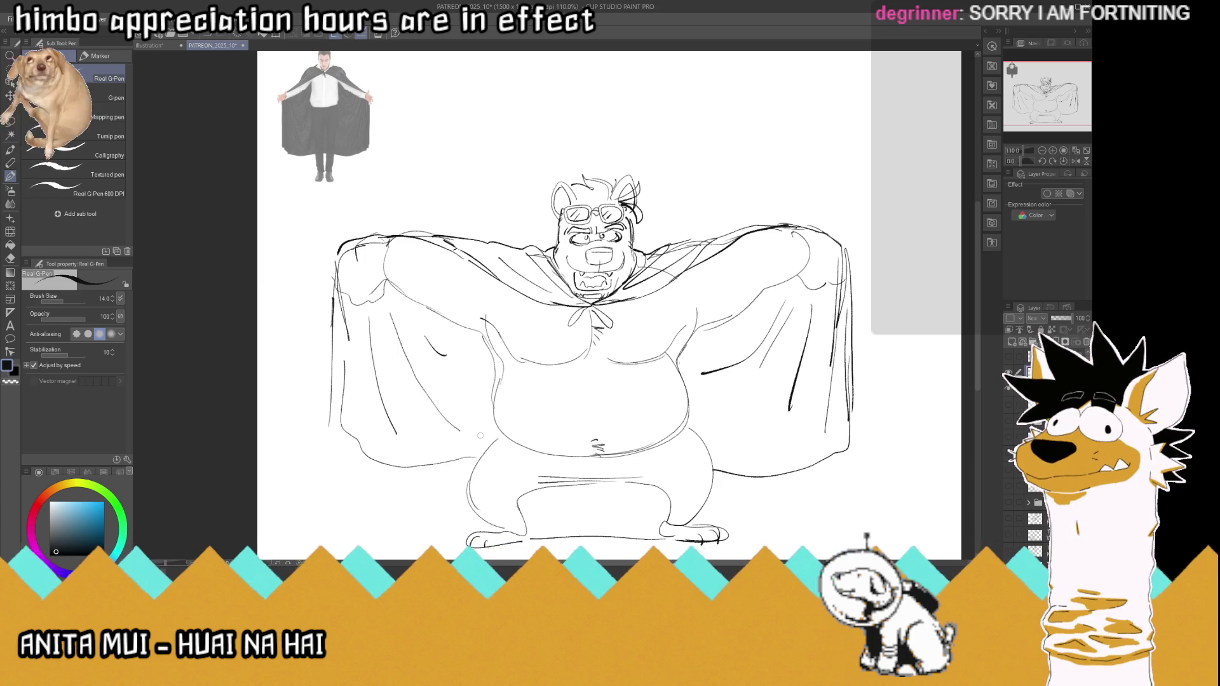
{"action": "mouse_move", "coordinate": [486, 451]}
{"action": "left_mouse_down"}
{"action": "mouse_move", "coordinate": [465, 473]}
{"action": "mouse_move", "coordinate": [531, 501]}
{"action": "left_mouse_up"}
{"action": "mouse_move", "coordinate": [688, 434]}
{"action": "left_mouse_down"}
{"action": "mouse_move", "coordinate": [719, 467]}
{"action": "mouse_move", "coordinate": [663, 498]}
{"action": "mouse_move", "coordinate": [522, 487]}
{"action": "mouse_move", "coordinate": [576, 474]}
{"action": "mouse_move", "coordinate": [659, 480]}
{"action": "mouse_move", "coordinate": [589, 481]}
{"action": "left_mouse_up"}
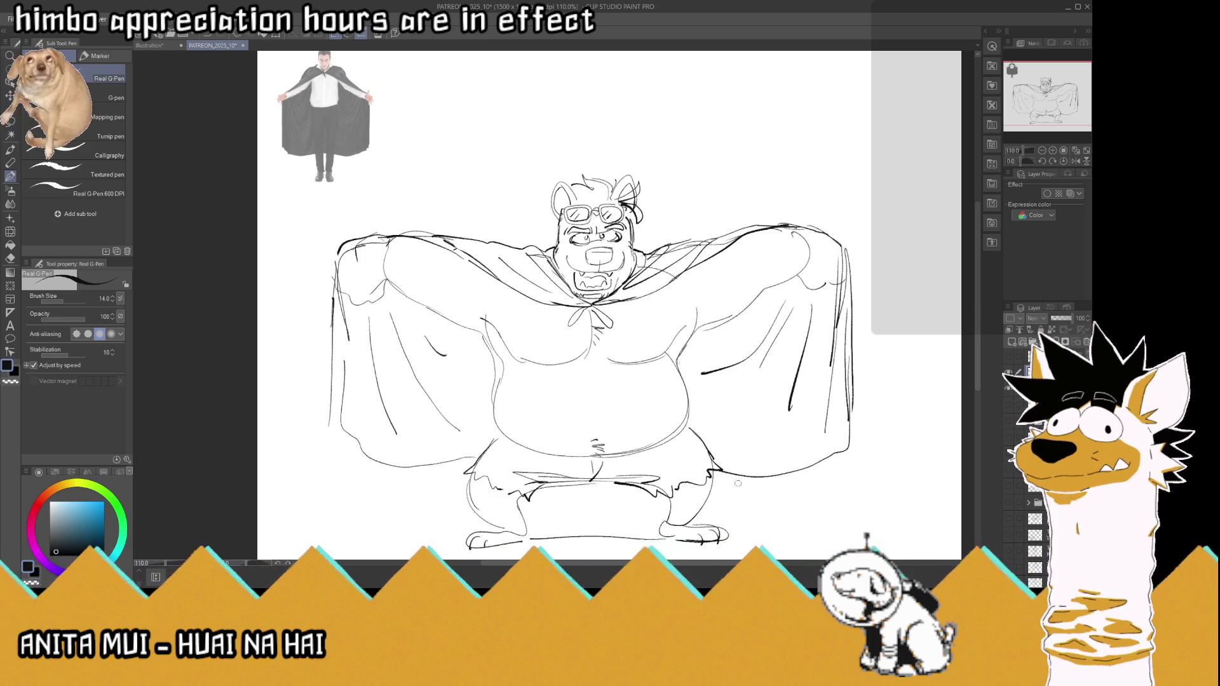
Step: Add fur strokes along both legs' edges, sketch a tail by the left leg and fur on the left hip
{"action": "left_click_drag", "start_coordinate": [468, 488], "coordinate": [461, 500]}
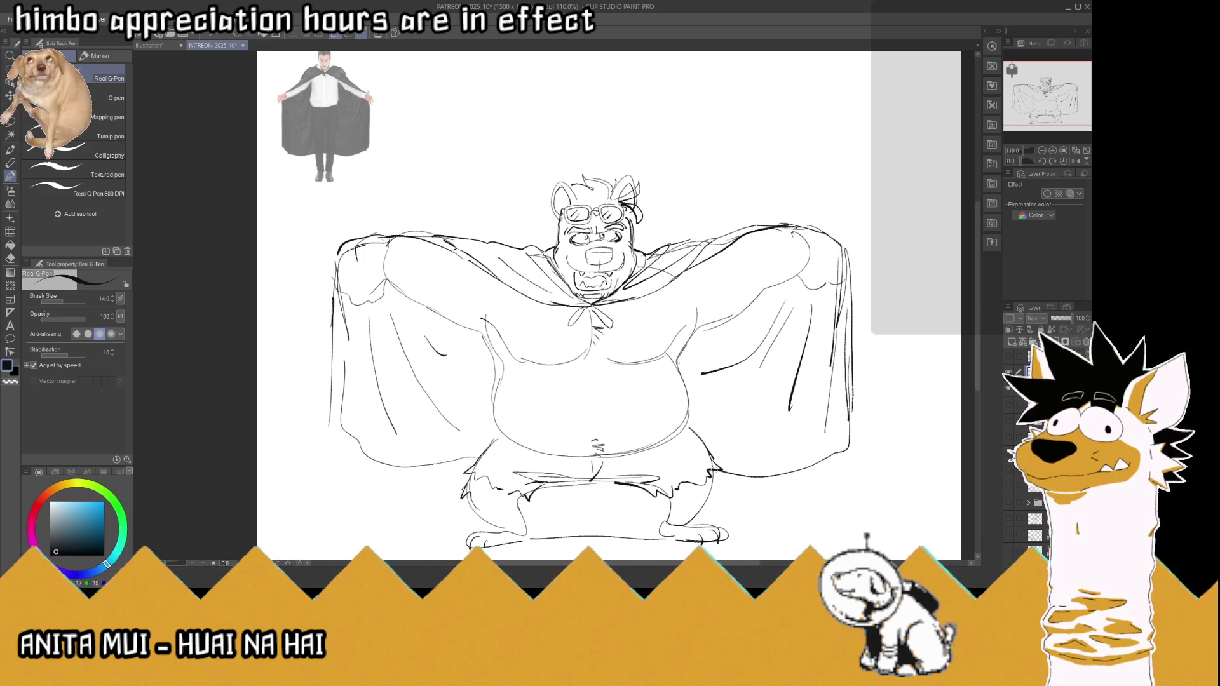
{"action": "left_click_drag", "start_coordinate": [717, 471], "coordinate": [705, 513]}
{"action": "left_click_drag", "start_coordinate": [718, 472], "coordinate": [713, 490]}
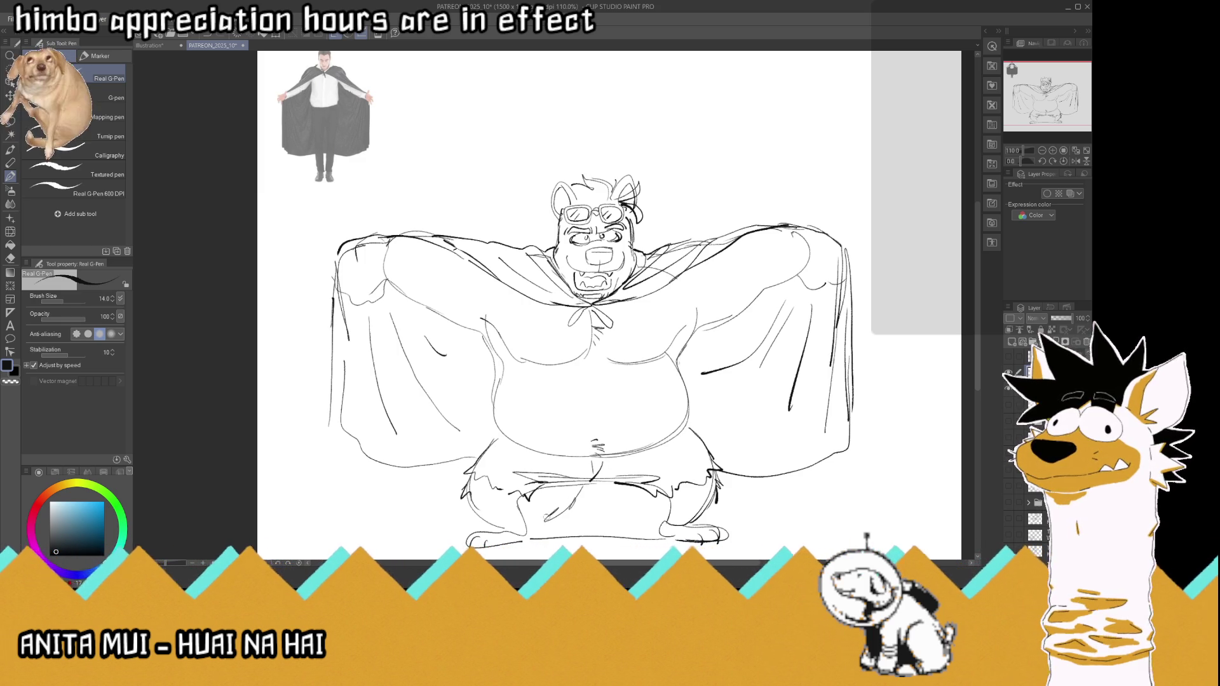
{"action": "mouse_move", "coordinate": [455, 519]}
{"action": "left_mouse_down"}
{"action": "mouse_move", "coordinate": [435, 482]}
{"action": "mouse_move", "coordinate": [461, 445]}
{"action": "mouse_move", "coordinate": [449, 458]}
{"action": "mouse_move", "coordinate": [459, 458]}
{"action": "left_mouse_up"}
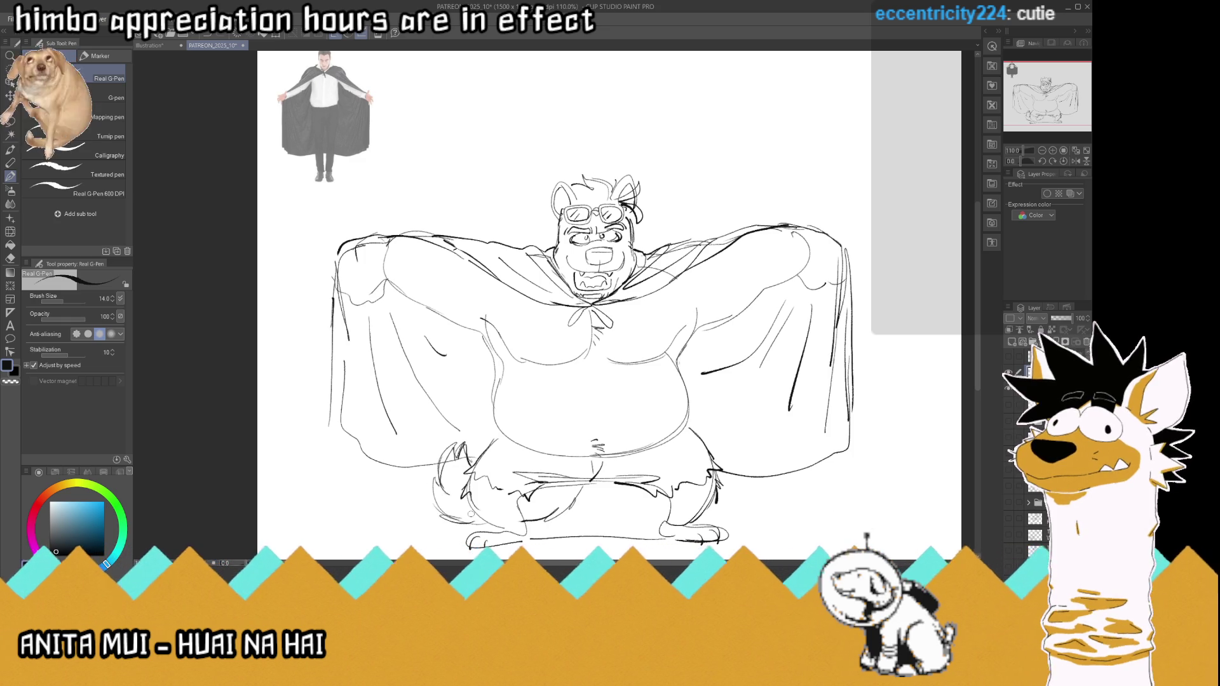
{"action": "key", "text": "ctrl+z"}
{"action": "key", "text": "ctrl+z"}
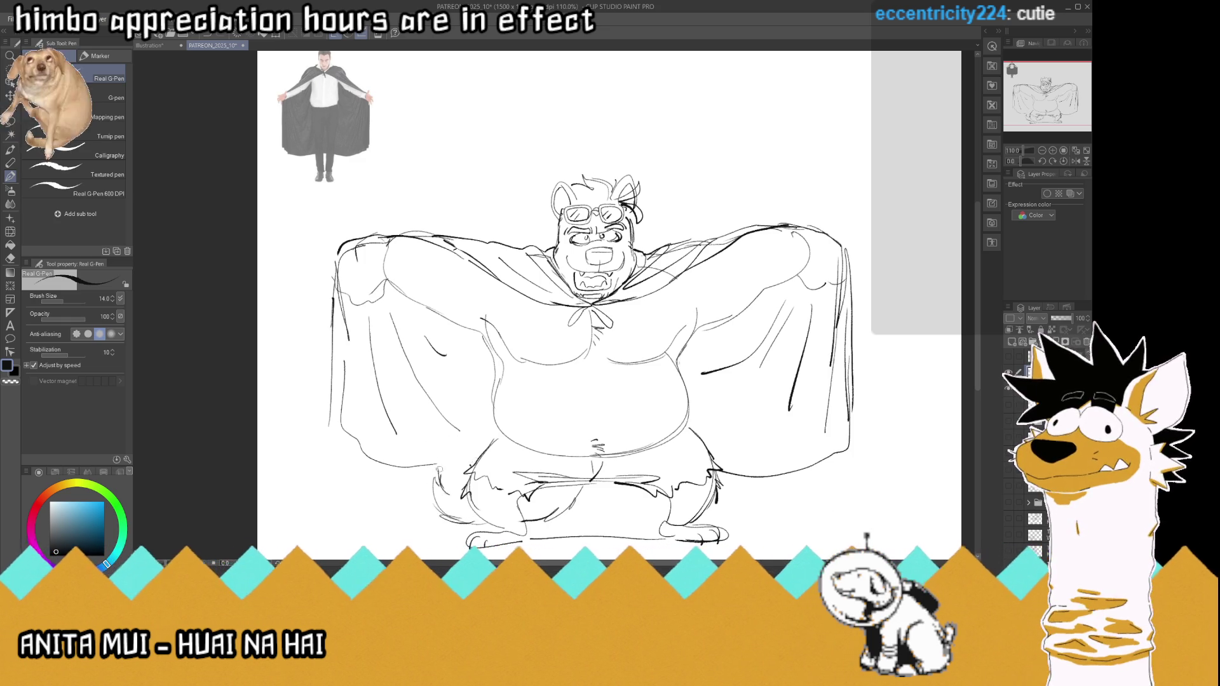
{"action": "mouse_move", "coordinate": [454, 447]}
{"action": "left_mouse_down"}
{"action": "mouse_move", "coordinate": [436, 477]}
{"action": "mouse_move", "coordinate": [455, 456]}
{"action": "mouse_move", "coordinate": [468, 466]}
{"action": "mouse_move", "coordinate": [448, 490]}
{"action": "left_mouse_up"}
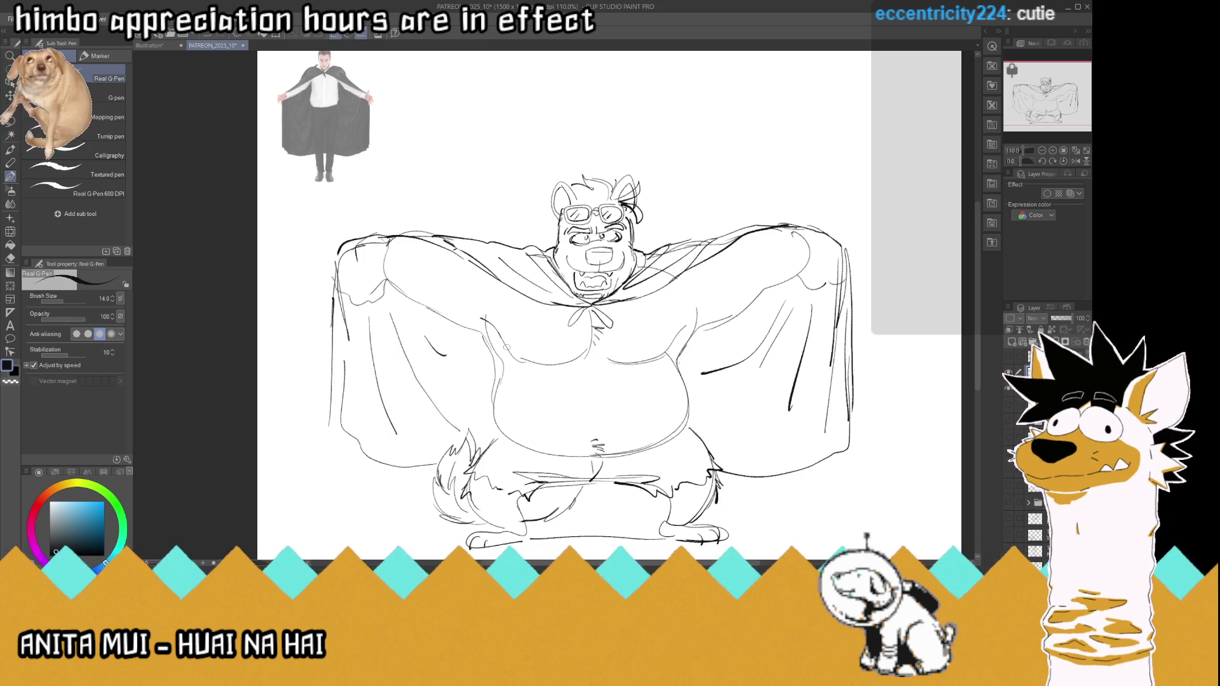
{"action": "scroll", "coordinate": [467, 288], "scroll_direction": "down", "scroll_amount": 3}
{"action": "scroll", "coordinate": [466, 288], "scroll_direction": "up", "scroll_amount": 1}
{"action": "scroll", "coordinate": [467, 288], "scroll_direction": "up", "scroll_amount": 2}
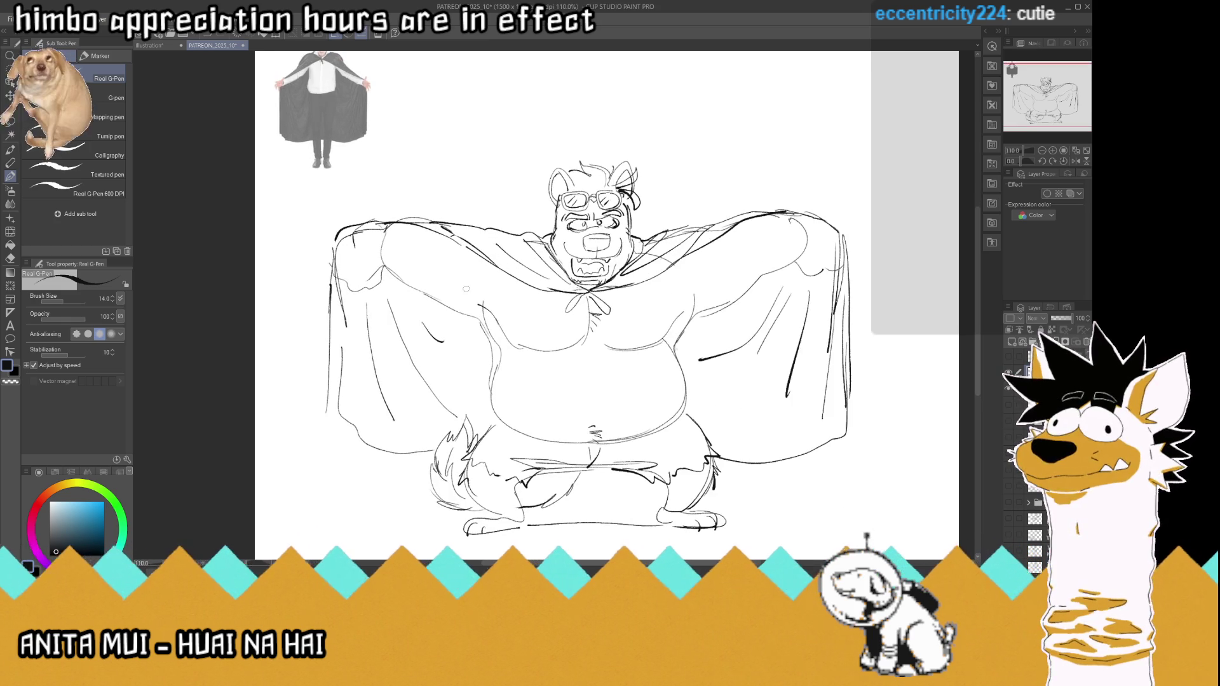
{"action": "scroll", "coordinate": [544, 200], "scroll_direction": "up", "scroll_amount": 1}
{"action": "scroll", "coordinate": [545, 200], "scroll_direction": "up", "scroll_amount": 1}
{"action": "scroll", "coordinate": [545, 200], "scroll_direction": "up", "scroll_amount": 1}
{"action": "scroll", "coordinate": [591, 239], "scroll_direction": "down", "scroll_amount": 1}
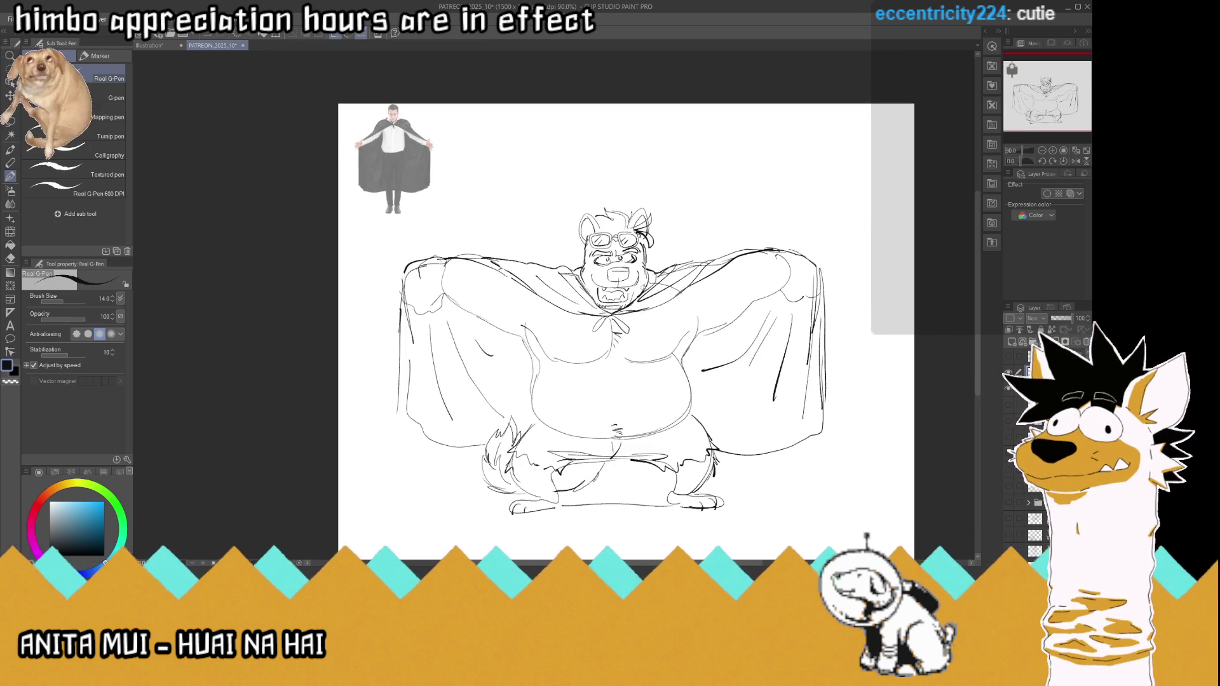
{"action": "scroll", "coordinate": [592, 238], "scroll_direction": "up", "scroll_amount": 1}
{"action": "scroll", "coordinate": [591, 239], "scroll_direction": "up", "scroll_amount": 1}
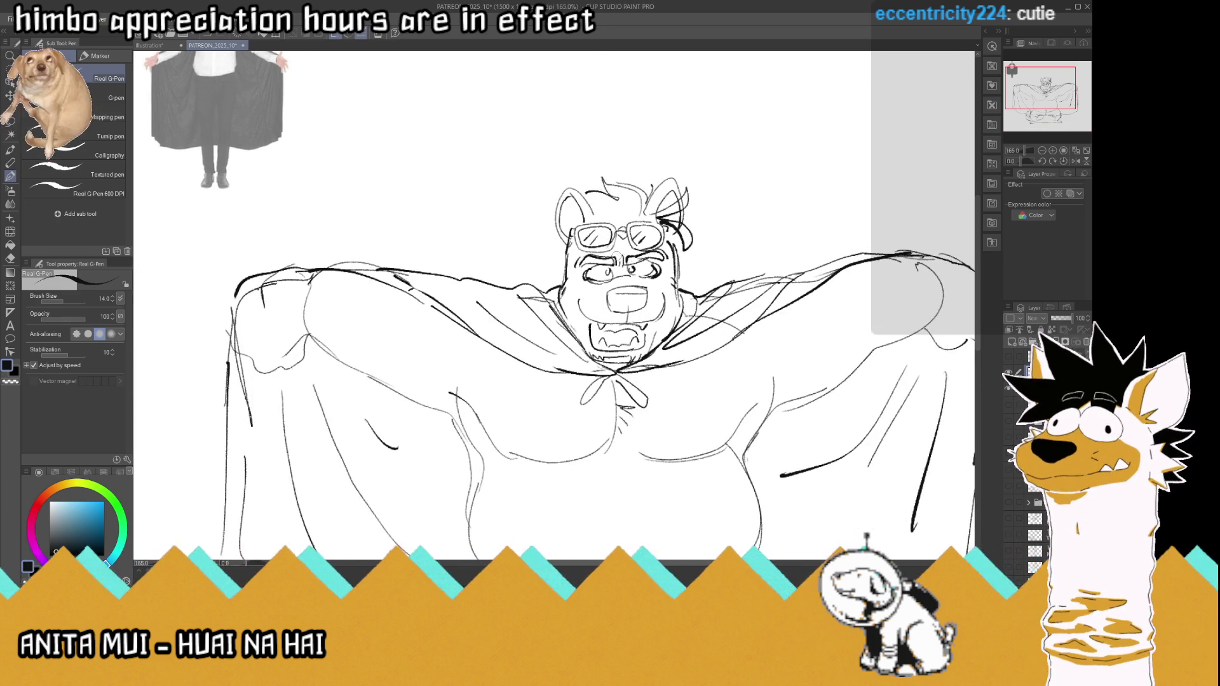
{"action": "scroll", "coordinate": [662, 336], "scroll_direction": "down", "scroll_amount": 3}
{"action": "scroll", "coordinate": [663, 336], "scroll_direction": "up", "scroll_amount": 2}
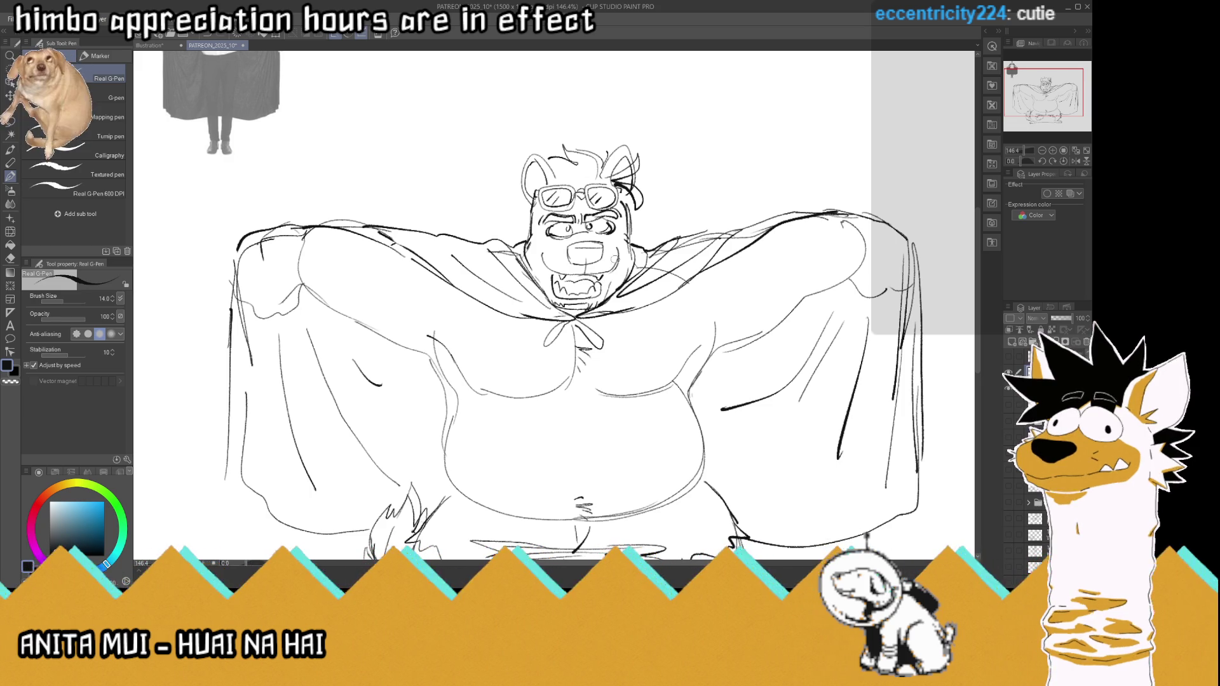
{"action": "scroll", "coordinate": [652, 327], "scroll_direction": "down", "scroll_amount": 1}
{"action": "scroll", "coordinate": [652, 326], "scroll_direction": "down", "scroll_amount": 1}
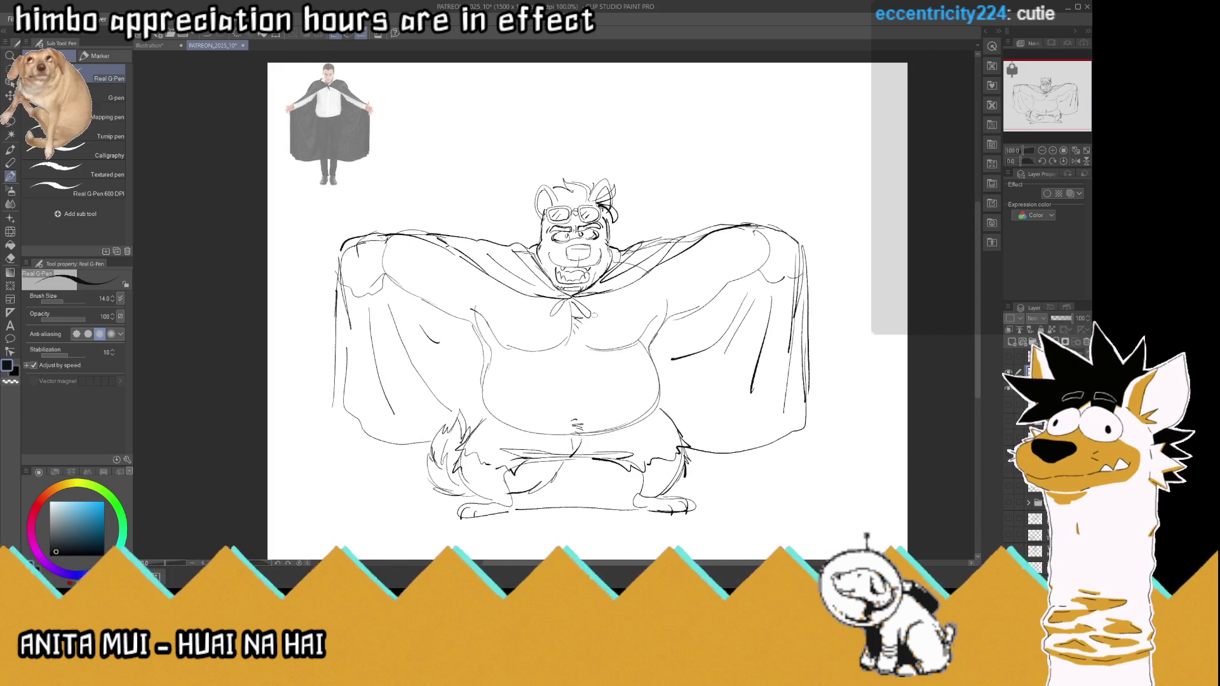
{"action": "scroll", "coordinate": [596, 317], "scroll_direction": "up", "scroll_amount": 1}
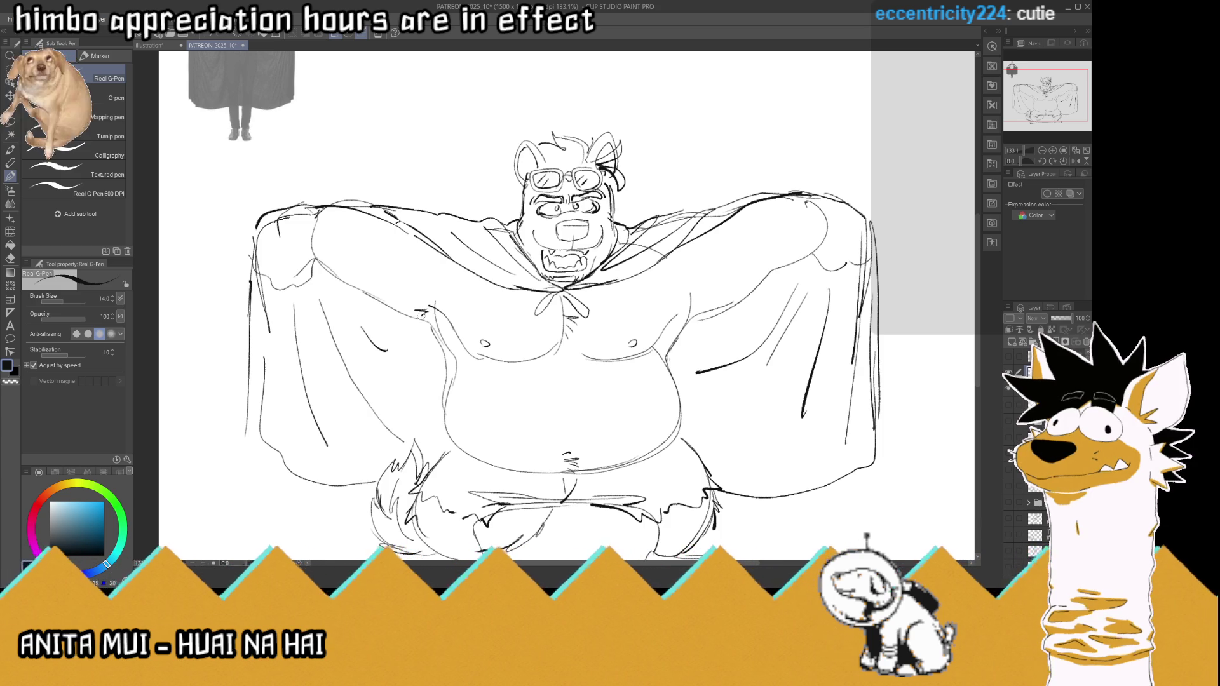
Step: Sketch hair strokes at the right armpit, fit the drawing in view and save it
{"action": "mouse_move", "coordinate": [672, 320]}
{"action": "left_mouse_down"}
{"action": "mouse_move", "coordinate": [706, 307]}
{"action": "mouse_move", "coordinate": [685, 328]}
{"action": "left_mouse_up"}
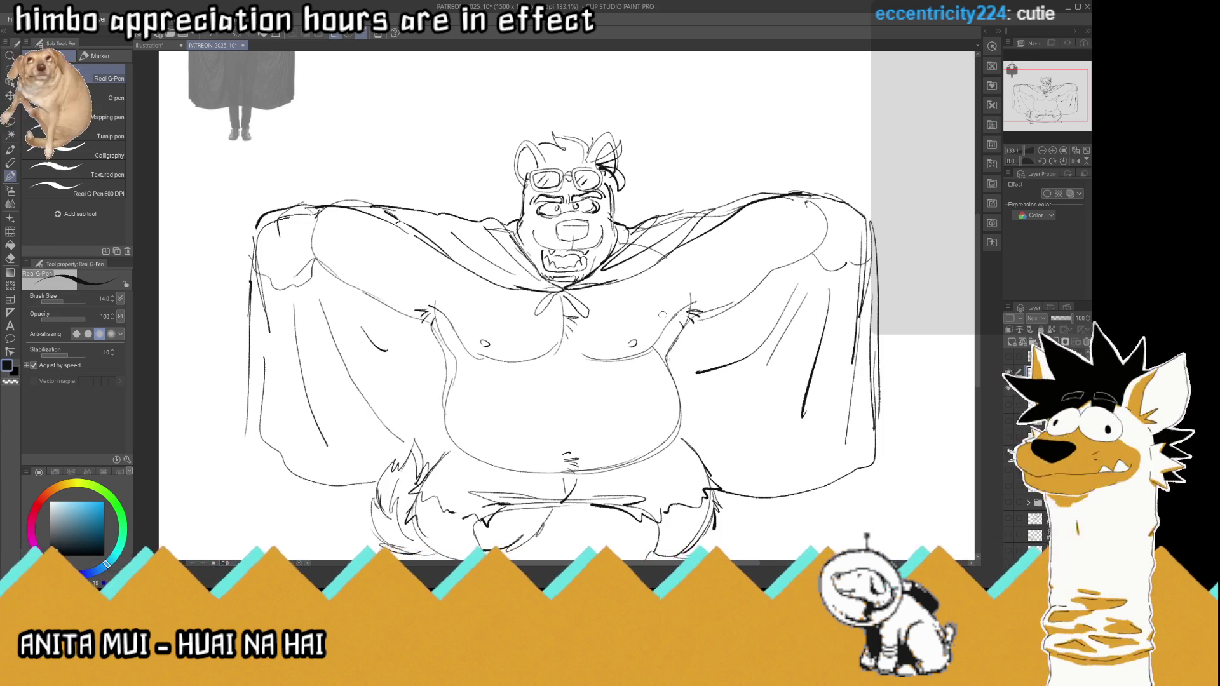
{"action": "key", "text": "ctrl+0"}
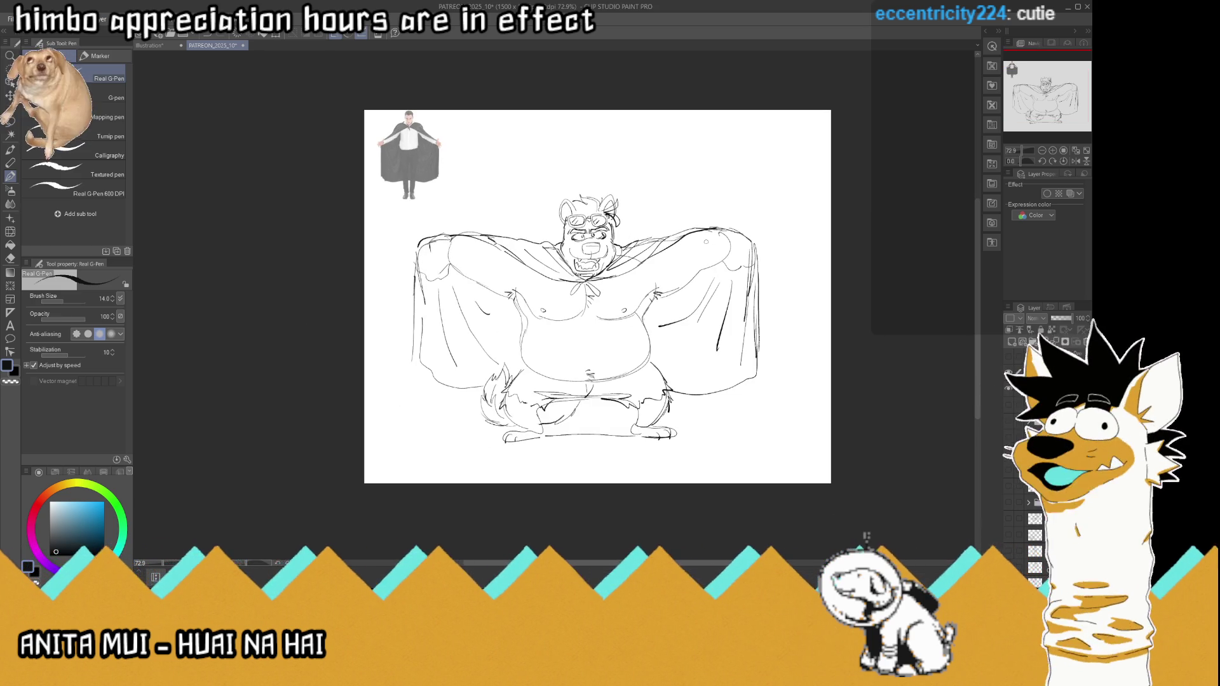
{"action": "scroll", "coordinate": [704, 247], "scroll_direction": "up", "scroll_amount": 1}
{"action": "scroll", "coordinate": [702, 248], "scroll_direction": "up", "scroll_amount": 2}
{"action": "scroll", "coordinate": [701, 247], "scroll_direction": "down", "scroll_amount": 1}
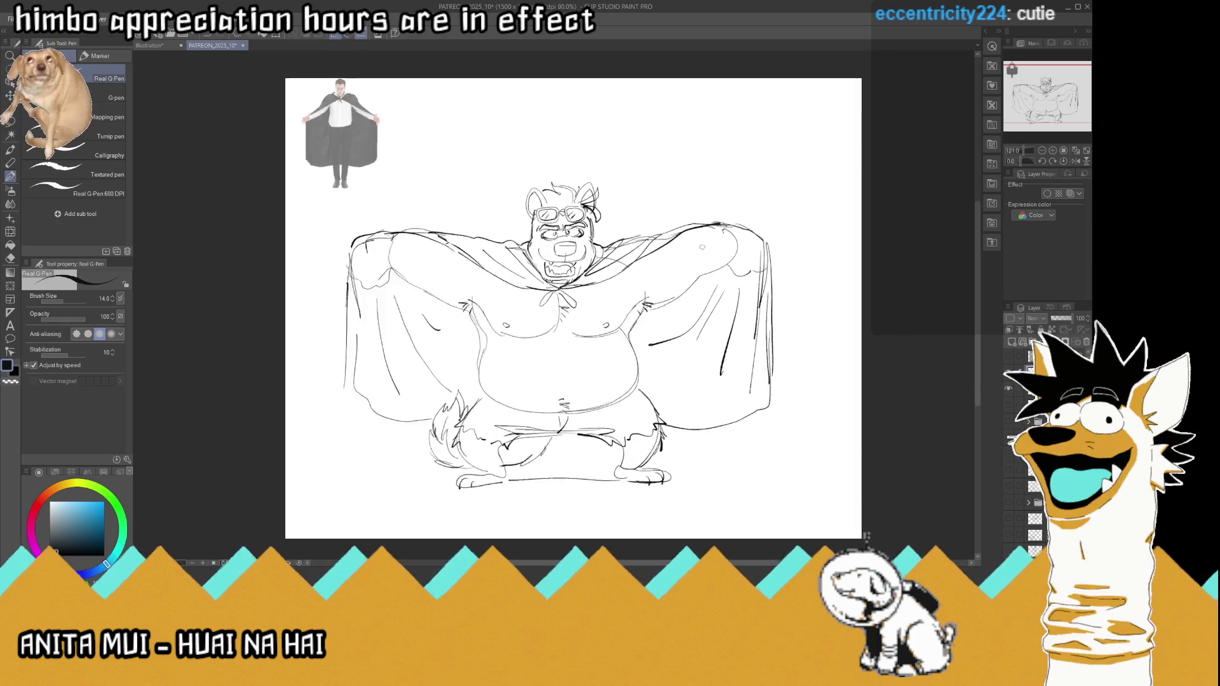
{"action": "scroll", "coordinate": [702, 246], "scroll_direction": "down", "scroll_amount": 1}
{"action": "scroll", "coordinate": [697, 238], "scroll_direction": "up", "scroll_amount": 1}
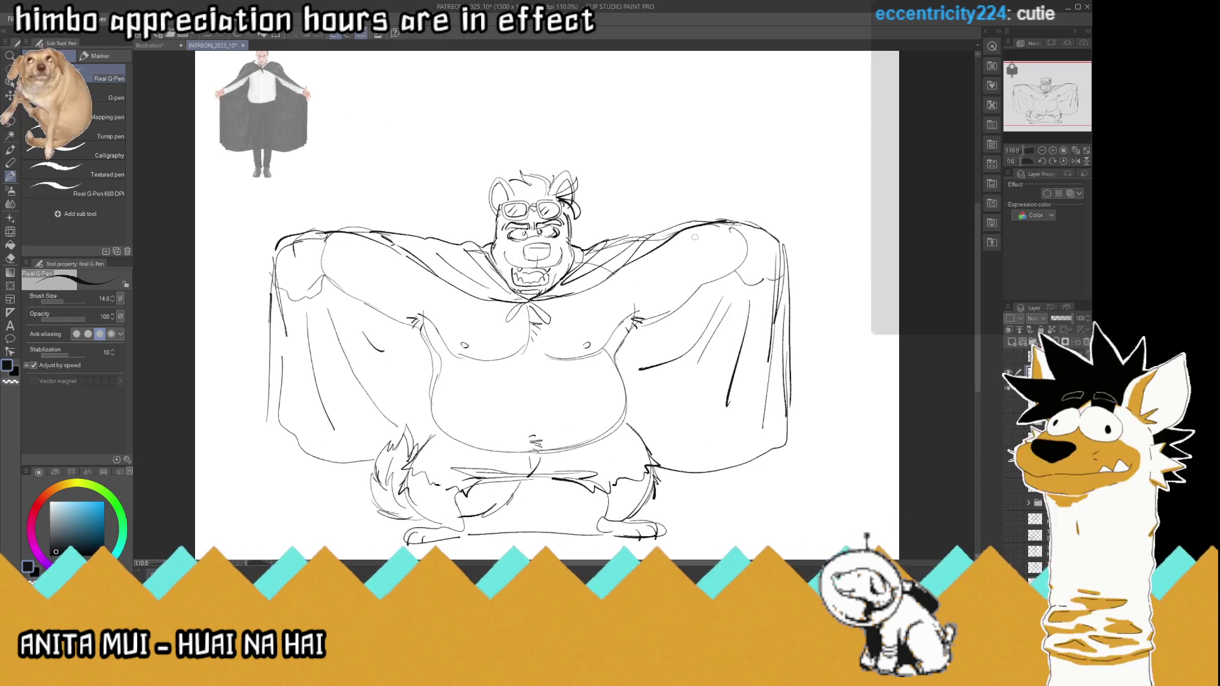
{"action": "key", "text": "ctrl+s"}
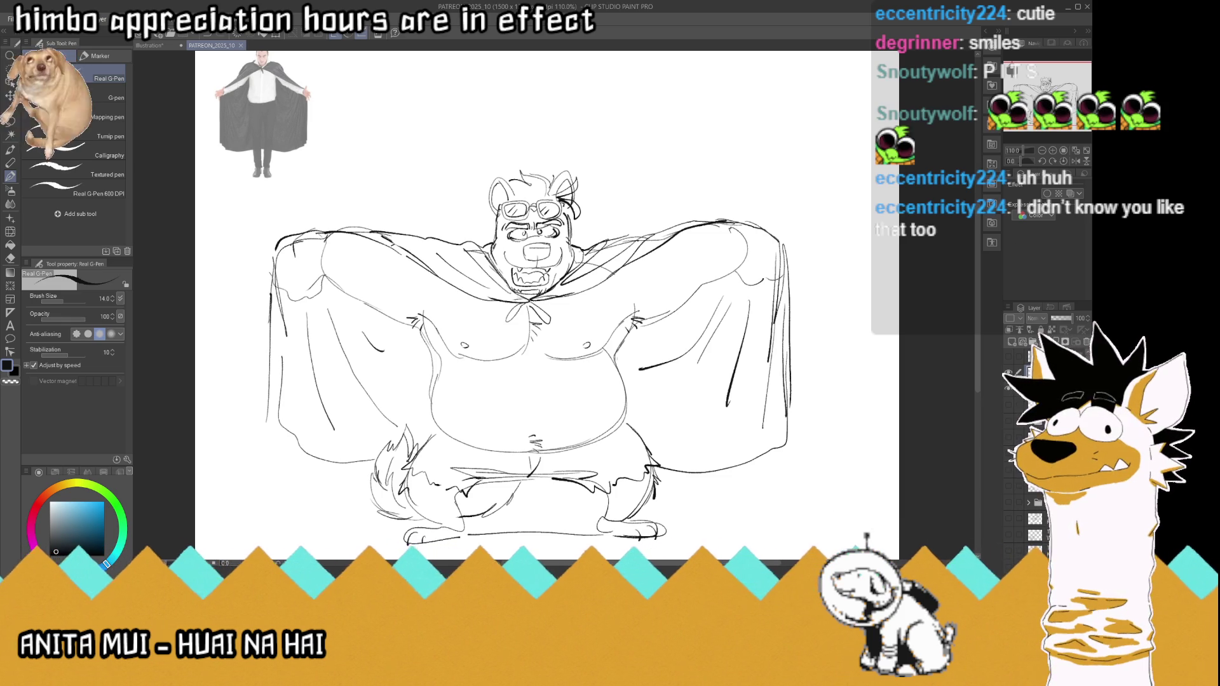
{"action": "scroll", "coordinate": [877, 450], "scroll_direction": "down", "scroll_amount": 1}
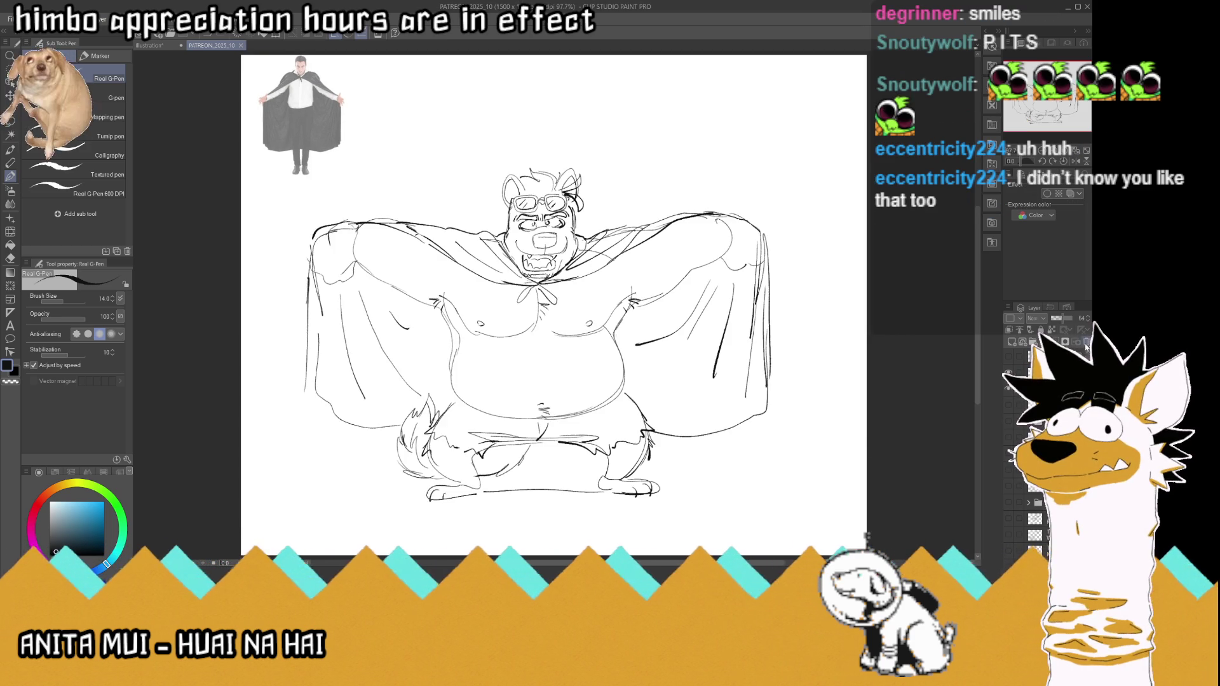
Step: Delete the caped-man reference photo, enlarge the sketch to about 115% and nudge it slightly right
{"action": "key", "text": "Delete"}
{"action": "key", "text": "ctrl+t"}
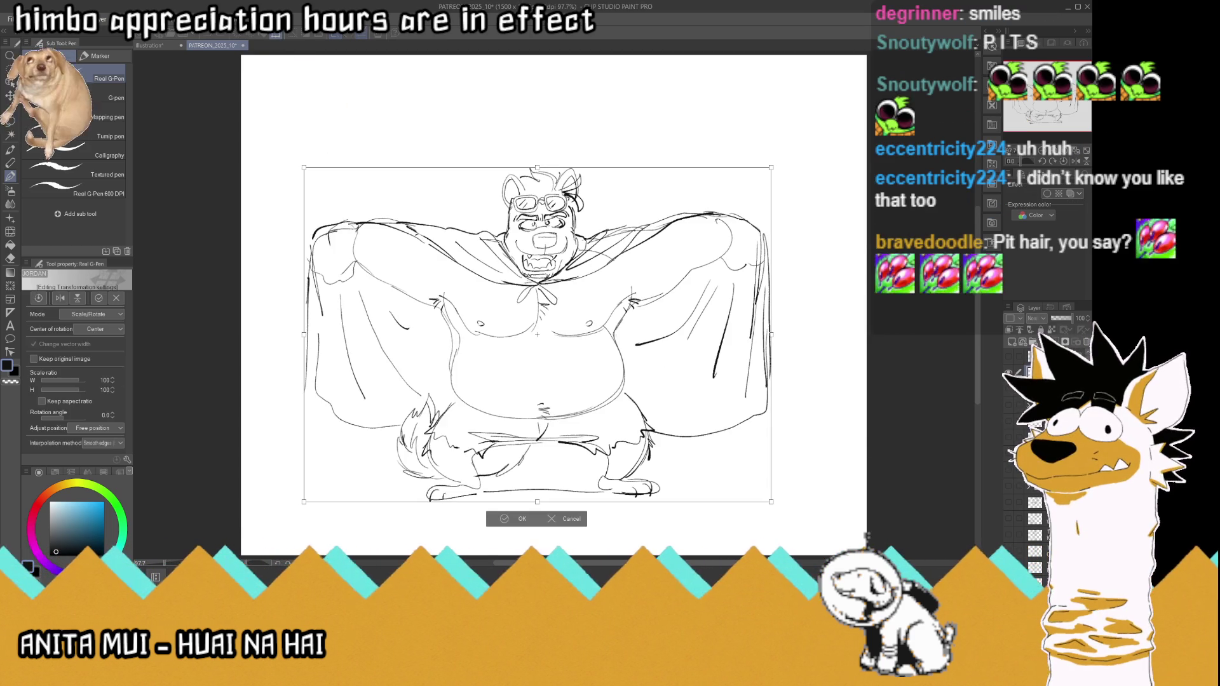
{"action": "left_click_drag", "start_coordinate": [537, 166], "coordinate": [536, 105]}
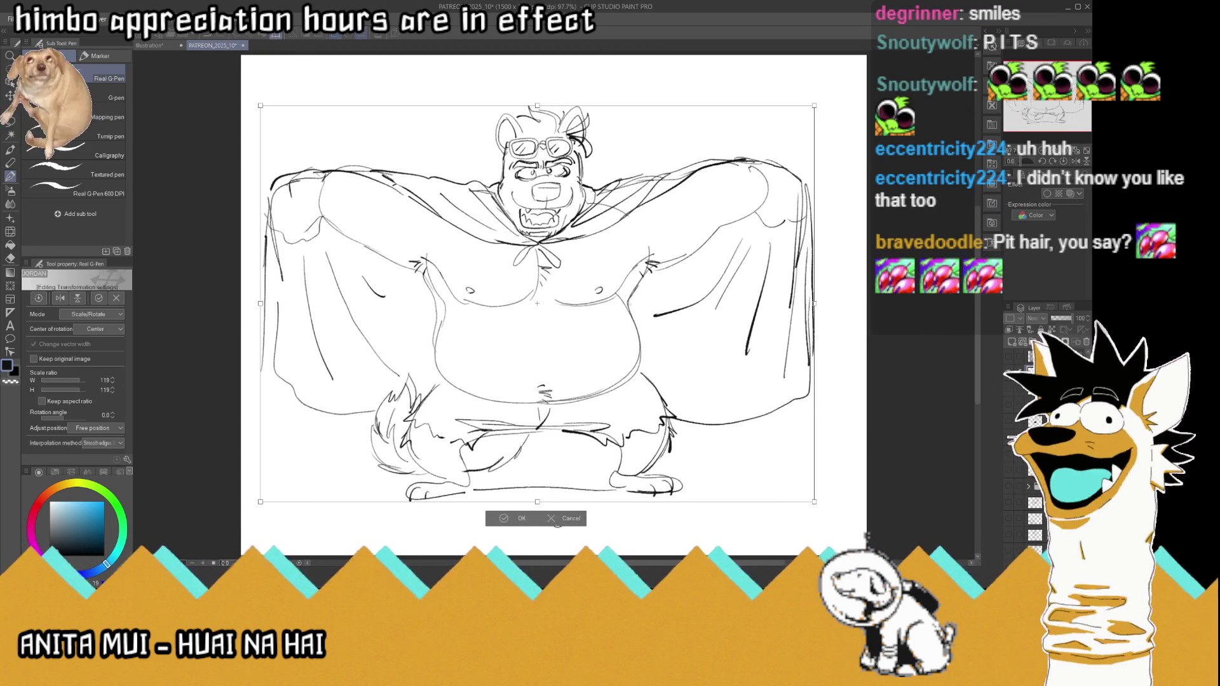
{"action": "left_click_drag", "start_coordinate": [816, 502], "coordinate": [846, 525]}
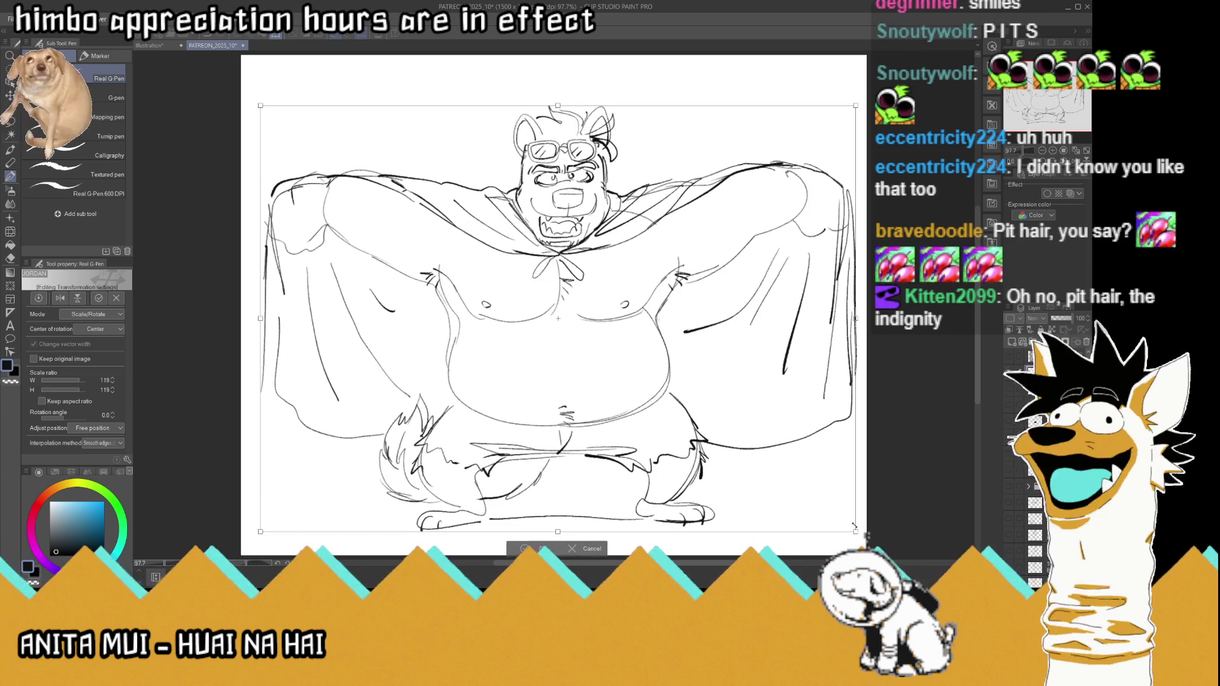
{"action": "left_click_drag", "start_coordinate": [685, 487], "coordinate": [685, 497]}
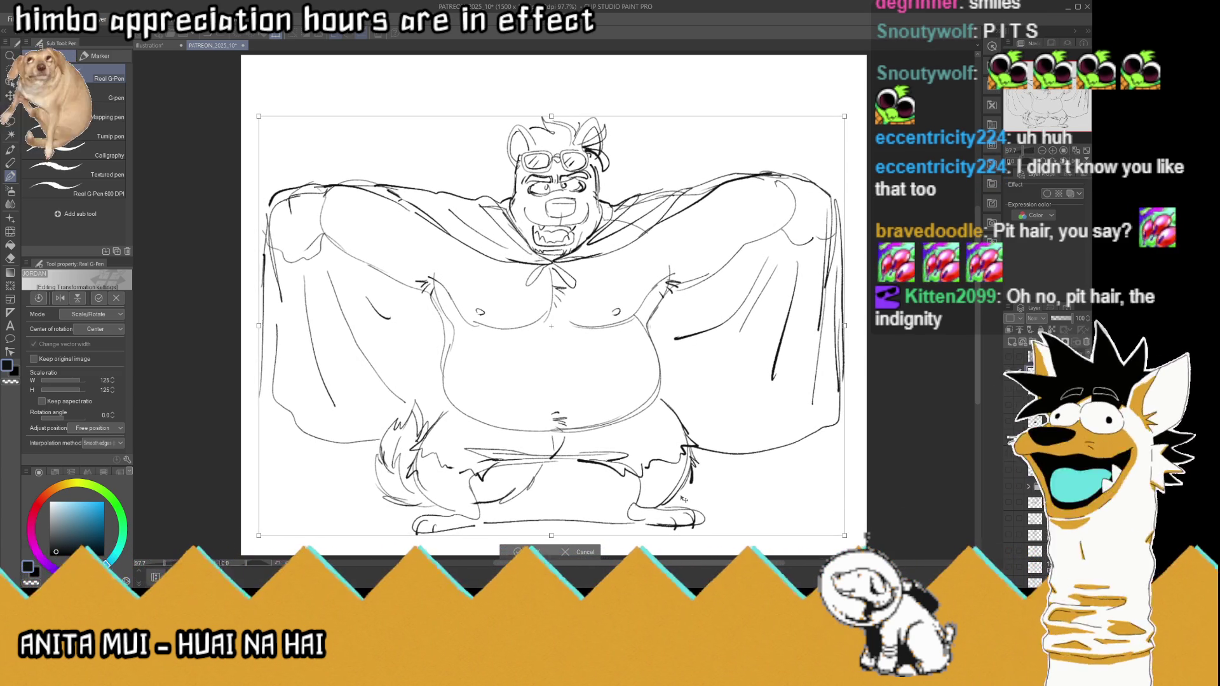
{"action": "left_click", "coordinate": [536, 550]}
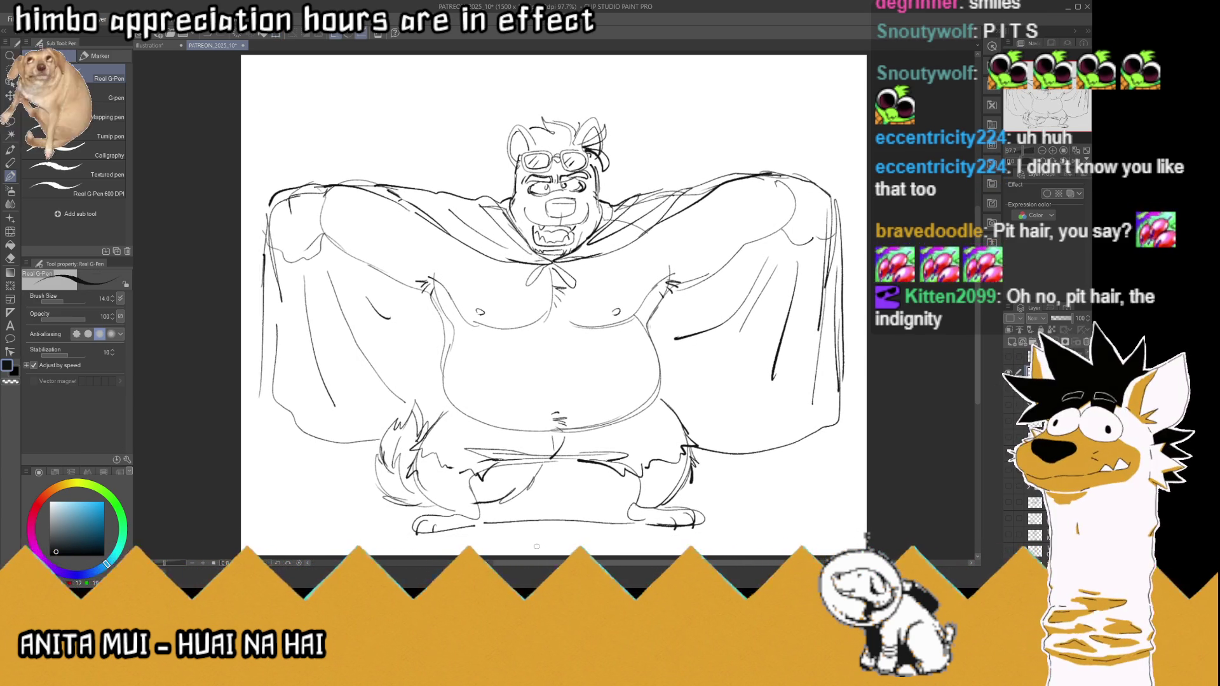
{"action": "key", "text": "k"}
{"action": "left_click_drag", "start_coordinate": [534, 341], "coordinate": [537, 340]}
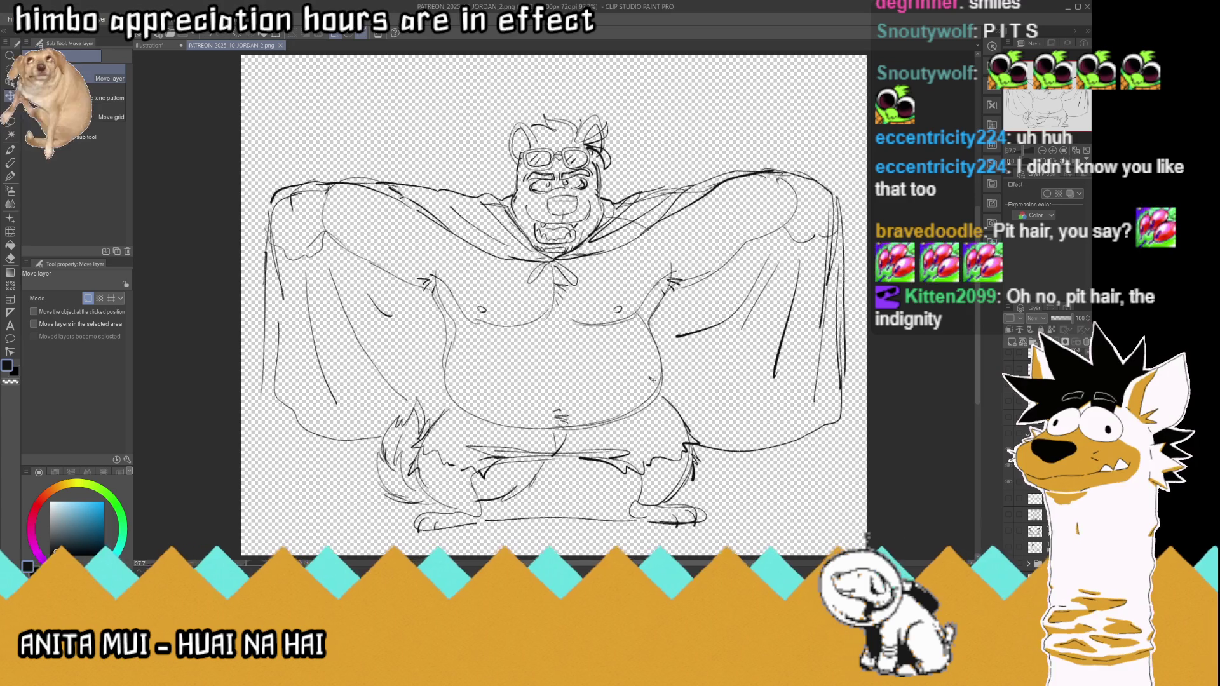
Step: Restore the white background behind the sketch and save the document
{"action": "key", "text": "ctrl+z"}
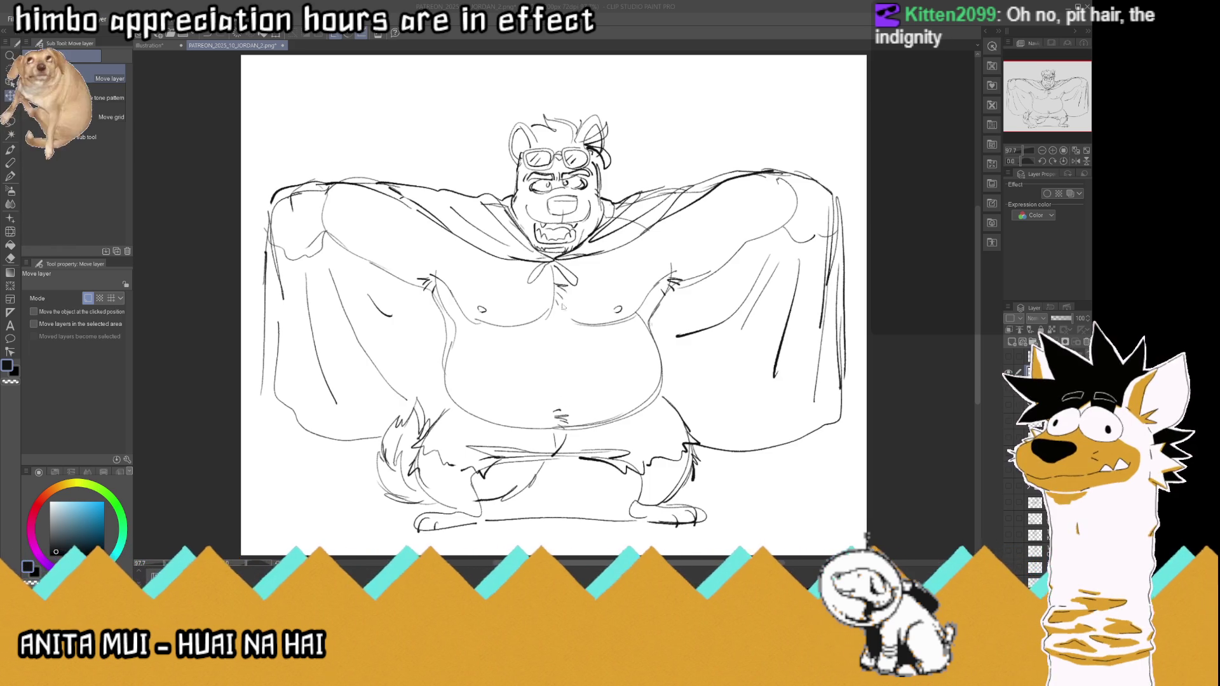
{"action": "key", "text": "Return"}
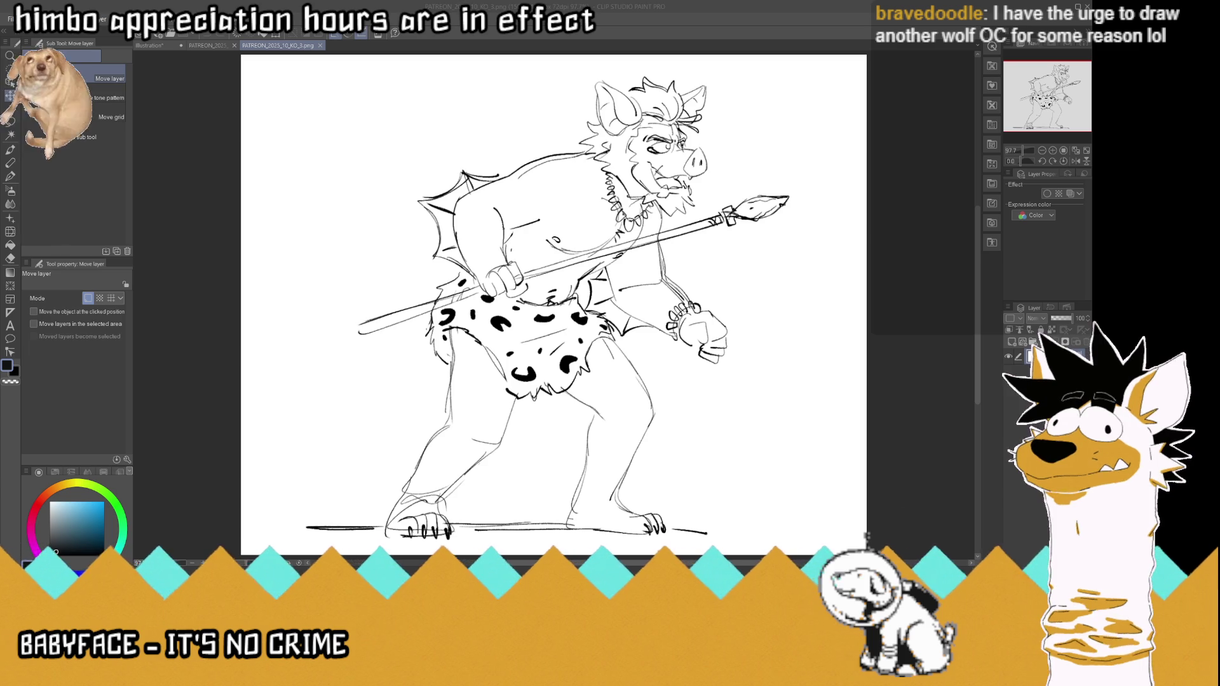
{"action": "left_click", "coordinate": [214, 45]}
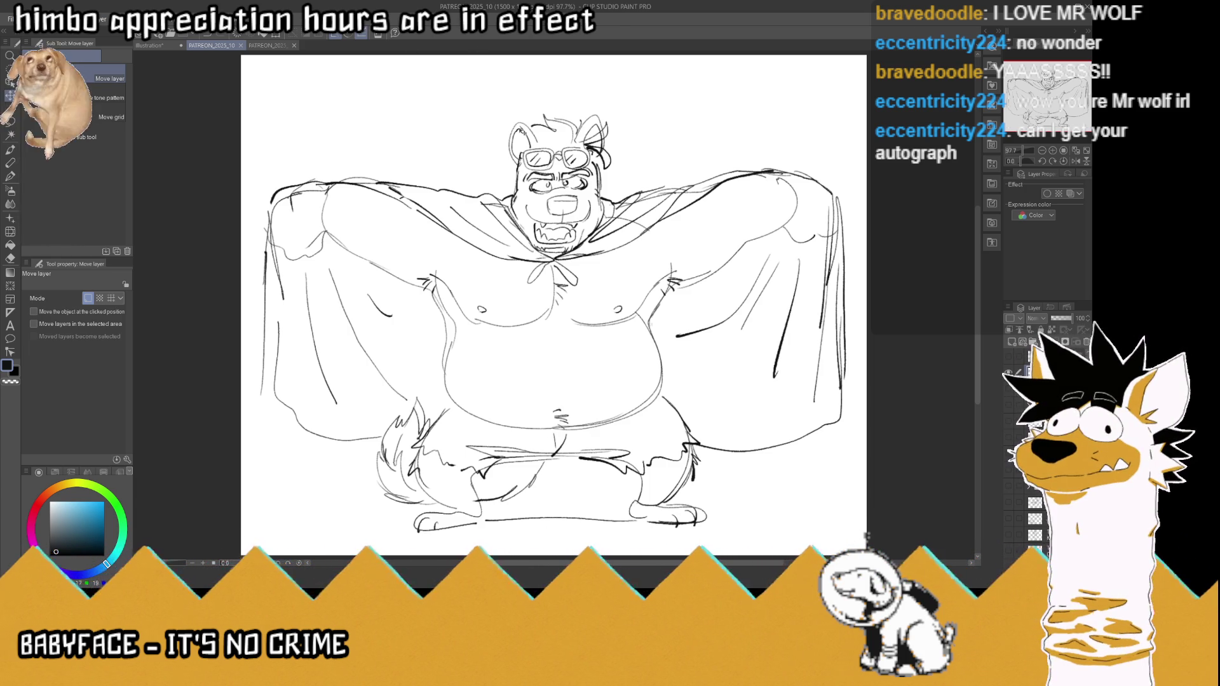
Step: Create a new blank canvas and select the pen tool
{"action": "key", "text": "ctrl+n"}
{"action": "key", "text": "Return"}
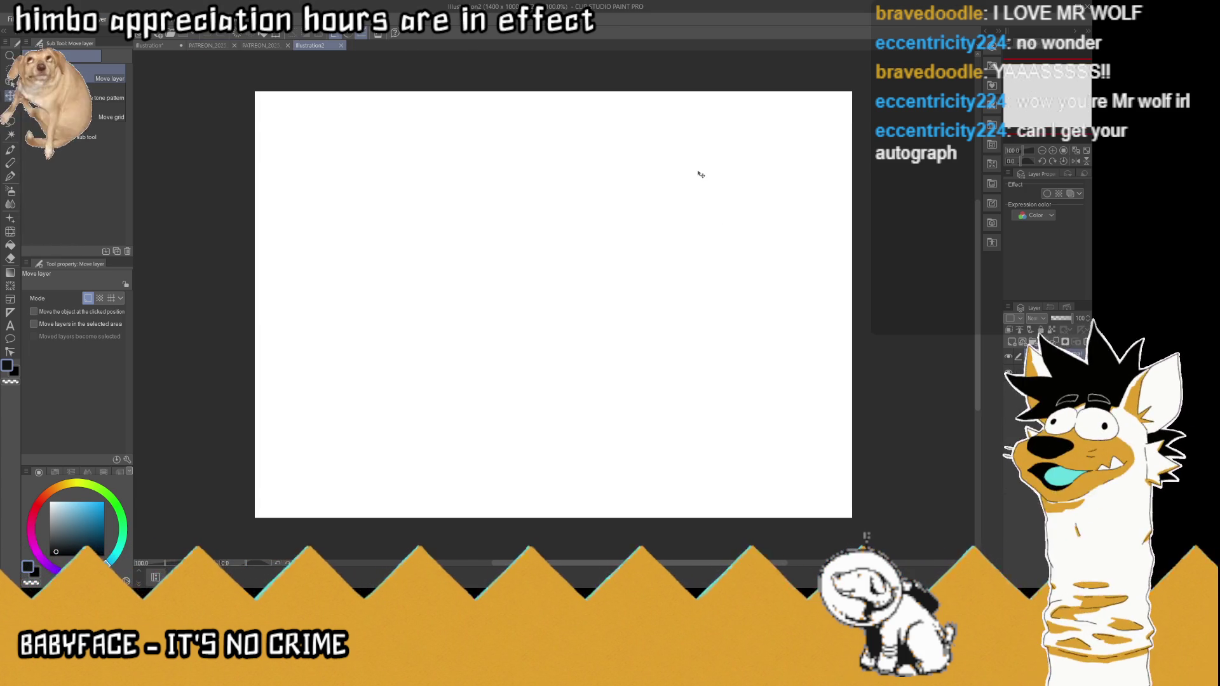
{"action": "left_click", "coordinate": [10, 176]}
Step: Handwrite 'Mr Wolf' across the canvas and underline the signature
{"action": "mouse_move", "coordinate": [370, 290]}
{"action": "left_mouse_down"}
{"action": "mouse_move", "coordinate": [368, 364]}
{"action": "mouse_move", "coordinate": [429, 255]}
{"action": "mouse_move", "coordinate": [420, 372]}
{"action": "mouse_move", "coordinate": [447, 316]}
{"action": "mouse_move", "coordinate": [498, 352]}
{"action": "left_mouse_up"}
{"action": "mouse_move", "coordinate": [516, 272]}
{"action": "left_mouse_down"}
{"action": "mouse_move", "coordinate": [553, 244]}
{"action": "mouse_move", "coordinate": [590, 376]}
{"action": "mouse_move", "coordinate": [628, 229]}
{"action": "left_mouse_up"}
{"action": "mouse_move", "coordinate": [630, 307]}
{"action": "left_mouse_down"}
{"action": "mouse_move", "coordinate": [620, 372]}
{"action": "mouse_move", "coordinate": [706, 234]}
{"action": "mouse_move", "coordinate": [745, 254]}
{"action": "mouse_move", "coordinate": [680, 393]}
{"action": "left_mouse_up"}
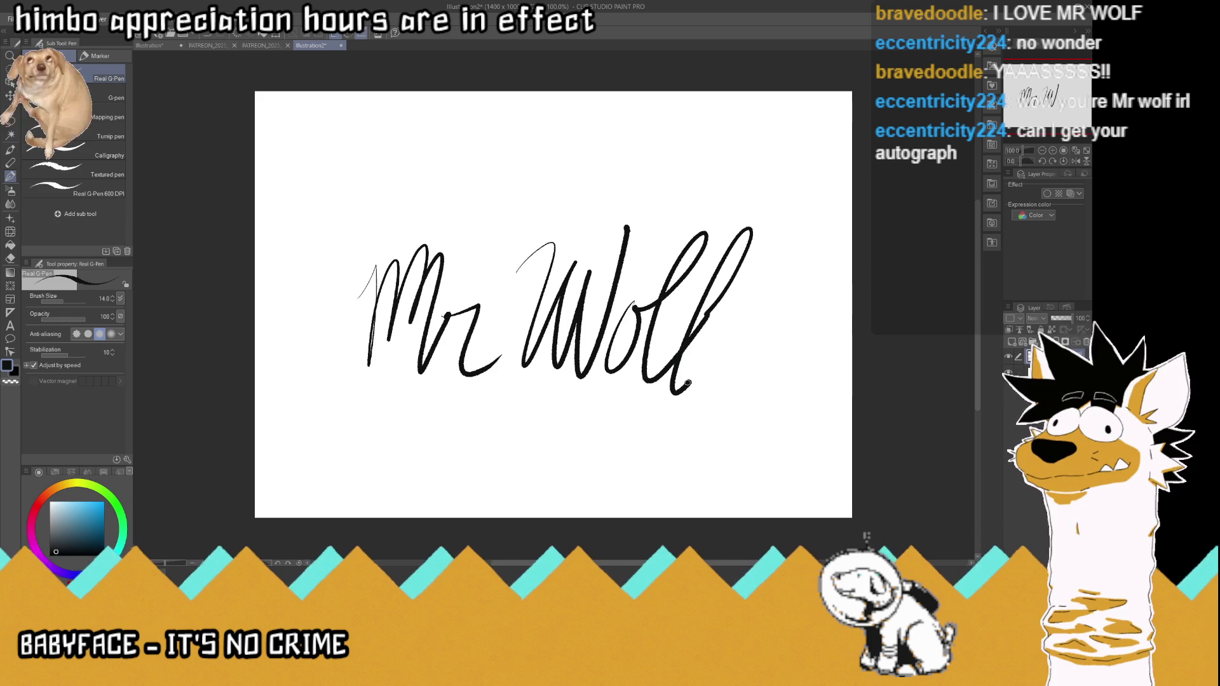
{"action": "mouse_move", "coordinate": [717, 270]}
{"action": "left_mouse_down"}
{"action": "mouse_move", "coordinate": [666, 436]}
{"action": "mouse_move", "coordinate": [700, 361]}
{"action": "left_mouse_up"}
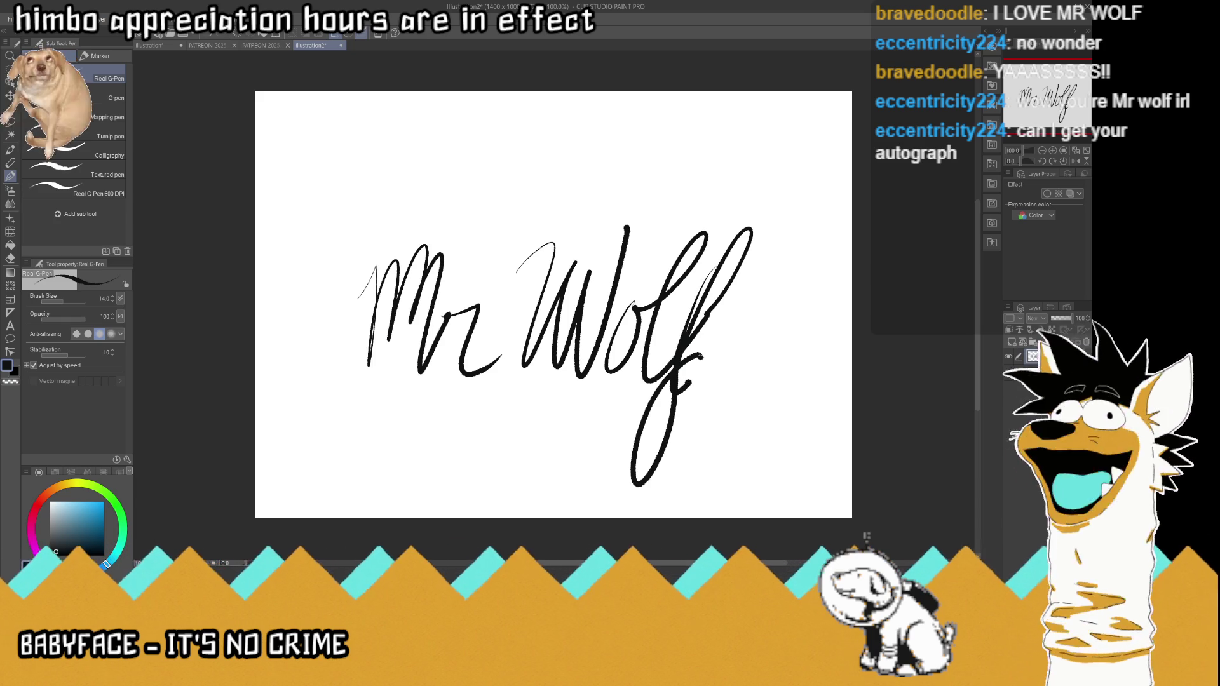
{"action": "mouse_move", "coordinate": [307, 468]}
{"action": "left_mouse_down"}
{"action": "mouse_move", "coordinate": [591, 385]}
{"action": "mouse_move", "coordinate": [839, 439]}
{"action": "left_mouse_up"}
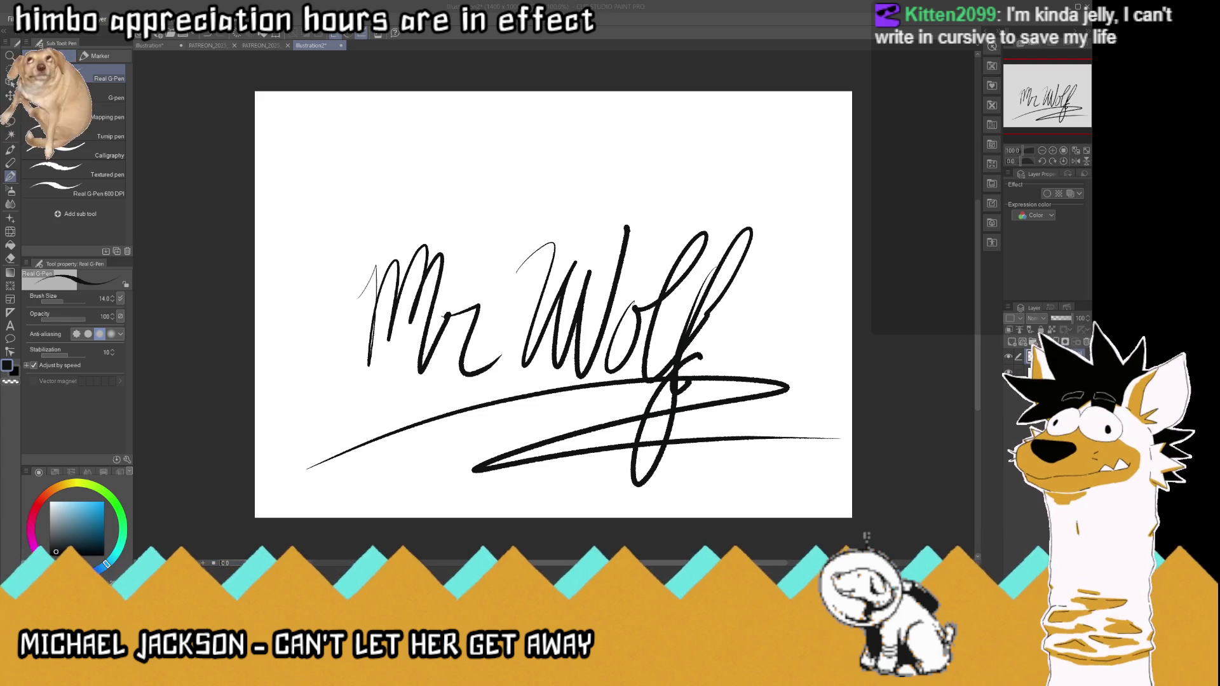
Step: Focus the Clip Studio window and switch to the PATREON_2023_10_KO_3 boar caveman sketch
{"action": "left_click", "coordinate": [567, 45]}
{"action": "left_click", "coordinate": [250, 44]}
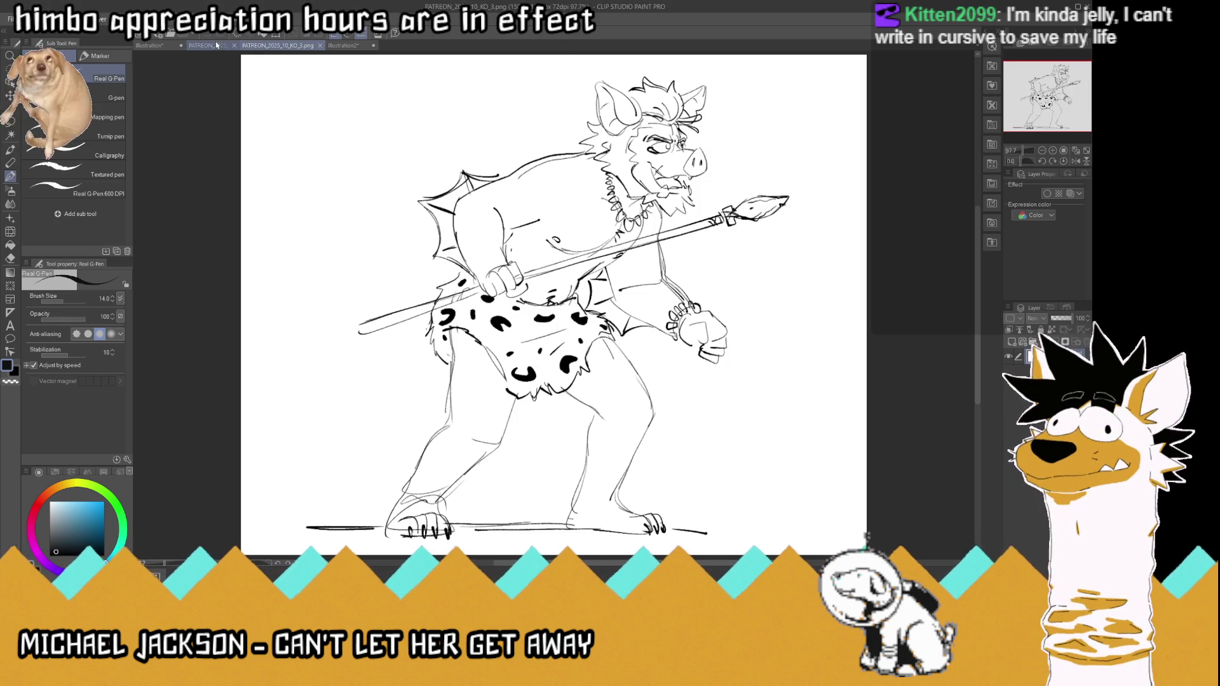
Step: Switch to the caped bear sketch document
{"action": "left_click", "coordinate": [212, 46]}
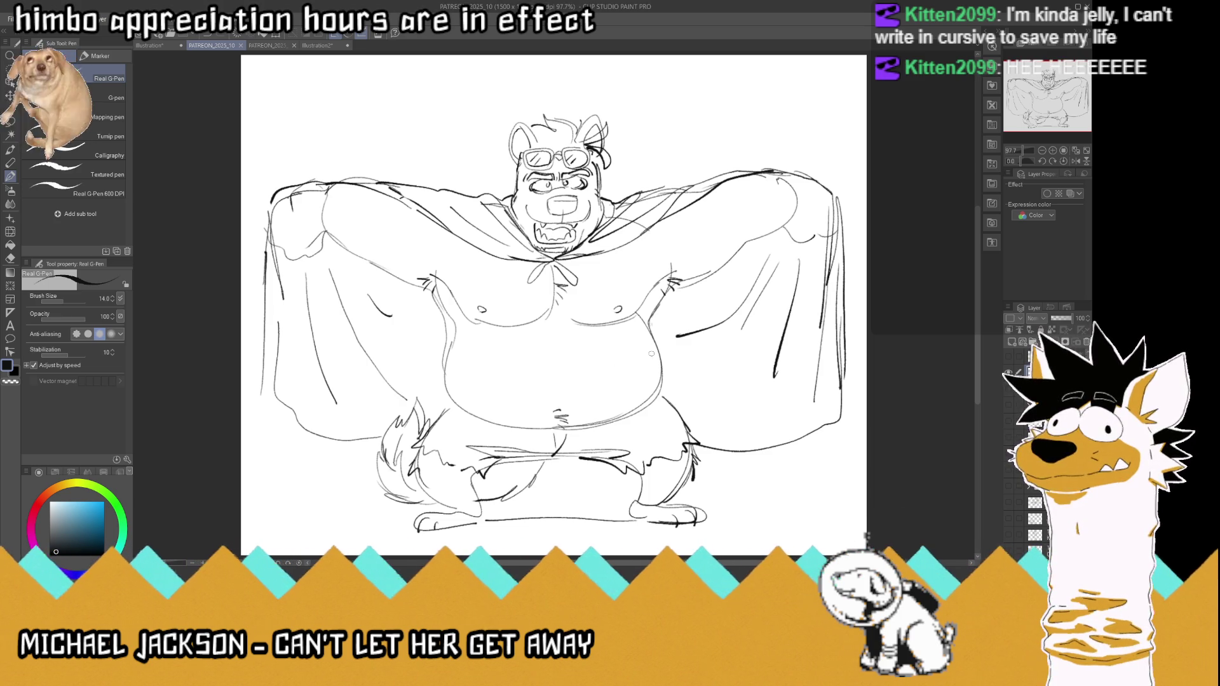
{"action": "scroll", "coordinate": [654, 353], "scroll_direction": "down", "scroll_amount": 1}
{"action": "scroll", "coordinate": [610, 305], "scroll_direction": "up", "scroll_amount": 2}
{"action": "scroll", "coordinate": [572, 258], "scroll_direction": "up", "scroll_amount": 1}
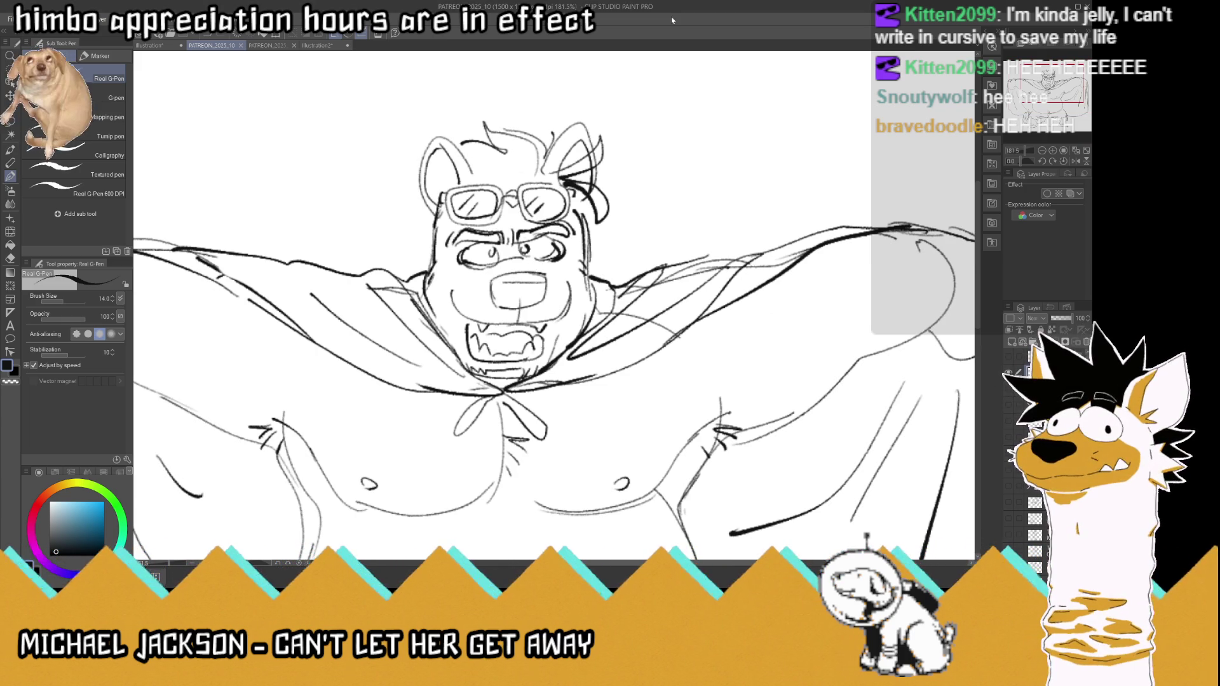
{"action": "left_click_drag", "start_coordinate": [439, 219], "coordinate": [441, 262]}
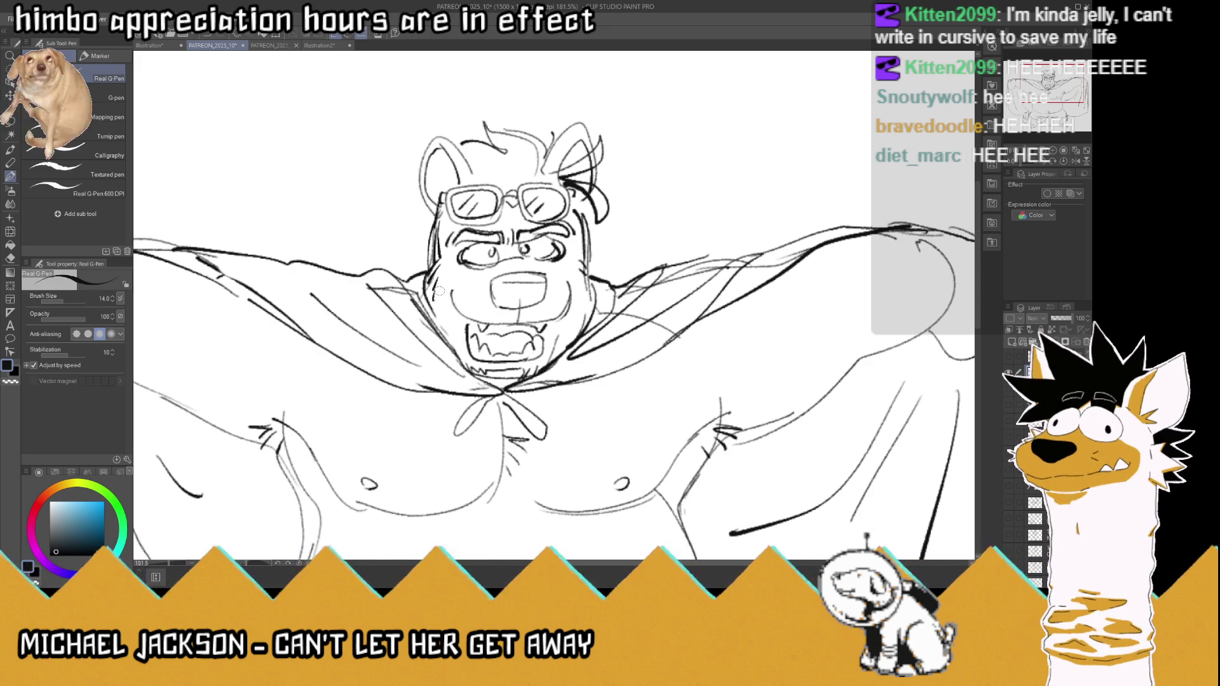
{"action": "left_click_drag", "start_coordinate": [578, 209], "coordinate": [585, 286]}
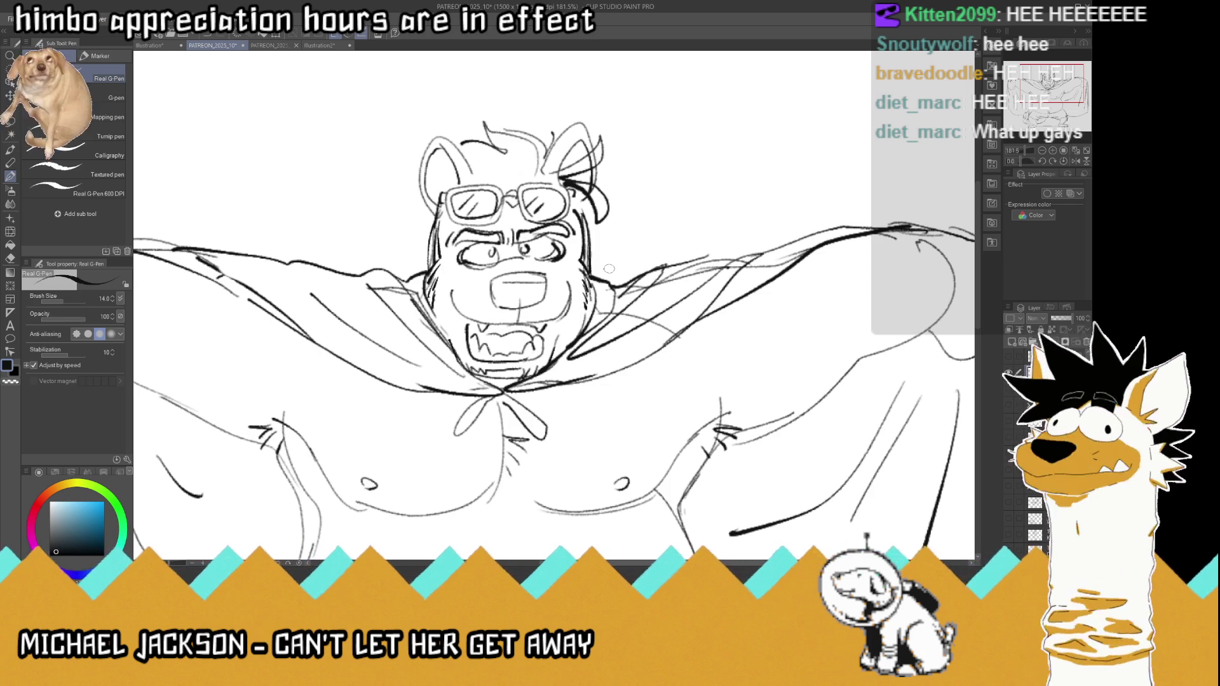
{"action": "scroll", "coordinate": [613, 270], "scroll_direction": "down", "scroll_amount": 3}
{"action": "scroll", "coordinate": [610, 269], "scroll_direction": "down", "scroll_amount": 2}
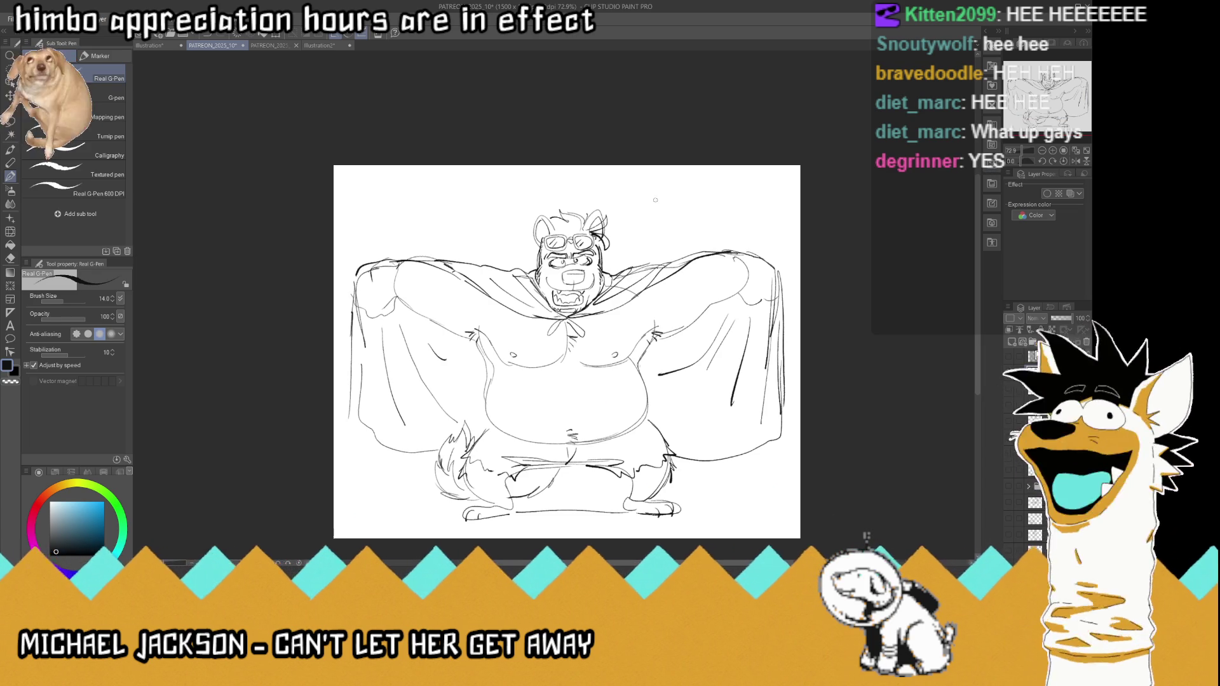
{"action": "scroll", "coordinate": [607, 221], "scroll_direction": "up", "scroll_amount": 1}
{"action": "scroll", "coordinate": [607, 222], "scroll_direction": "up", "scroll_amount": 1}
{"action": "scroll", "coordinate": [603, 220], "scroll_direction": "up", "scroll_amount": 1}
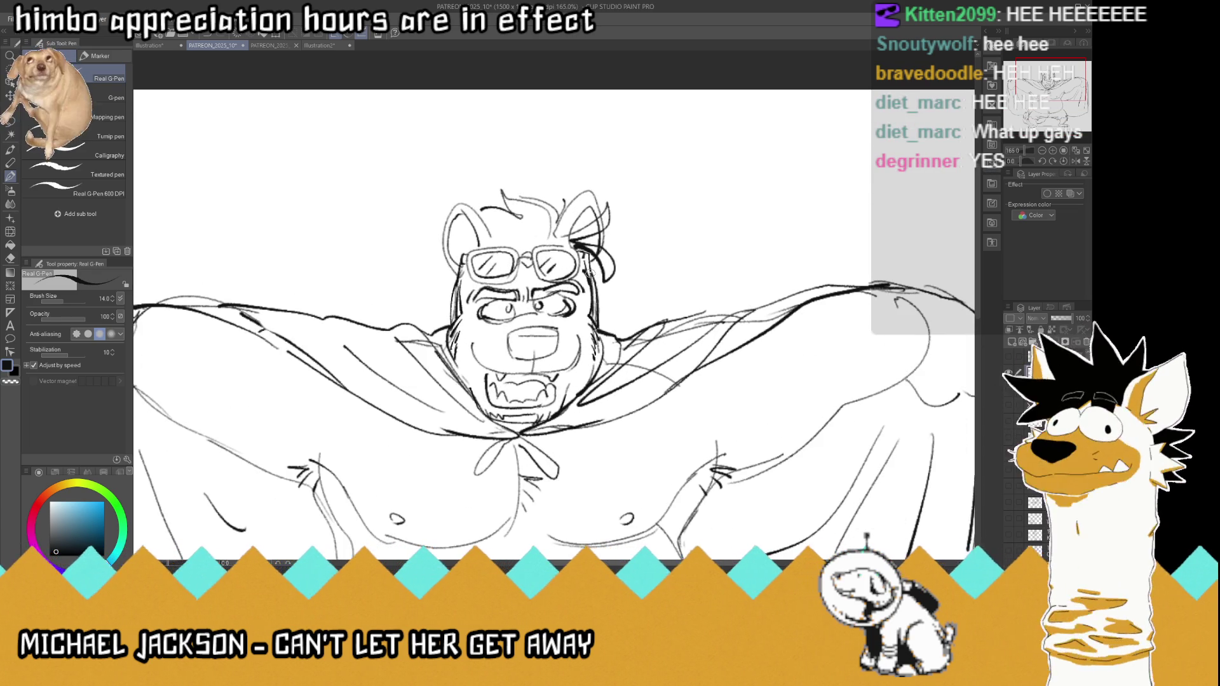
{"action": "scroll", "coordinate": [591, 272], "scroll_direction": "down", "scroll_amount": 2}
{"action": "scroll", "coordinate": [592, 273], "scroll_direction": "down", "scroll_amount": 1}
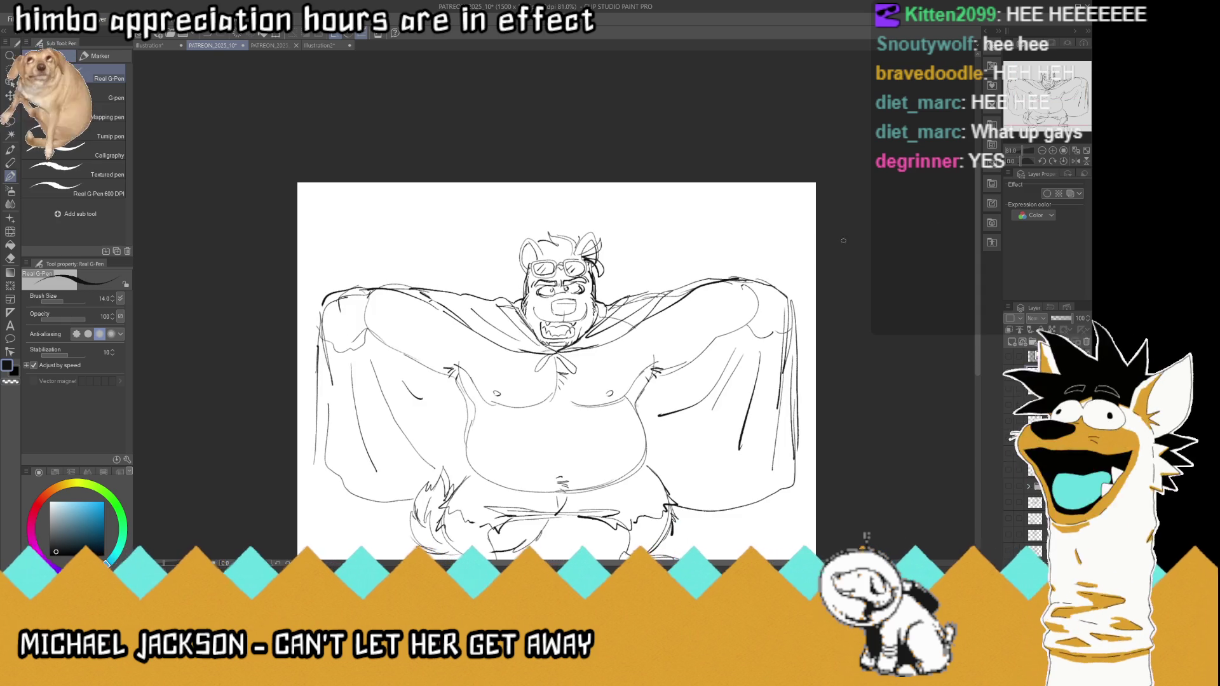
{"action": "scroll", "coordinate": [848, 155], "scroll_direction": "up", "scroll_amount": 1}
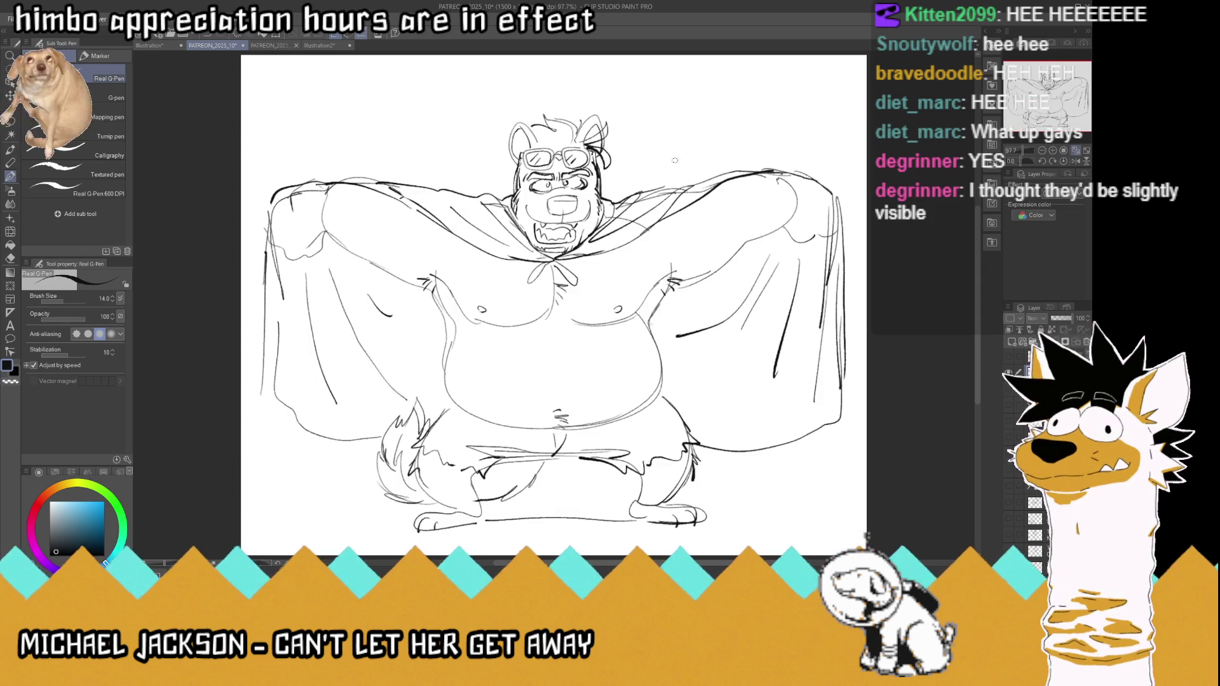
{"action": "scroll", "coordinate": [687, 167], "scroll_direction": "up", "scroll_amount": 1}
{"action": "scroll", "coordinate": [687, 166], "scroll_direction": "up", "scroll_amount": 1}
{"action": "scroll", "coordinate": [687, 166], "scroll_direction": "up", "scroll_amount": 1}
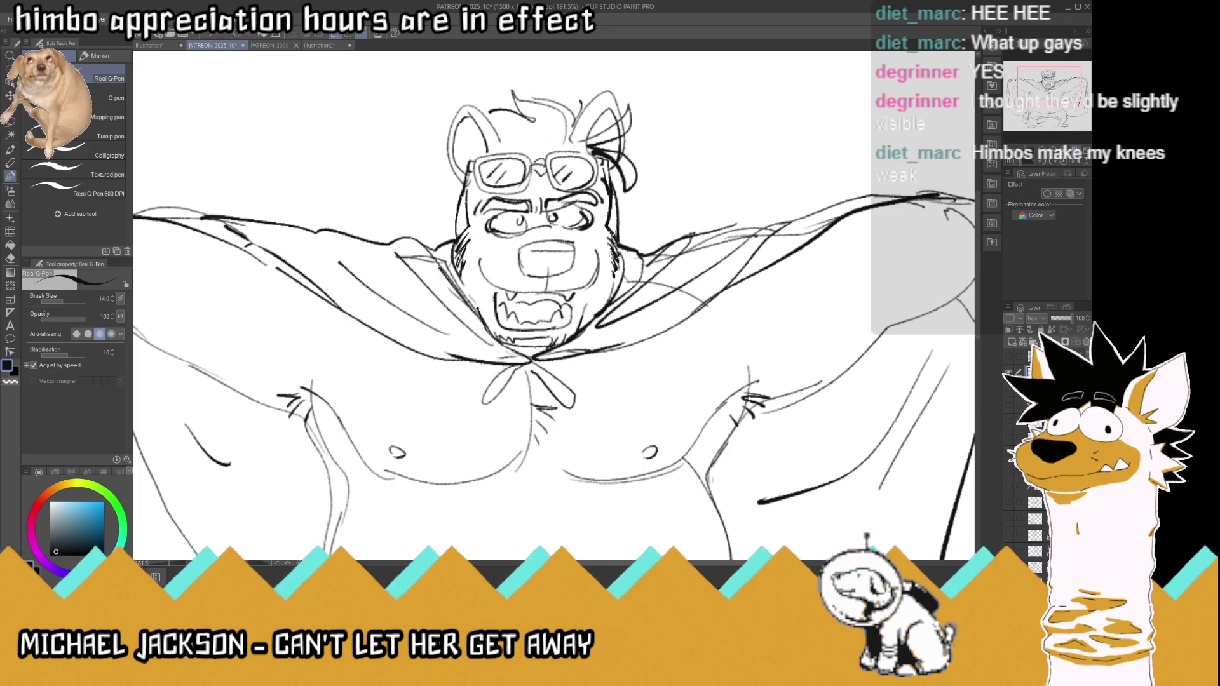
{"action": "key", "text": "ctrl+0"}
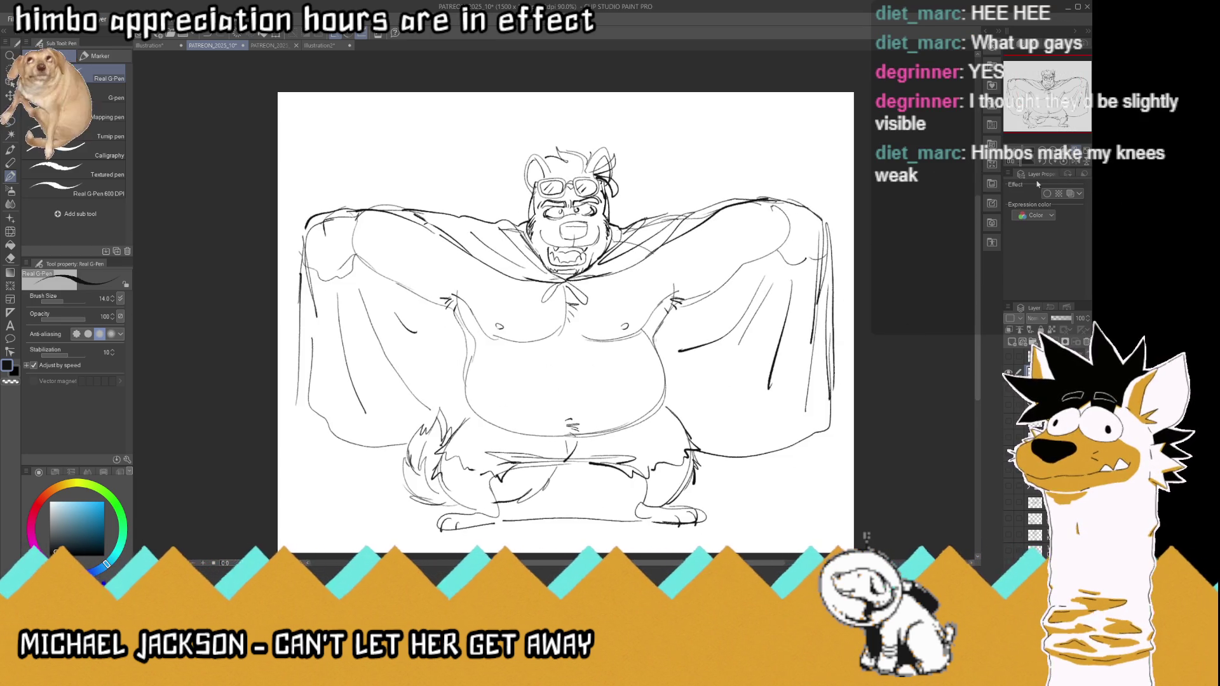
{"action": "scroll", "coordinate": [680, 458], "scroll_direction": "up", "scroll_amount": 1}
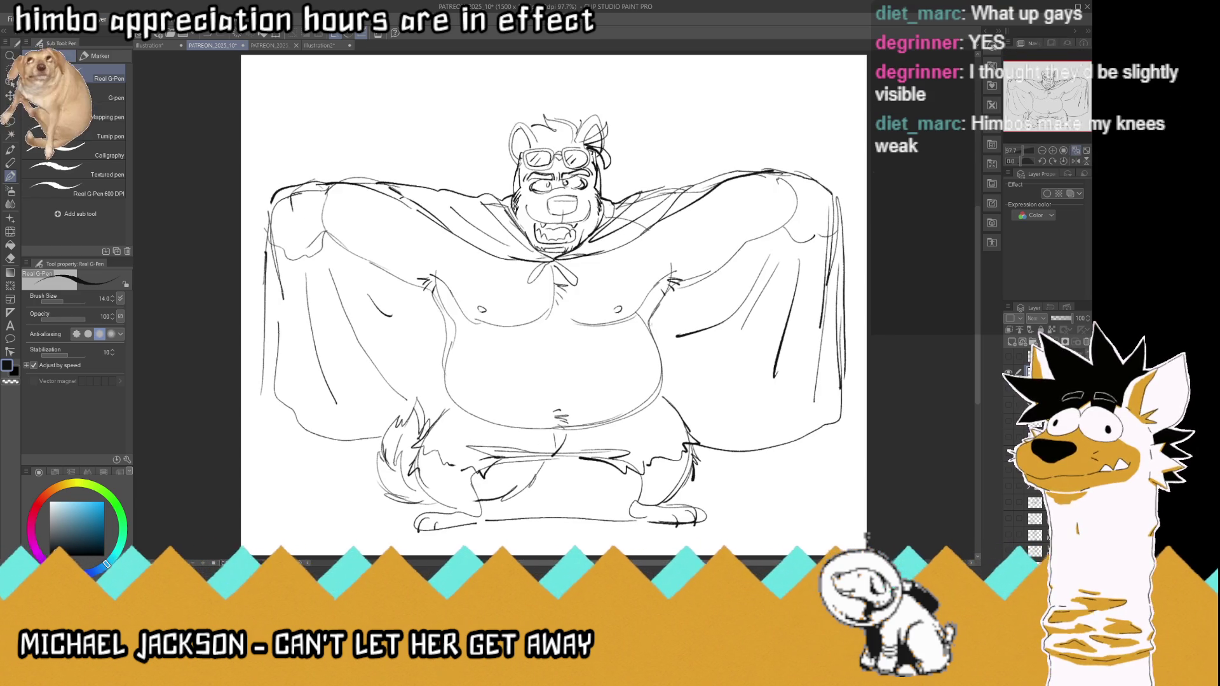
Step: Save the caped bear sketch, then confirm saving a copy under a new file name
{"action": "key", "text": "ctrl+s"}
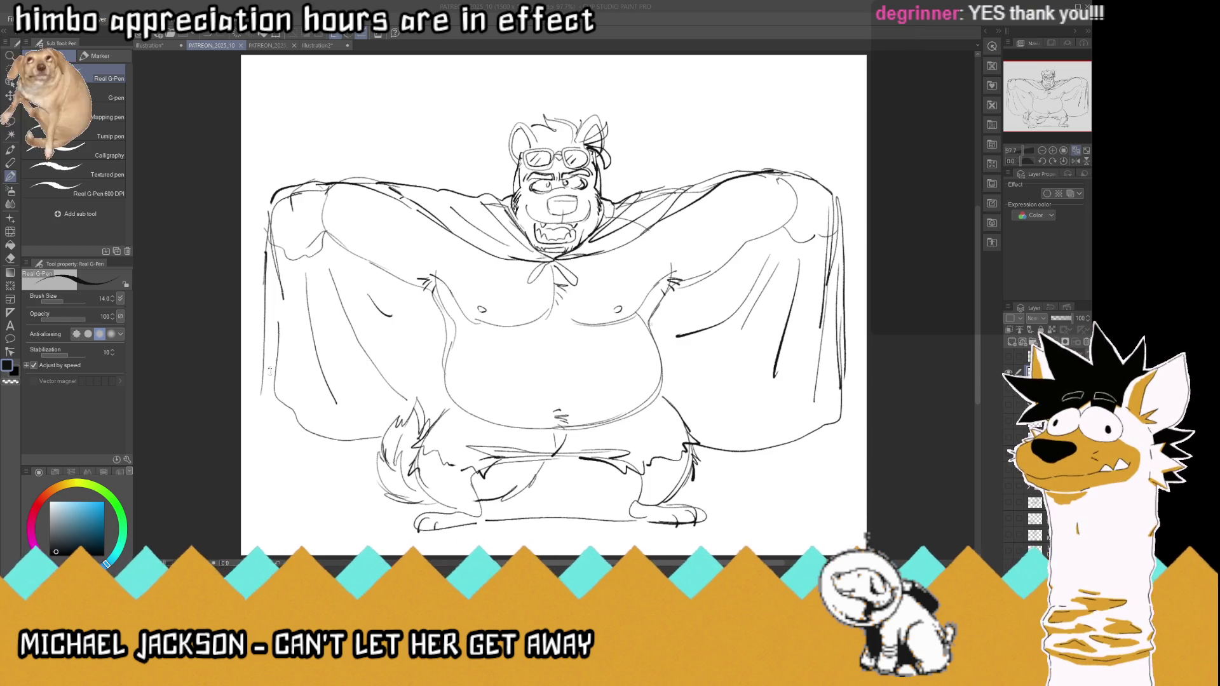
{"action": "key", "text": "Return"}
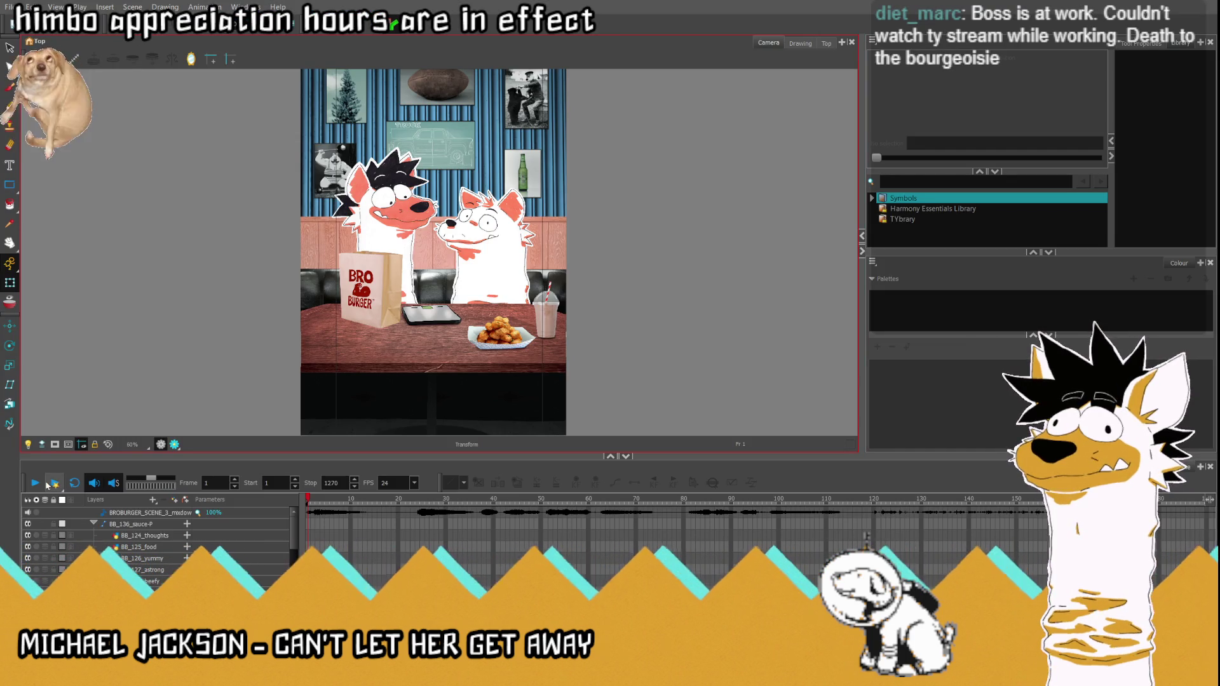
{"action": "left_click", "coordinate": [34, 483]}
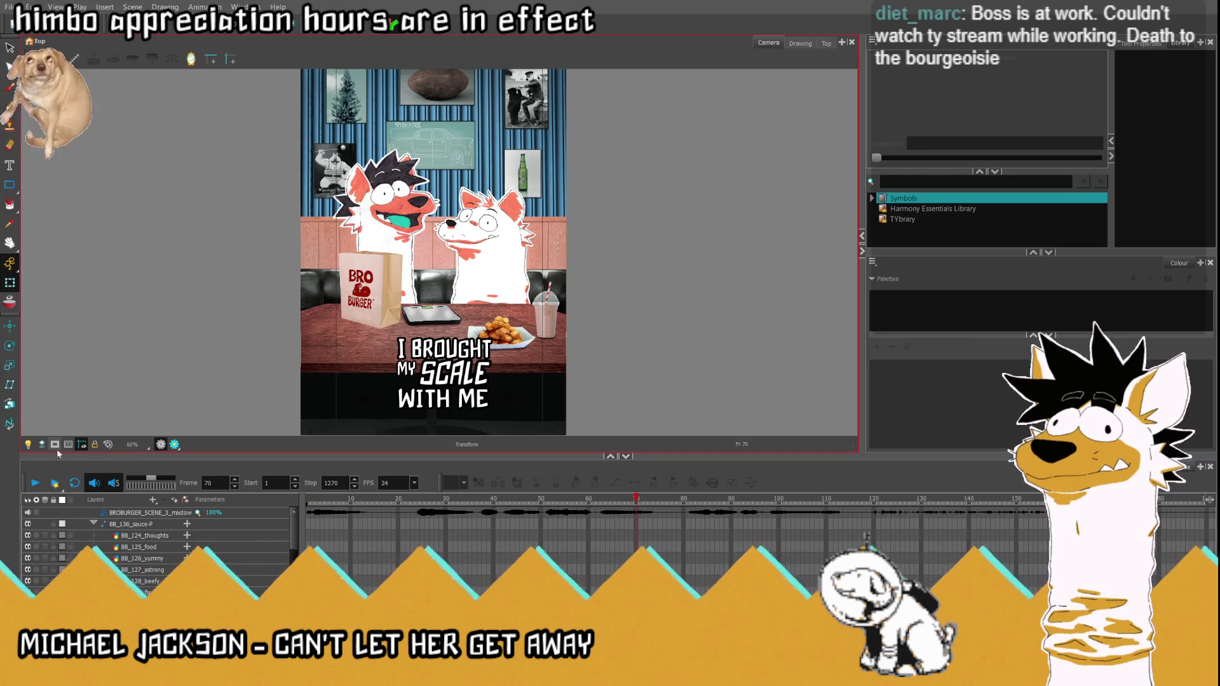
{"action": "left_click", "coordinate": [34, 483]}
{"action": "left_click", "coordinate": [35, 483]}
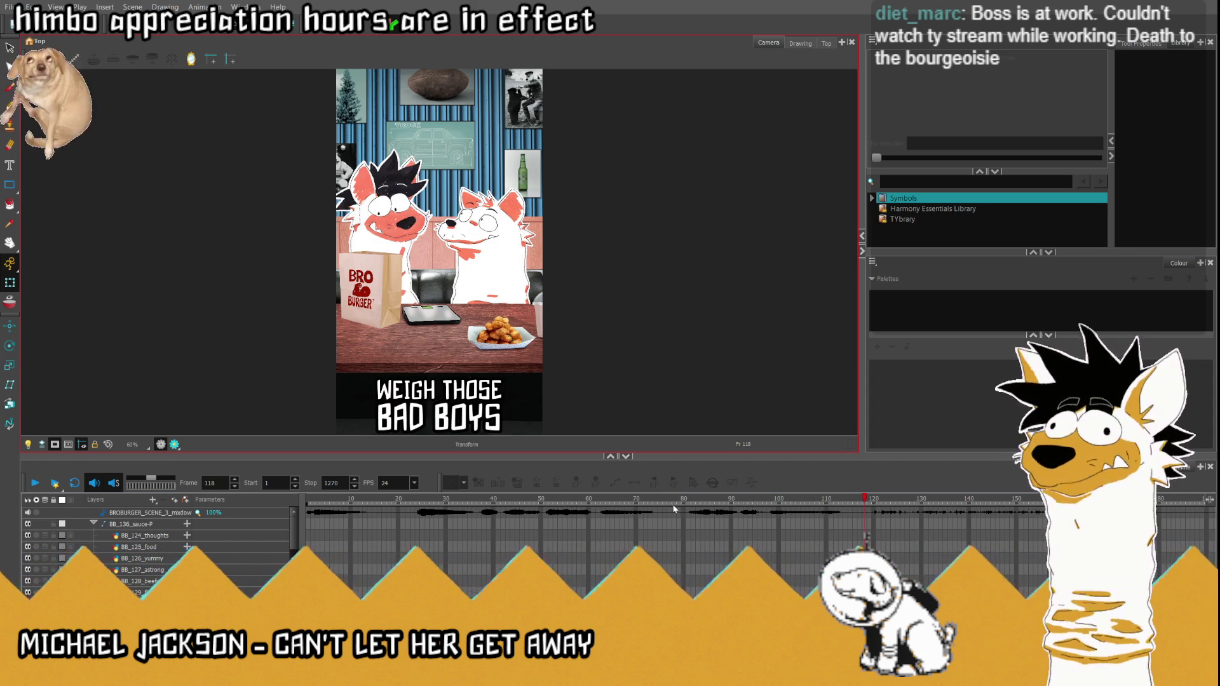
{"action": "key", "text": "Return"}
{"action": "left_click", "coordinate": [35, 483]}
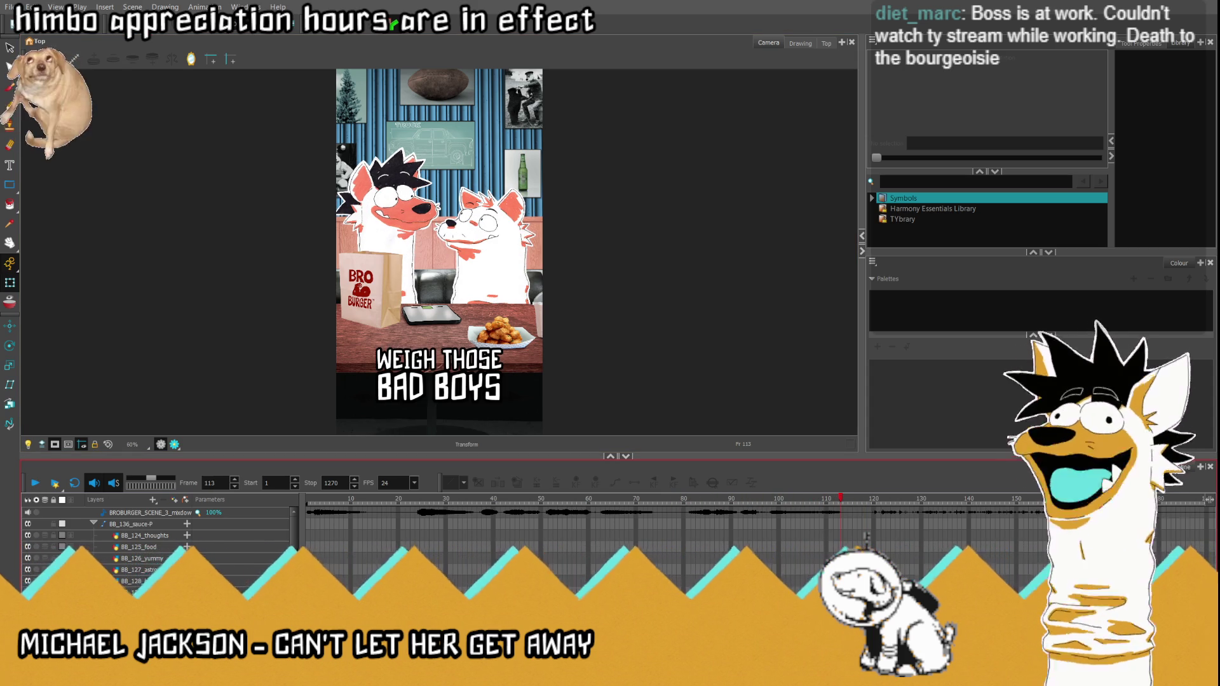
{"action": "scroll", "coordinate": [571, 562], "scroll_direction": "down", "scroll_amount": 2}
{"action": "scroll", "coordinate": [736, 576], "scroll_direction": "down", "scroll_amount": 2}
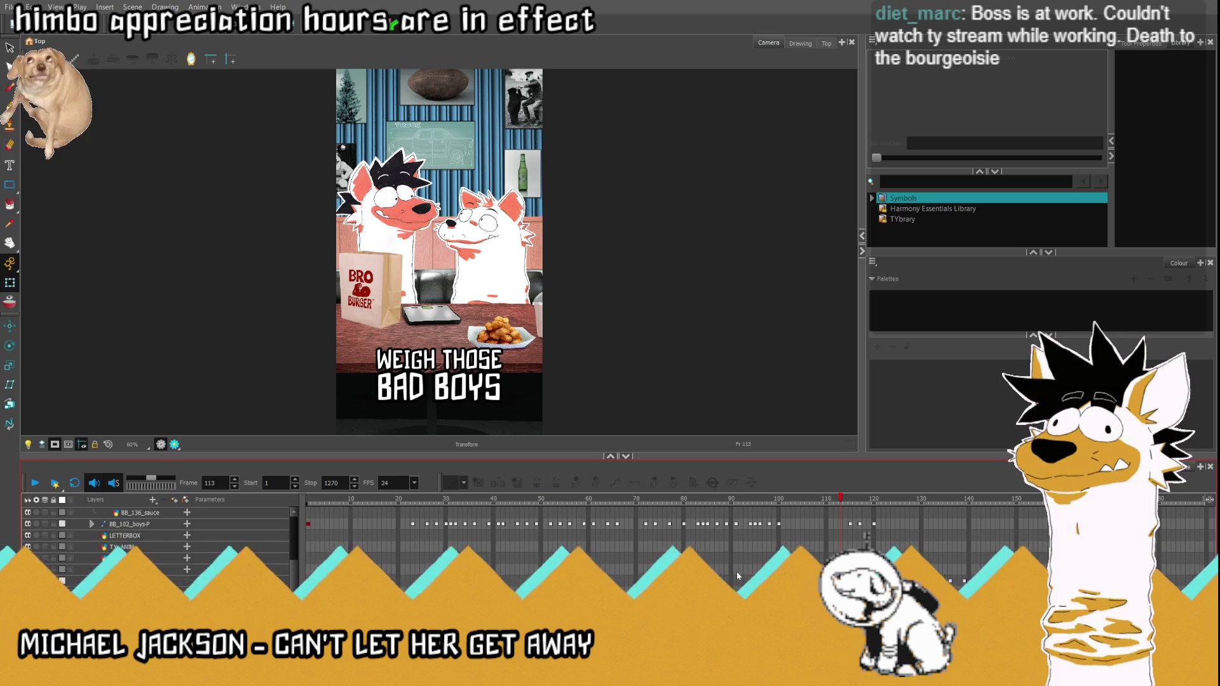
{"action": "scroll", "coordinate": [736, 572], "scroll_direction": "up", "scroll_amount": 3}
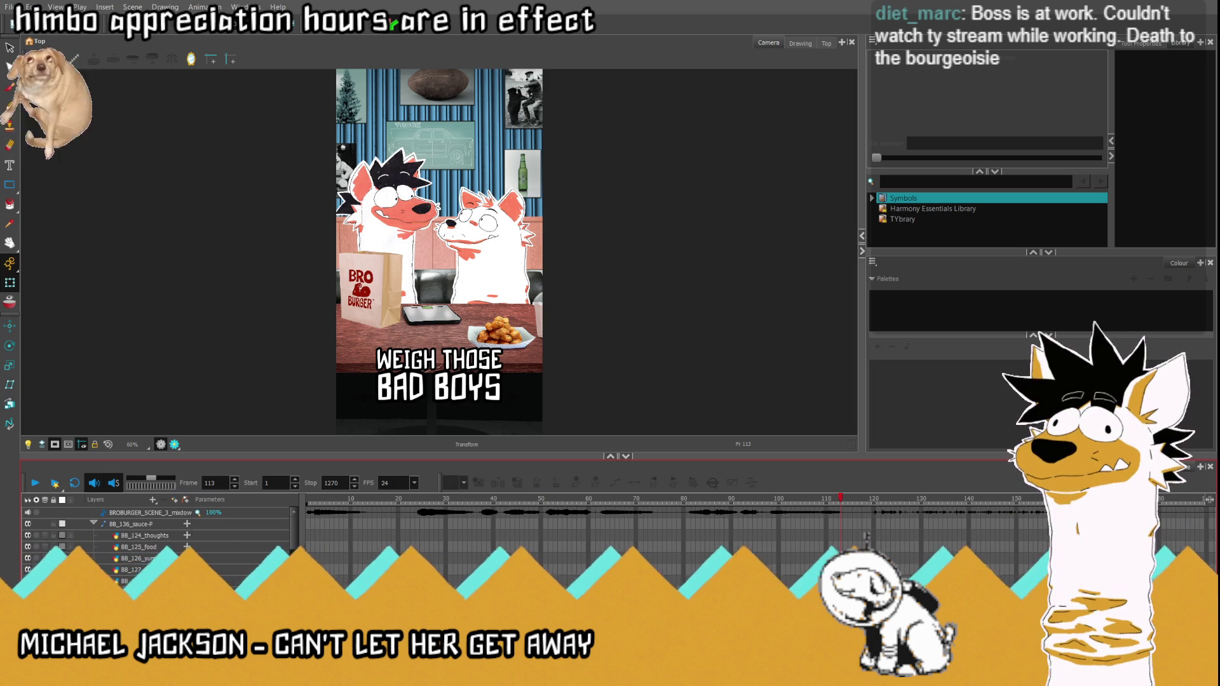
{"action": "scroll", "coordinate": [867, 538], "scroll_direction": "down", "scroll_amount": 3}
{"action": "scroll", "coordinate": [118, 551], "scroll_direction": "down", "scroll_amount": 2}
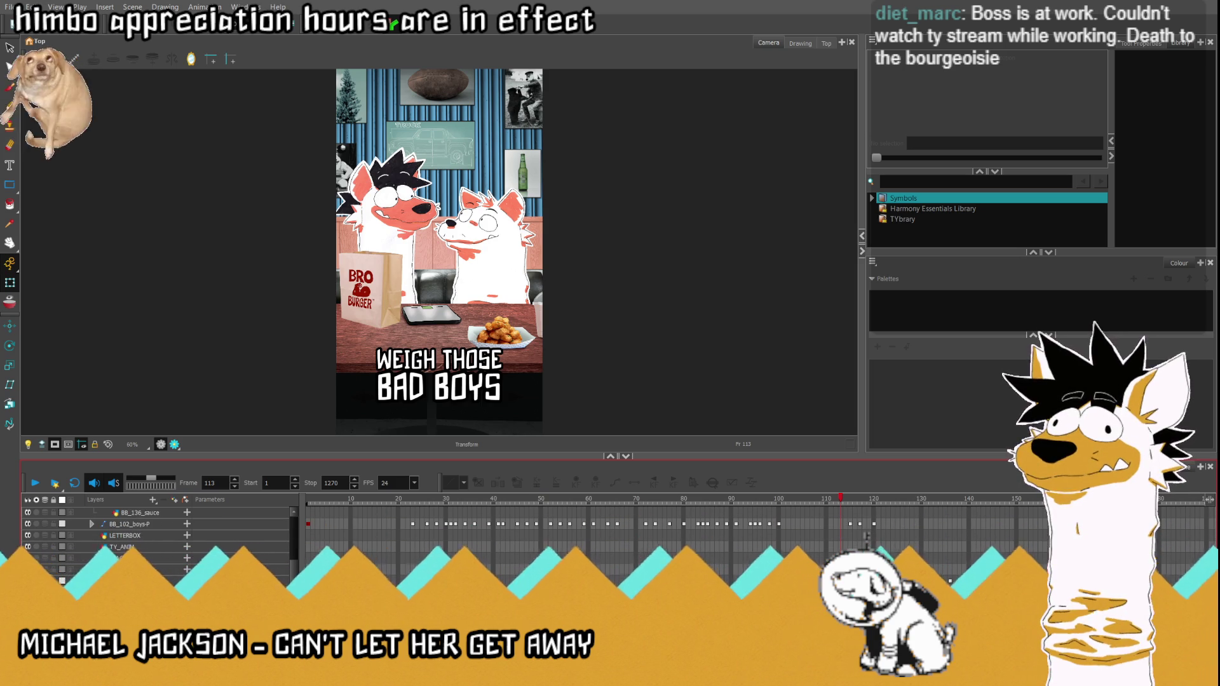
Step: Expand the BB_102_boys group, select the WEIGH word and play the words appearing from frame 74
{"action": "left_click", "coordinate": [123, 524]}
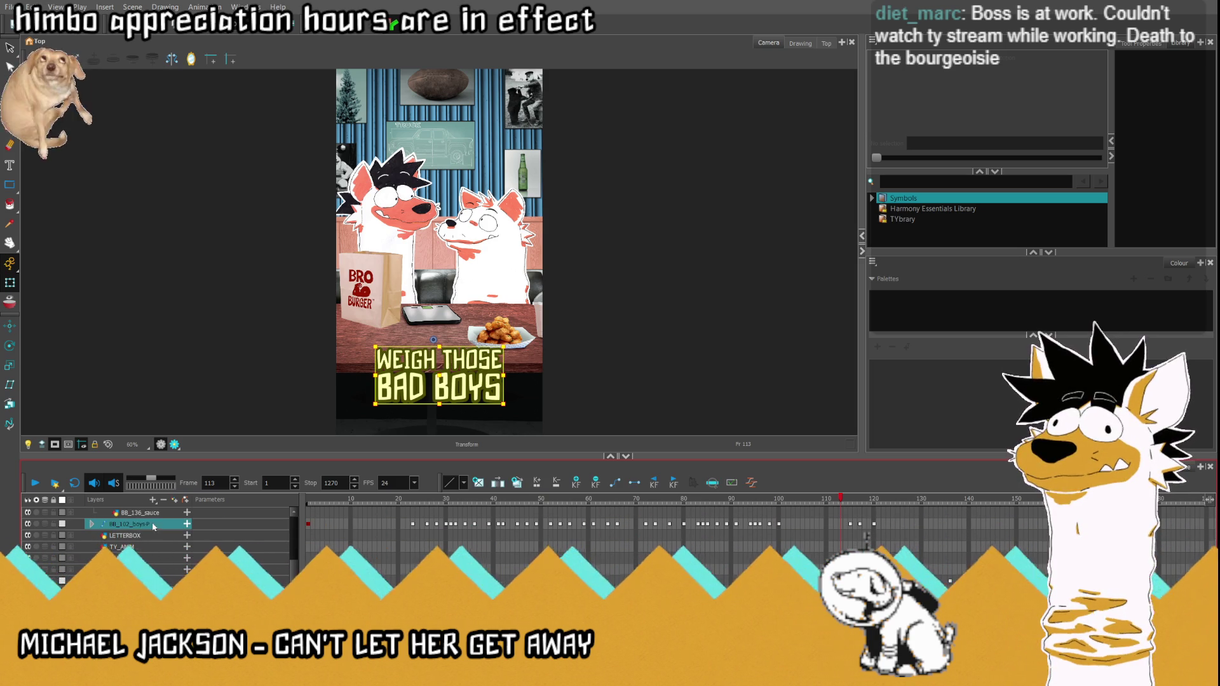
{"action": "left_click", "coordinate": [92, 525]}
{"action": "left_click", "coordinate": [411, 360]}
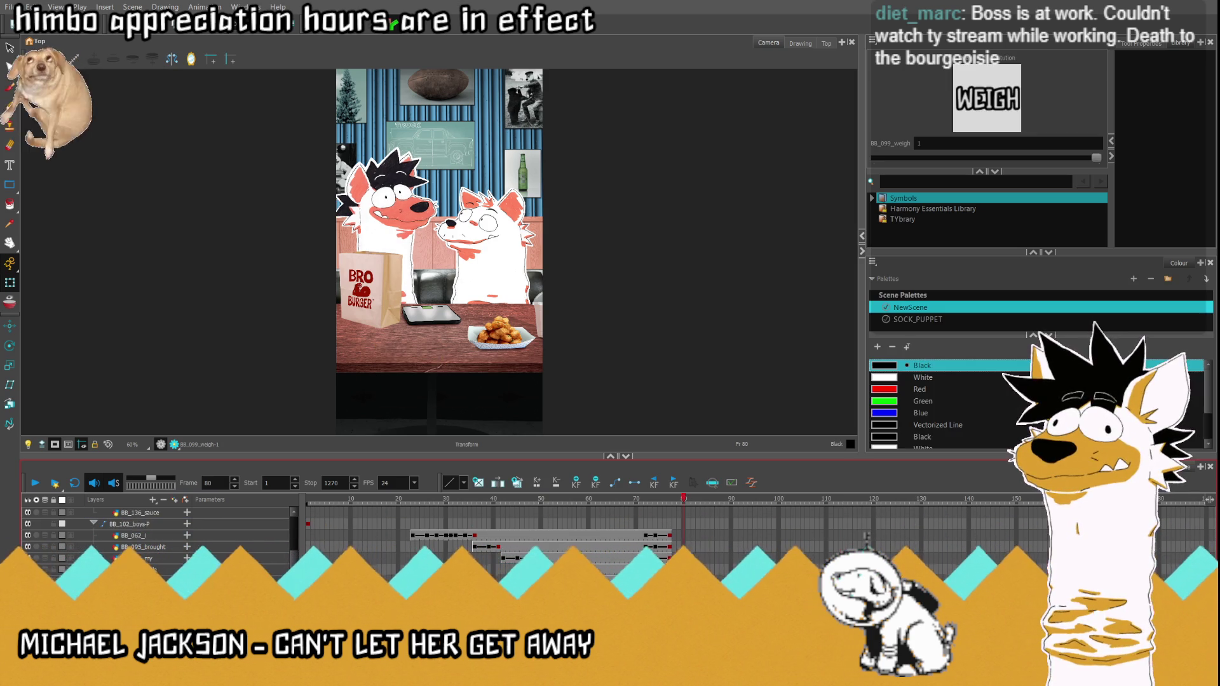
{"action": "scroll", "coordinate": [423, 368], "scroll_direction": "up", "scroll_amount": 2}
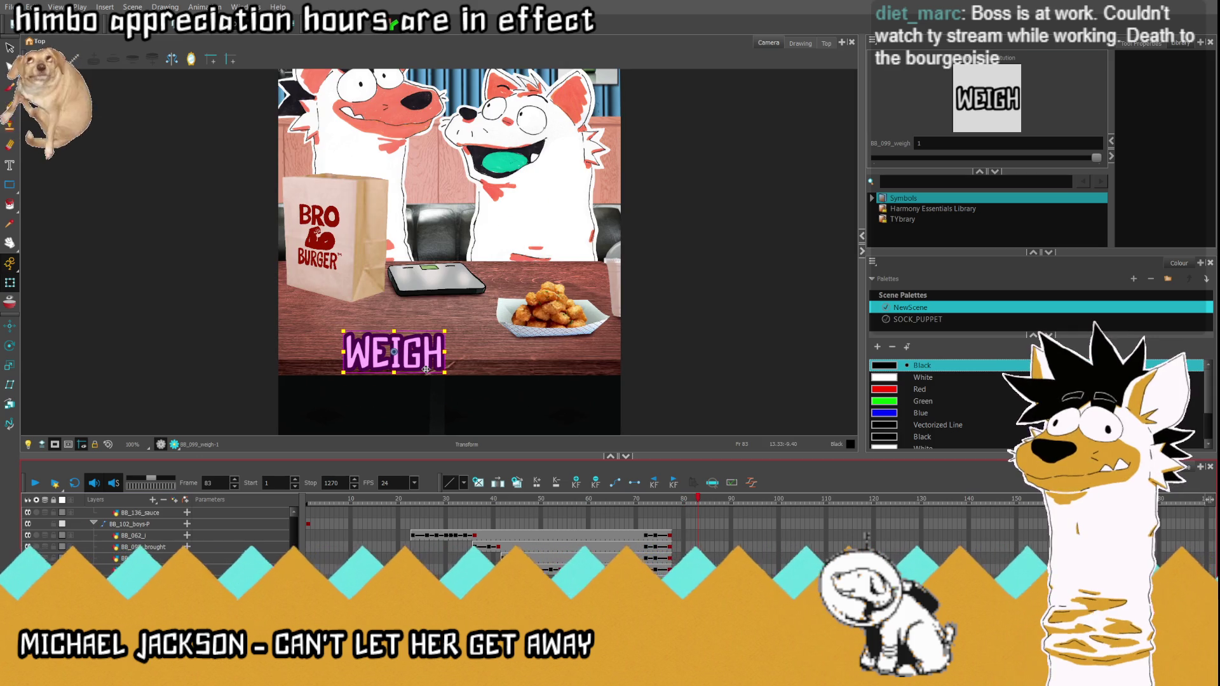
{"action": "key", "text": "period"}
{"action": "key", "text": "period"}
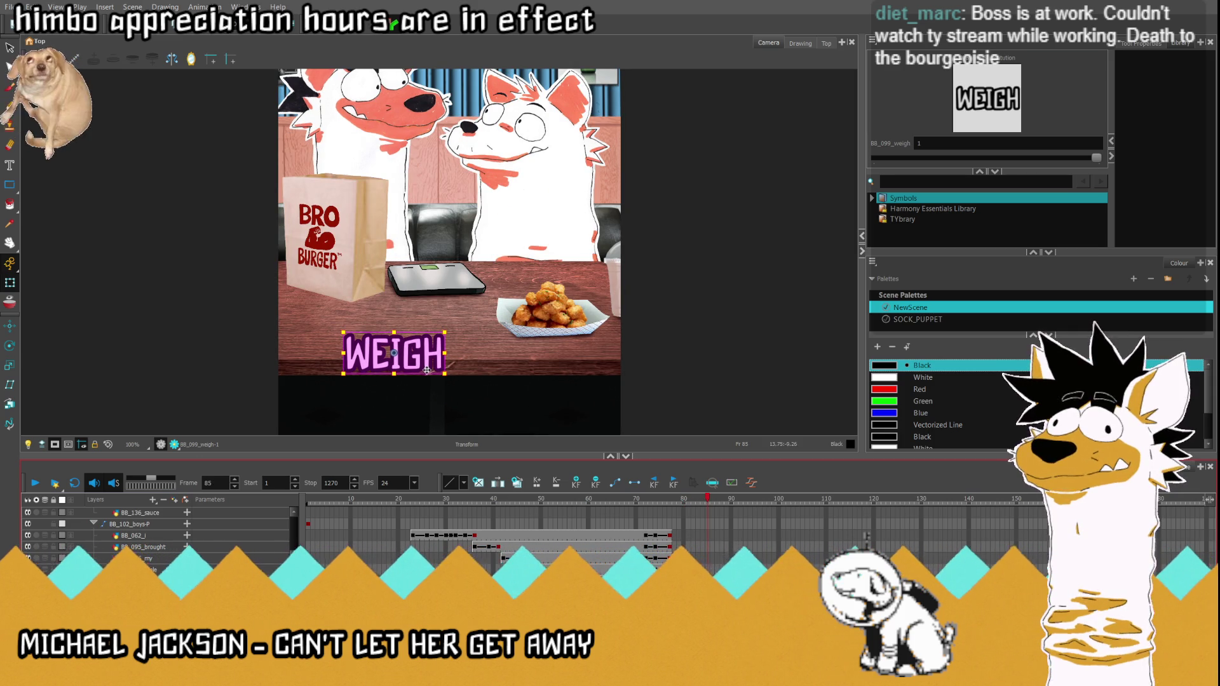
{"action": "key", "text": "comma"}
{"action": "key", "text": "comma"}
{"action": "key", "text": "comma"}
{"action": "key", "text": "comma"}
{"action": "key", "text": "comma"}
{"action": "key", "text": "comma"}
{"action": "key", "text": "comma"}
{"action": "key", "text": "comma"}
{"action": "key", "text": "comma"}
{"action": "key", "text": "Return"}
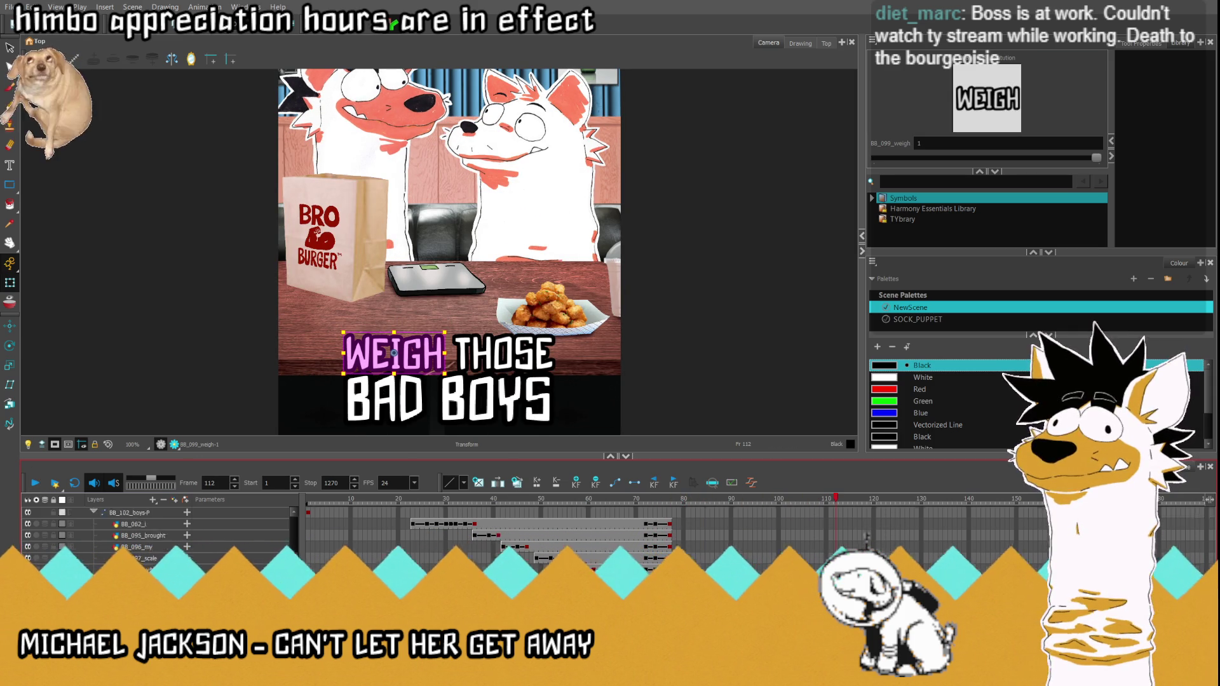
Step: Check the BAD word at frame 94 and BOYS at frame 98, then show the whole scene frame
{"action": "left_click", "coordinate": [385, 398]}
{"action": "key", "text": "period"}
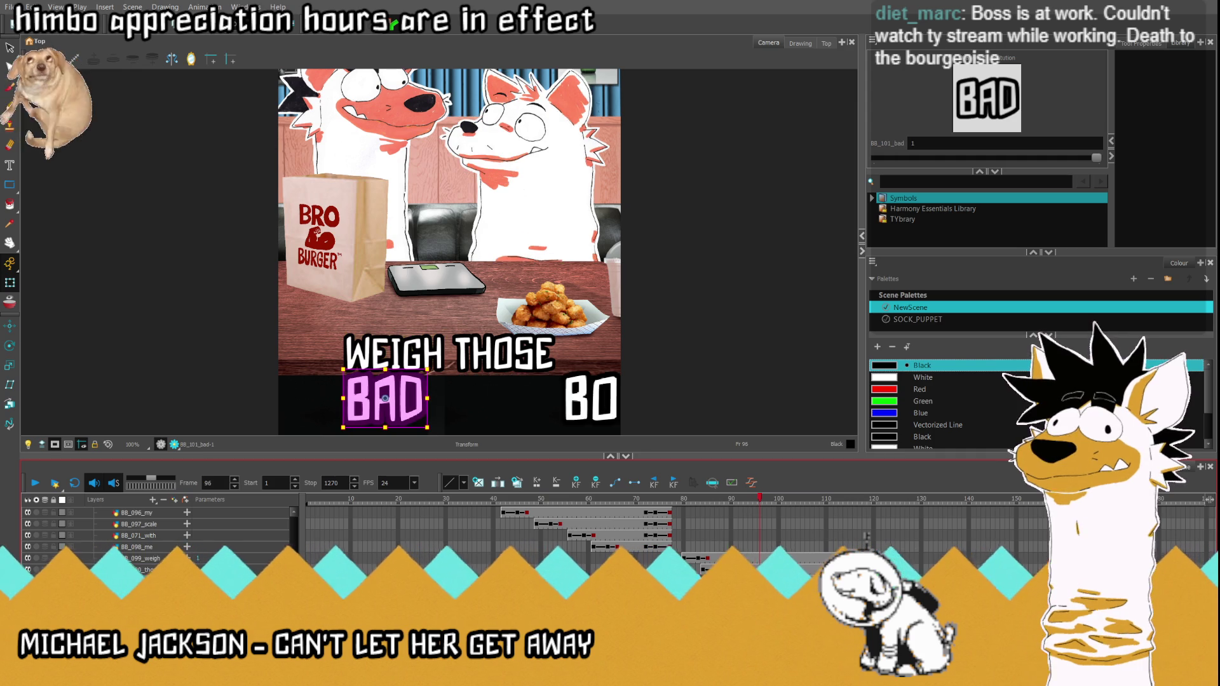
{"action": "key", "text": "comma"}
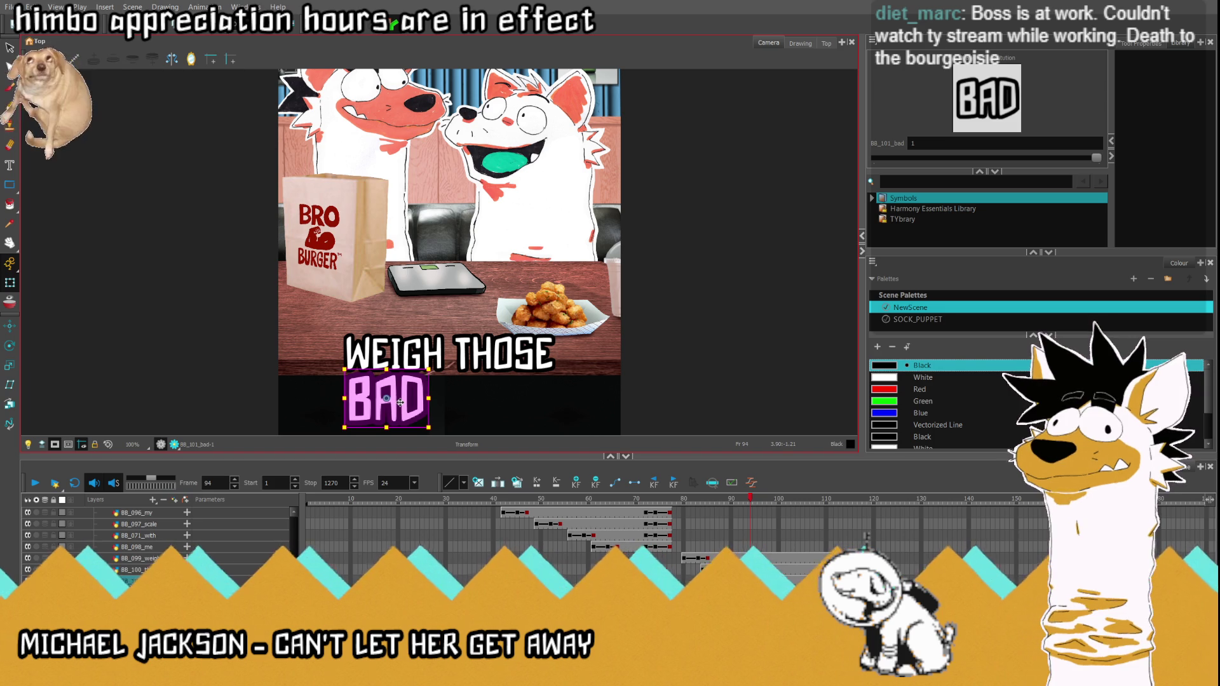
{"action": "key", "text": "period"}
{"action": "key", "text": "period"}
{"action": "key", "text": "period"}
{"action": "left_click", "coordinate": [515, 399]}
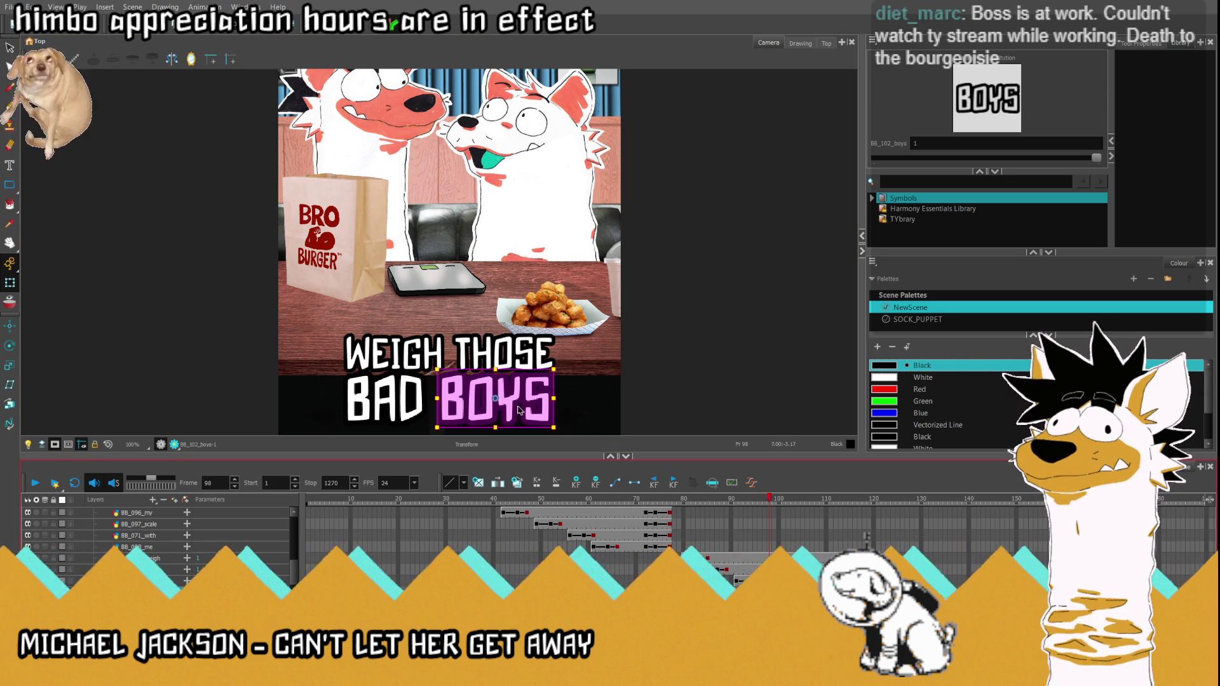
{"action": "scroll", "coordinate": [515, 412], "scroll_direction": "up", "scroll_amount": 3}
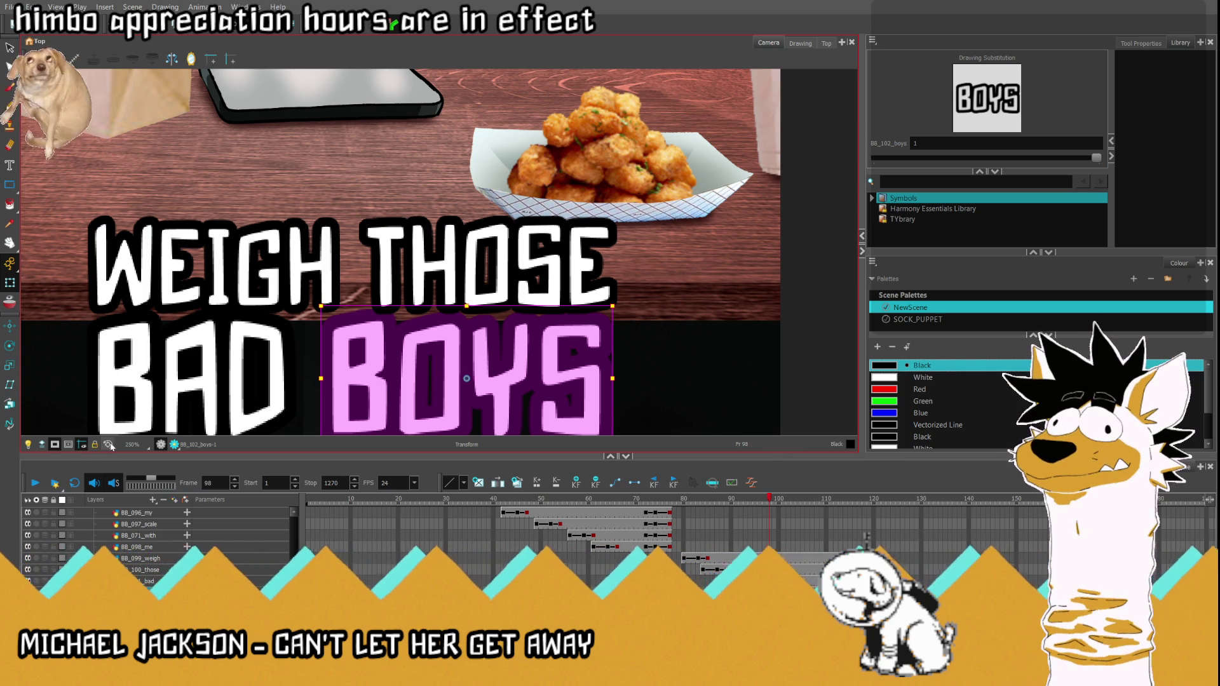
{"action": "left_click", "coordinate": [108, 444]}
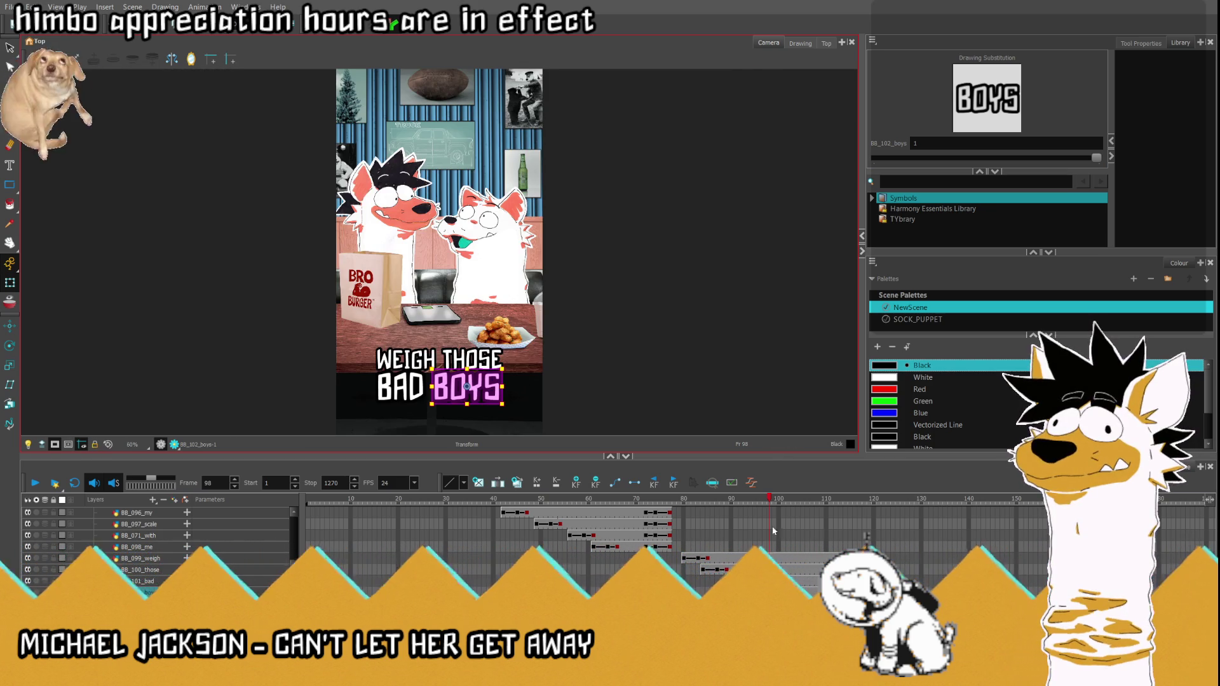
Step: Play the caption animation back from frame 80 and stop it
{"action": "left_click", "coordinate": [683, 500]}
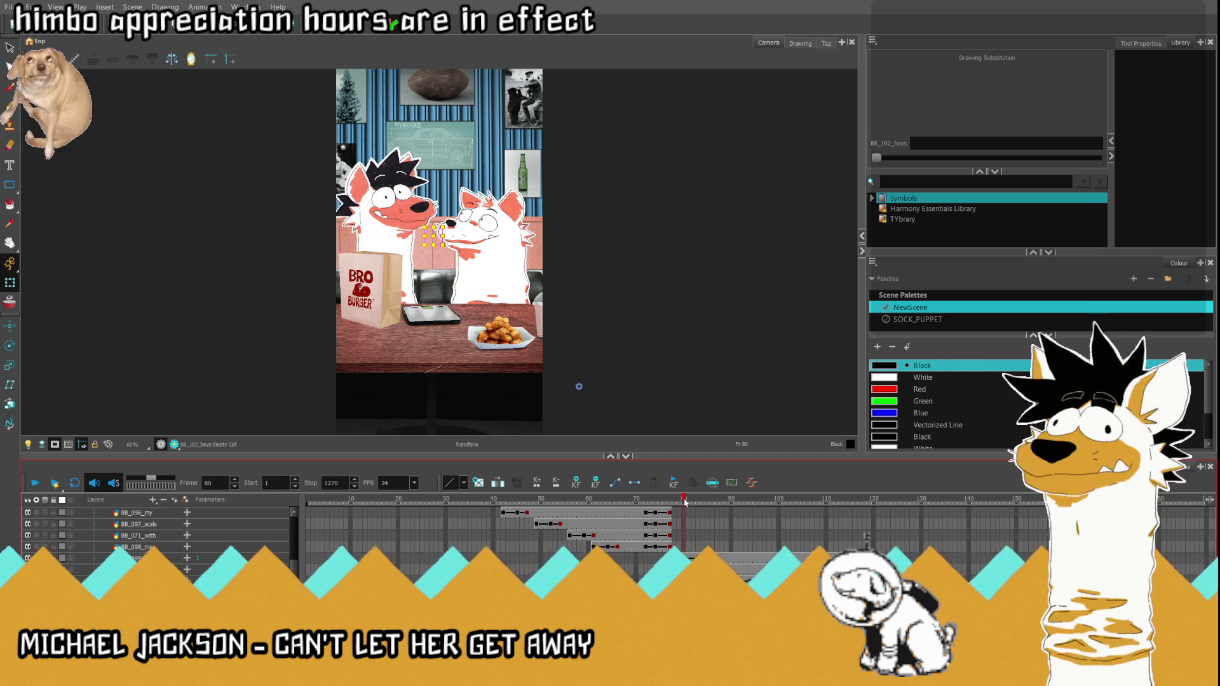
{"action": "left_click", "coordinate": [35, 483]}
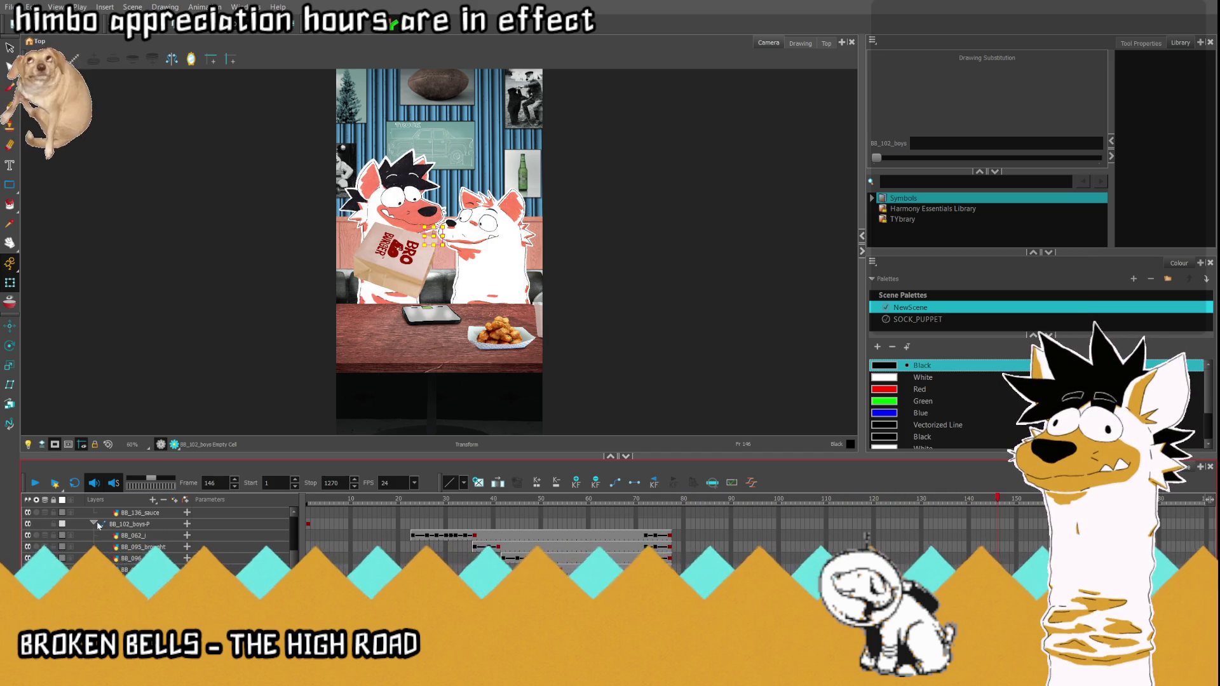
{"action": "left_click", "coordinate": [35, 484]}
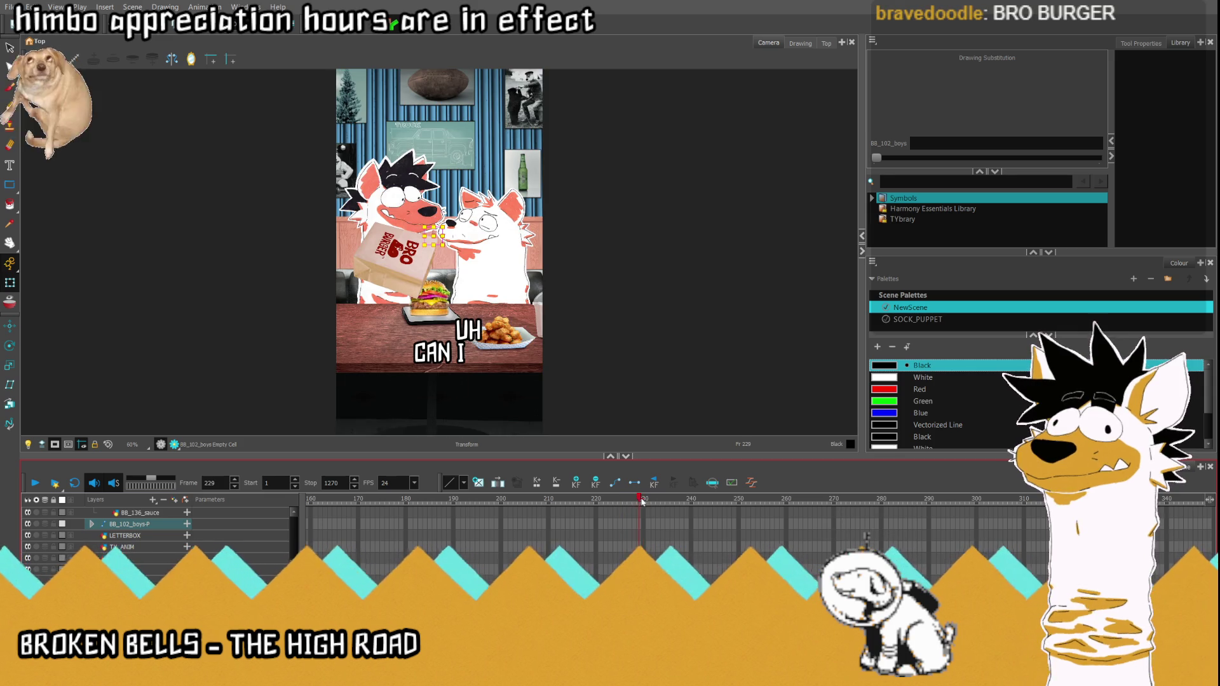
Step: Step frame by frame around frames 227–230 to check the UH and CAN I captions
{"action": "left_click_drag", "start_coordinate": [640, 503], "coordinate": [636, 502]}
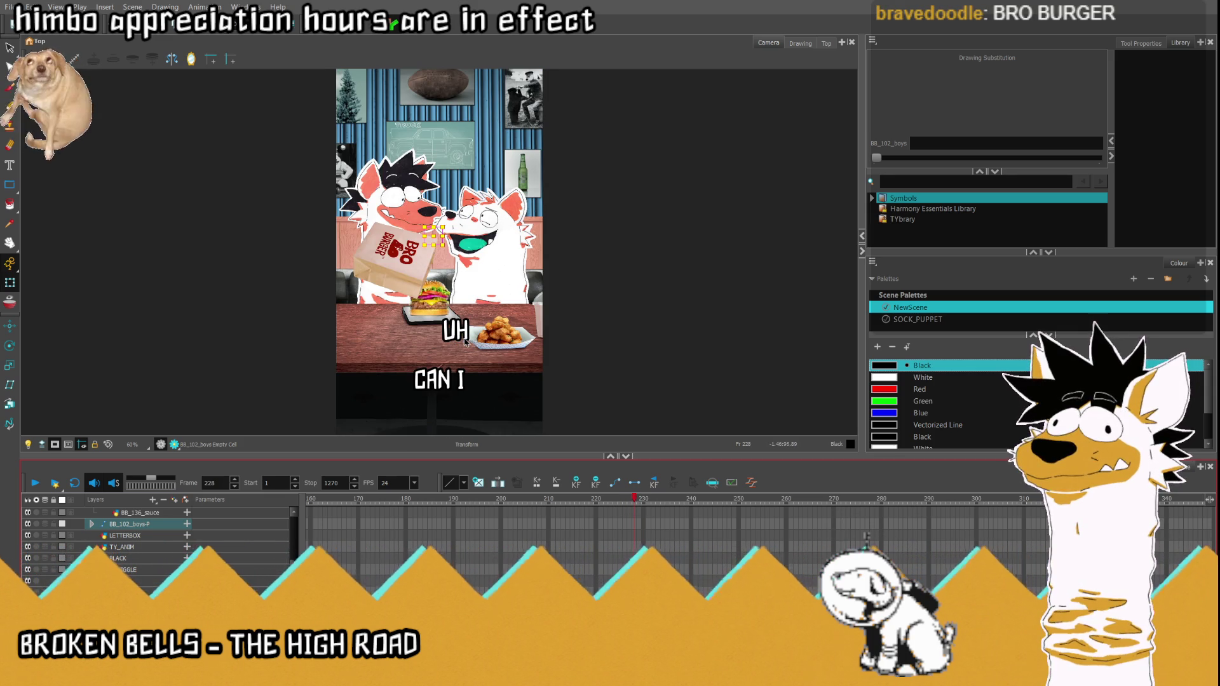
{"action": "key", "text": "comma"}
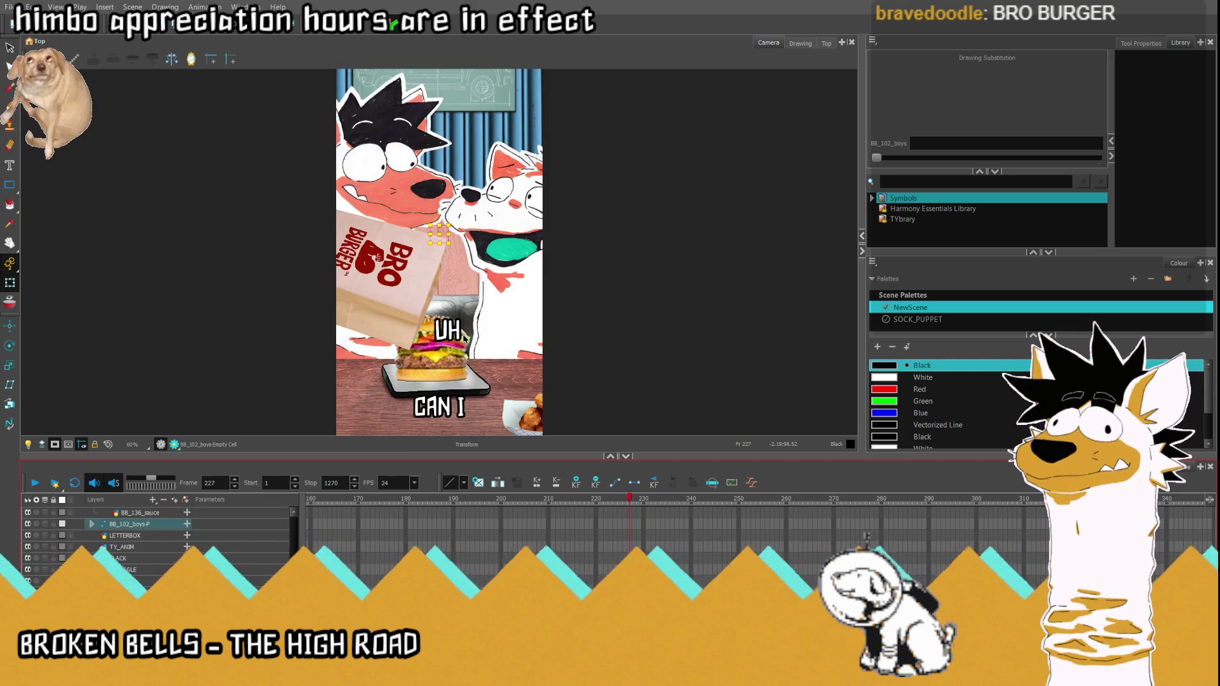
{"action": "key", "text": "period"}
{"action": "key", "text": "comma"}
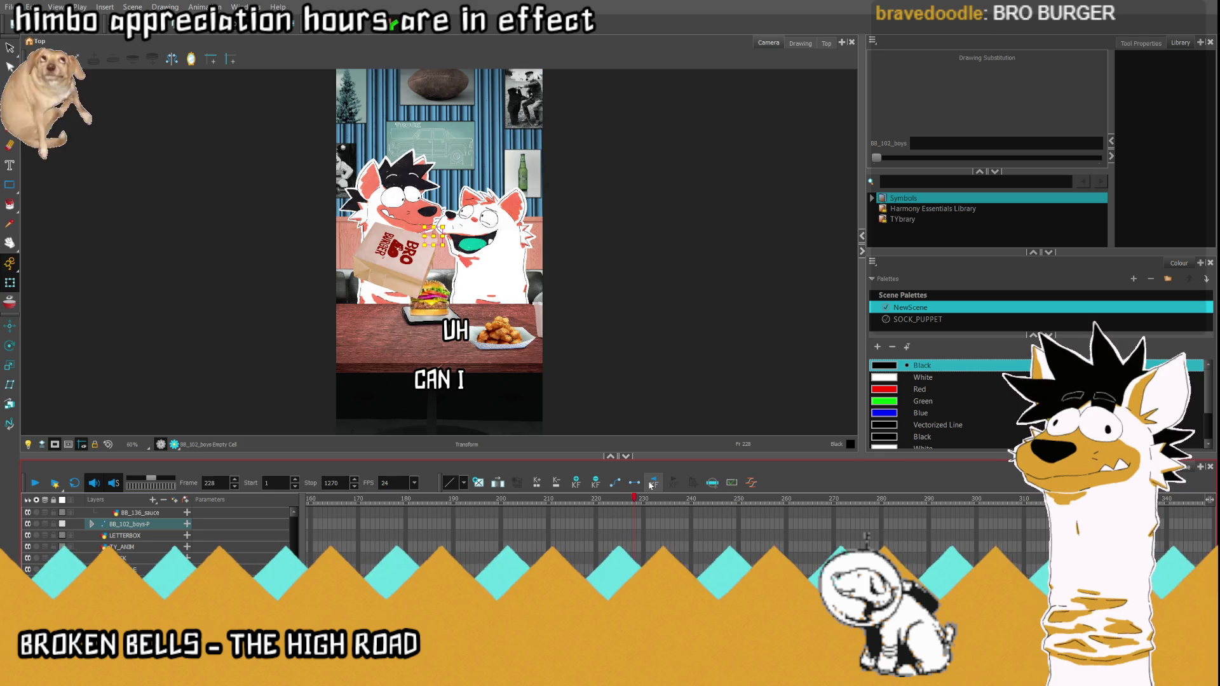
{"action": "left_click", "coordinate": [650, 486]}
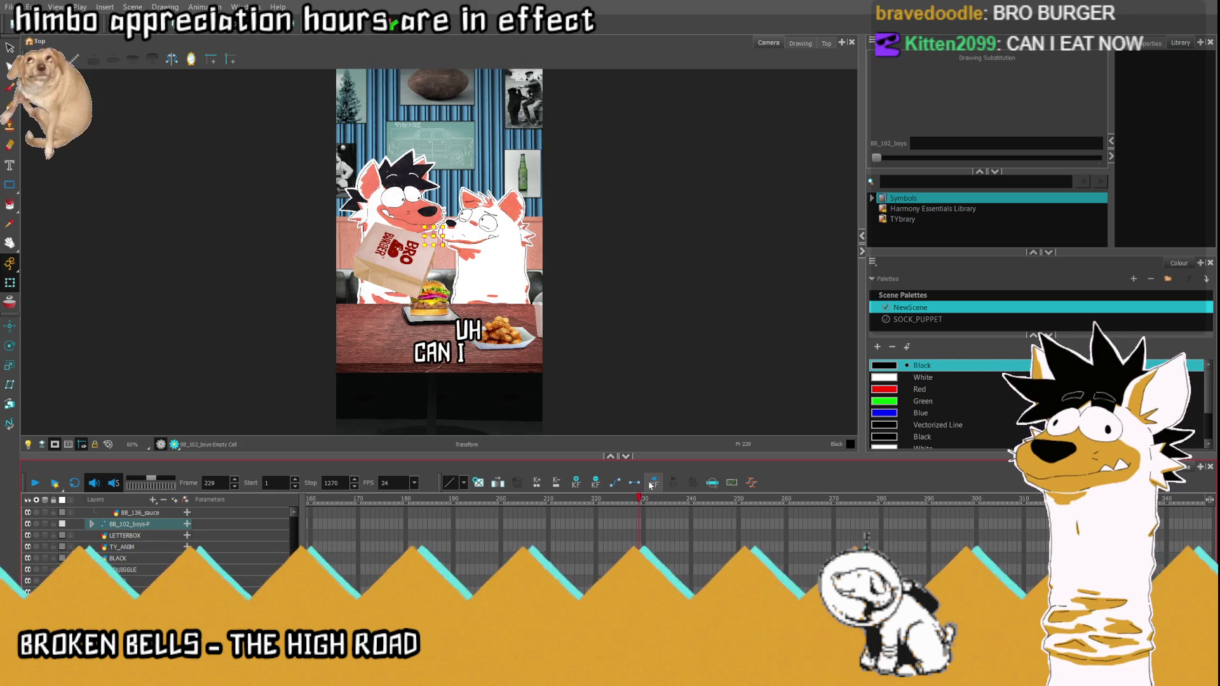
{"action": "left_click", "coordinate": [651, 485]}
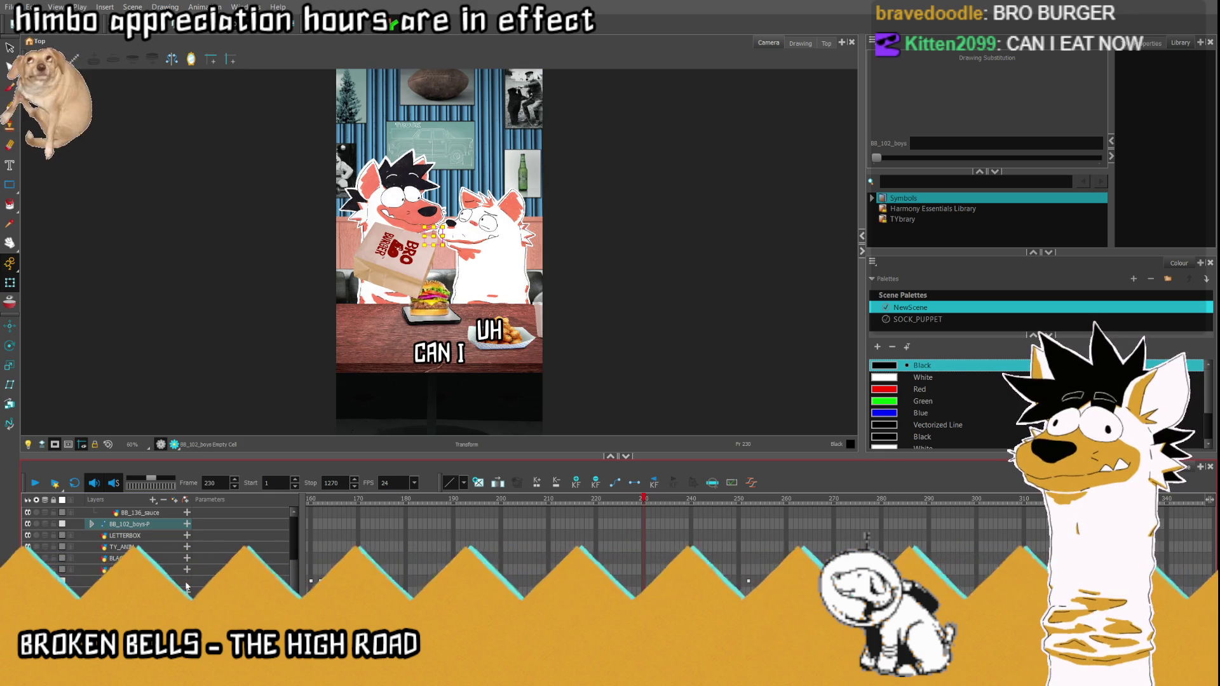
{"action": "scroll", "coordinate": [865, 537], "scroll_direction": "down", "scroll_amount": 3}
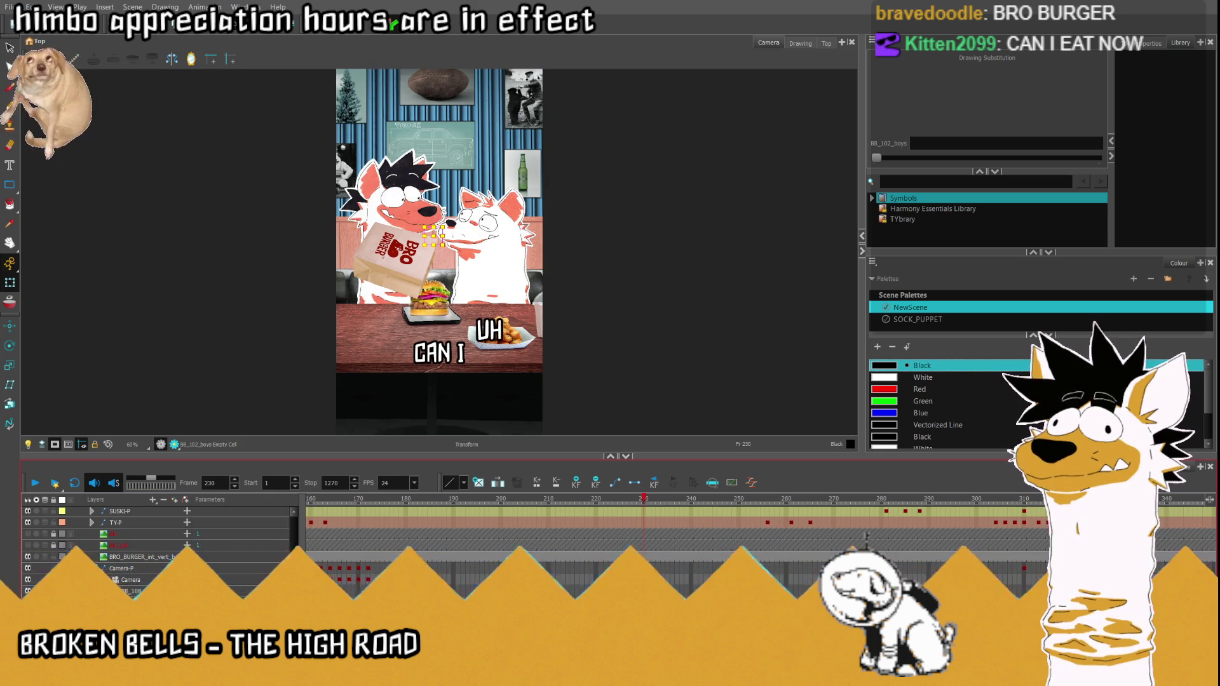
Step: Select the UH caption drawing and preview the shot from frame 214
{"action": "left_click", "coordinate": [866, 537]}
{"action": "scroll", "coordinate": [866, 537], "scroll_direction": "down", "scroll_amount": 3}
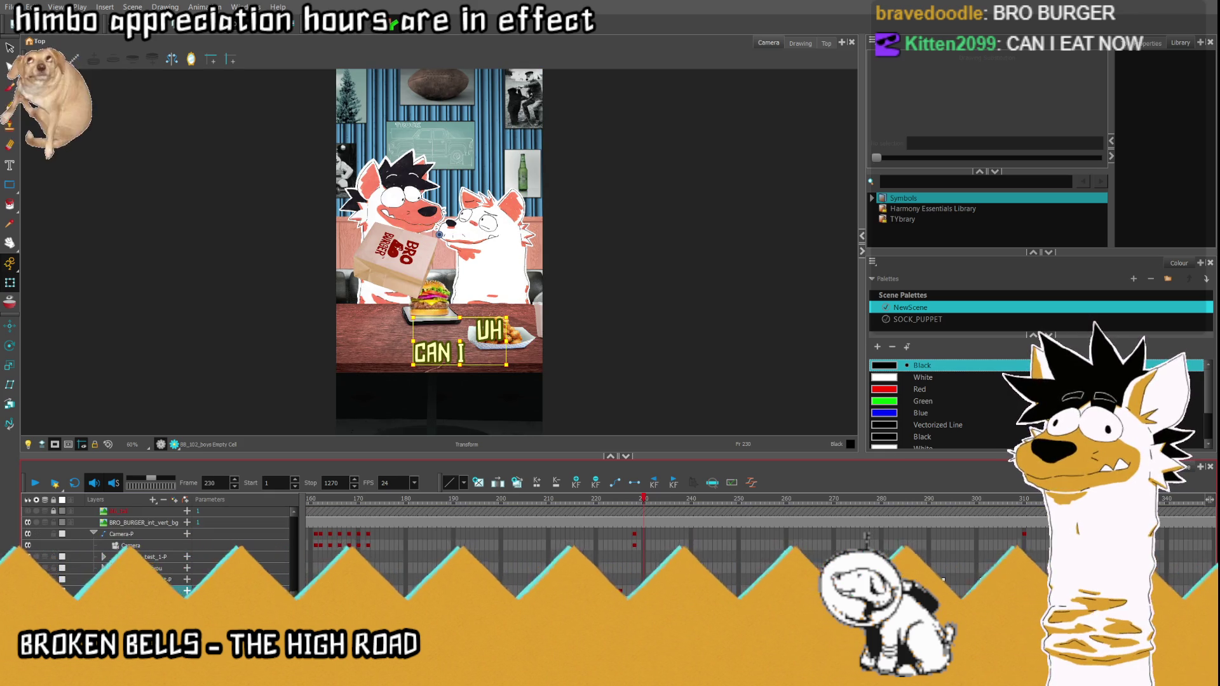
{"action": "key", "text": ";"}
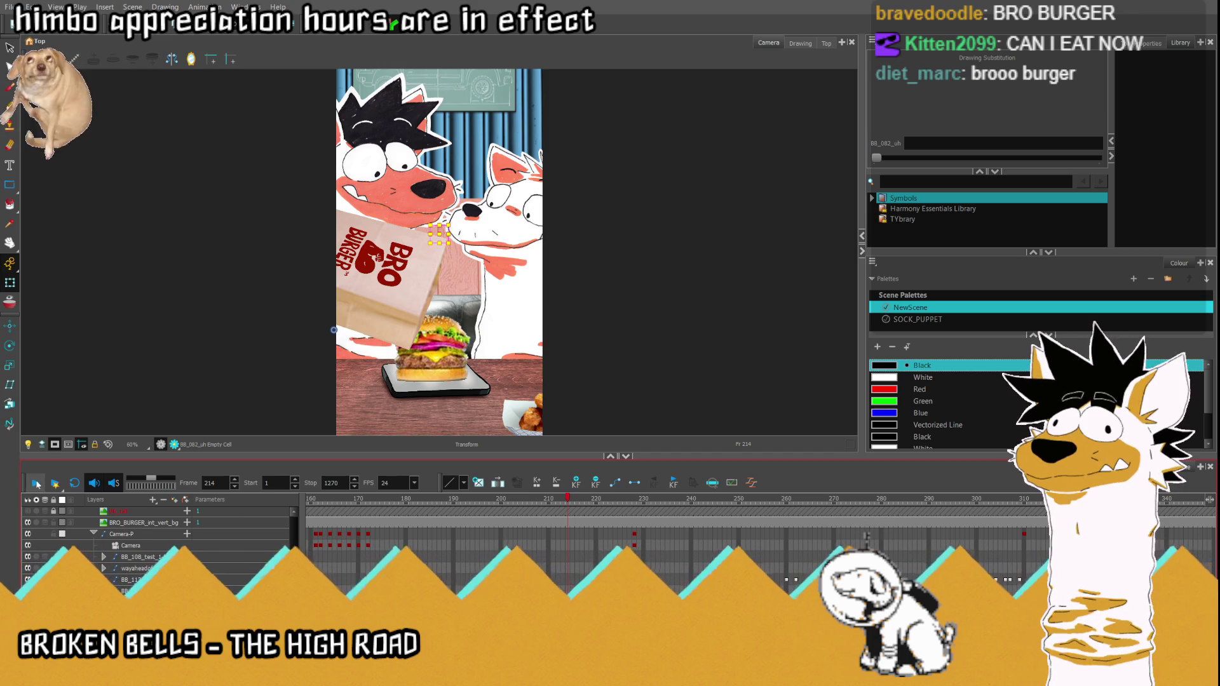
{"action": "left_click", "coordinate": [35, 483]}
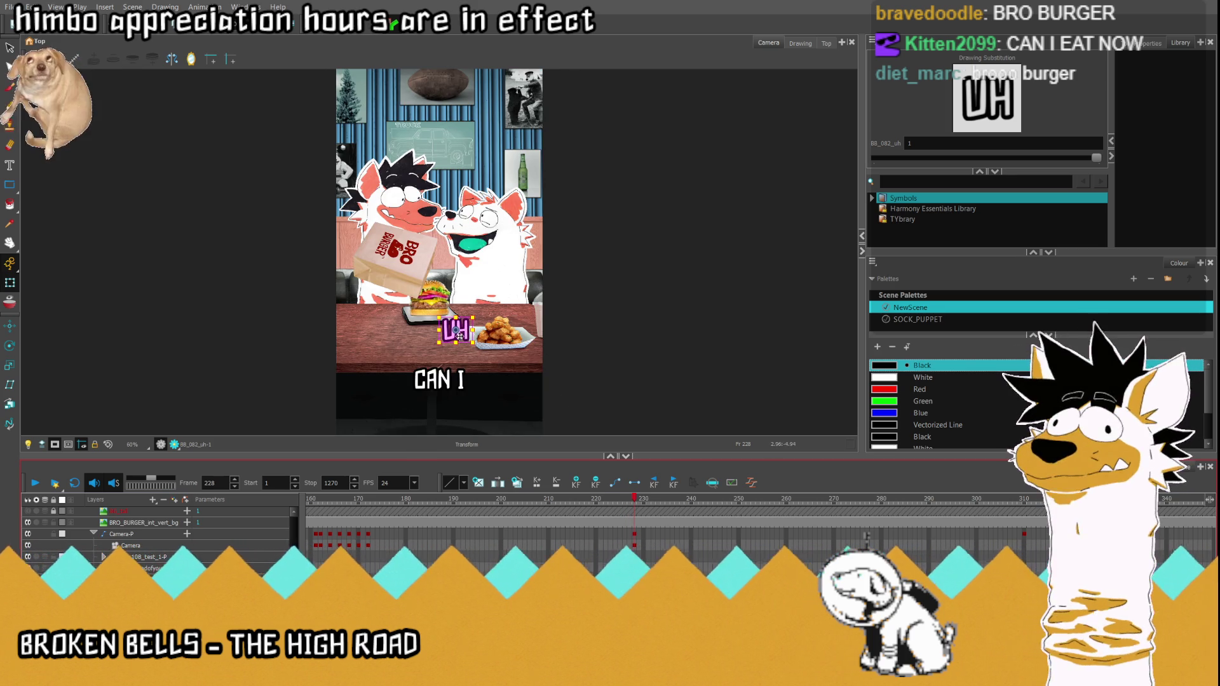
{"action": "scroll", "coordinate": [460, 333], "scroll_direction": "up", "scroll_amount": 3}
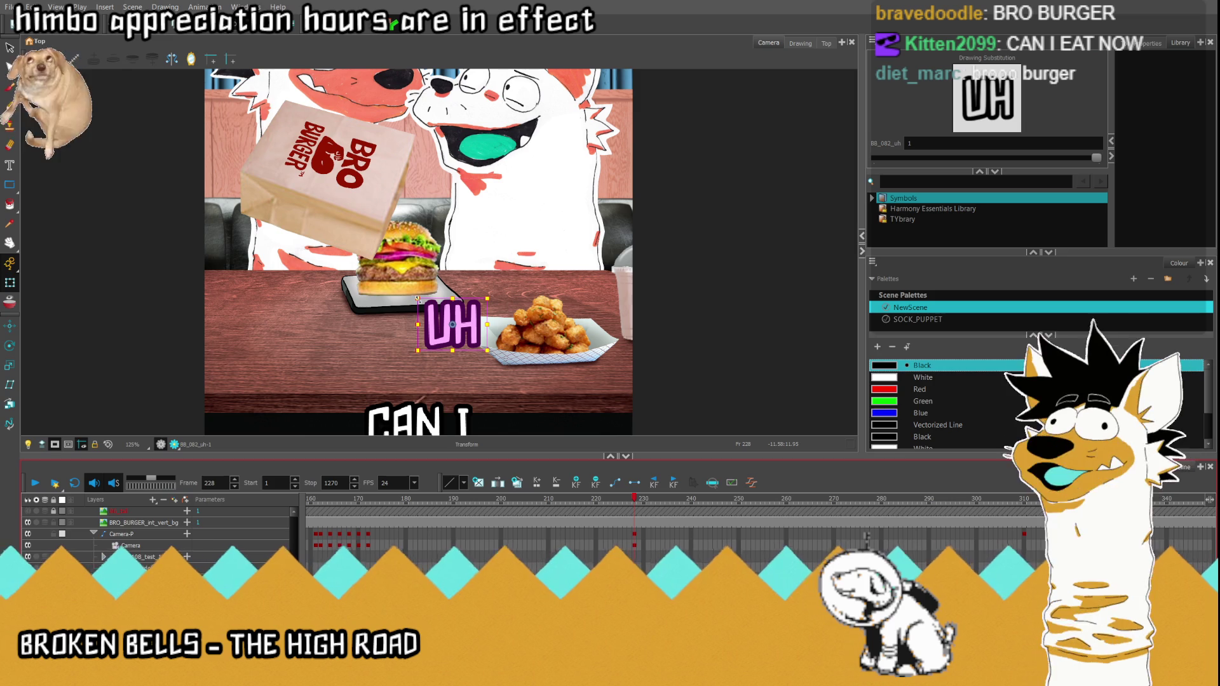
Step: Shrink UH onto the nuggets tray, then key it past the right frame edge at frame 231
{"action": "left_click_drag", "start_coordinate": [418, 300], "coordinate": [427, 307]}
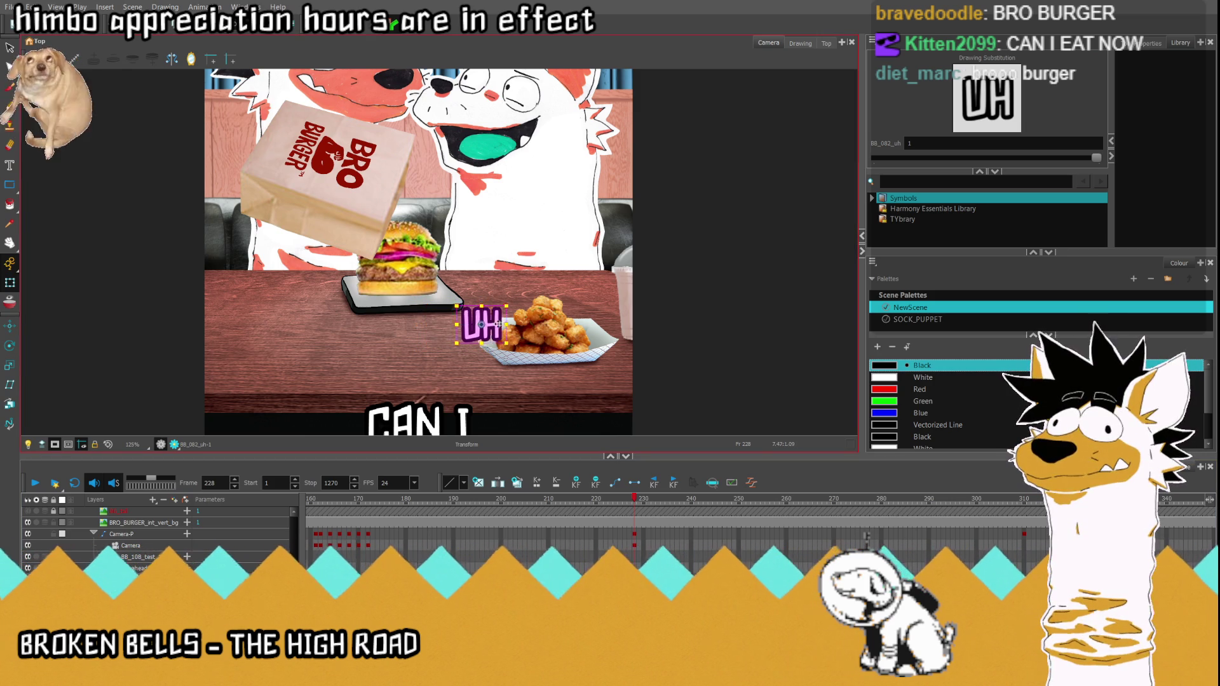
{"action": "left_click_drag", "start_coordinate": [468, 324], "coordinate": [549, 326]}
{"action": "left_click", "coordinate": [652, 513]}
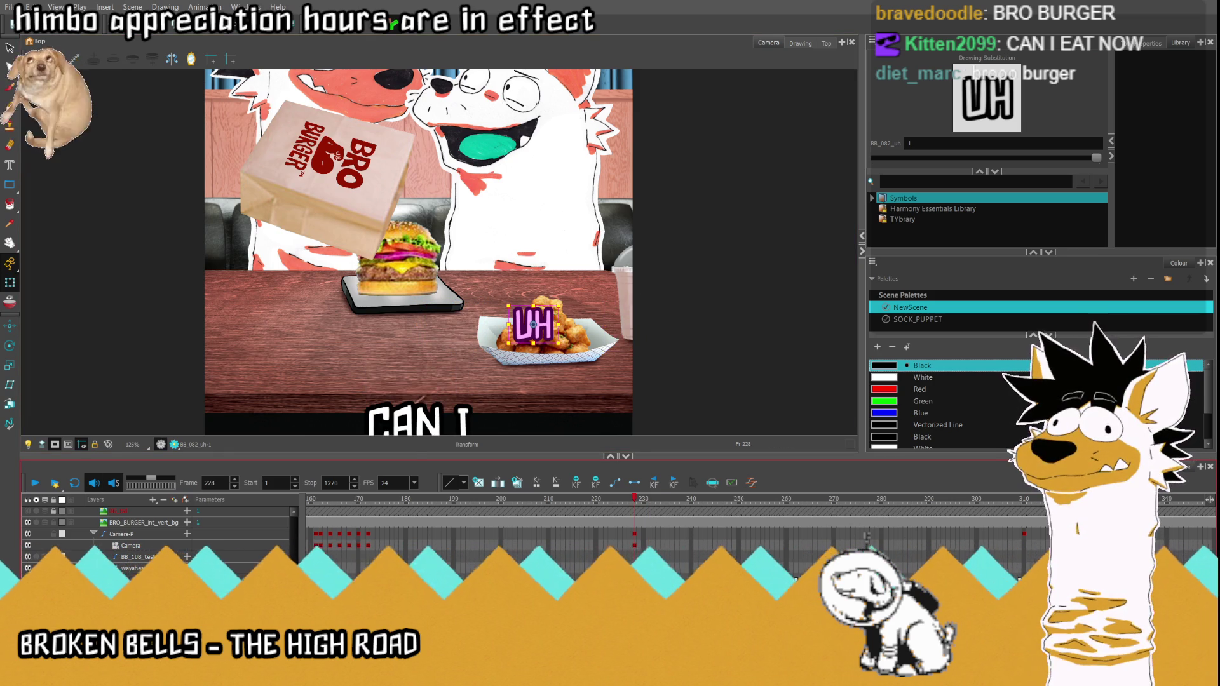
{"action": "mouse_move", "coordinate": [637, 324]}
{"action": "left_mouse_down"}
{"action": "mouse_move", "coordinate": [531, 326]}
{"action": "mouse_move", "coordinate": [657, 325]}
{"action": "left_mouse_up"}
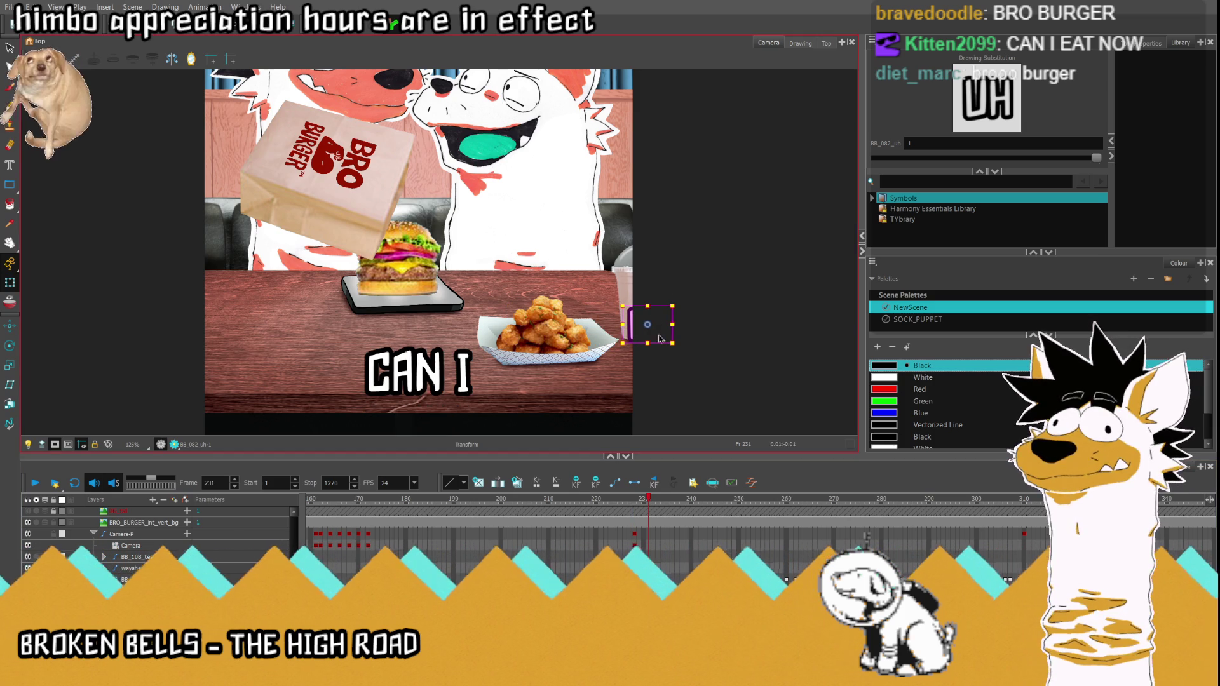
{"action": "left_click", "coordinate": [567, 498]}
{"action": "key", "text": "shift+m"}
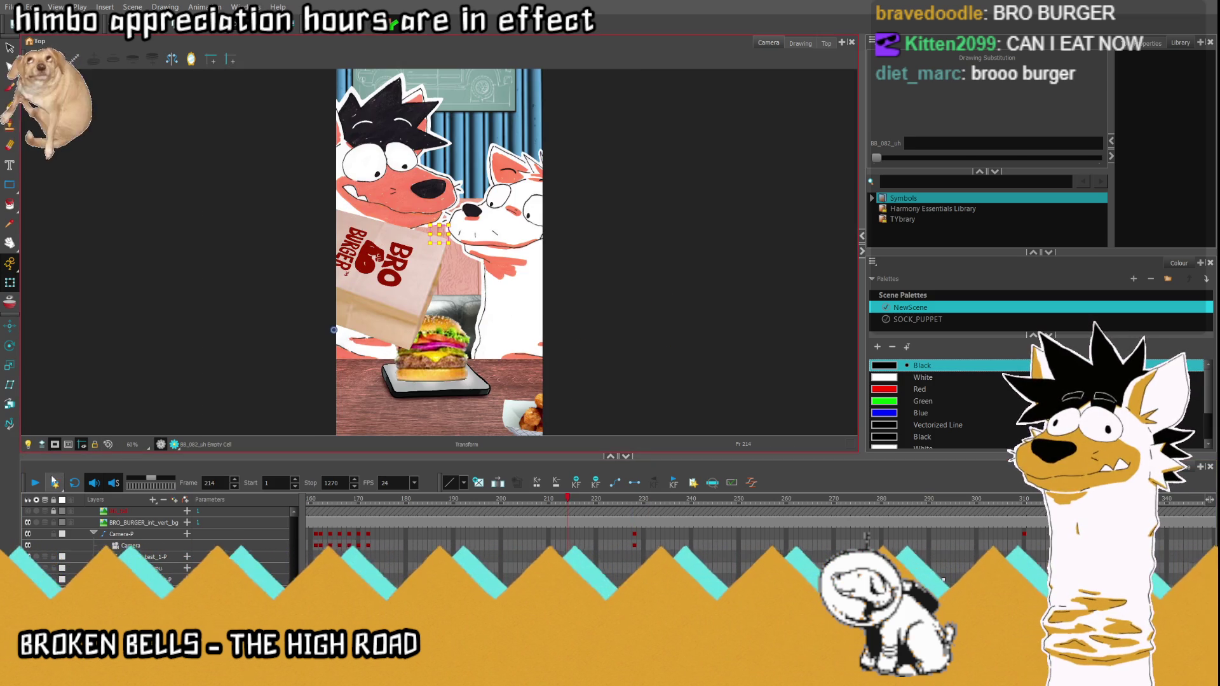
Step: Play and restart the scene from frame 214 to watch the UH slide-in and later subtitles
{"action": "left_click", "coordinate": [35, 484]}
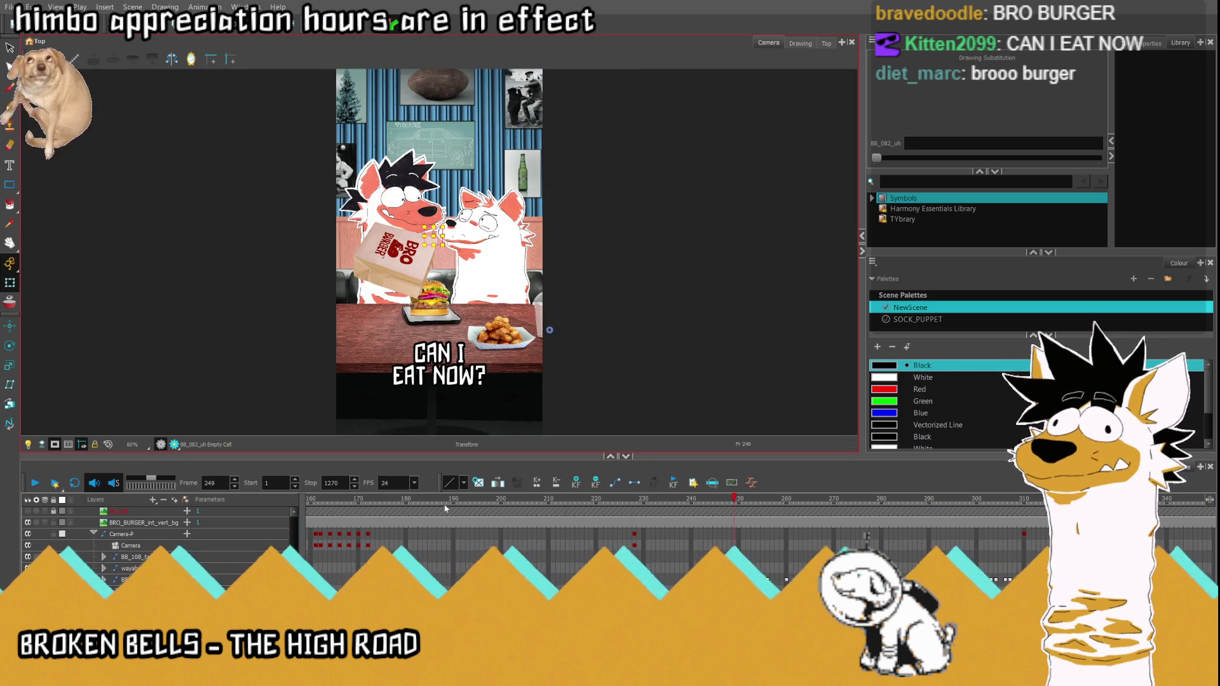
{"action": "left_click", "coordinate": [35, 485]}
{"action": "left_click", "coordinate": [34, 484]}
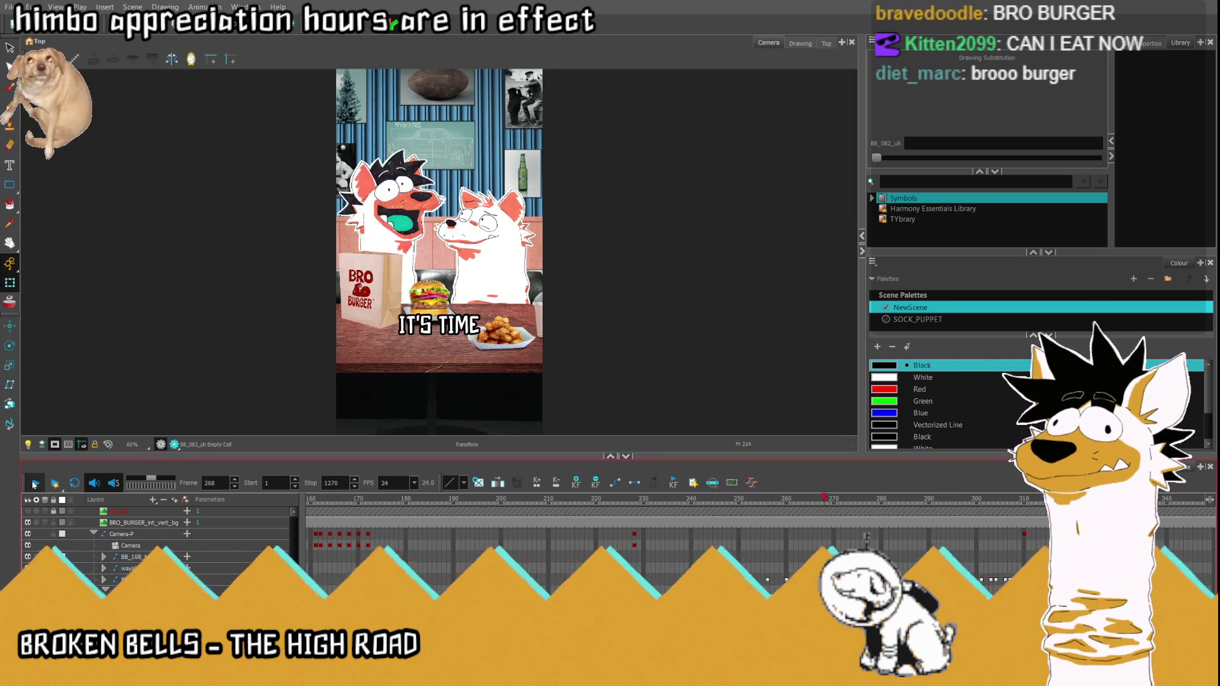
{"action": "left_click", "coordinate": [35, 484]}
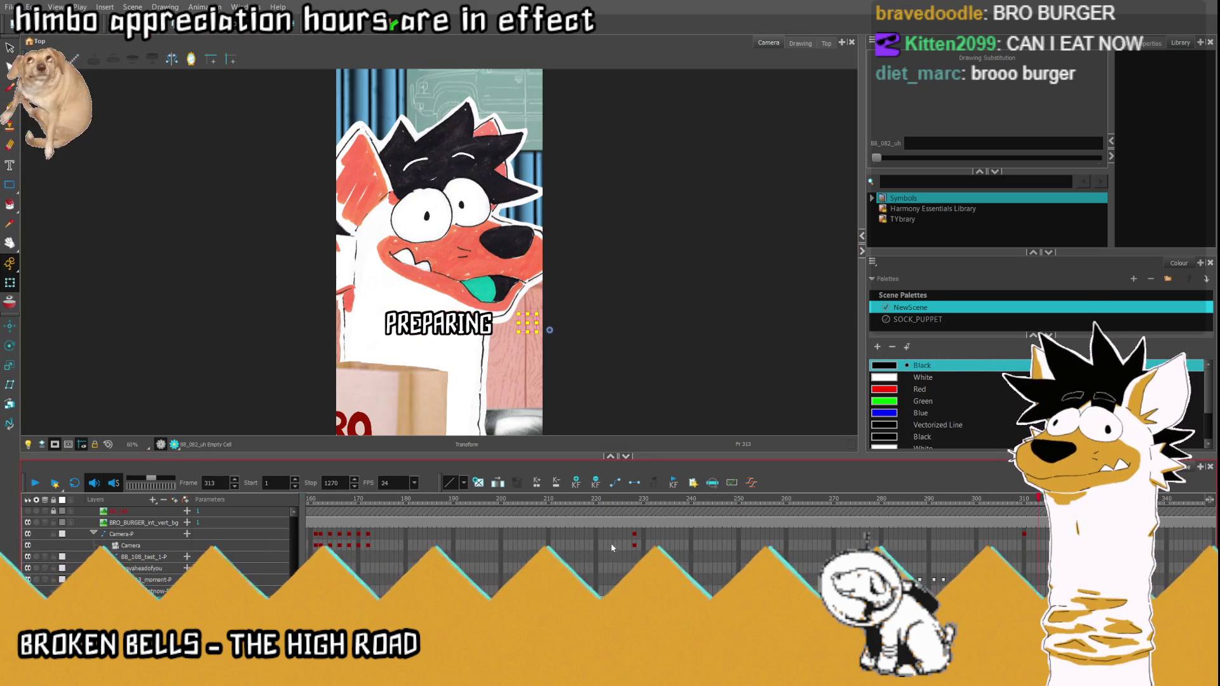
{"action": "left_click", "coordinate": [32, 482]}
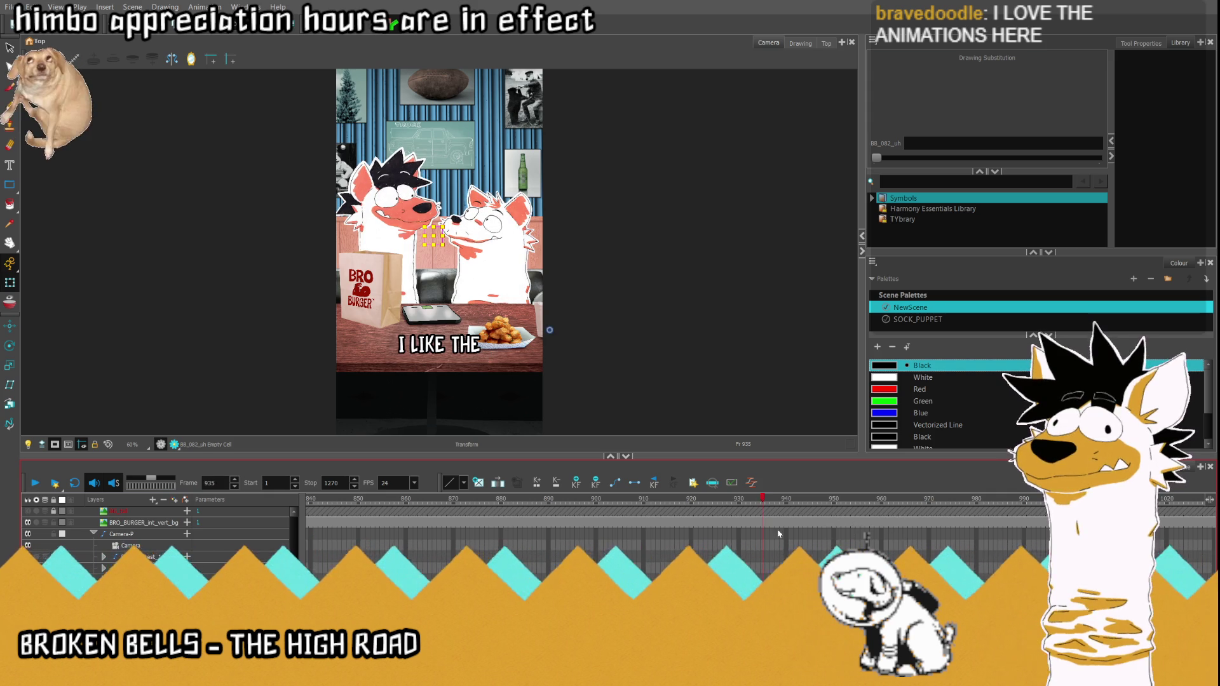
Step: Select the I LIKE THE and WITH SOME UNDERLYING drawings, scrub after them and play the sequence
{"action": "left_click", "coordinate": [438, 344]}
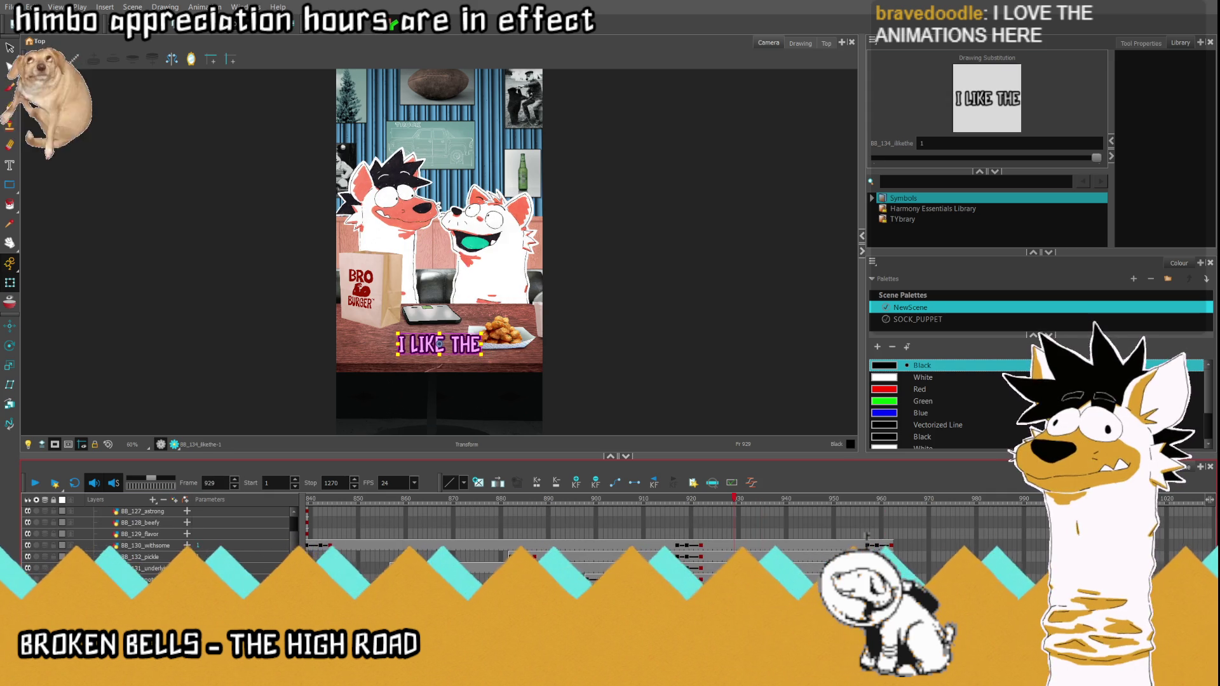
{"action": "left_click", "coordinate": [472, 569]}
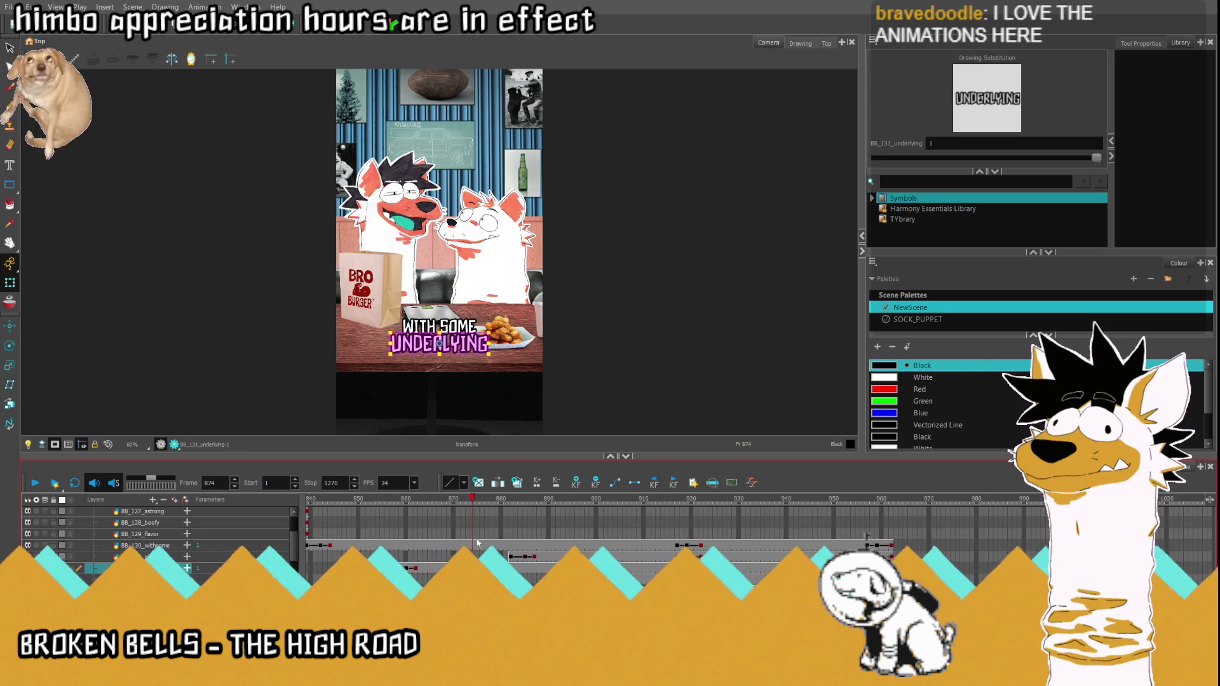
{"action": "left_click_drag", "start_coordinate": [475, 504], "coordinate": [522, 512]}
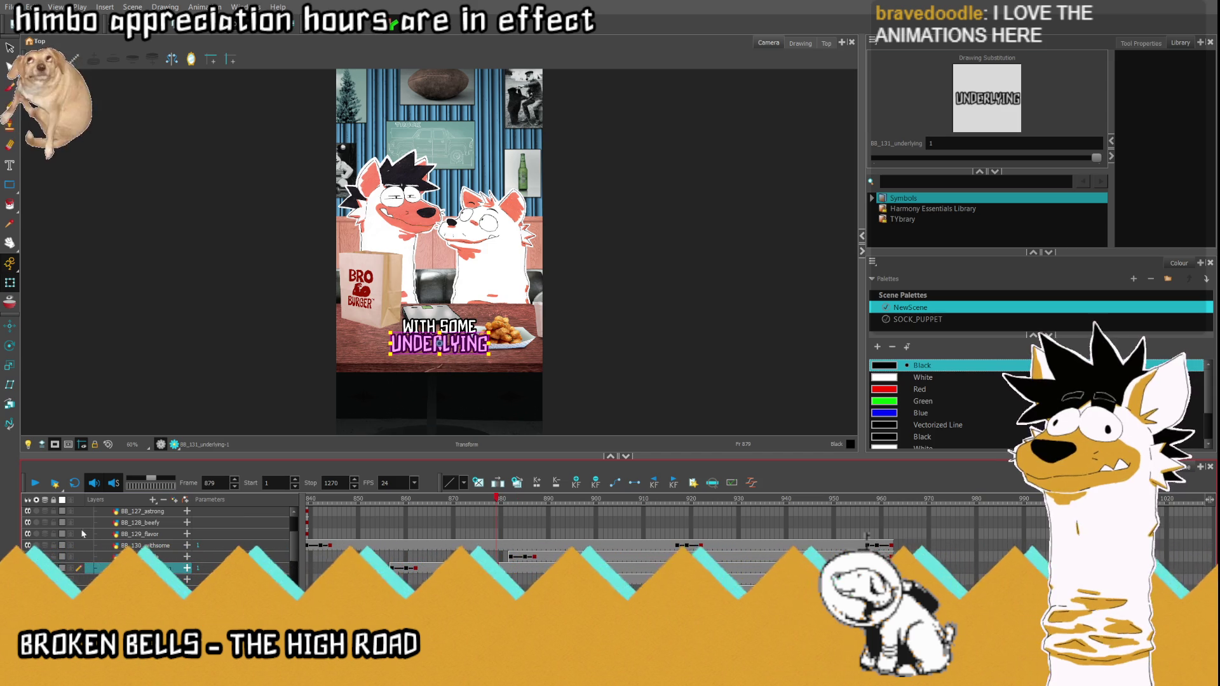
{"action": "left_click", "coordinate": [36, 483]}
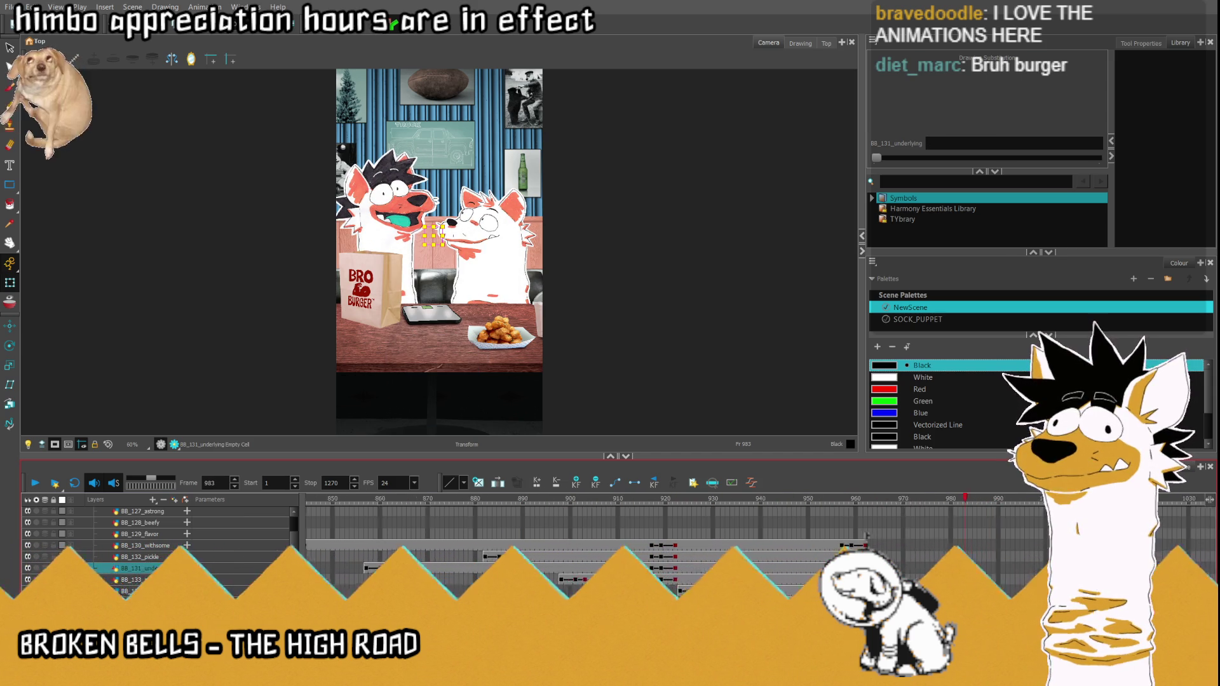
{"action": "scroll", "coordinate": [866, 537], "scroll_direction": "right", "scroll_amount": 3}
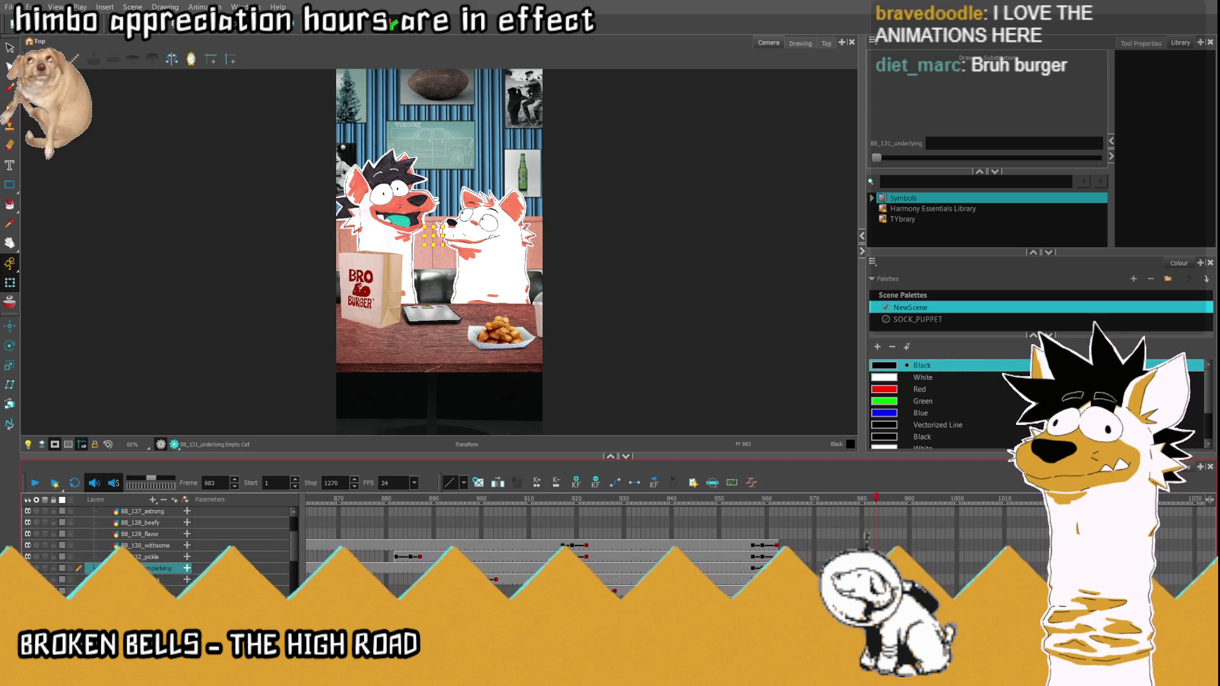
Step: Jump to frame 954 on the BB_130_withsome layer and play back from there
{"action": "left_click", "coordinate": [740, 546]}
{"action": "key", "text": "Return"}
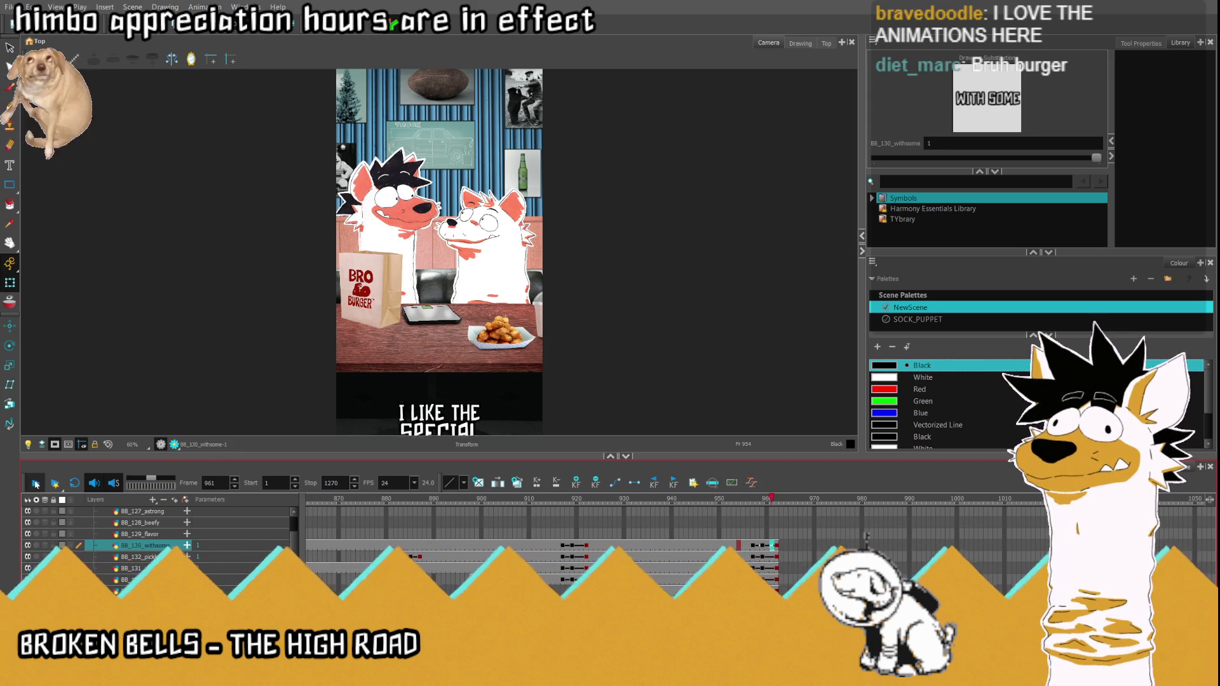
{"action": "scroll", "coordinate": [92, 530], "scroll_direction": "up", "scroll_amount": 3}
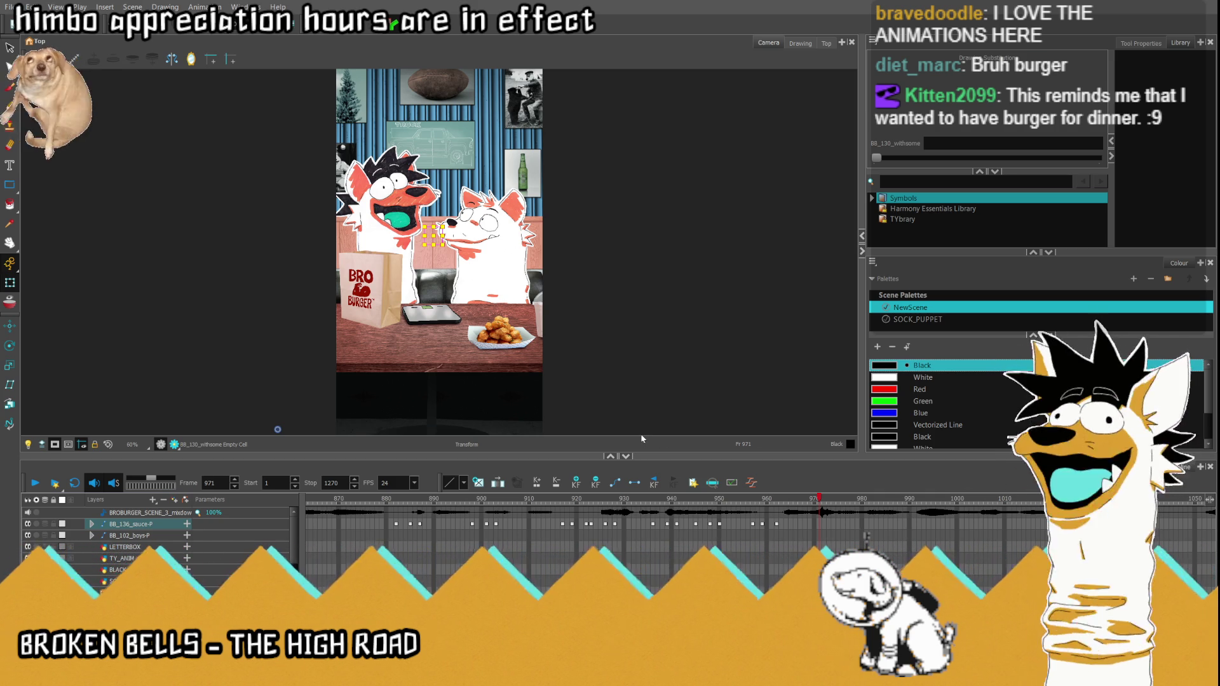
{"action": "scroll", "coordinate": [288, 537], "scroll_direction": "down", "scroll_amount": 5}
{"action": "scroll", "coordinate": [866, 536], "scroll_direction": "down", "scroll_amount": 1}
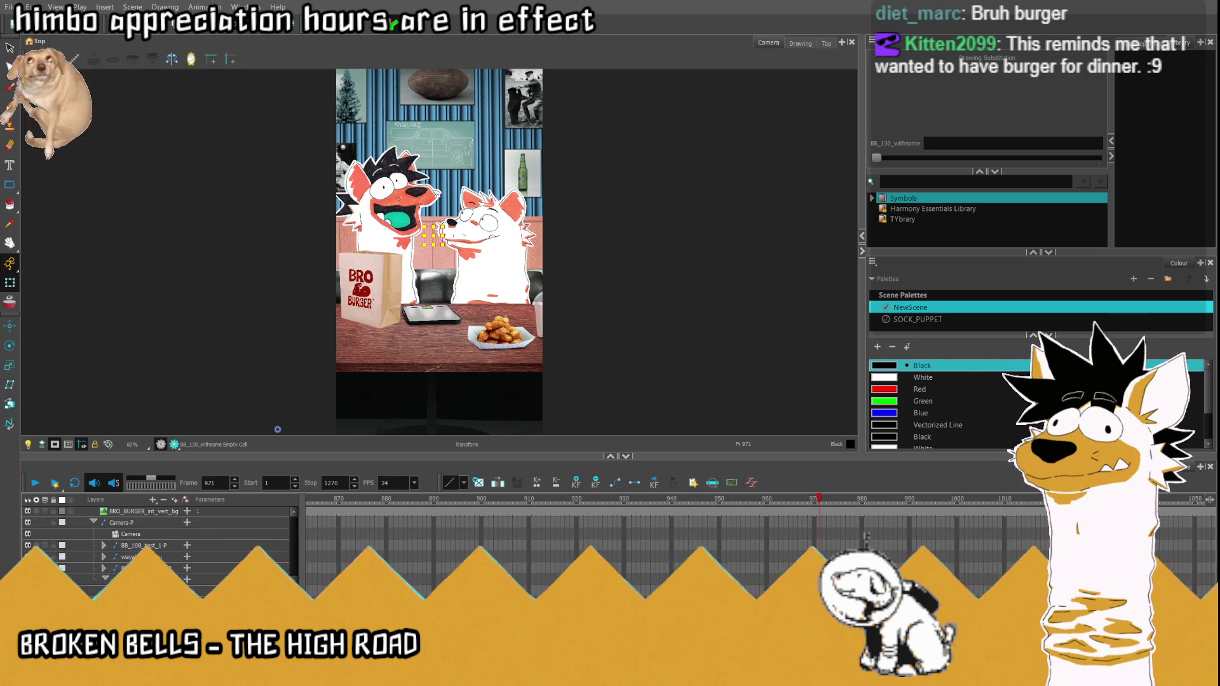
Step: Select the UH caption layer, substitute the YES drawing at frame 971, then return to frame 961
{"action": "left_click", "coordinate": [866, 537]}
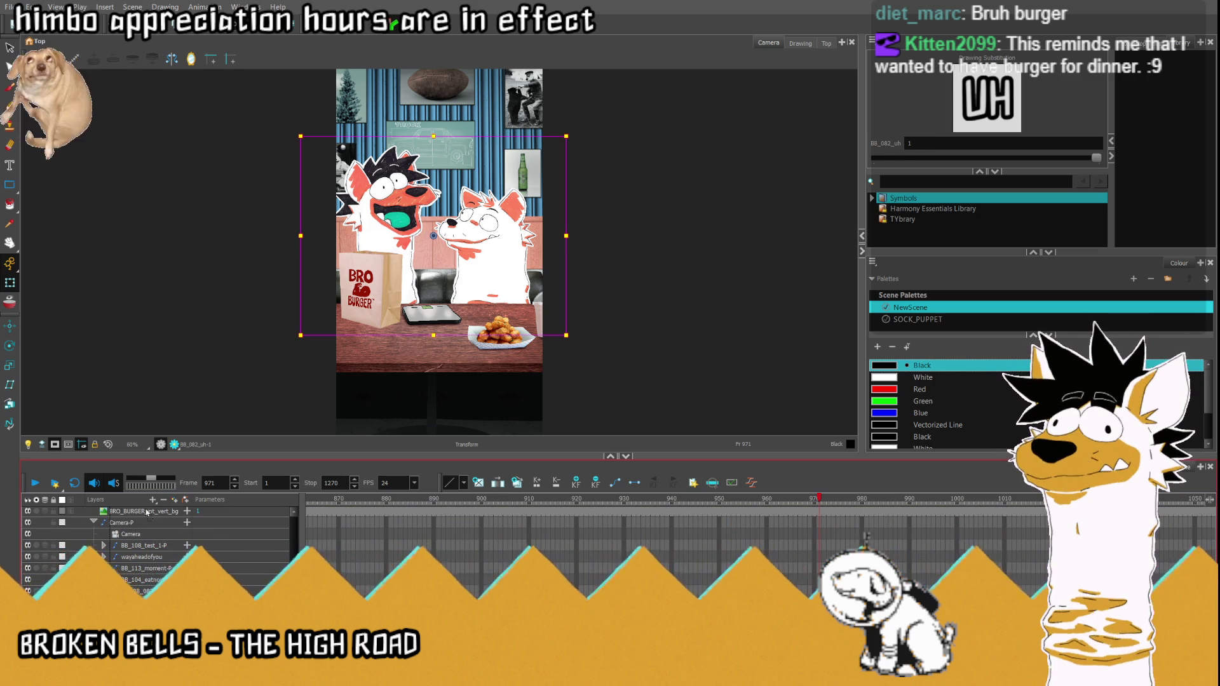
{"action": "scroll", "coordinate": [152, 506], "scroll_direction": "up", "scroll_amount": 6}
{"action": "scroll", "coordinate": [152, 506], "scroll_direction": "down", "scroll_amount": 5}
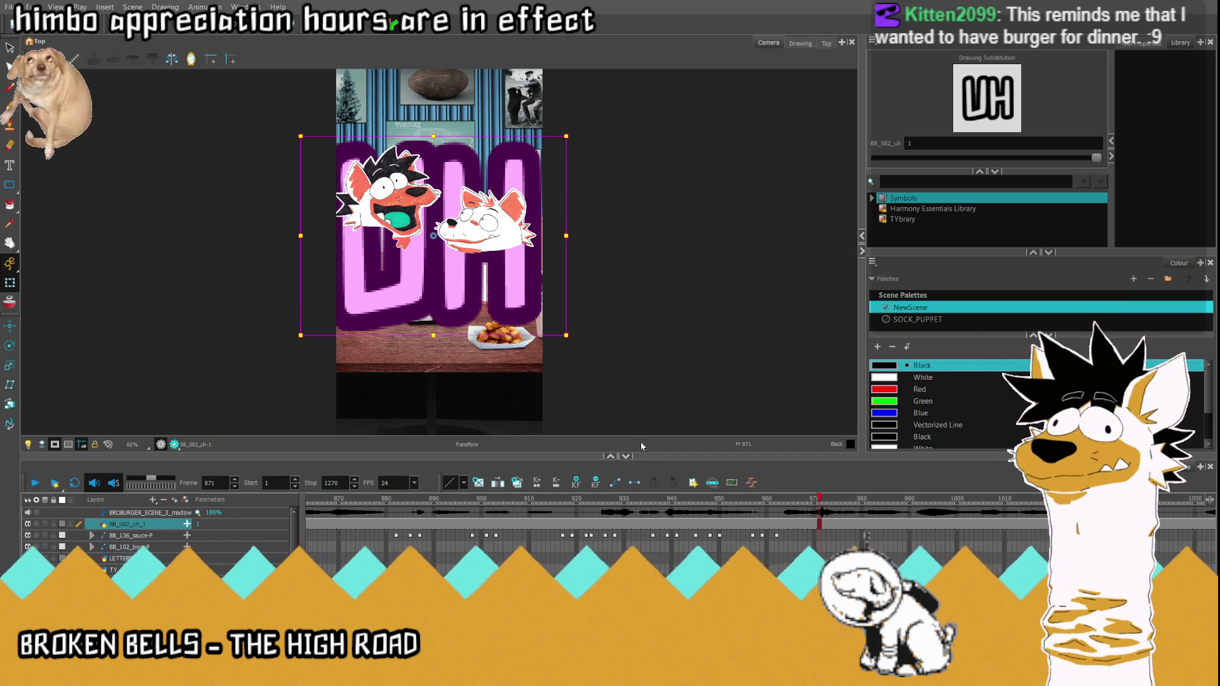
{"action": "scroll", "coordinate": [864, 537], "scroll_direction": "down", "scroll_amount": 3}
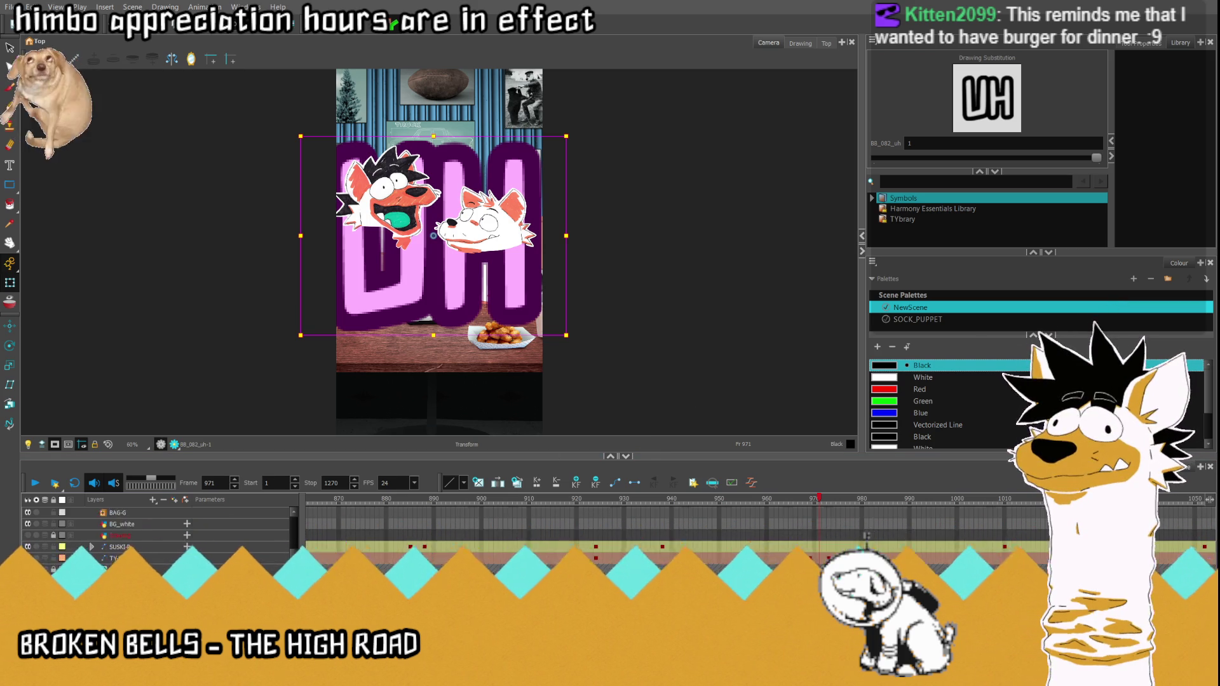
{"action": "key", "text": "slash"}
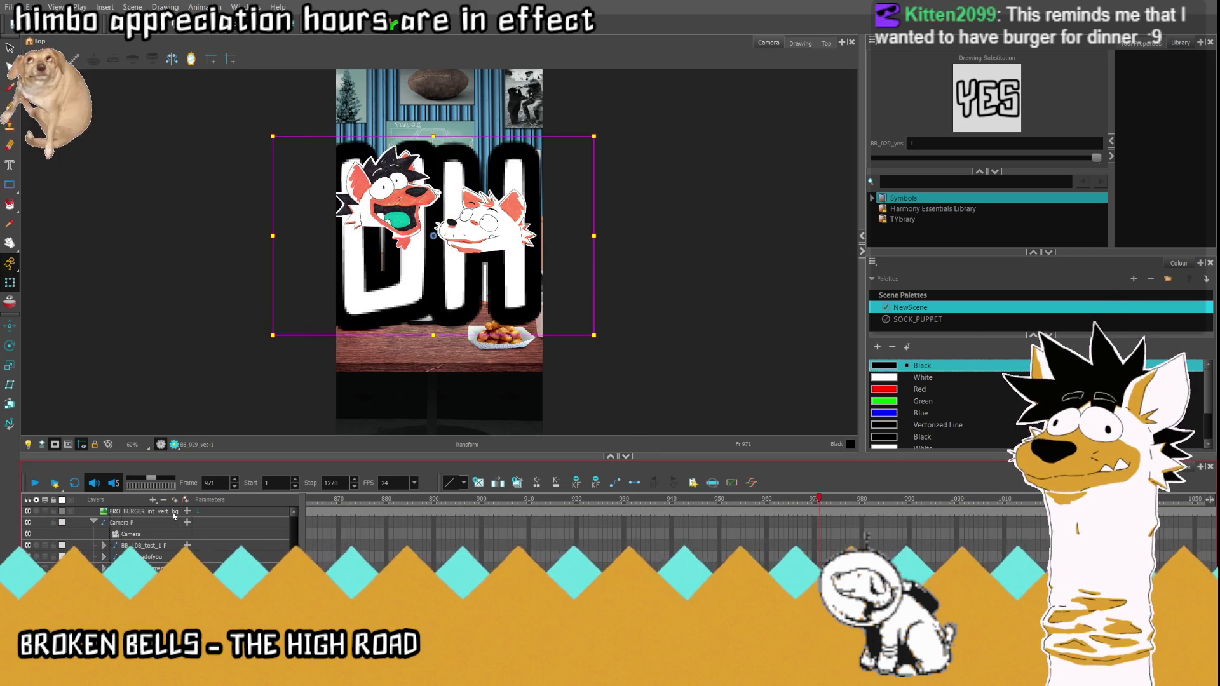
{"action": "scroll", "coordinate": [630, 547], "scroll_direction": "down", "scroll_amount": 3}
{"action": "scroll", "coordinate": [173, 506], "scroll_direction": "up", "scroll_amount": 1}
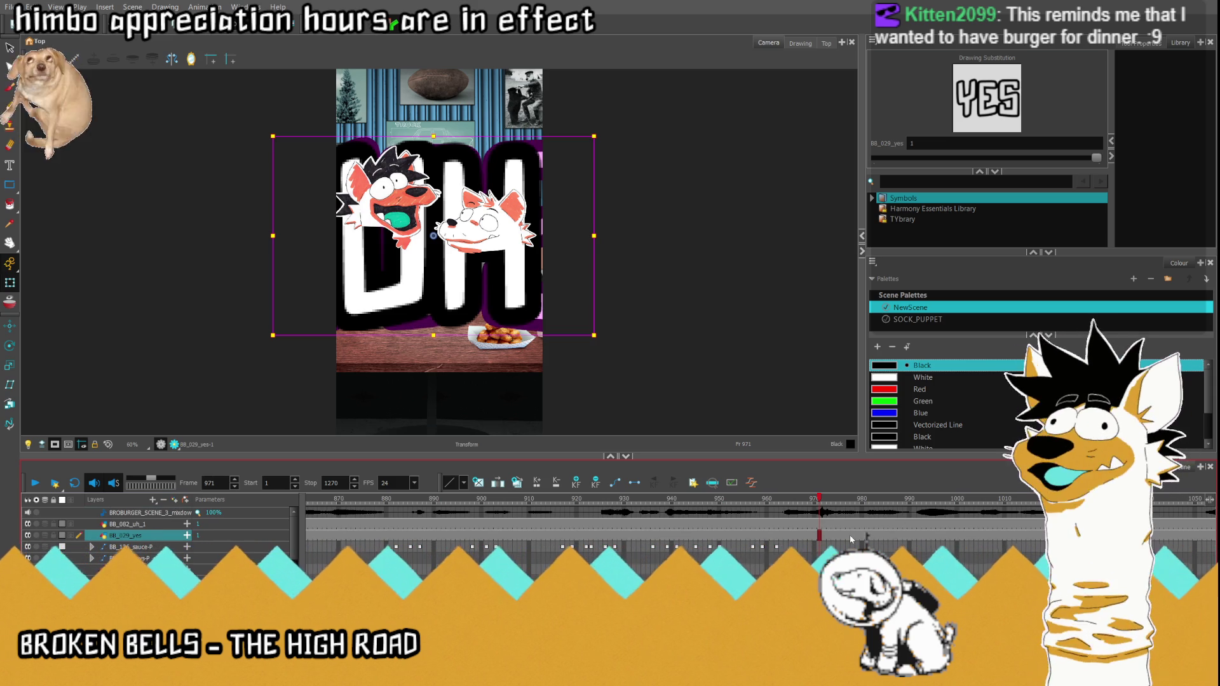
{"action": "left_click", "coordinate": [772, 499]}
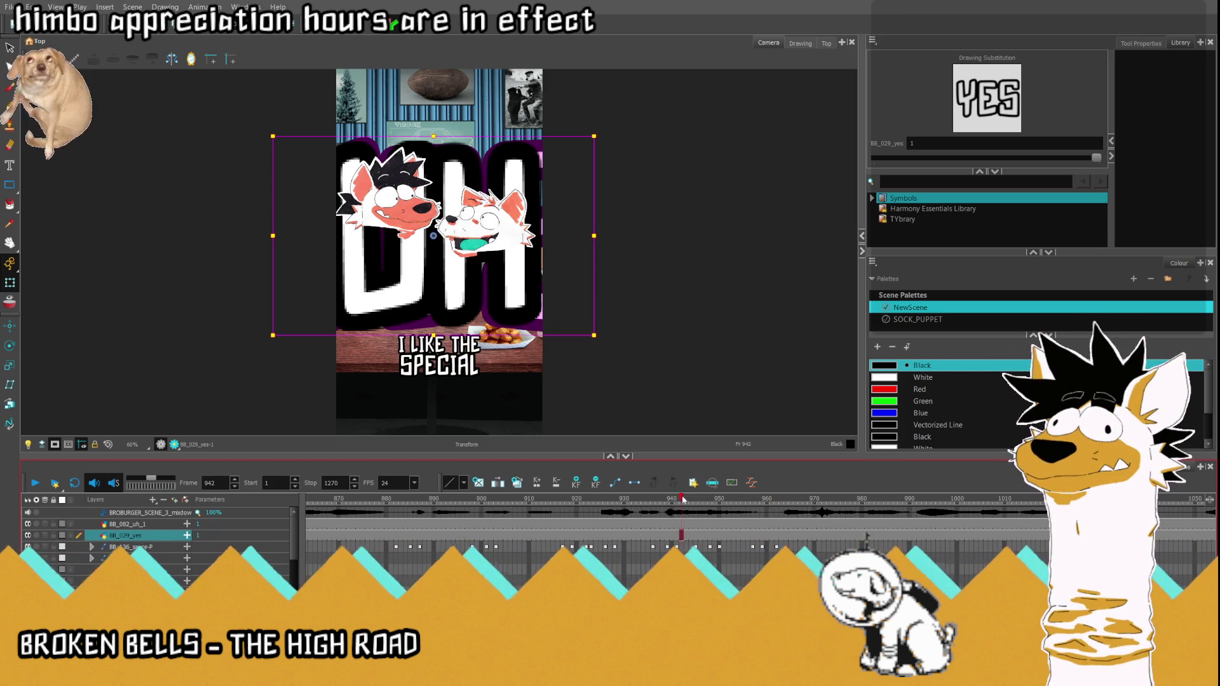
Step: Scrub the subtitle animation, select the caption-layer cells leading up to frame 961, and land on frame 965
{"action": "left_click_drag", "start_coordinate": [772, 513], "coordinate": [861, 514]}
{"action": "left_click", "coordinate": [778, 525]}
{"action": "left_click_drag", "start_coordinate": [773, 525], "coordinate": [267, 541]}
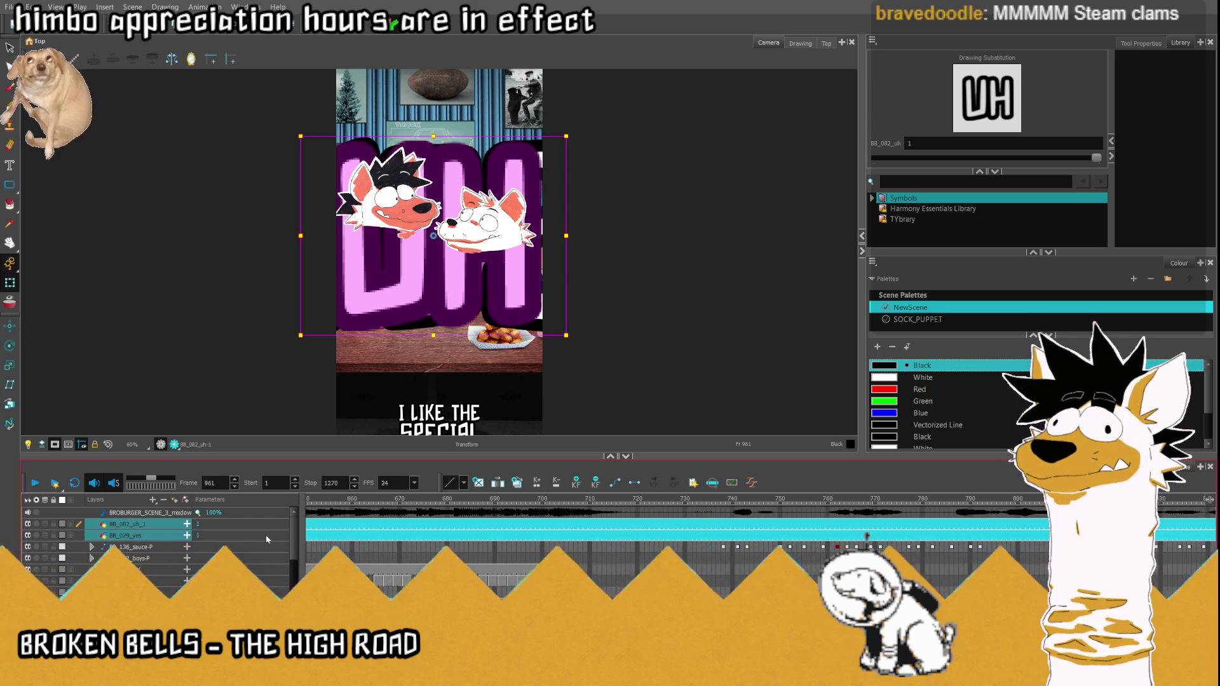
{"action": "left_click_drag", "start_coordinate": [268, 541], "coordinate": [261, 538]}
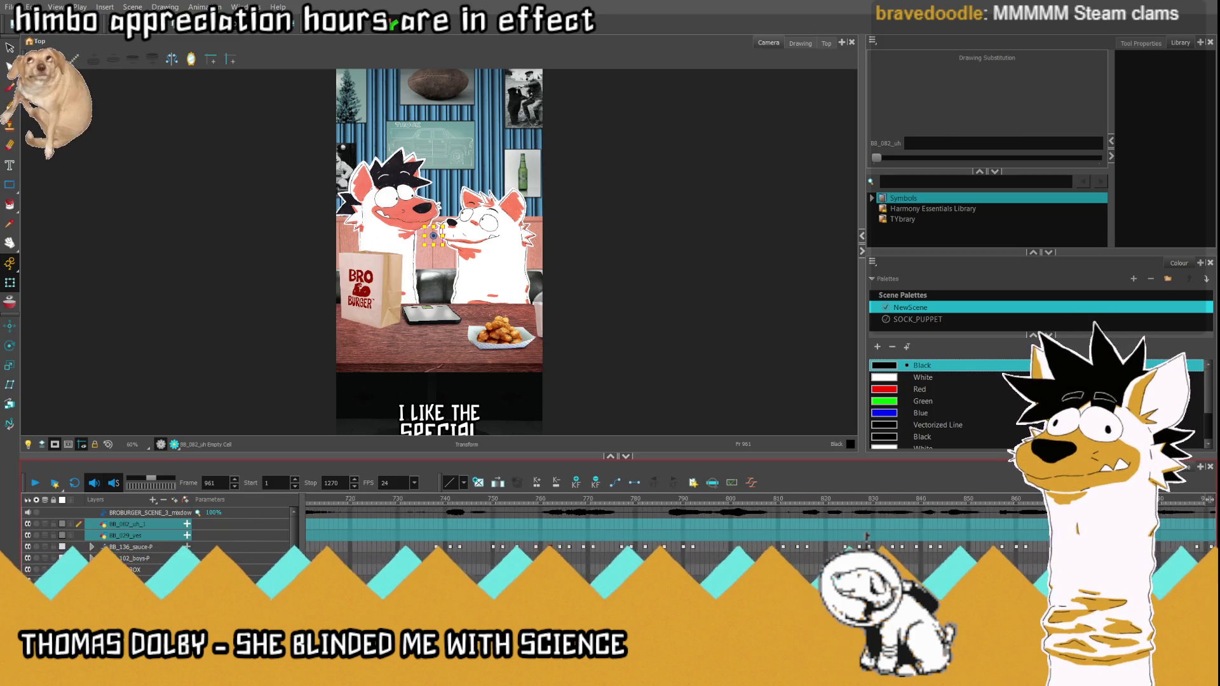
{"action": "left_click_drag", "start_coordinate": [866, 537], "coordinate": [724, 541]}
{"action": "left_click", "coordinate": [650, 524]}
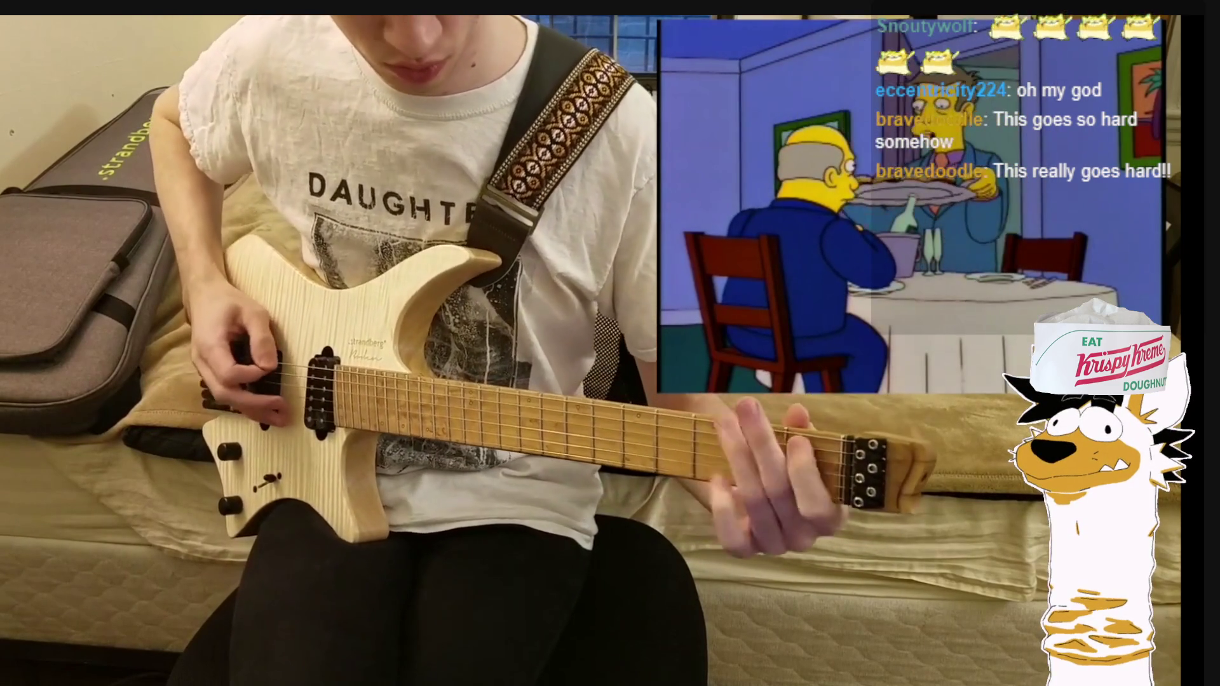
Step: Pause the guitar video and scrub the progress bar to a later point
{"action": "key", "text": "space"}
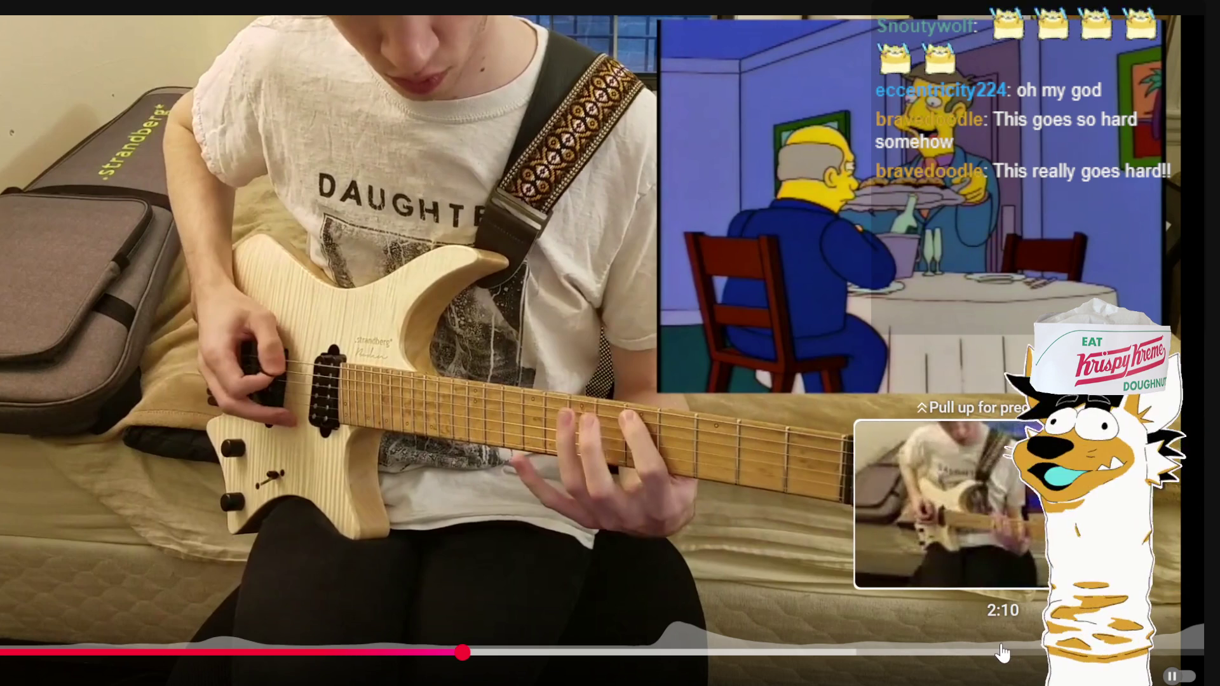
{"action": "left_click_drag", "start_coordinate": [1068, 652], "coordinate": [997, 655]}
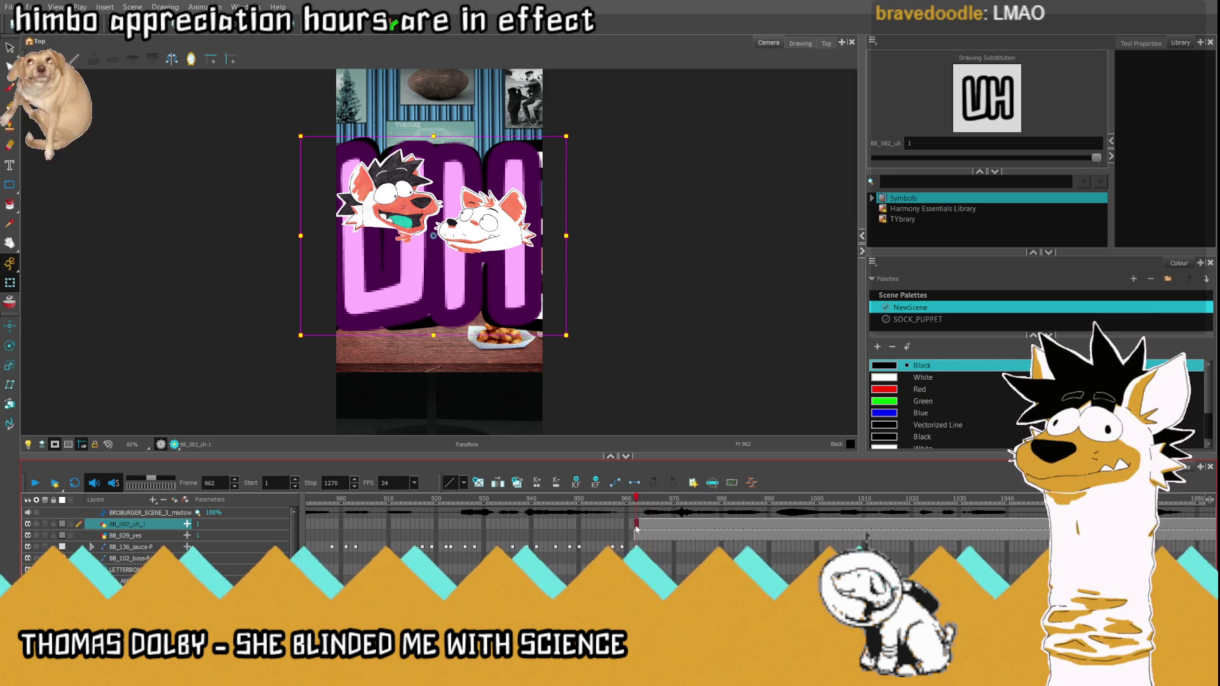
Step: At frame 971 select both UH and YES layers and scale them down to a small block
{"action": "left_click_drag", "start_coordinate": [651, 523], "coordinate": [665, 523]}
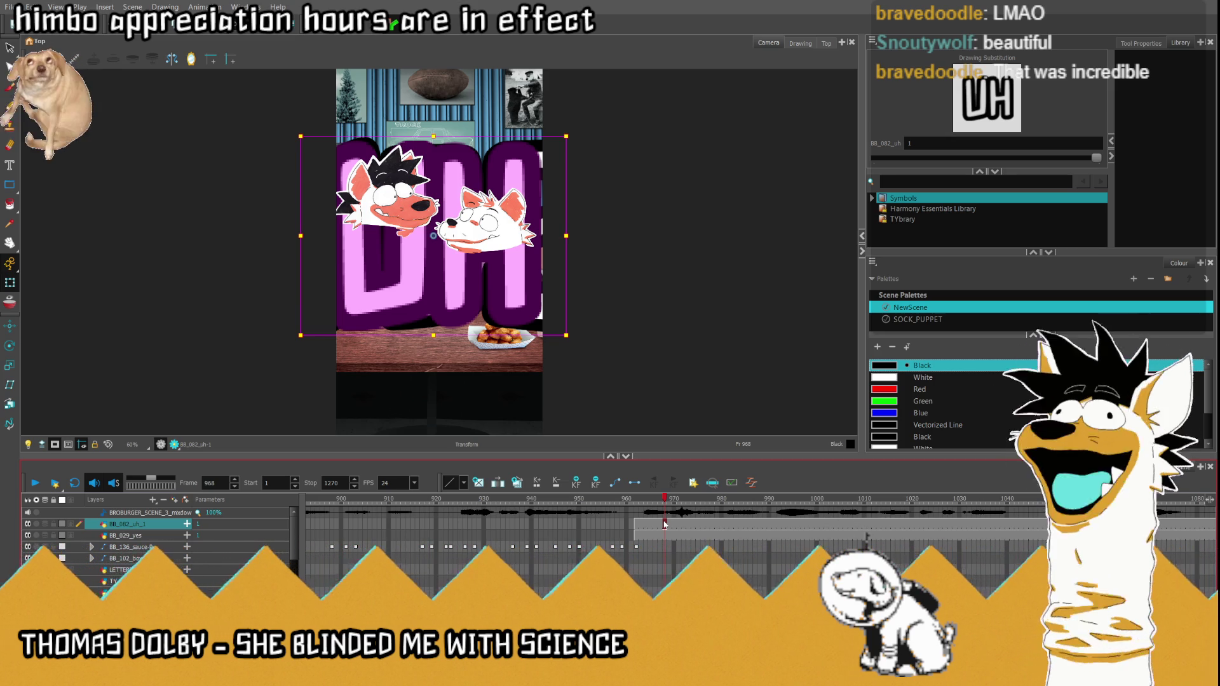
{"action": "left_click_drag", "start_coordinate": [664, 524], "coordinate": [679, 523]}
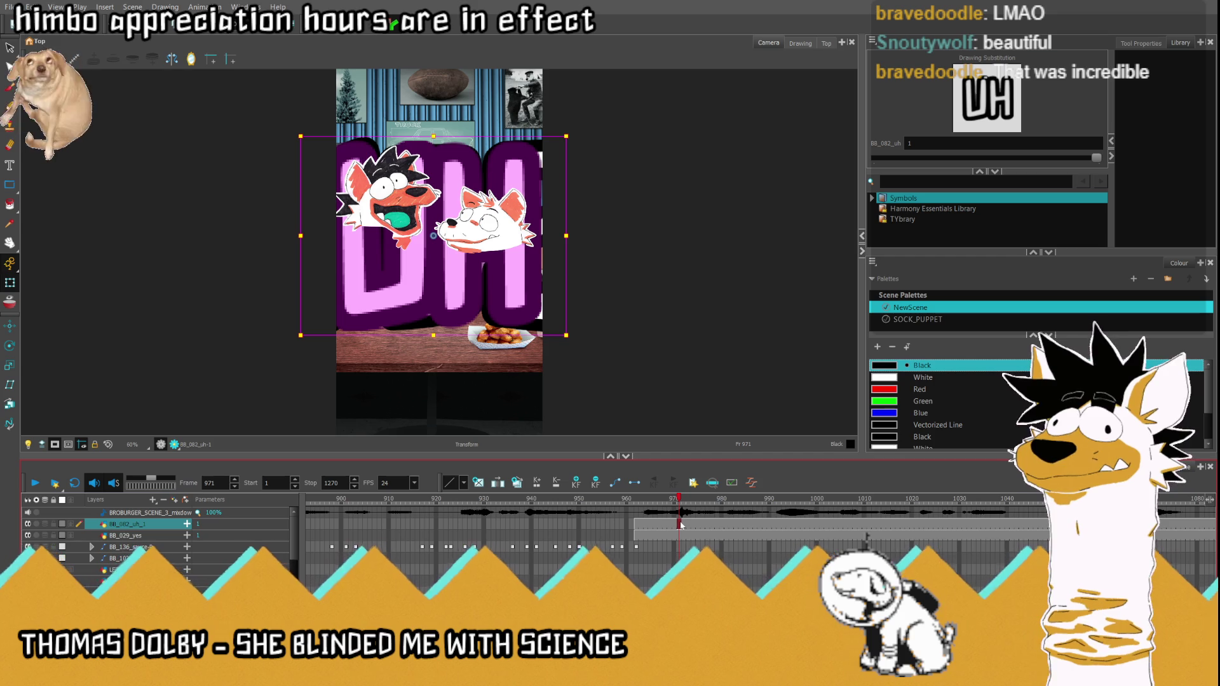
{"action": "left_click", "coordinate": [679, 535]}
{"action": "left_click_drag", "start_coordinate": [680, 528], "coordinate": [679, 534]}
{"action": "mouse_move", "coordinate": [594, 136]}
{"action": "left_mouse_down"}
{"action": "mouse_move", "coordinate": [470, 207]}
{"action": "mouse_move", "coordinate": [437, 365]}
{"action": "left_mouse_up"}
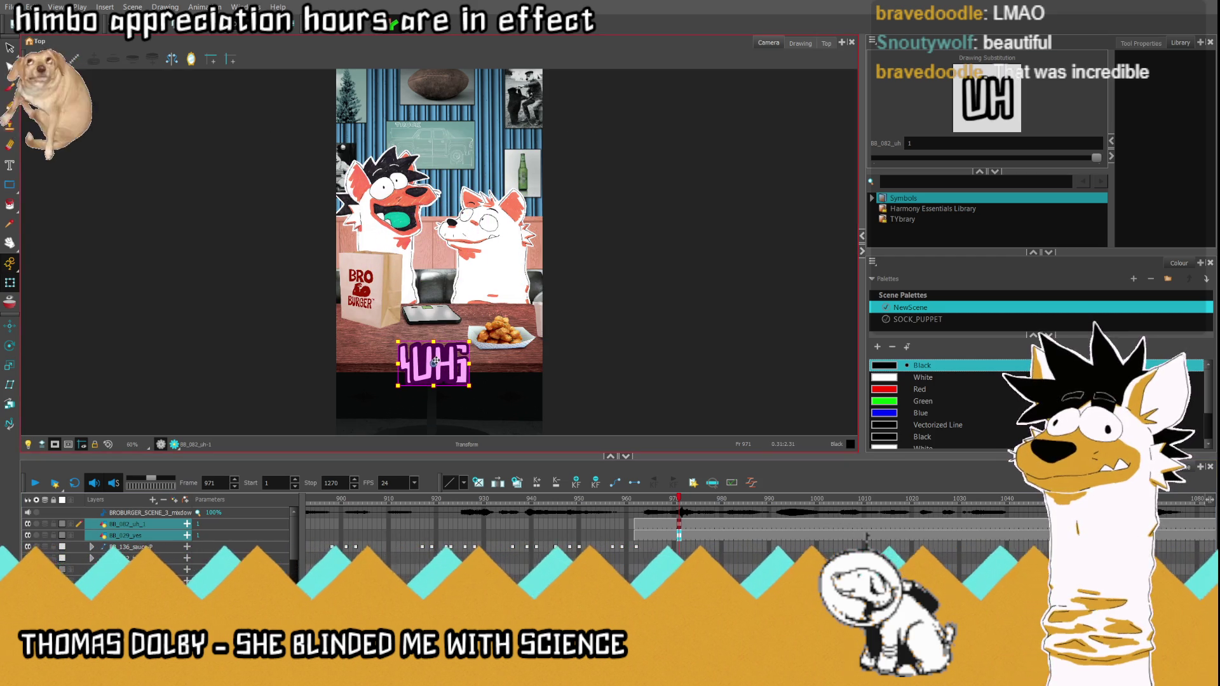
Step: Scale UH smaller on its own and move it up and left, just above YES
{"action": "left_click", "coordinate": [412, 386]}
{"action": "left_click_drag", "start_coordinate": [441, 366], "coordinate": [441, 326]}
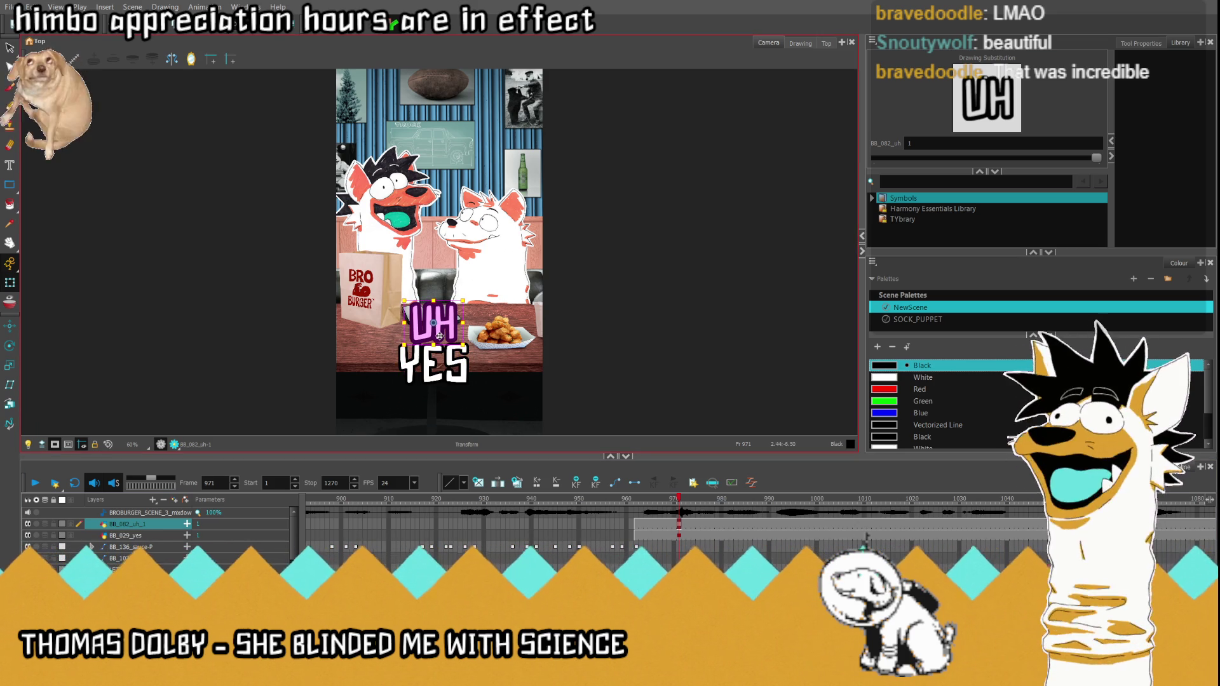
{"action": "scroll", "coordinate": [440, 358], "scroll_direction": "up", "scroll_amount": 3}
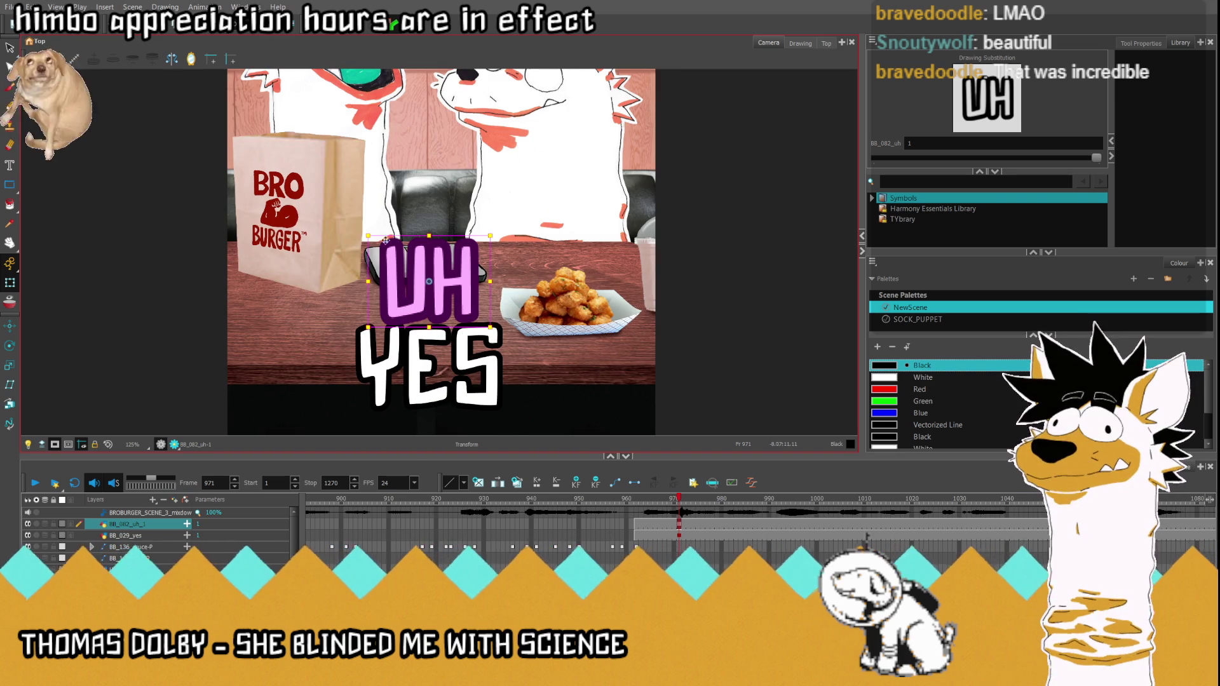
{"action": "left_click_drag", "start_coordinate": [391, 239], "coordinate": [434, 300]}
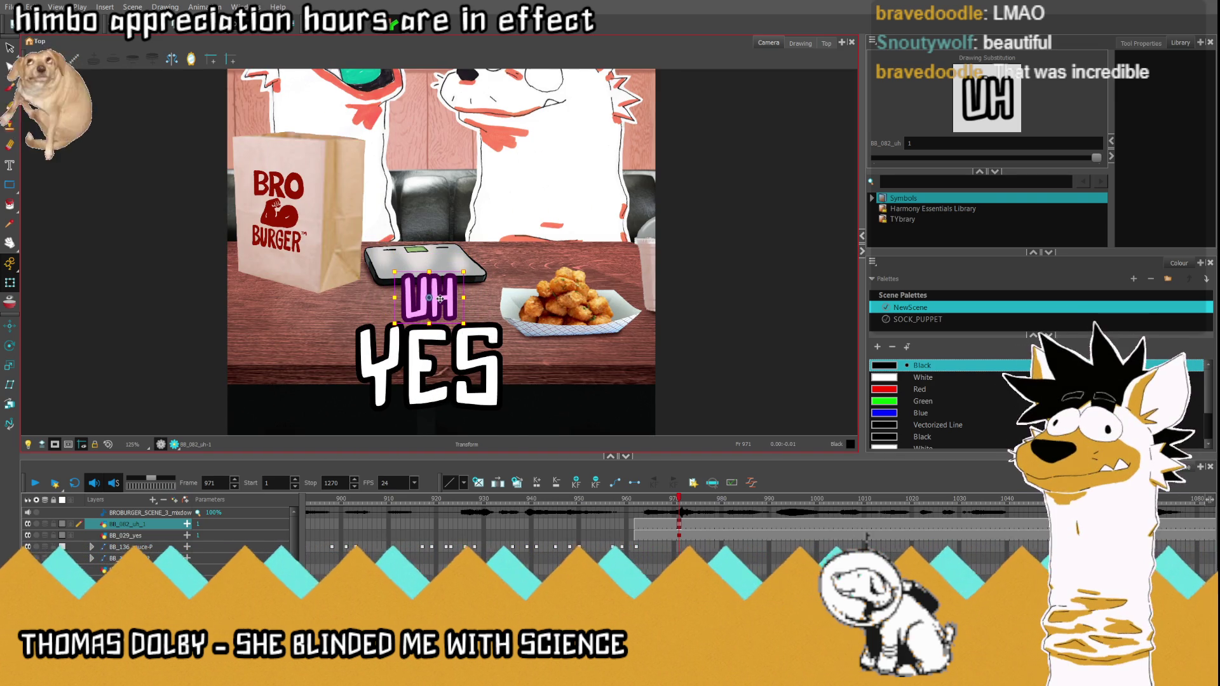
{"action": "left_click_drag", "start_coordinate": [440, 298], "coordinate": [392, 297]}
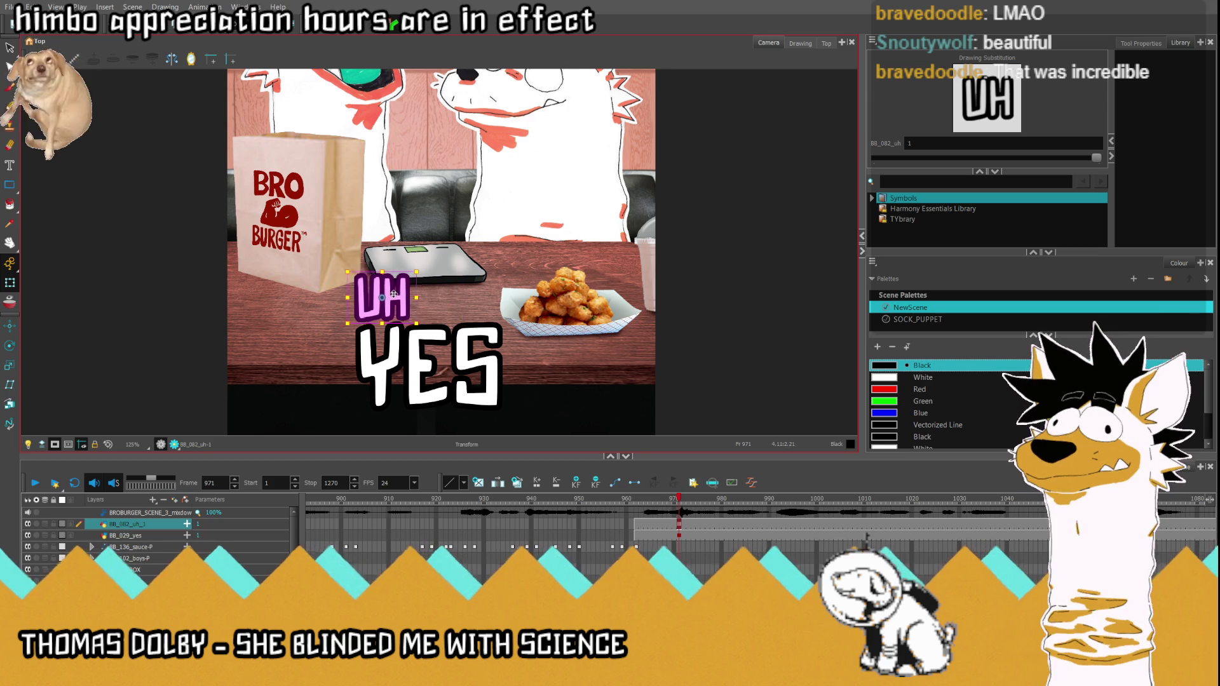
{"action": "left_click", "coordinate": [679, 537]}
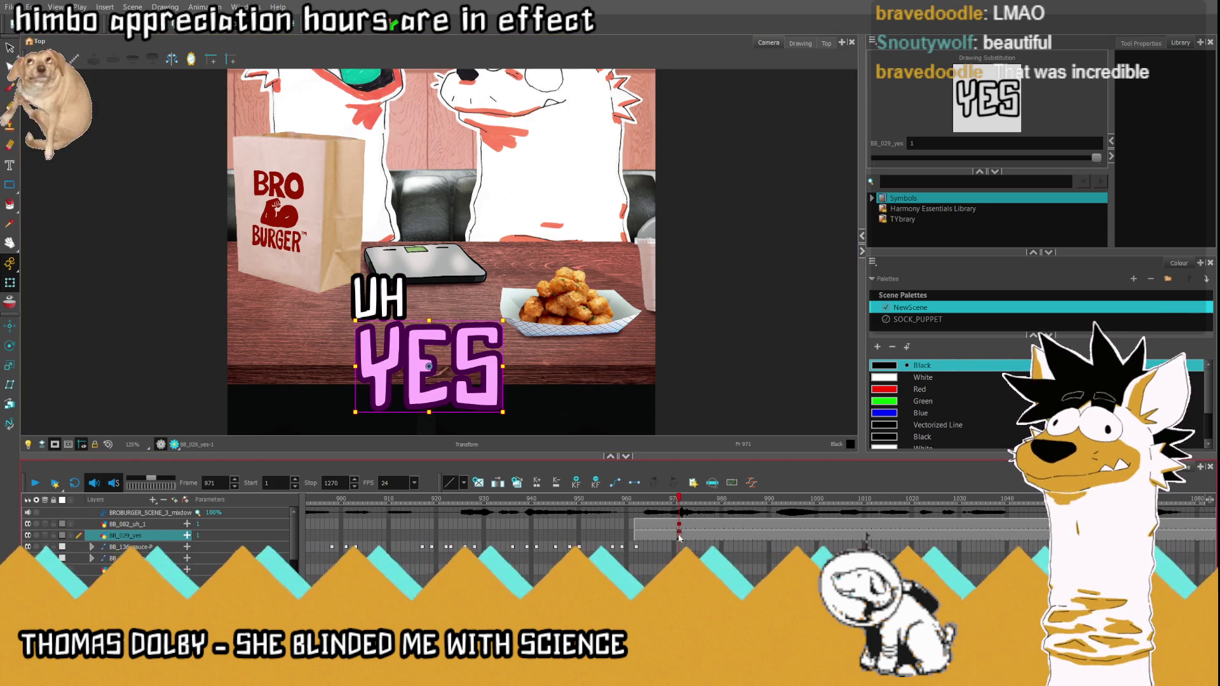
{"action": "scroll", "coordinate": [307, 440], "scroll_direction": "down", "scroll_amount": 2}
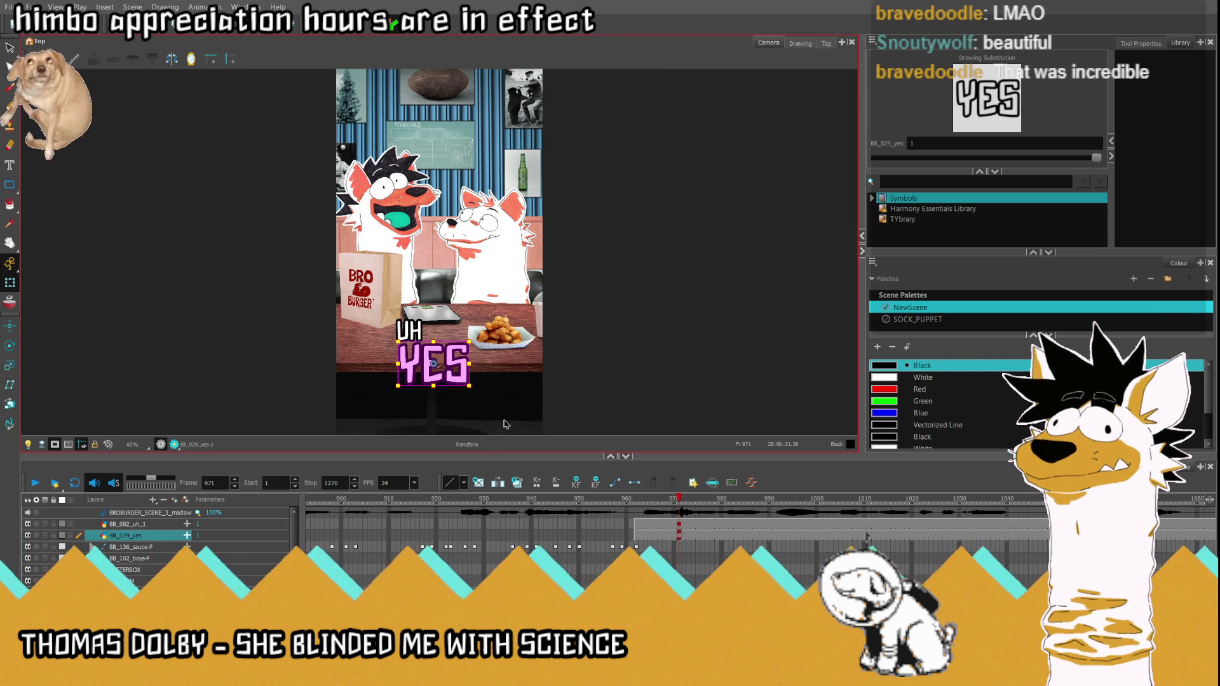
Step: Shrink YES to match UH, then clear the UH cell at frame 980
{"action": "left_click_drag", "start_coordinate": [469, 386], "coordinate": [437, 358]}
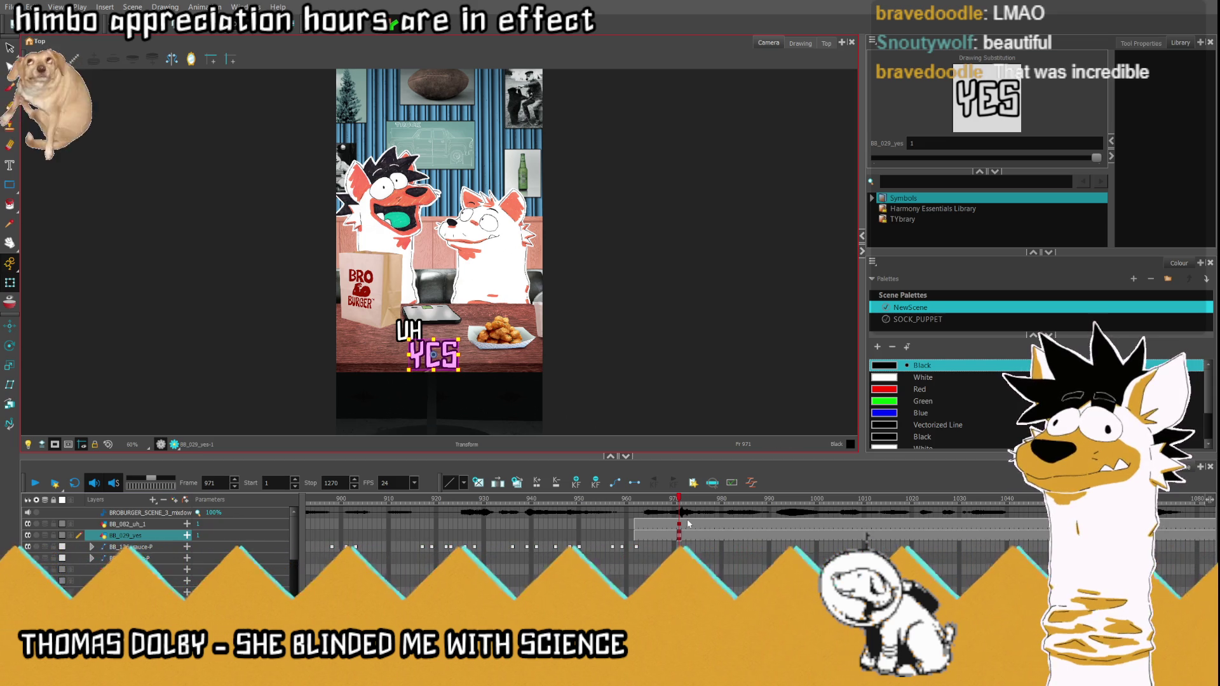
{"action": "left_click_drag", "start_coordinate": [675, 498], "coordinate": [726, 516]}
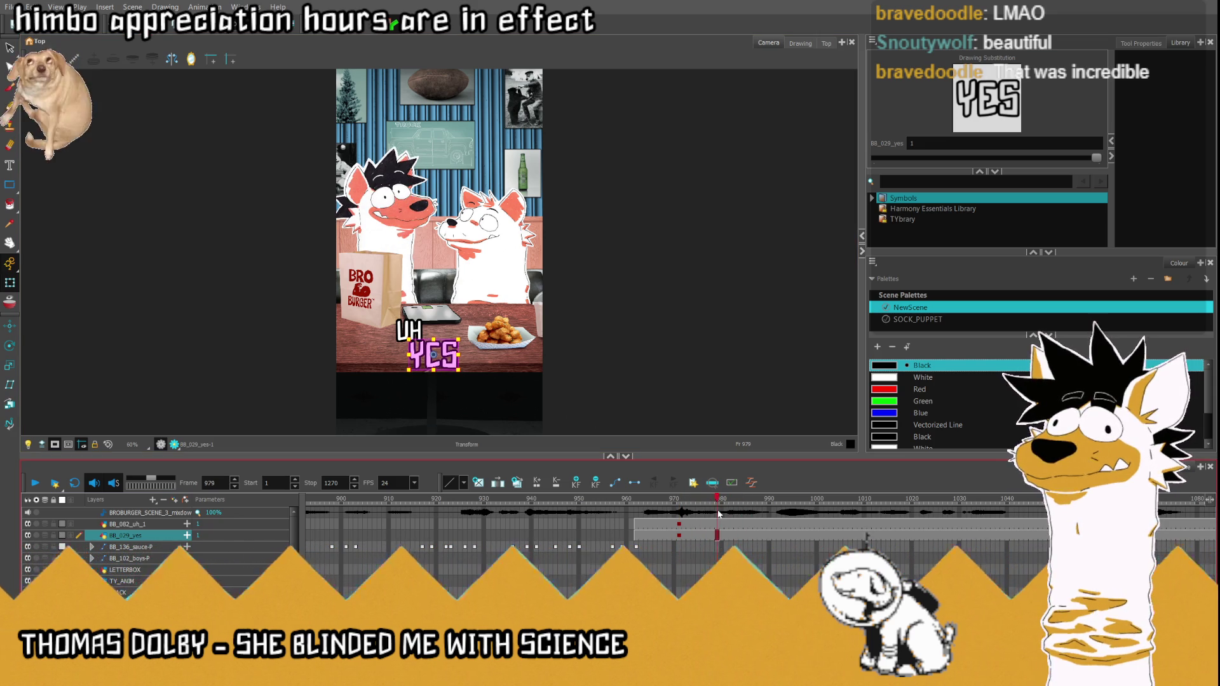
{"action": "left_click", "coordinate": [725, 526]}
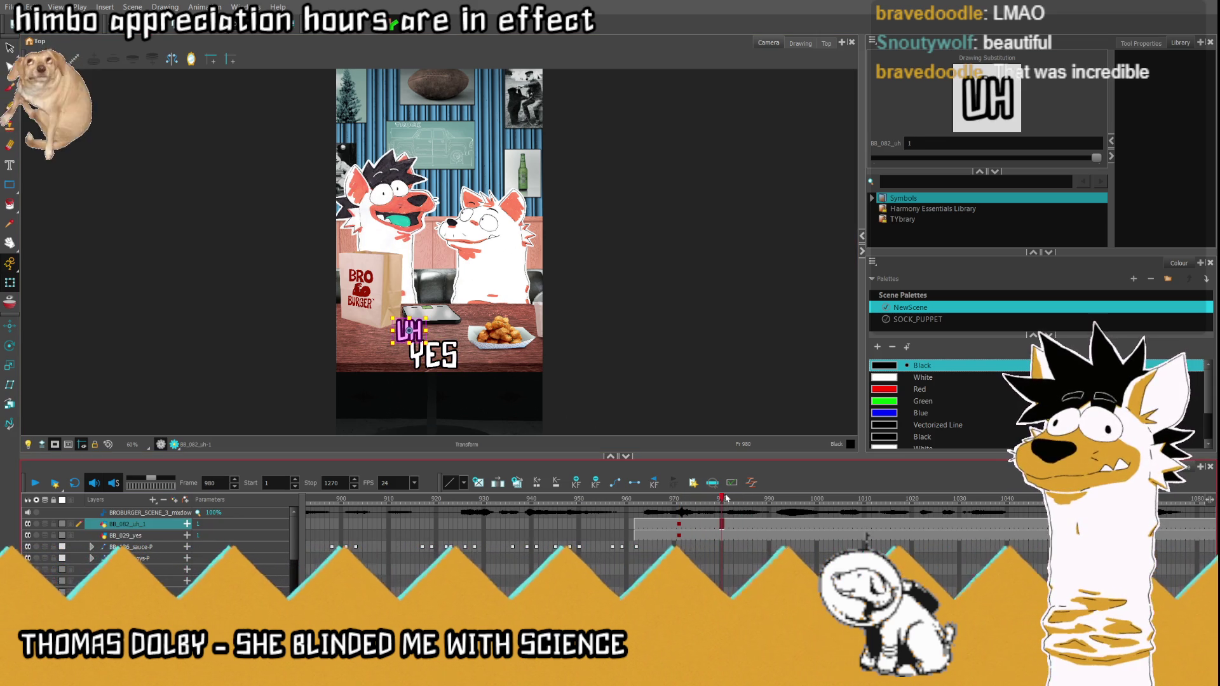
{"action": "key", "text": "Delete"}
Step: Clear the YES cell at frame 980 and return to frame 971 with both layers selected
{"action": "left_click", "coordinate": [723, 537]}
{"action": "key", "text": "Delete"}
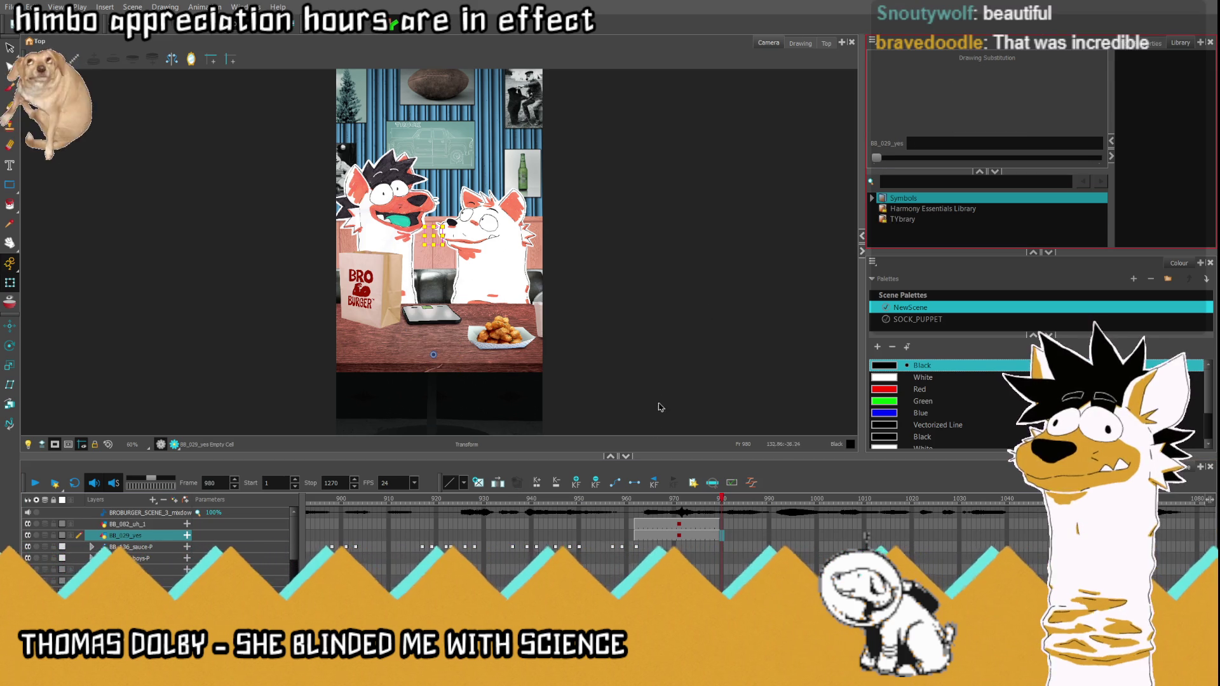
{"action": "left_click", "coordinate": [679, 525]}
{"action": "left_click", "coordinate": [679, 535], "text": "shift"}
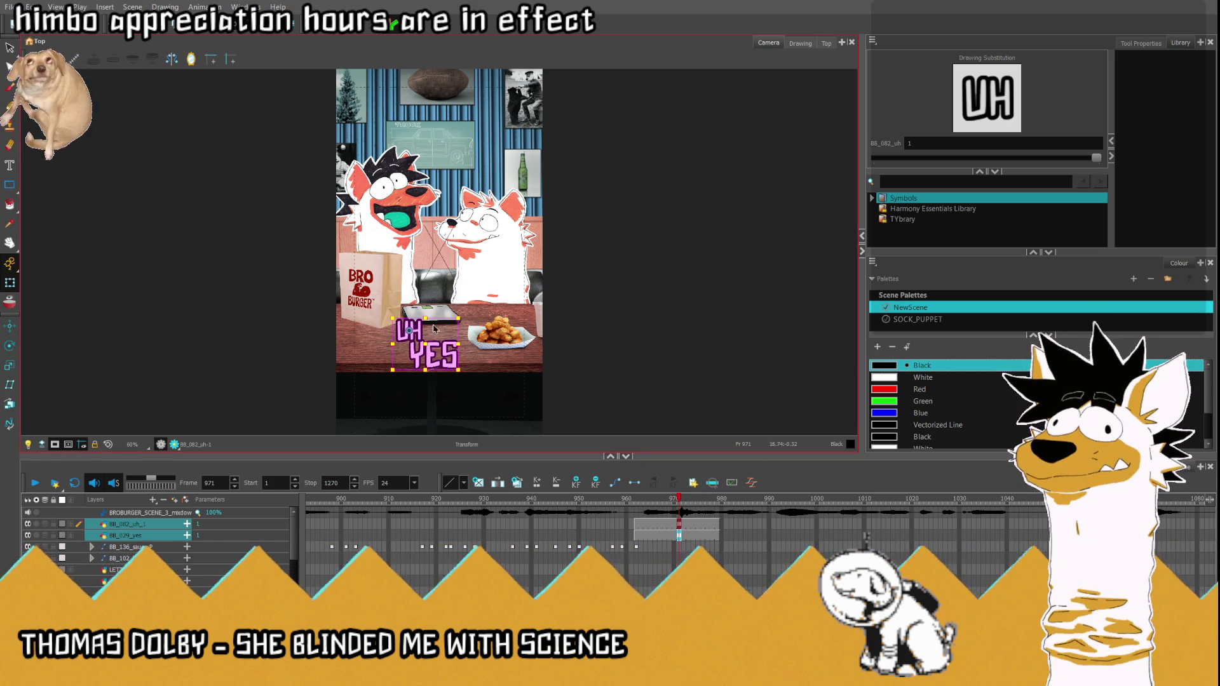
{"action": "scroll", "coordinate": [431, 343], "scroll_direction": "up", "scroll_amount": 5}
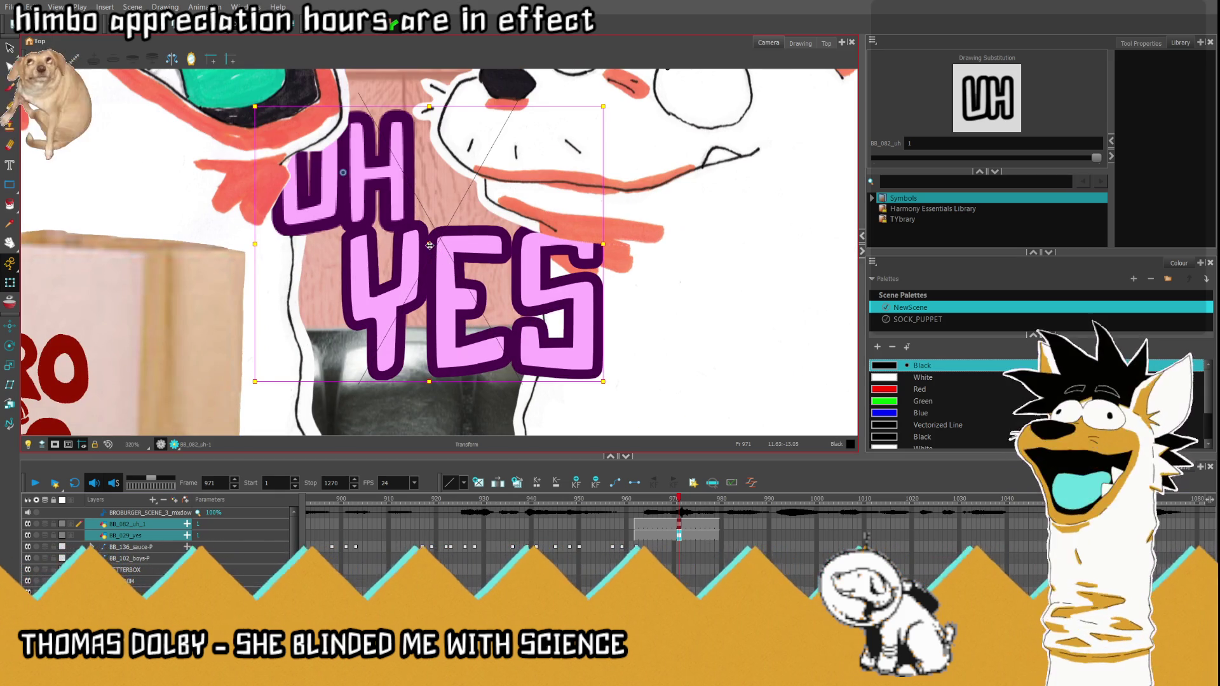
Step: Move both captions down onto the table's front edge
{"action": "left_click_drag", "start_coordinate": [431, 245], "coordinate": [441, 242]}
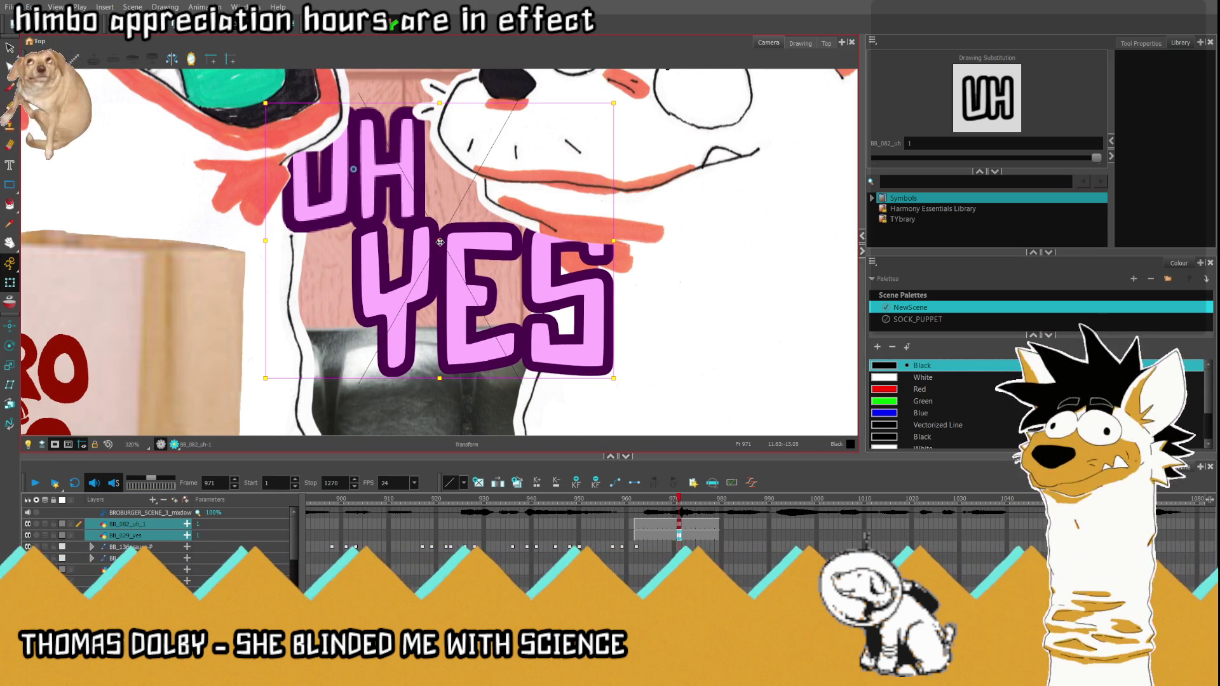
{"action": "scroll", "coordinate": [439, 242], "scroll_direction": "down", "scroll_amount": 5}
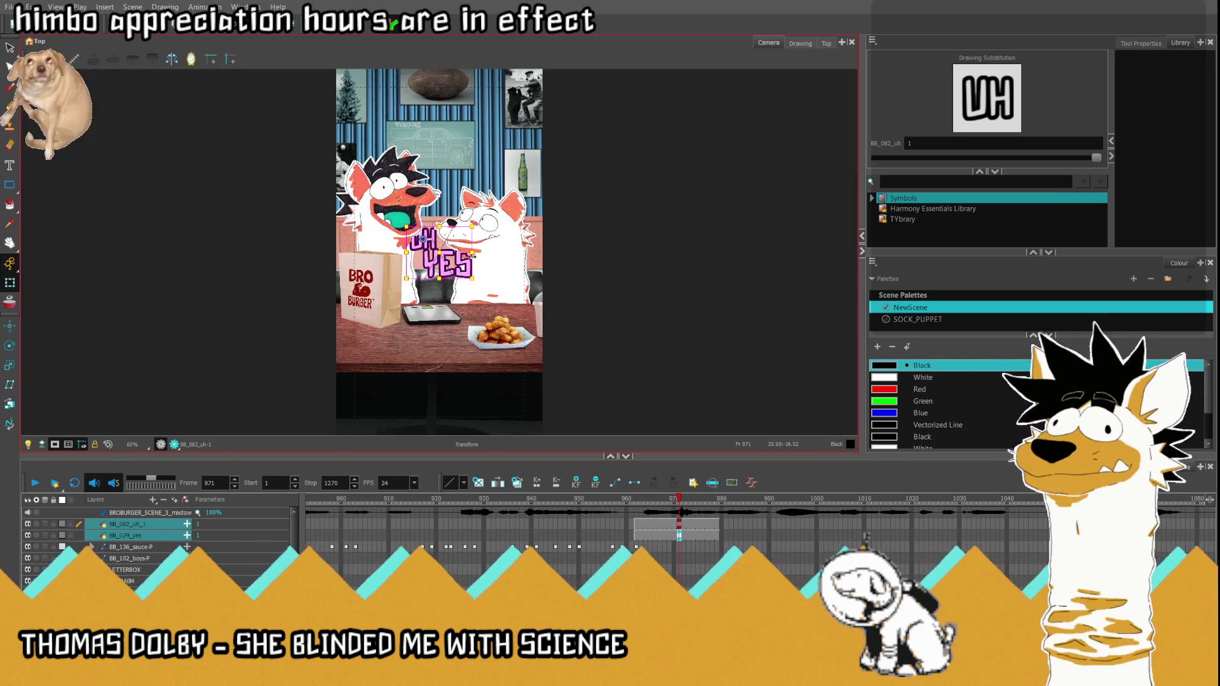
{"action": "left_click_drag", "start_coordinate": [426, 245], "coordinate": [440, 356]}
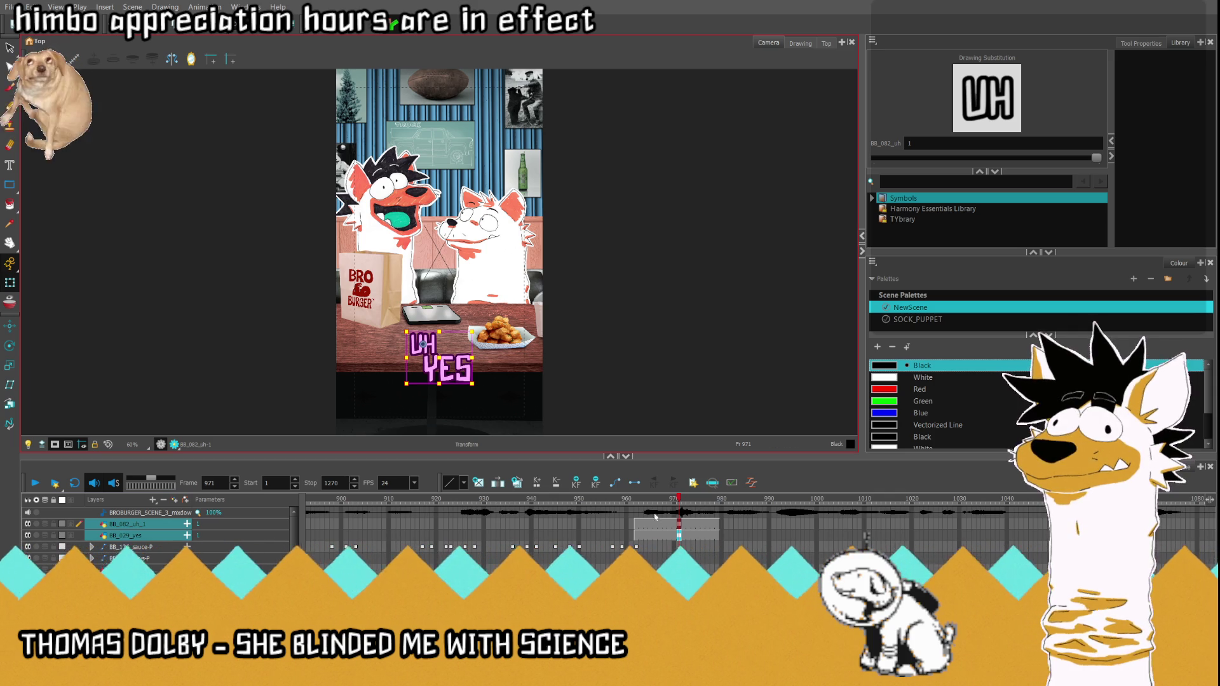
{"action": "left_click", "coordinate": [446, 370]}
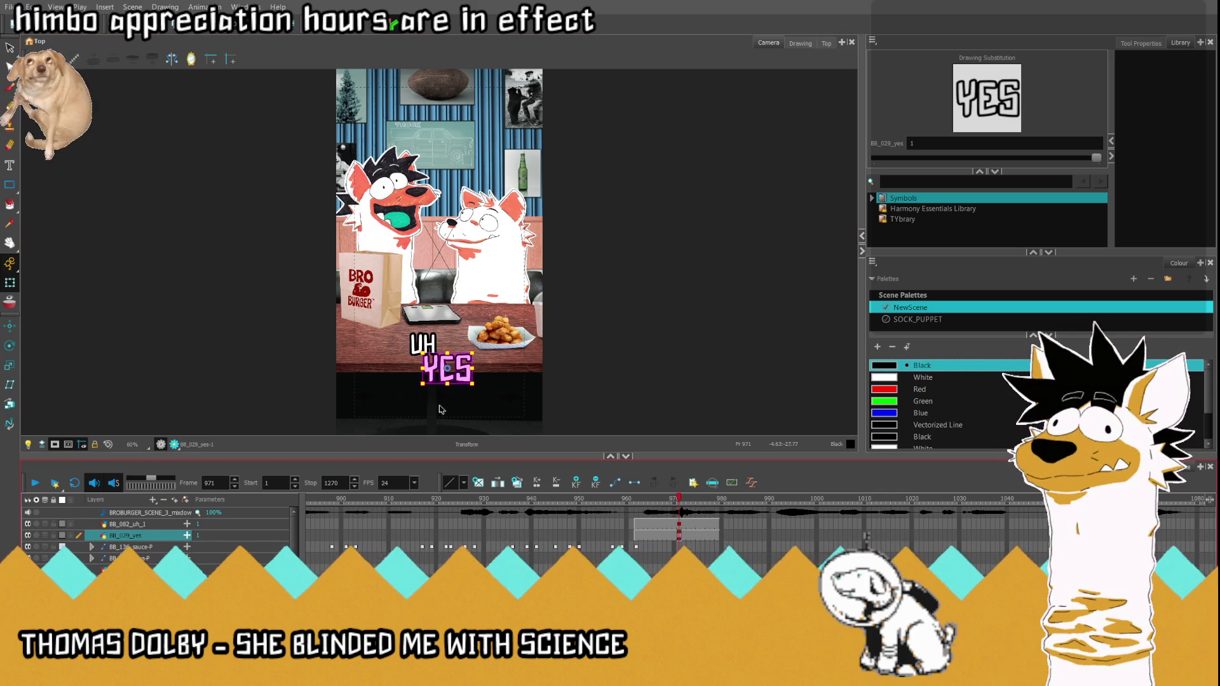
Step: Nudge UH slightly left of YES and fit the scene back in view with Shift+M
{"action": "left_click", "coordinate": [680, 525]}
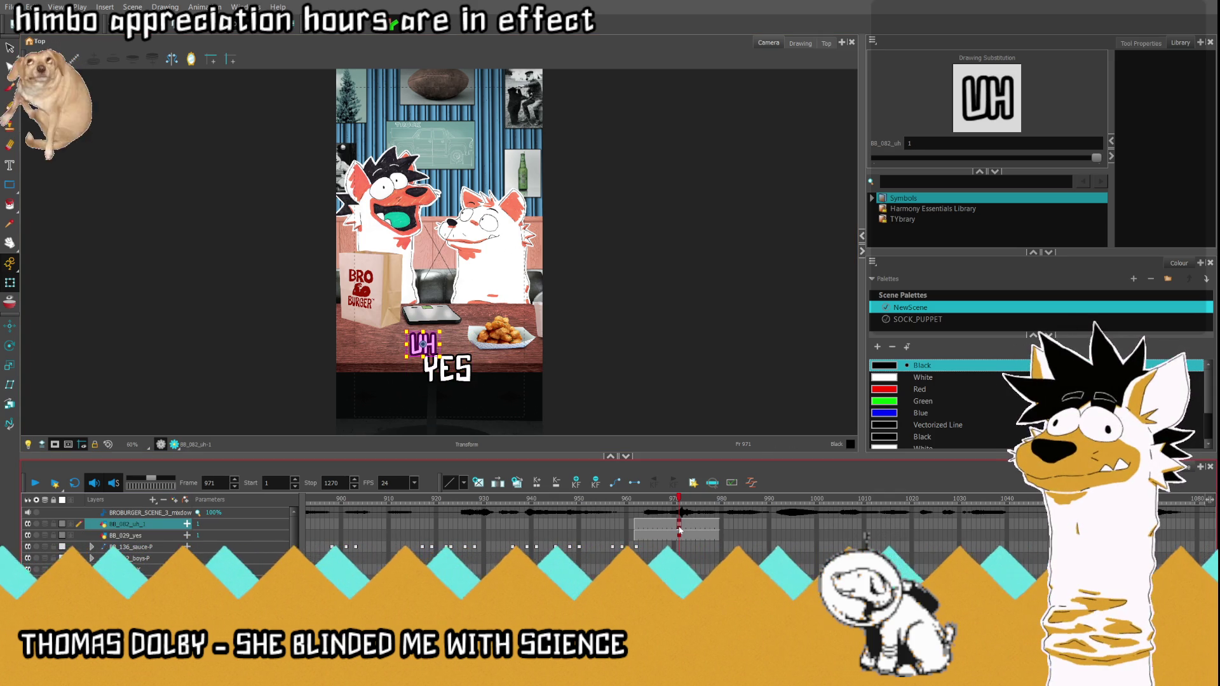
{"action": "scroll", "coordinate": [421, 395], "scroll_direction": "up", "scroll_amount": 1}
{"action": "scroll", "coordinate": [481, 367], "scroll_direction": "up", "scroll_amount": 2}
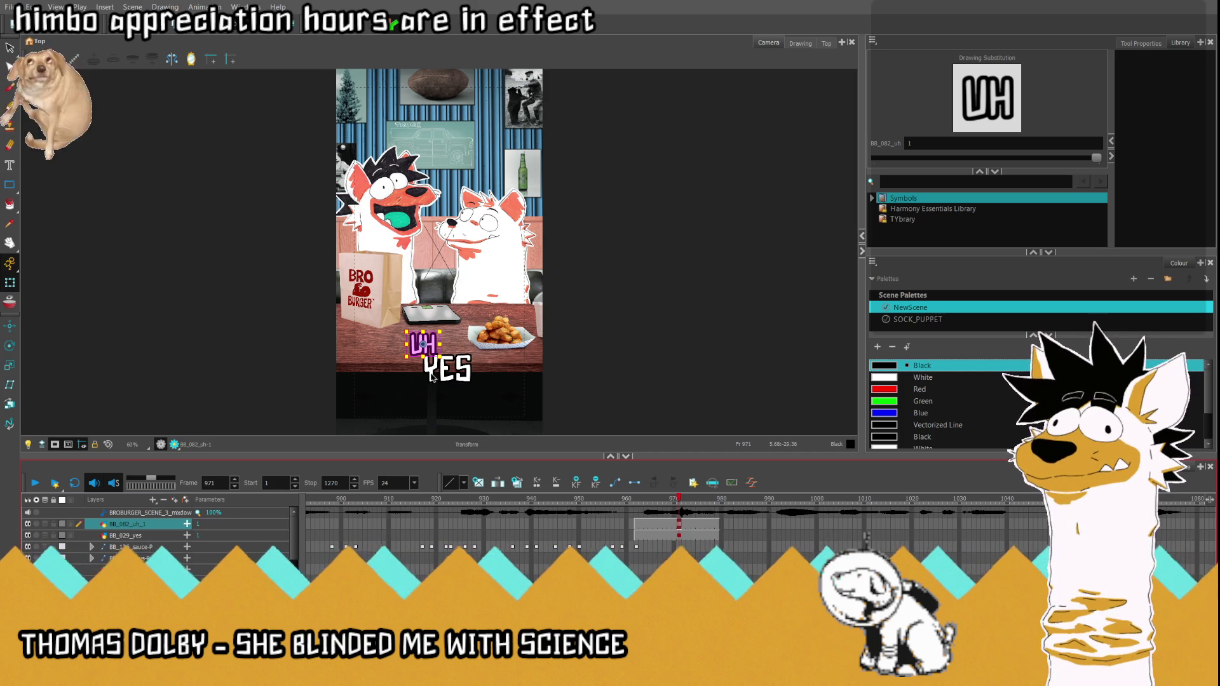
{"action": "scroll", "coordinate": [480, 367], "scroll_direction": "down", "scroll_amount": 2}
{"action": "scroll", "coordinate": [480, 367], "scroll_direction": "up", "scroll_amount": 3}
{"action": "scroll", "coordinate": [477, 358], "scroll_direction": "up", "scroll_amount": 1}
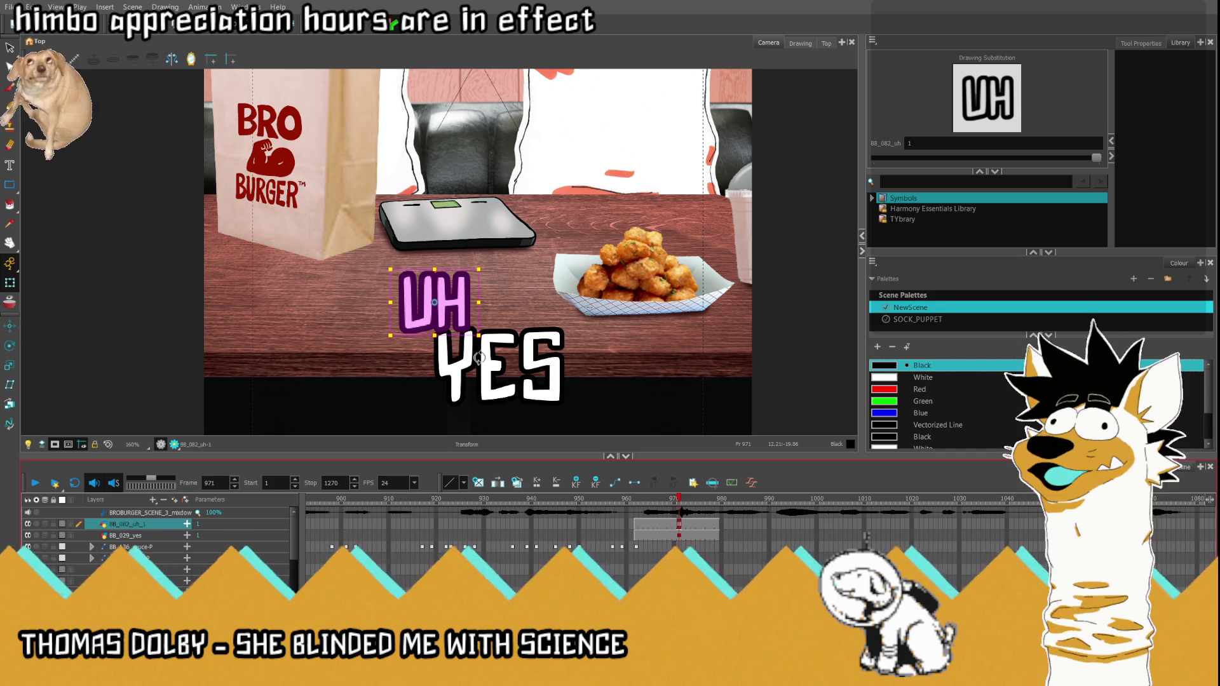
{"action": "scroll", "coordinate": [473, 369], "scroll_direction": "up", "scroll_amount": 2}
{"action": "scroll", "coordinate": [473, 370], "scroll_direction": "down", "scroll_amount": 3}
{"action": "scroll", "coordinate": [536, 318], "scroll_direction": "up", "scroll_amount": 3}
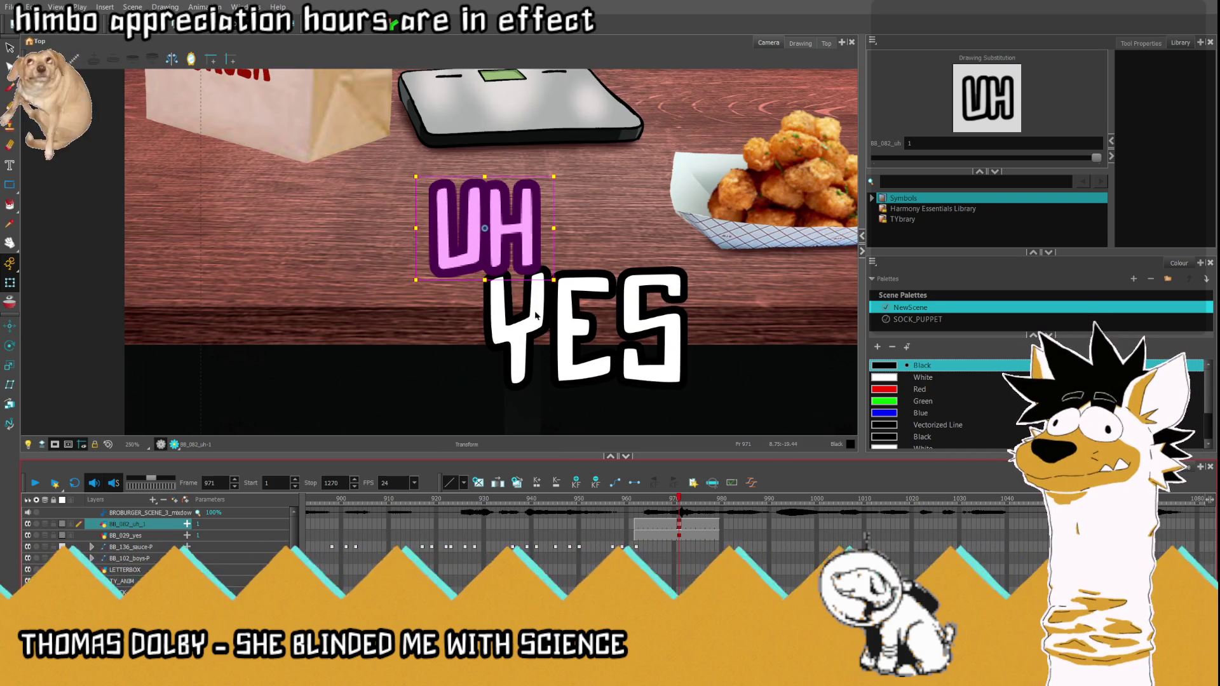
{"action": "left_click_drag", "start_coordinate": [494, 230], "coordinate": [475, 230]}
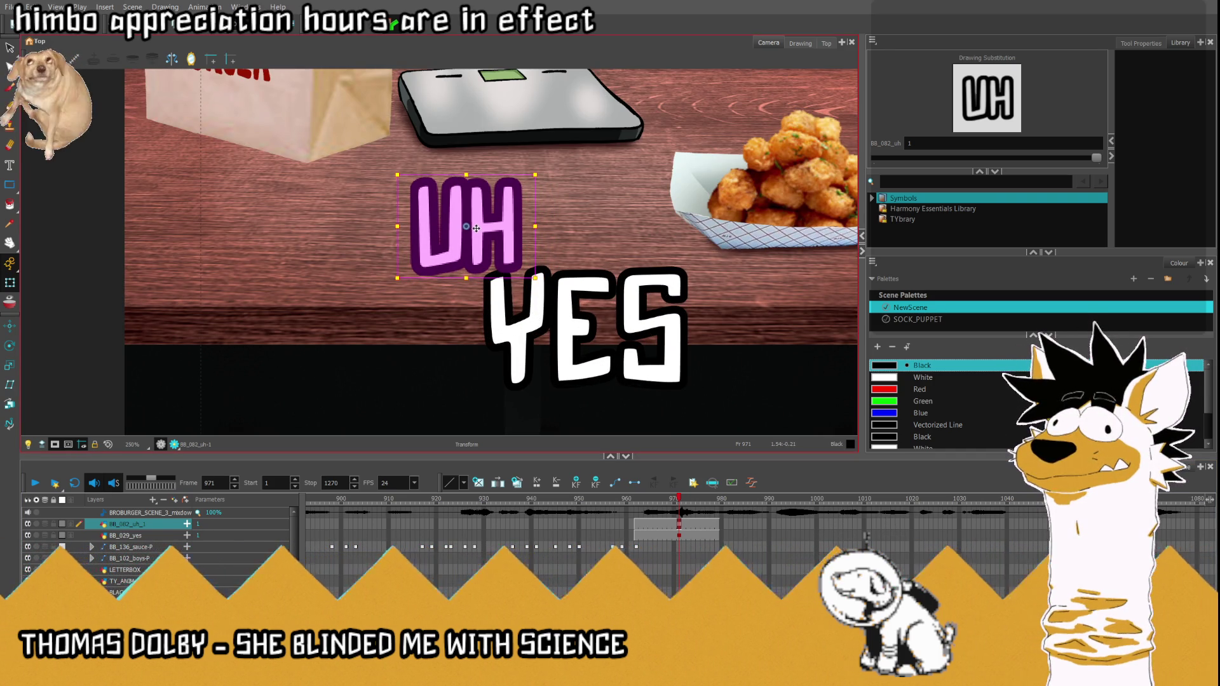
{"action": "key", "text": "shift+m"}
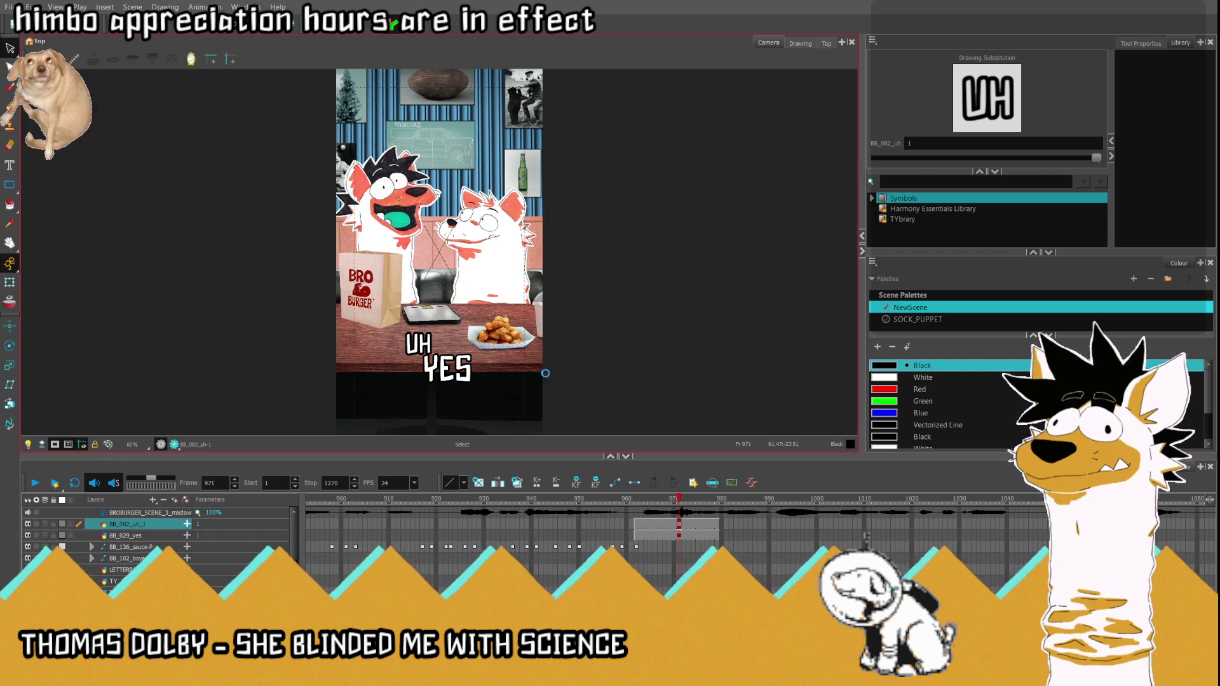
Step: Scrub back and forth around frames 964–972 to check the captions' timing
{"action": "left_click", "coordinate": [680, 535]}
{"action": "left_click", "coordinate": [645, 523]}
{"action": "left_click_drag", "start_coordinate": [648, 503], "coordinate": [688, 510]}
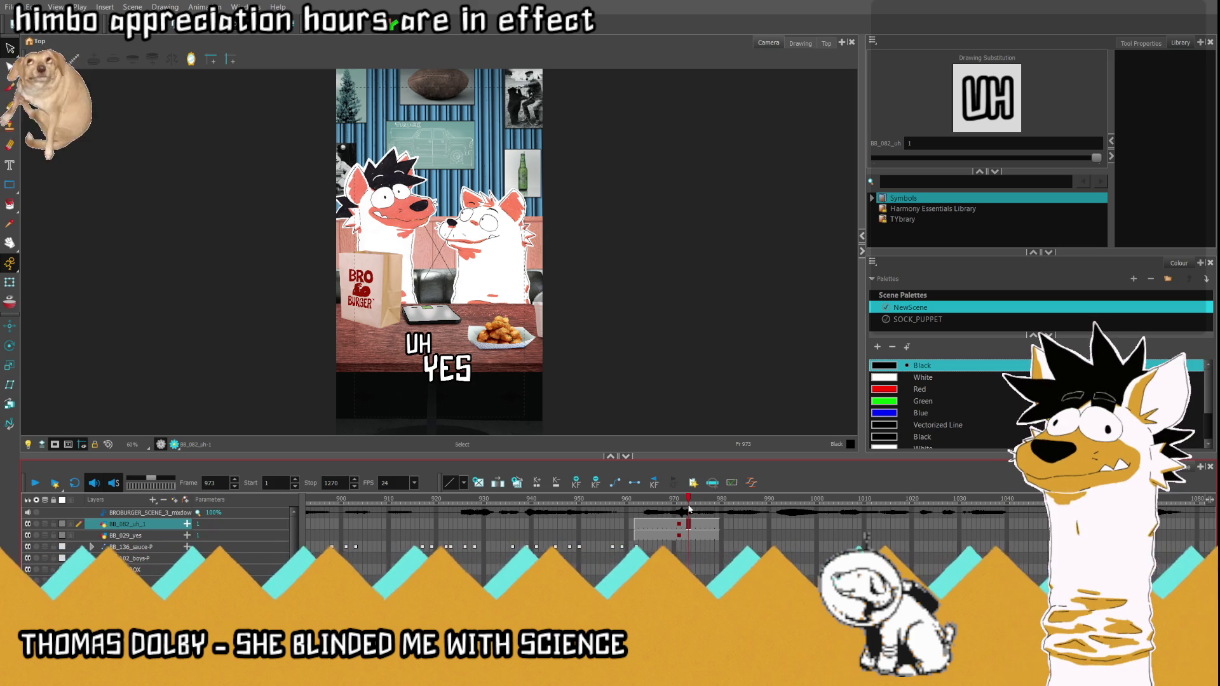
{"action": "left_click_drag", "start_coordinate": [688, 502], "coordinate": [672, 511]}
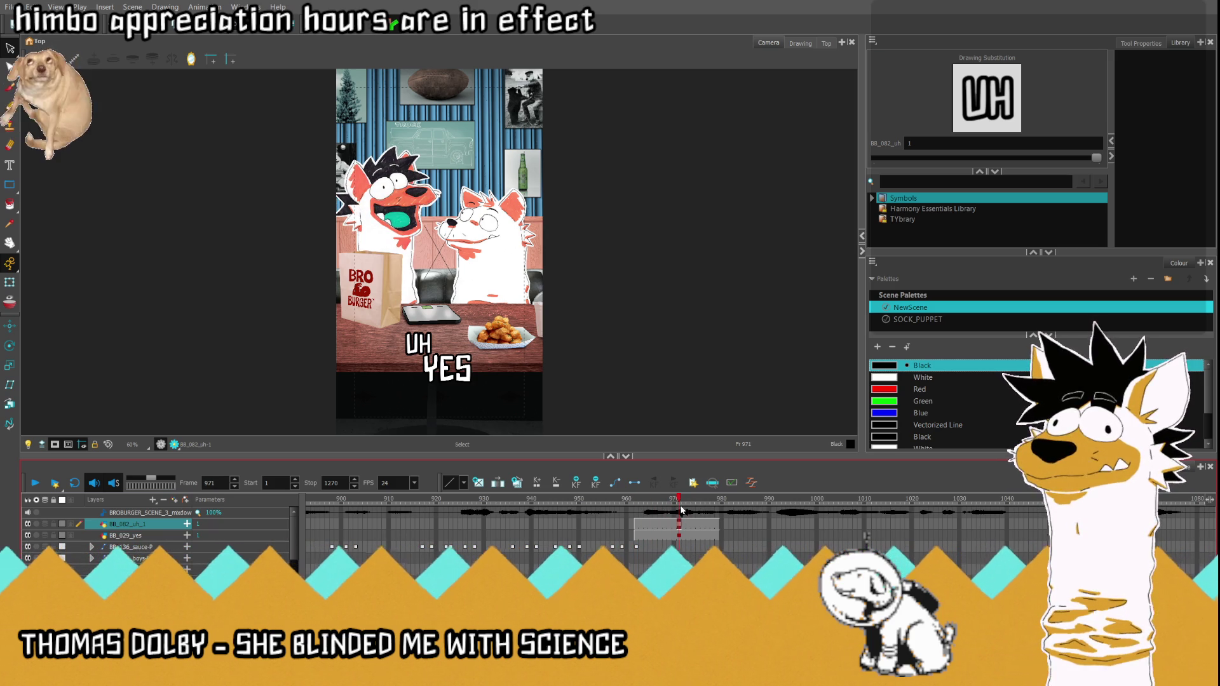
Step: Select the caption cells and return to frame 962 where they begin
{"action": "left_click_drag", "start_coordinate": [679, 536], "coordinate": [677, 526]}
{"action": "left_click", "coordinate": [676, 535]}
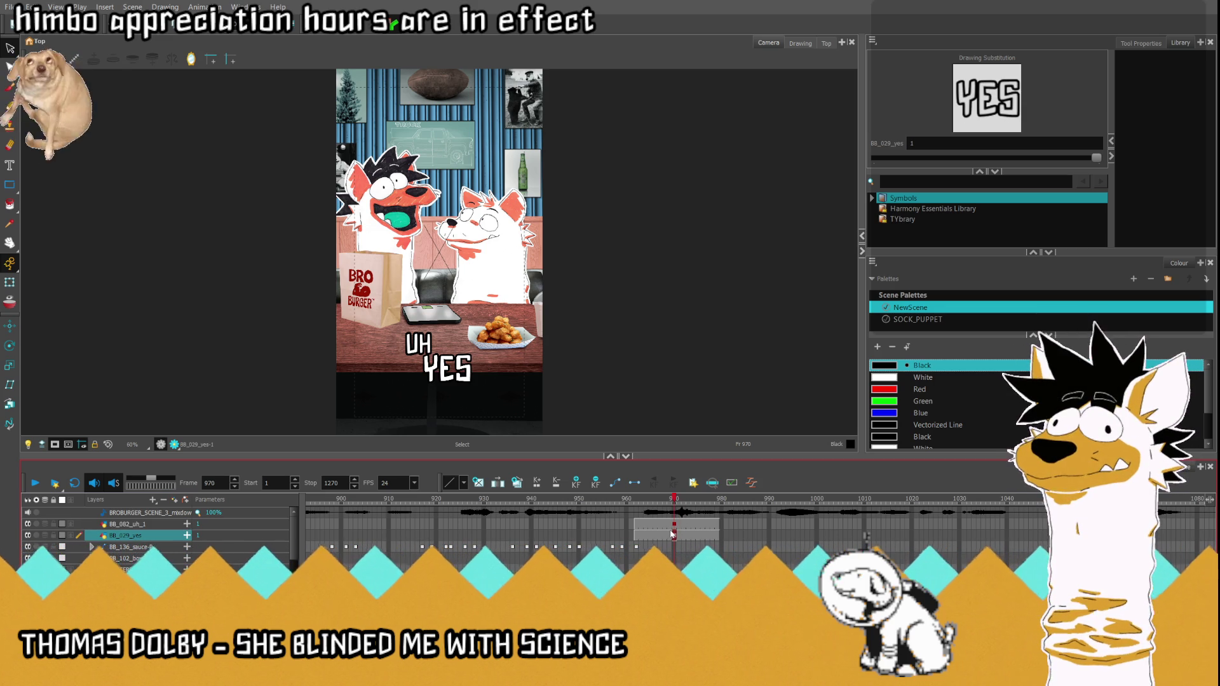
{"action": "left_click", "coordinate": [673, 526]}
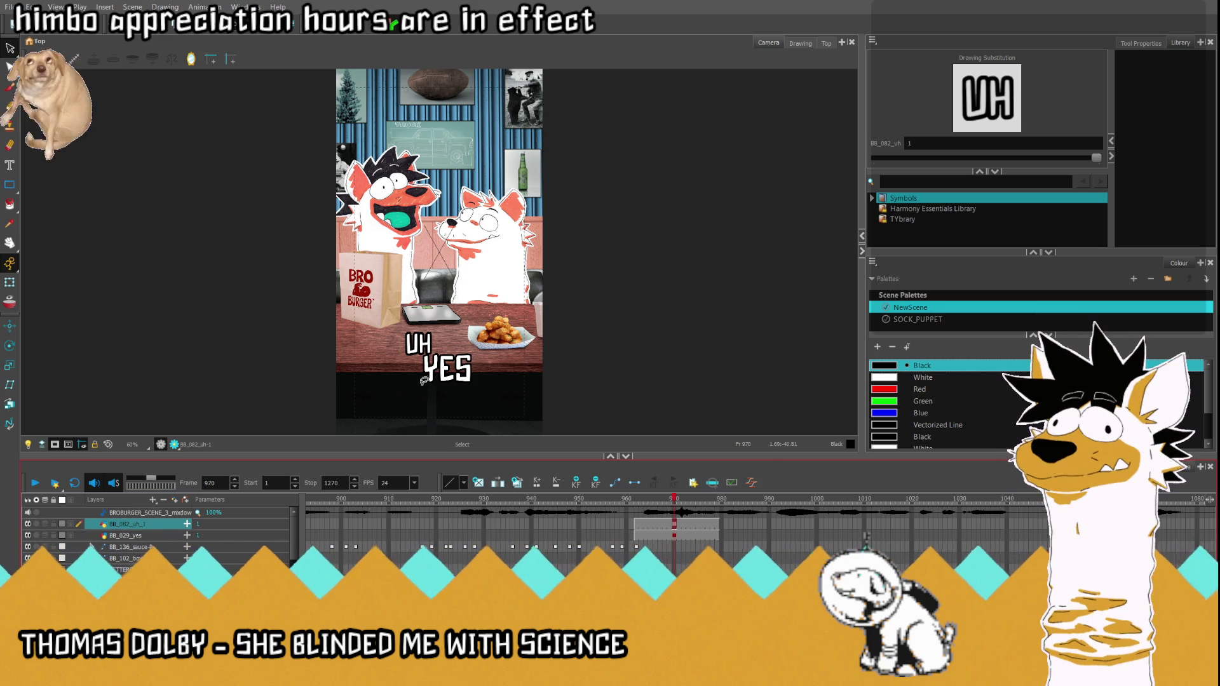
{"action": "left_click", "coordinate": [636, 524]}
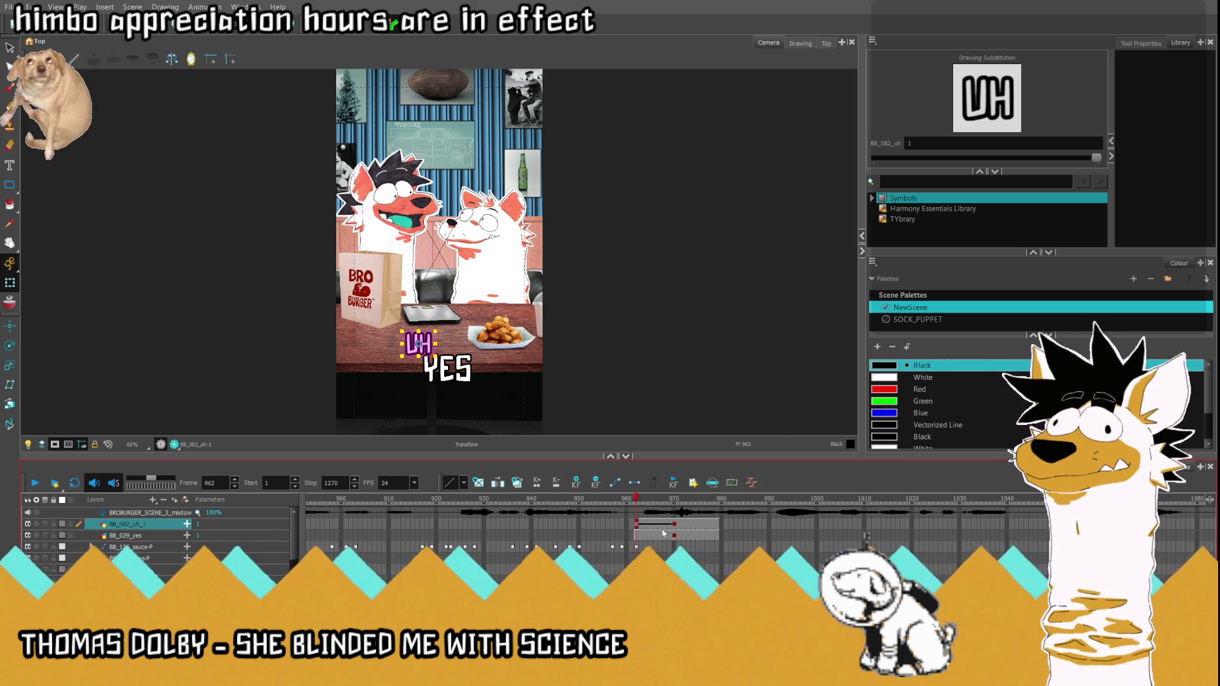
Step: At frame 962 place both captions just off-camera to the right
{"action": "left_click", "coordinate": [635, 536]}
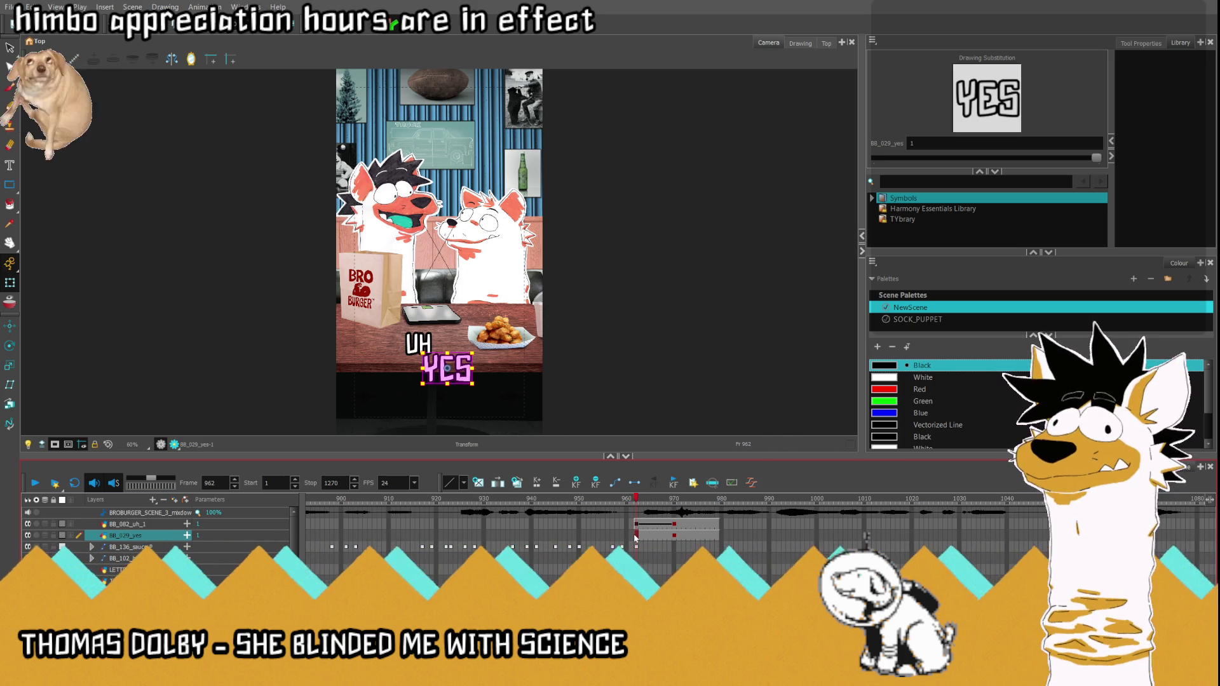
{"action": "left_click", "coordinate": [423, 345], "text": "shift"}
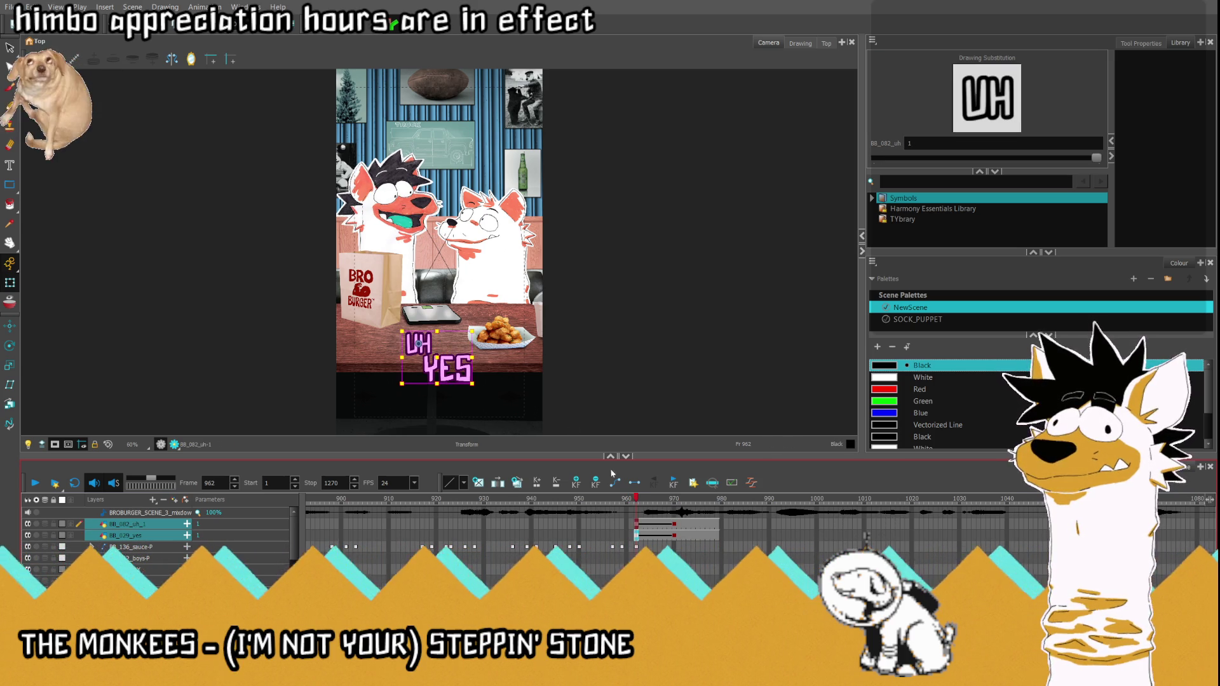
{"action": "left_click_drag", "start_coordinate": [442, 353], "coordinate": [587, 354]}
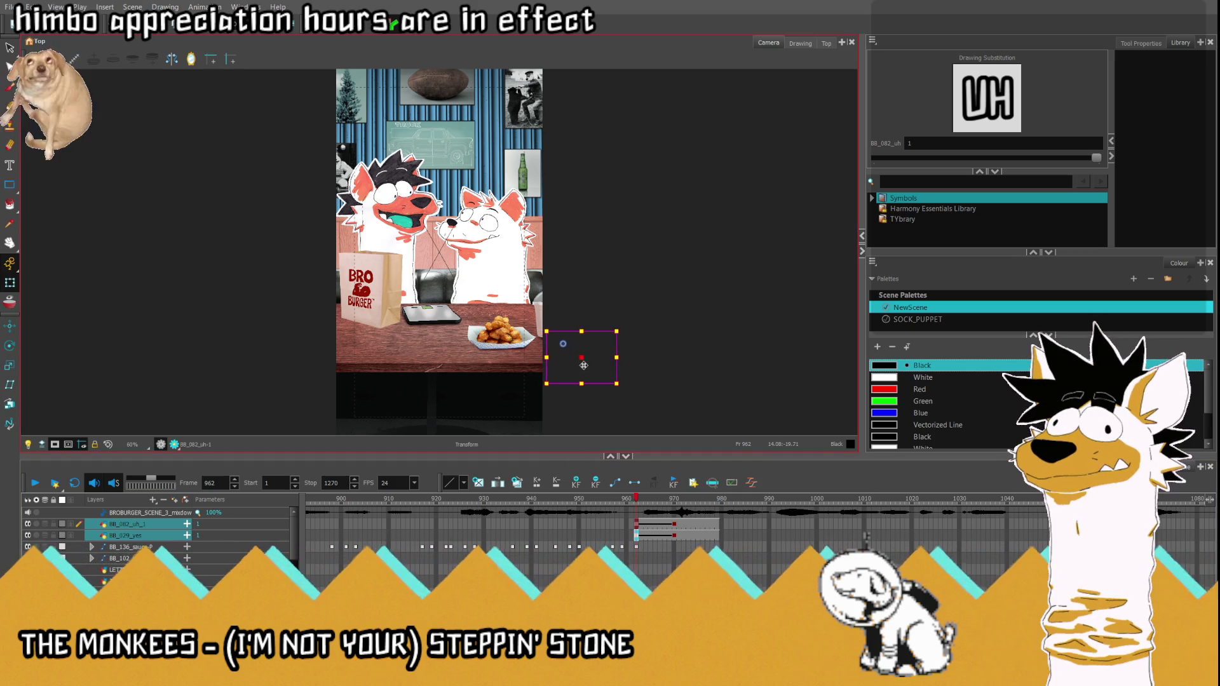
Step: At frame 979 place both captions off-camera left, then play back the slide
{"action": "left_click_drag", "start_coordinate": [674, 500], "coordinate": [717, 499]}
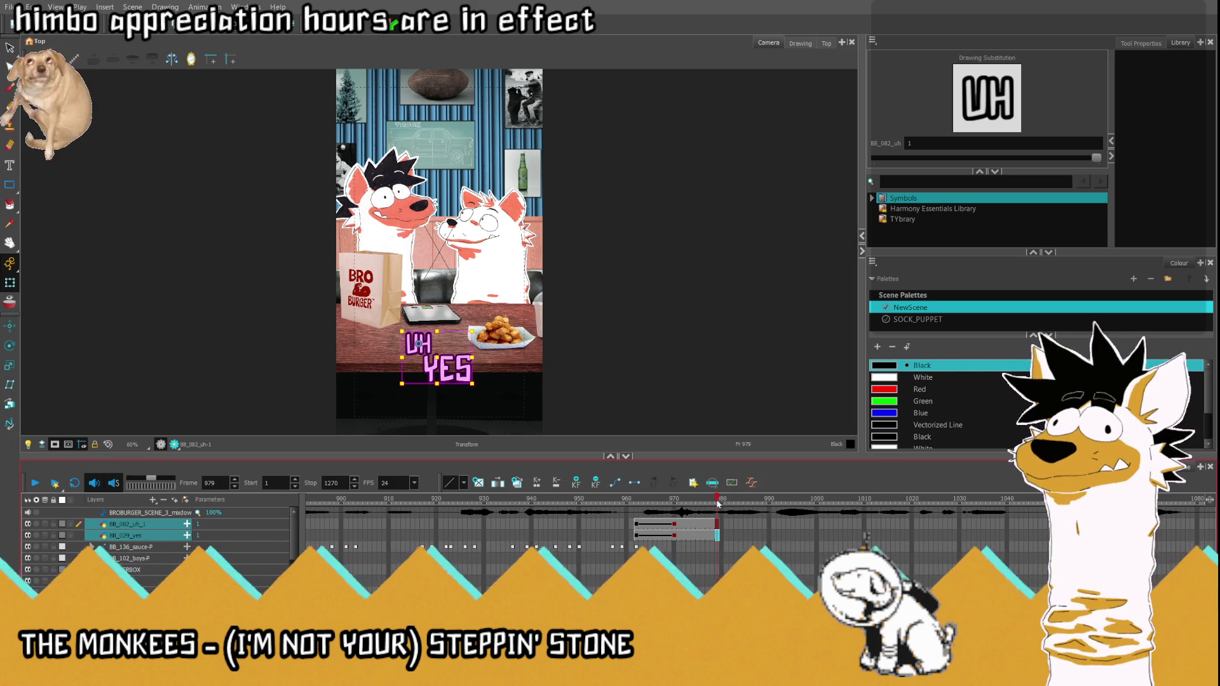
{"action": "left_click_drag", "start_coordinate": [436, 357], "coordinate": [298, 357]}
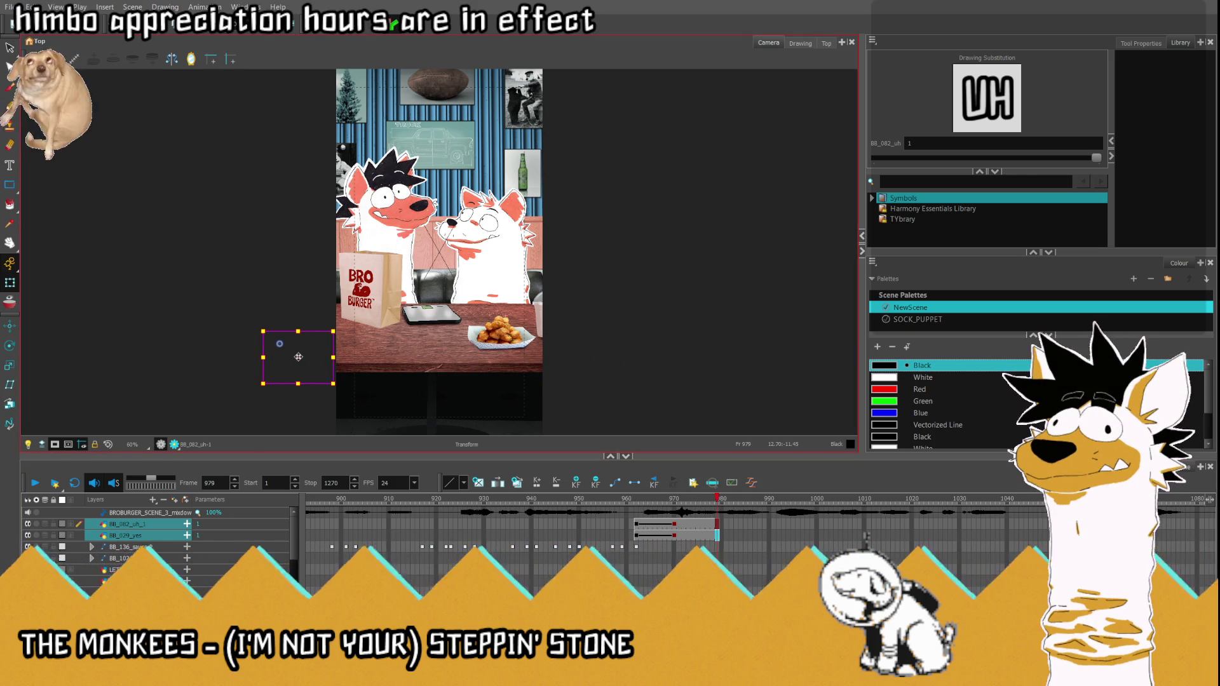
{"action": "left_click", "coordinate": [636, 500]}
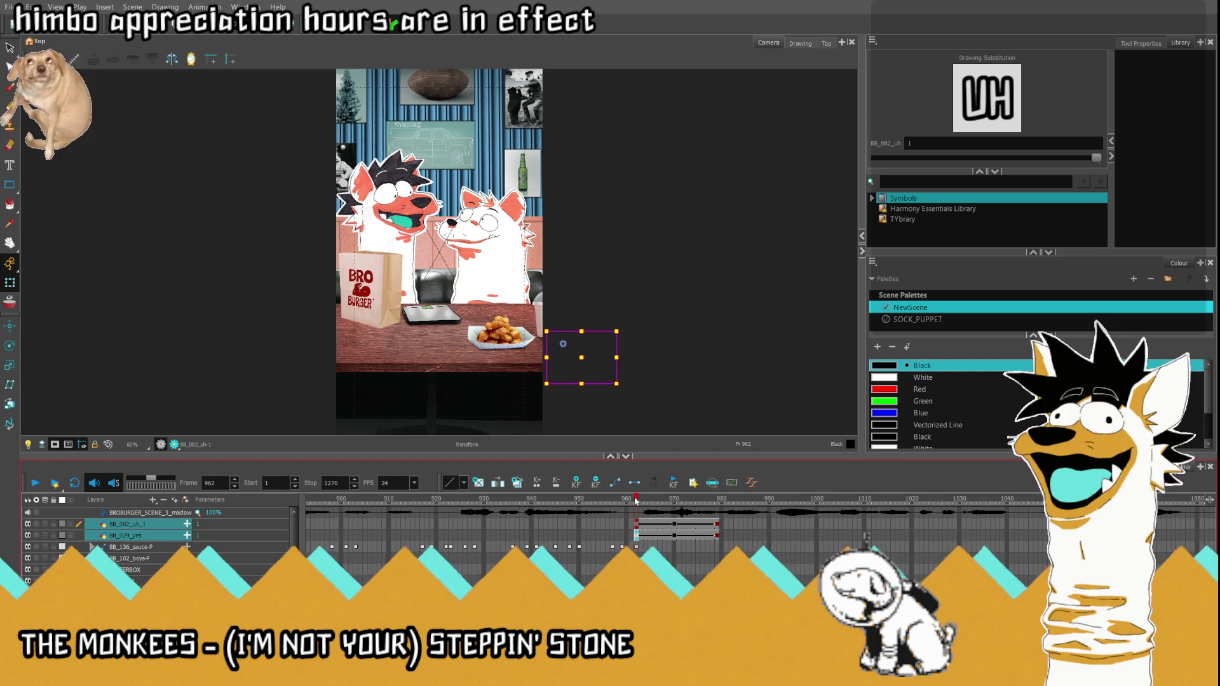
{"action": "left_click", "coordinate": [31, 483]}
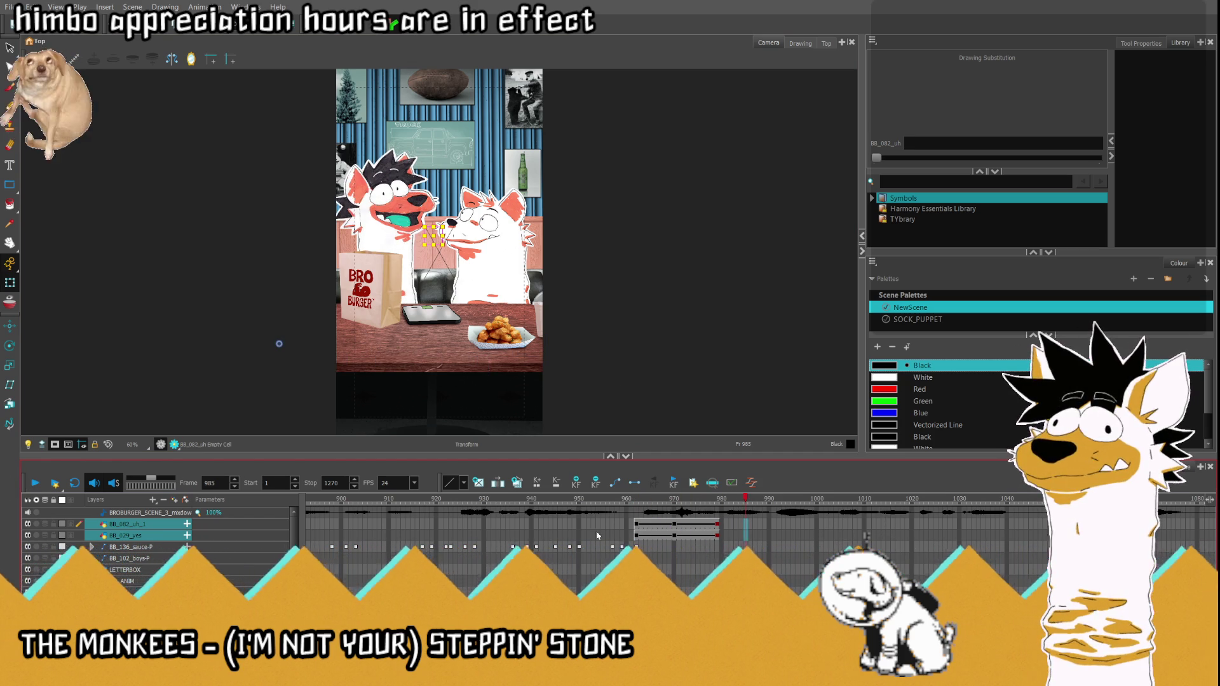
{"action": "left_click", "coordinate": [675, 499]}
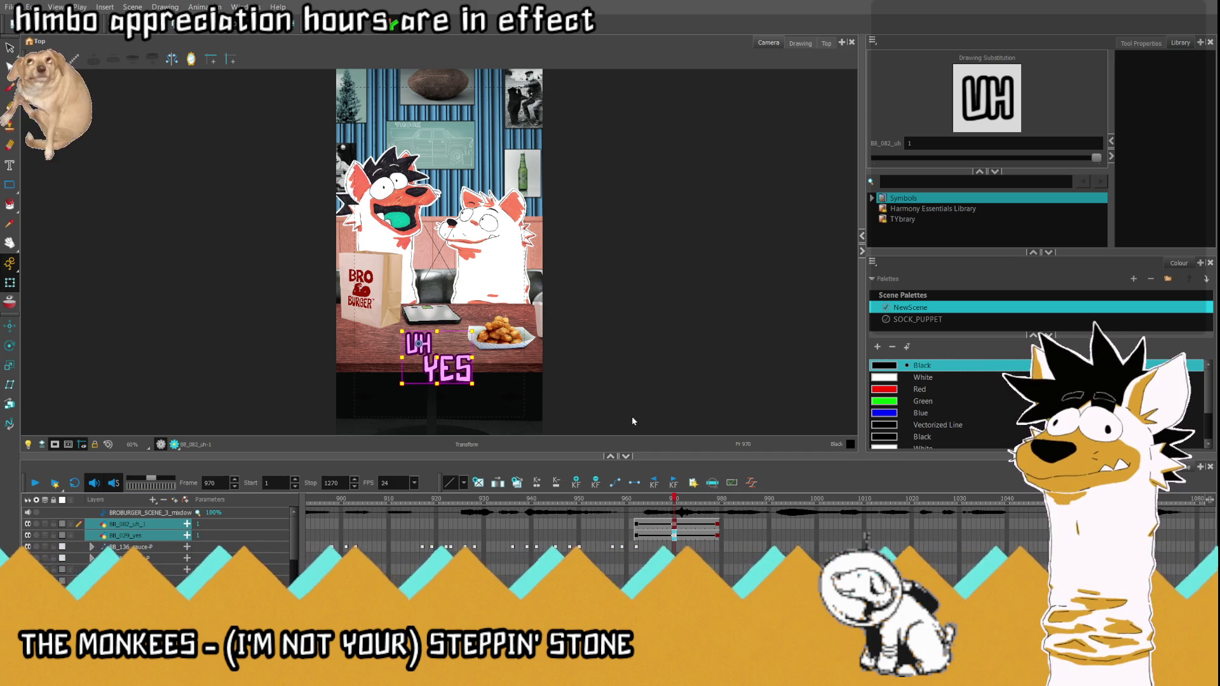
Step: Review the timing so YES enters around frame 971, a few frames after UH at 963
{"action": "left_click", "coordinate": [630, 500]}
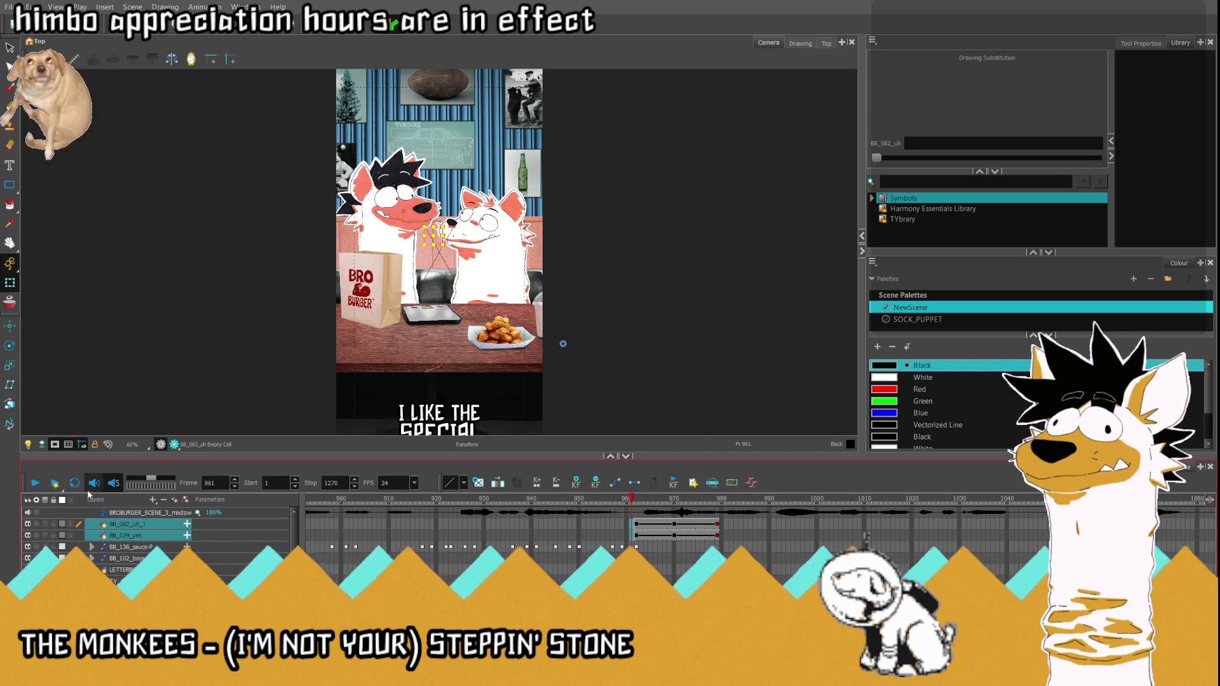
{"action": "key", "text": "Return"}
{"action": "left_click", "coordinate": [627, 534]}
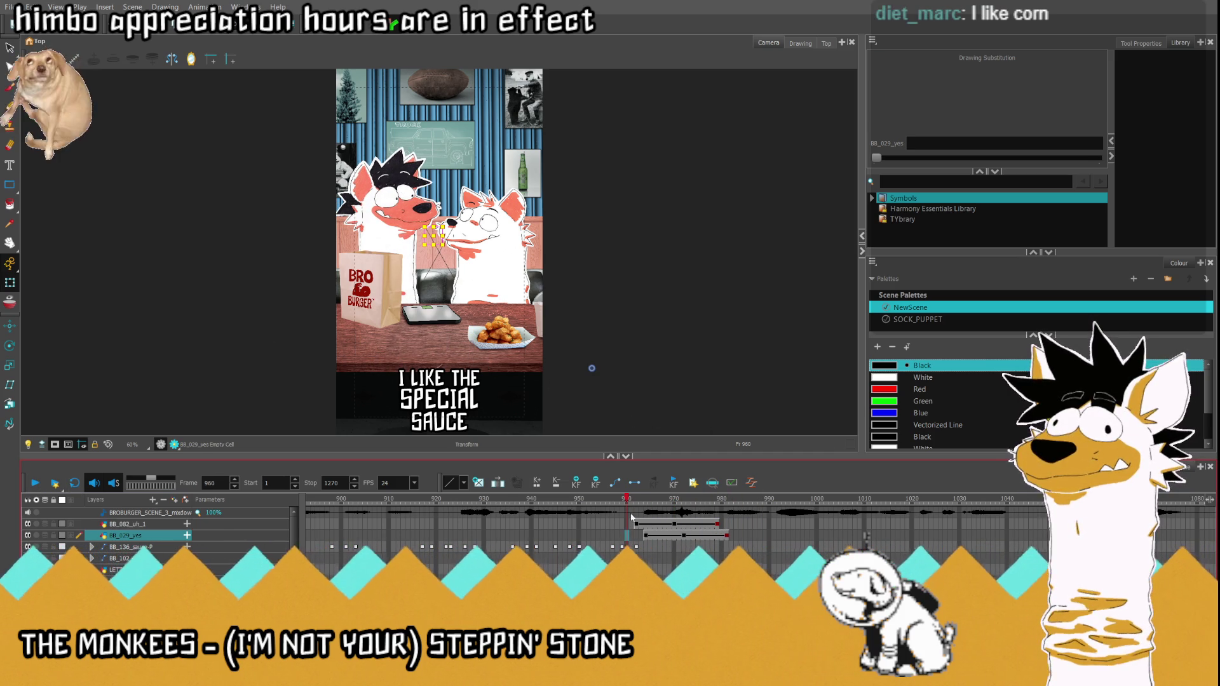
{"action": "left_click", "coordinate": [641, 536]}
{"action": "left_click", "coordinate": [679, 535]}
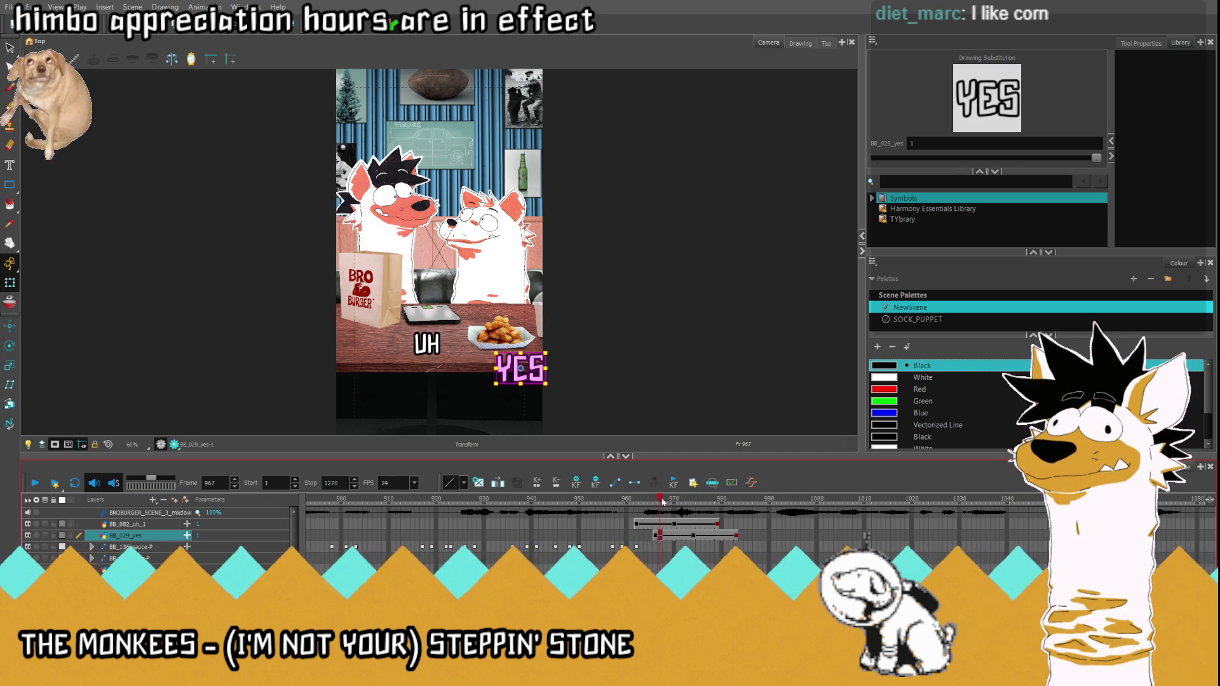
{"action": "left_click_drag", "start_coordinate": [680, 503], "coordinate": [592, 368]}
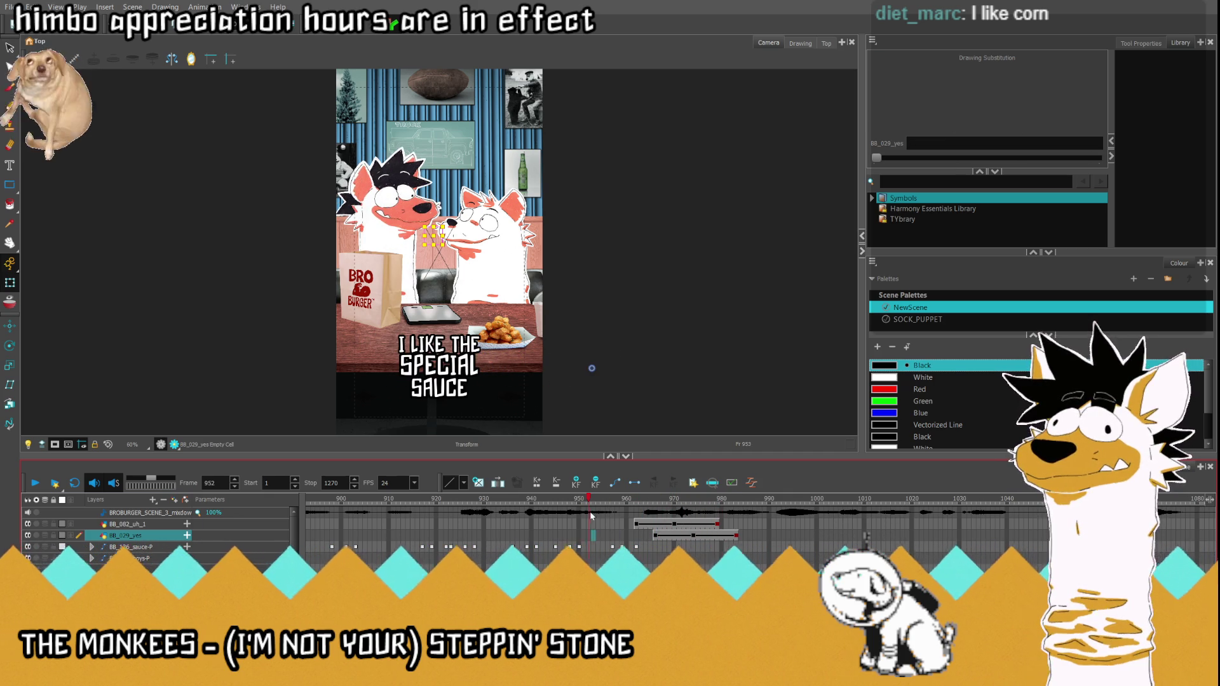
{"action": "left_click", "coordinate": [35, 483]}
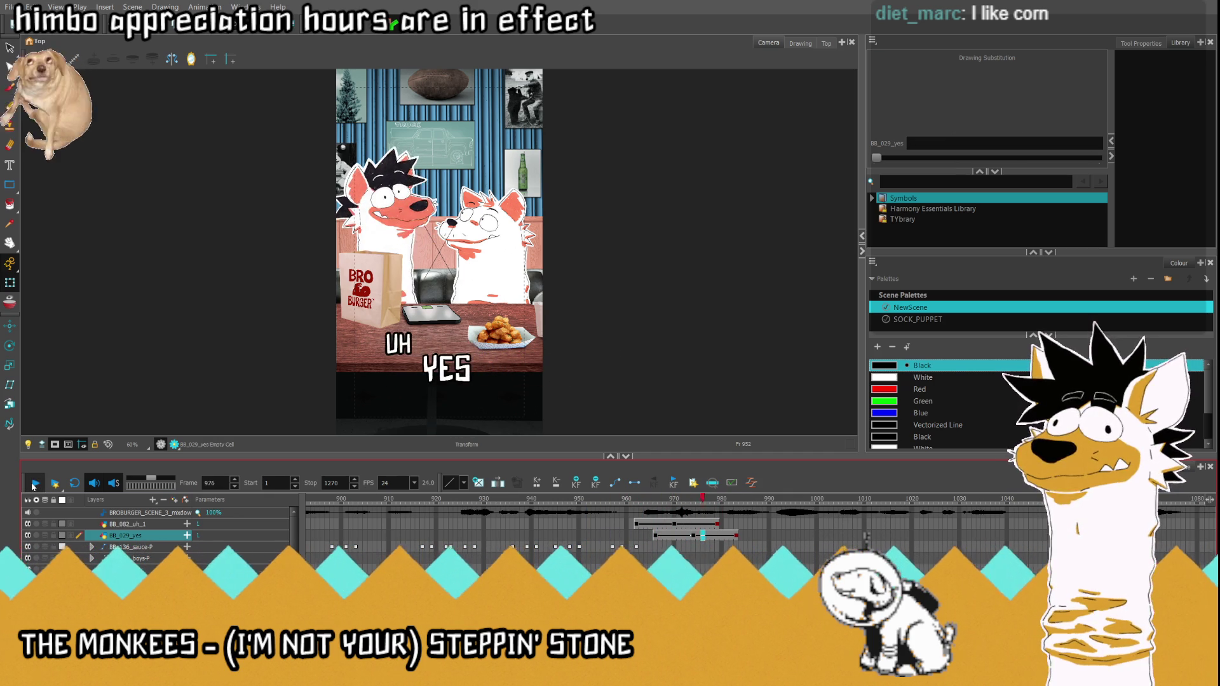
Step: Play back the staggered caption slides again and return to UH's start at frame 962
{"action": "left_click", "coordinate": [622, 523]}
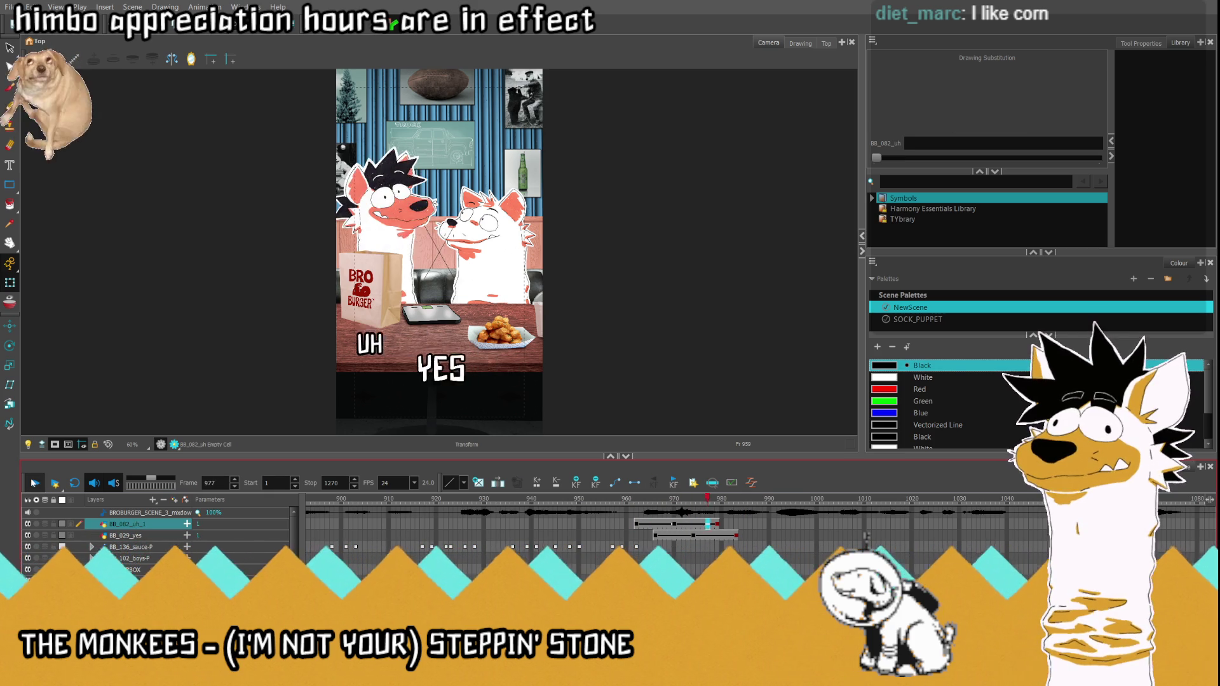
{"action": "left_click", "coordinate": [689, 537]}
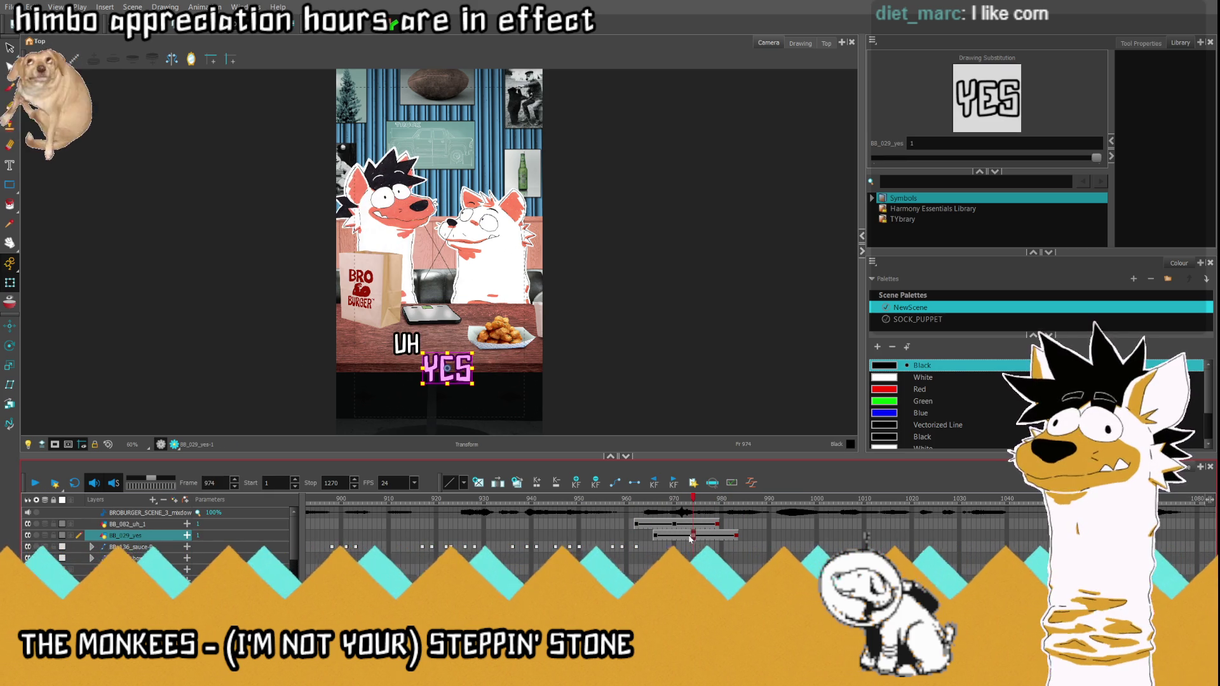
{"action": "key", "text": "period"}
{"action": "key", "text": "period"}
{"action": "key", "text": "period"}
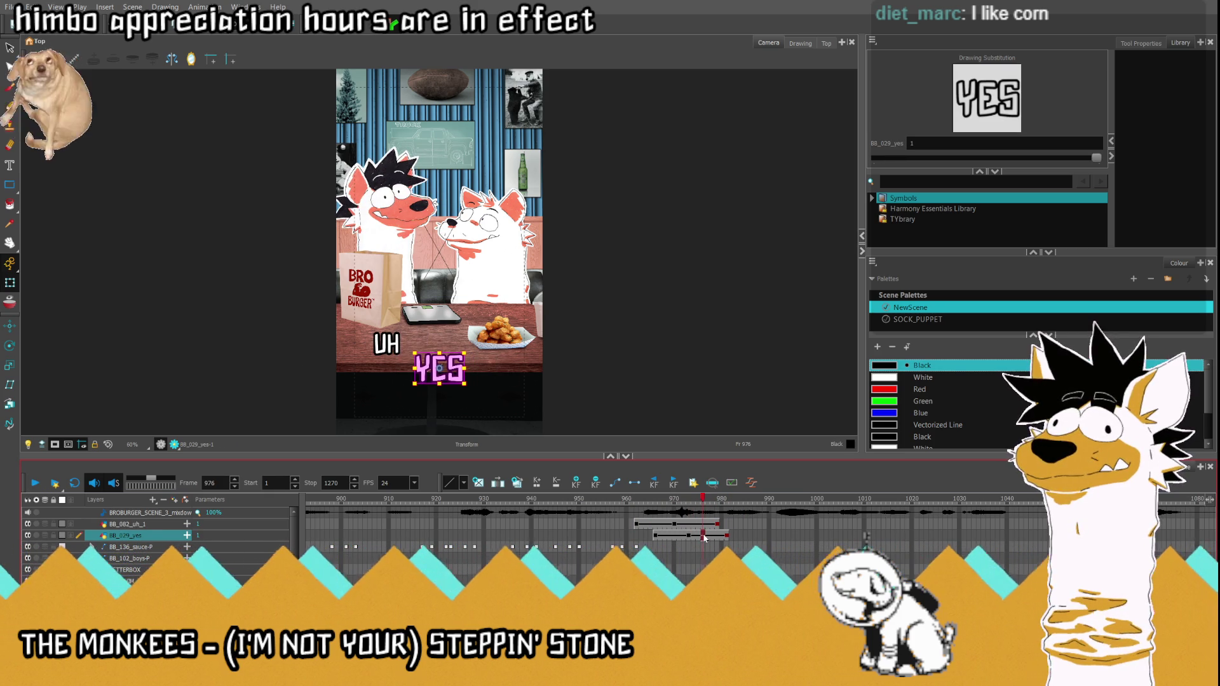
{"action": "key", "text": "Return"}
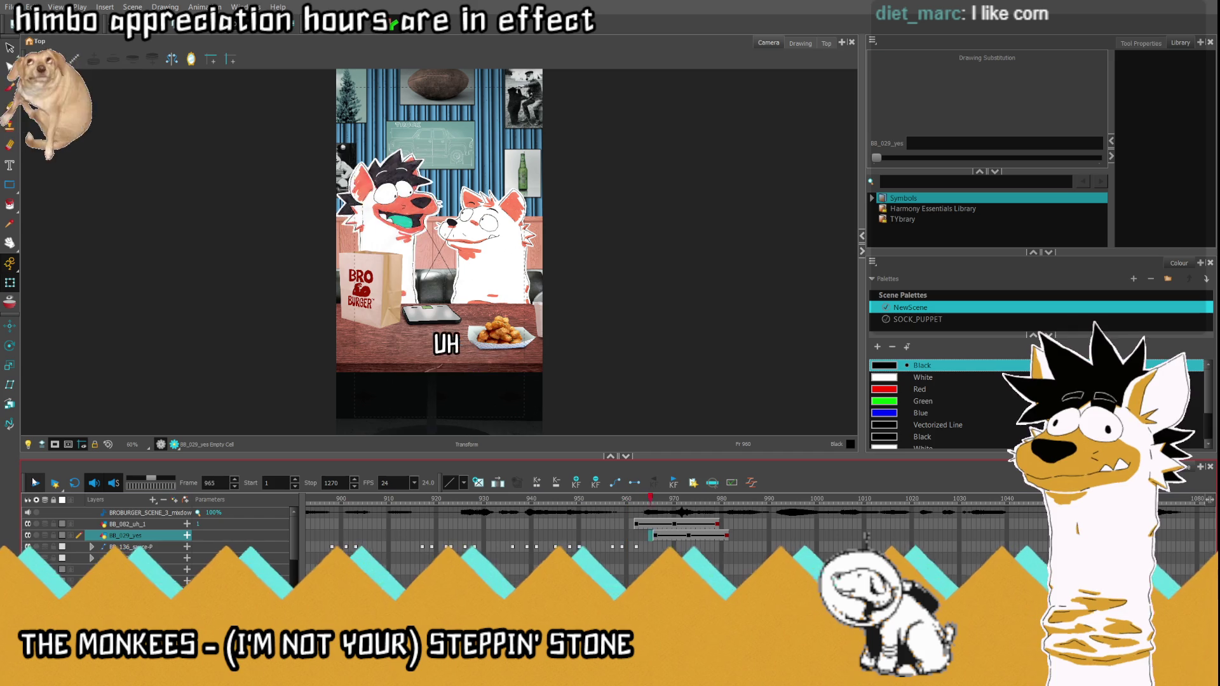
{"action": "key", "text": "Return"}
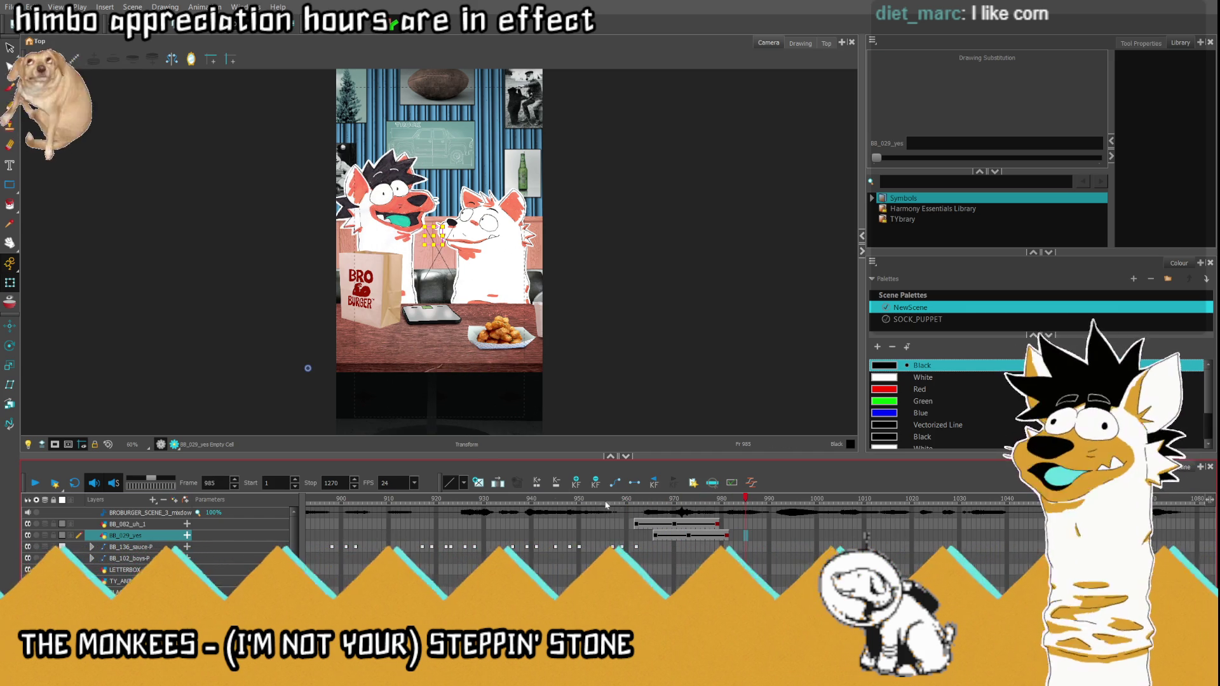
{"action": "left_click", "coordinate": [637, 524]}
{"action": "scroll", "coordinate": [612, 327], "scroll_direction": "up", "scroll_amount": 2}
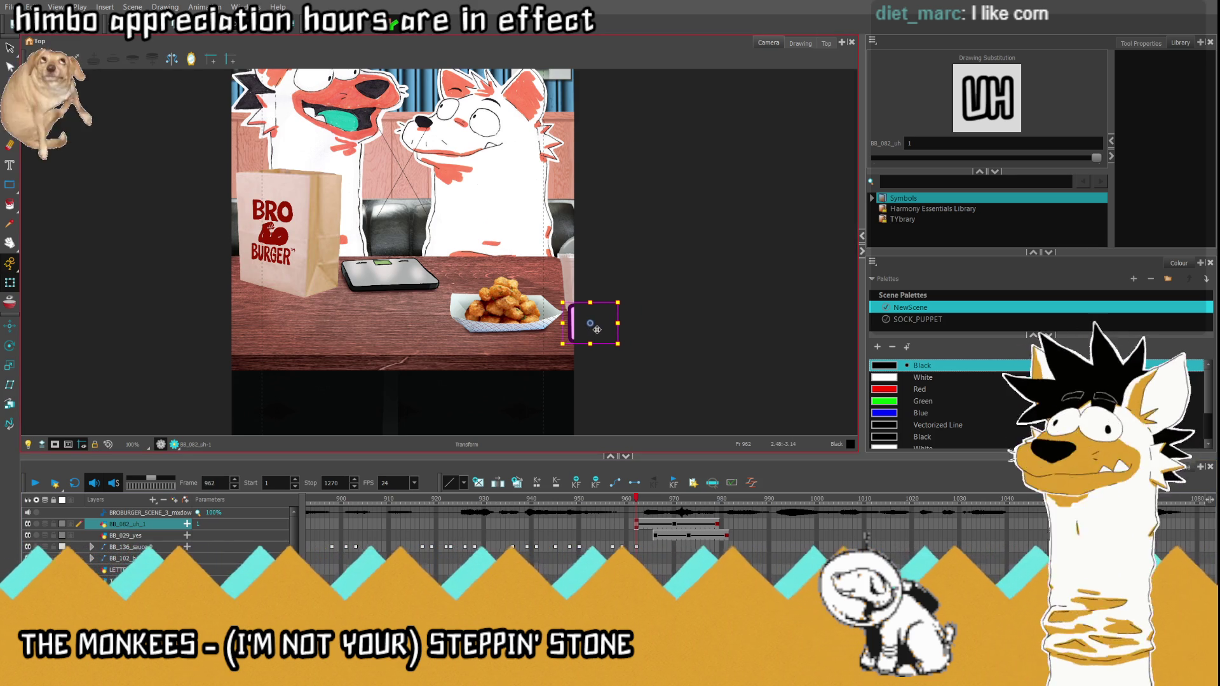
Step: Pull UH's start (962) and exit (979) positions closer to the frame edges
{"action": "left_click_drag", "start_coordinate": [611, 328], "coordinate": [591, 325]}
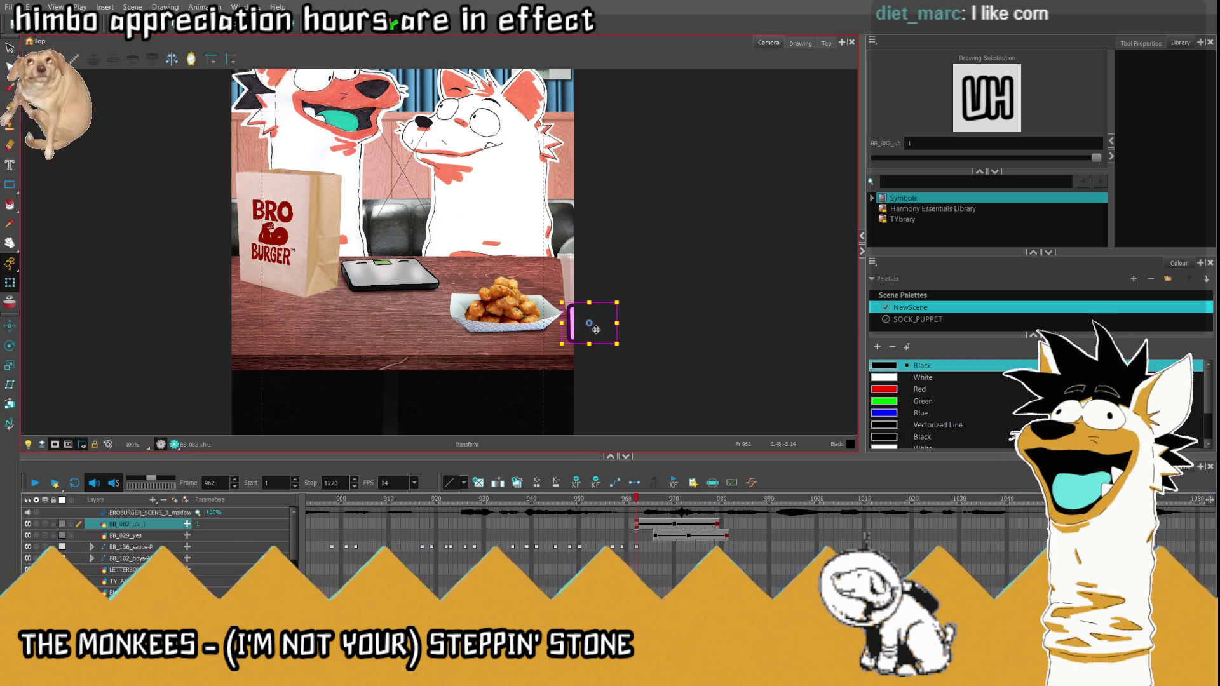
{"action": "left_click", "coordinate": [717, 498]}
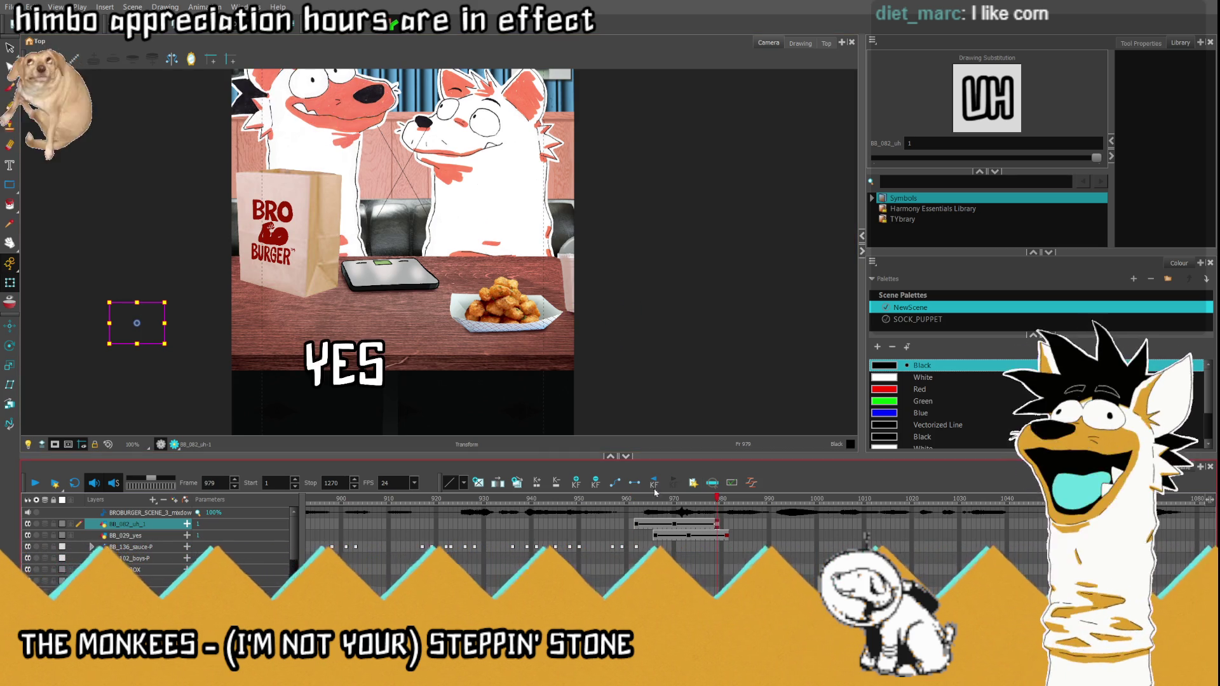
{"action": "left_click_drag", "start_coordinate": [139, 326], "coordinate": [217, 327]}
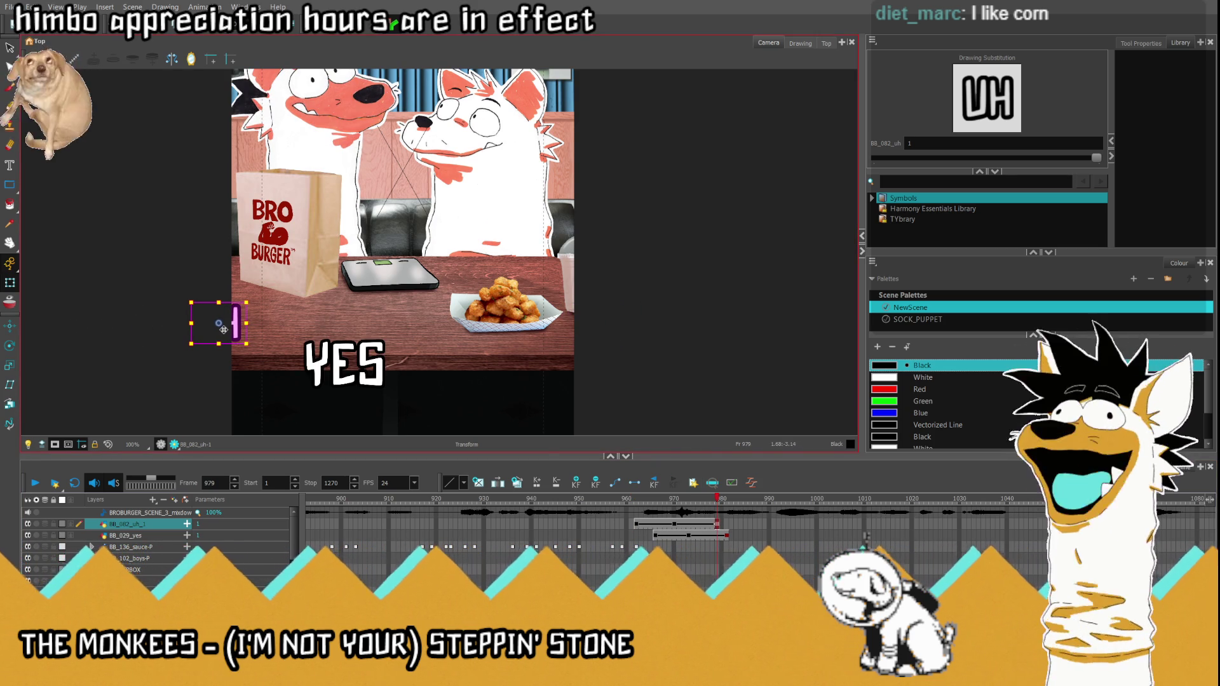
Step: Pull YES's start (966) and exit (981) positions closer to the edges, then play back
{"action": "left_click", "coordinate": [655, 537]}
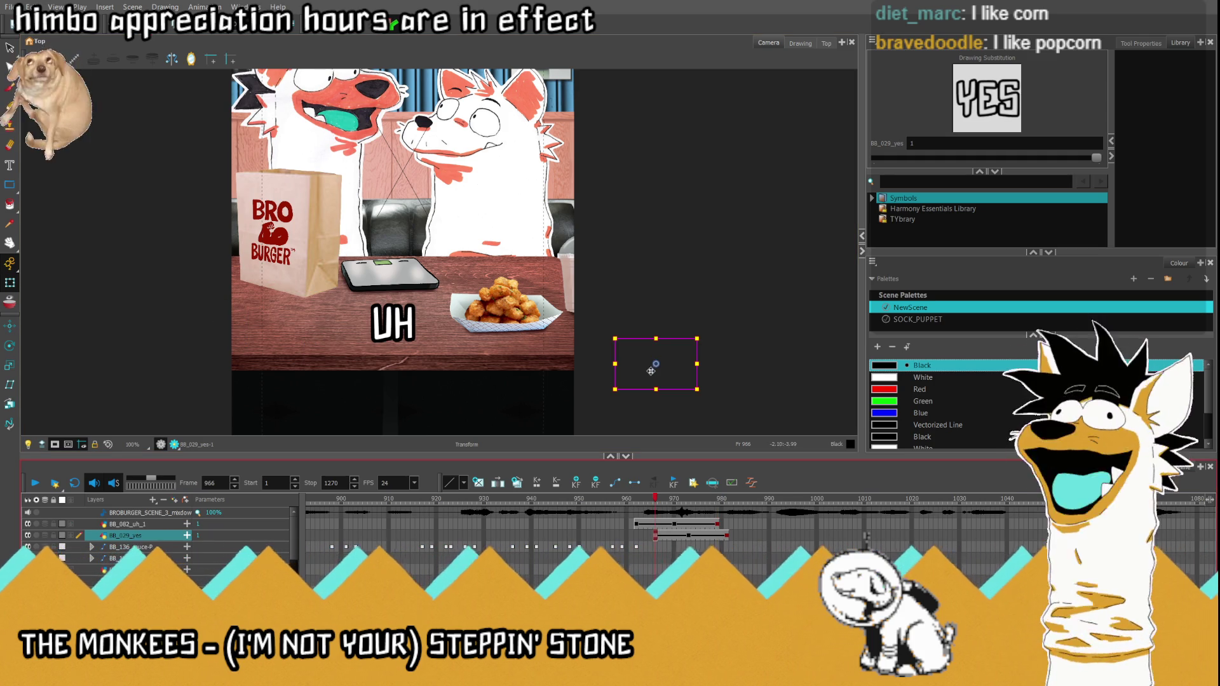
{"action": "left_click_drag", "start_coordinate": [661, 368], "coordinate": [616, 380]}
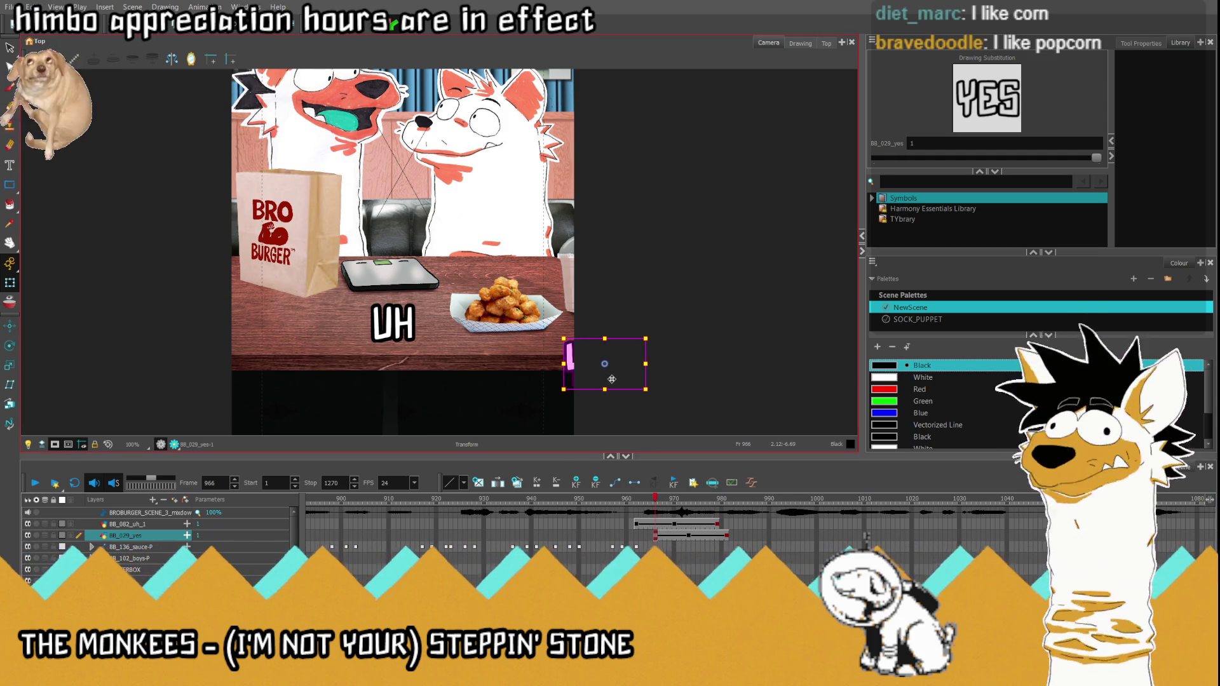
{"action": "left_click", "coordinate": [726, 537]}
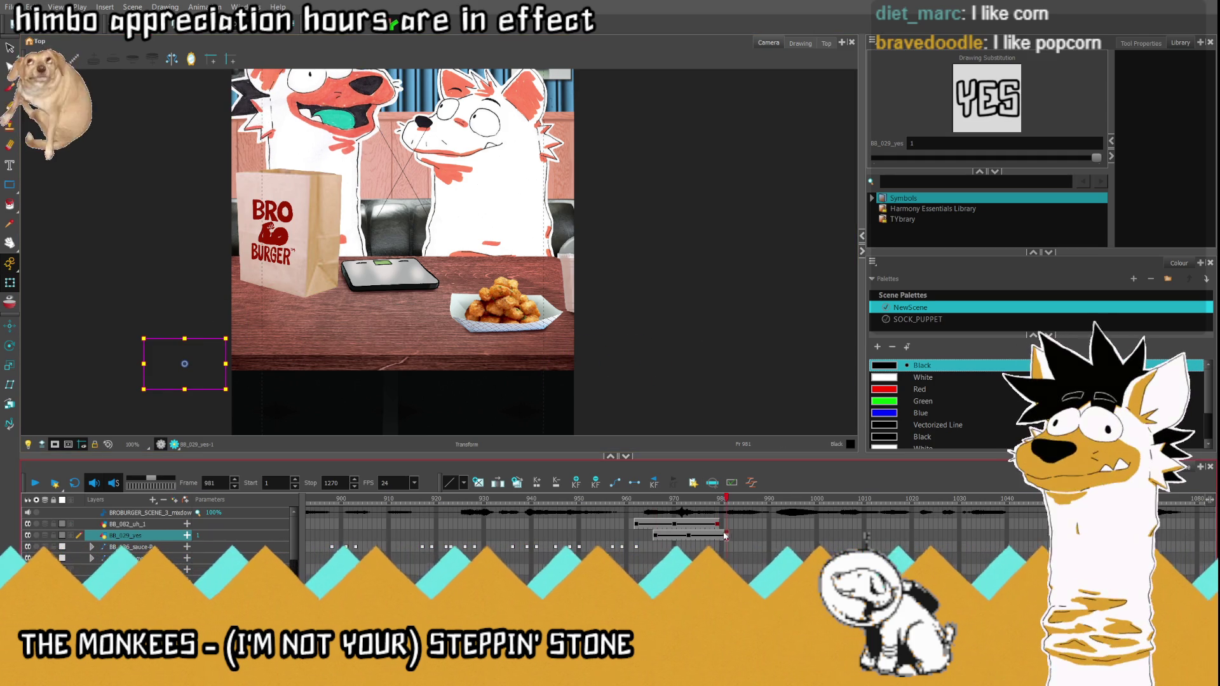
{"action": "left_click_drag", "start_coordinate": [193, 367], "coordinate": [201, 367]}
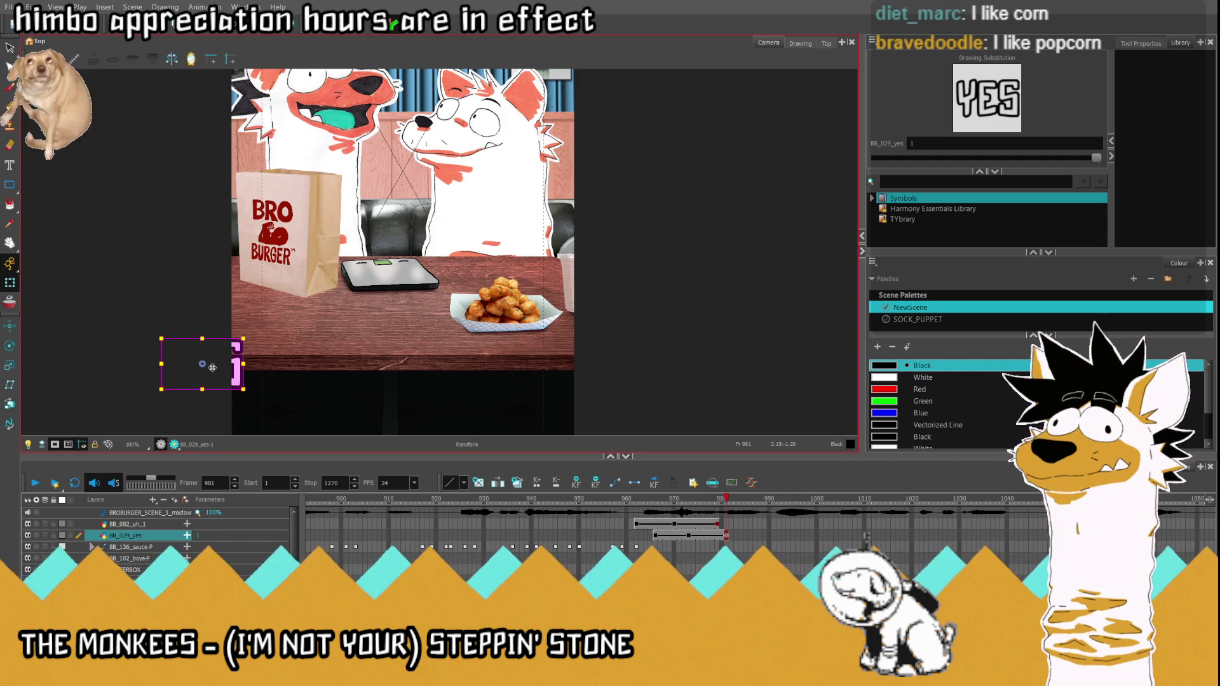
{"action": "left_click", "coordinate": [631, 524]}
{"action": "left_click", "coordinate": [34, 484]}
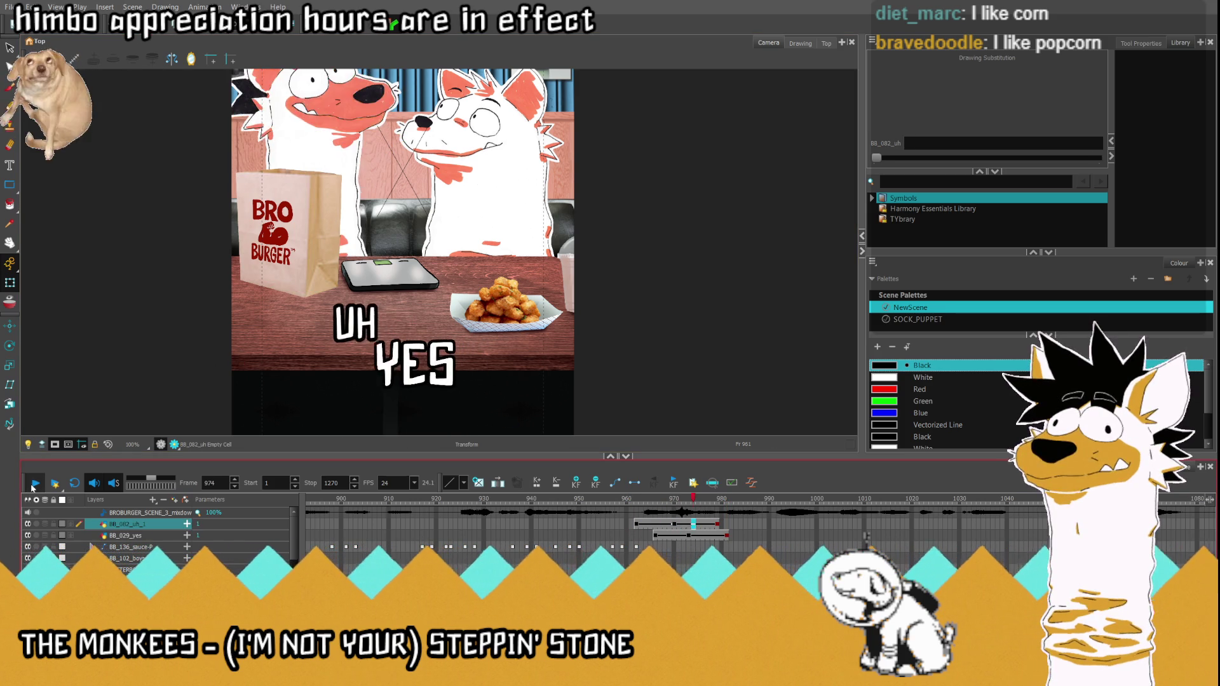
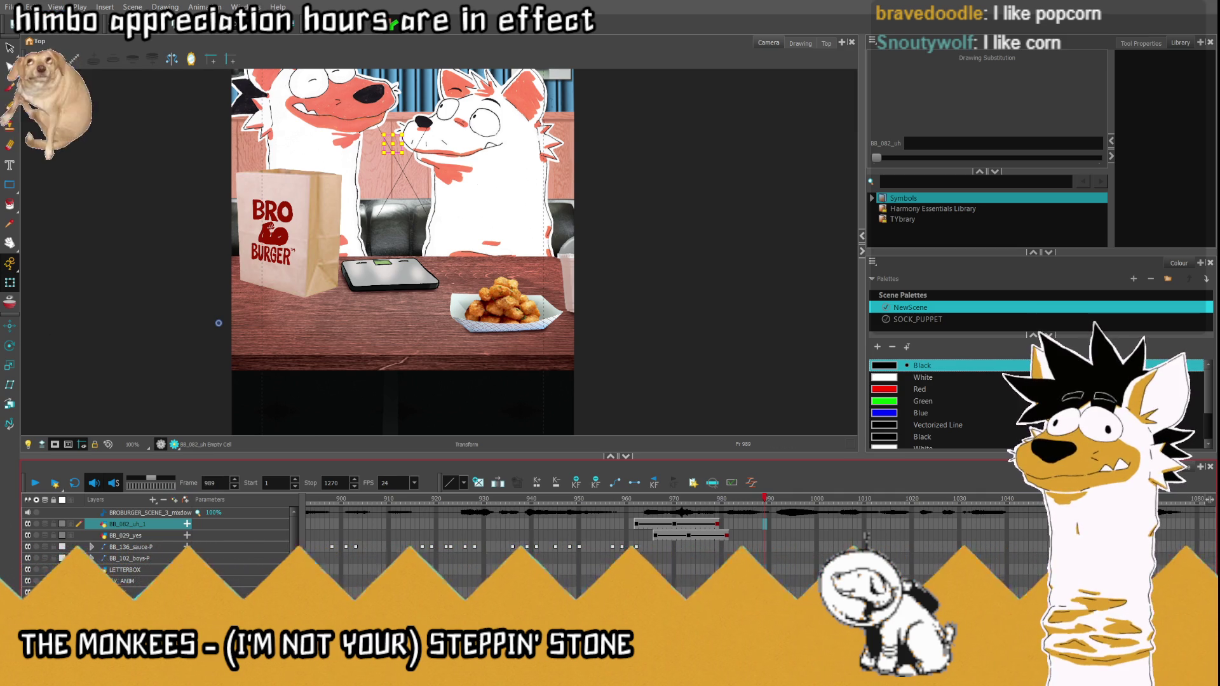
Step: Play the lyrics from the I LIKE THE SPECIAL SAUCE line and step around the UH YES pop-in
{"action": "left_click", "coordinate": [615, 501]}
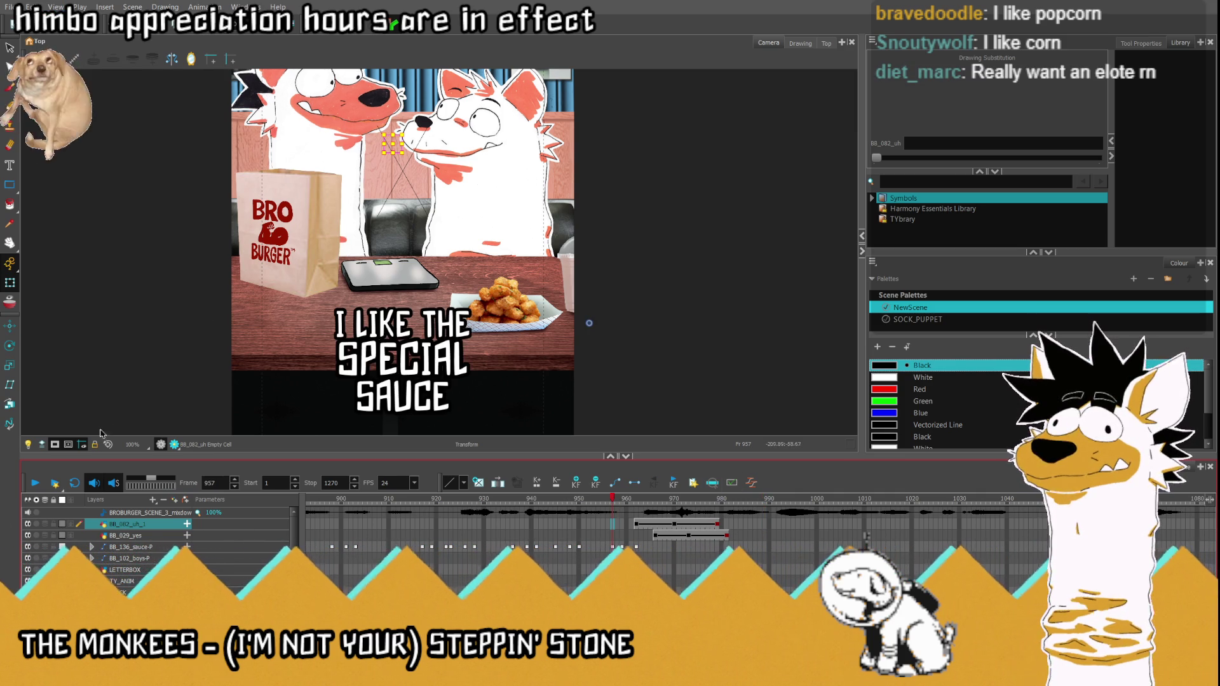
{"action": "key", "text": "shift+m"}
{"action": "left_click", "coordinate": [35, 483]}
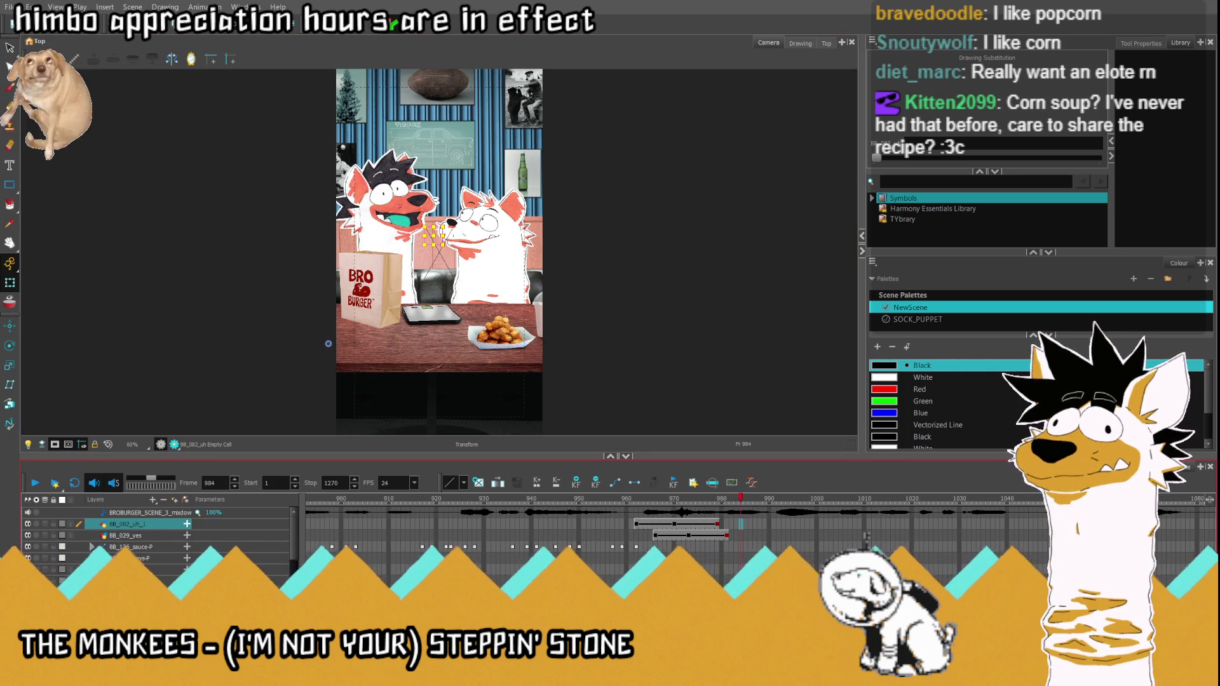
{"action": "left_click", "coordinate": [687, 537]}
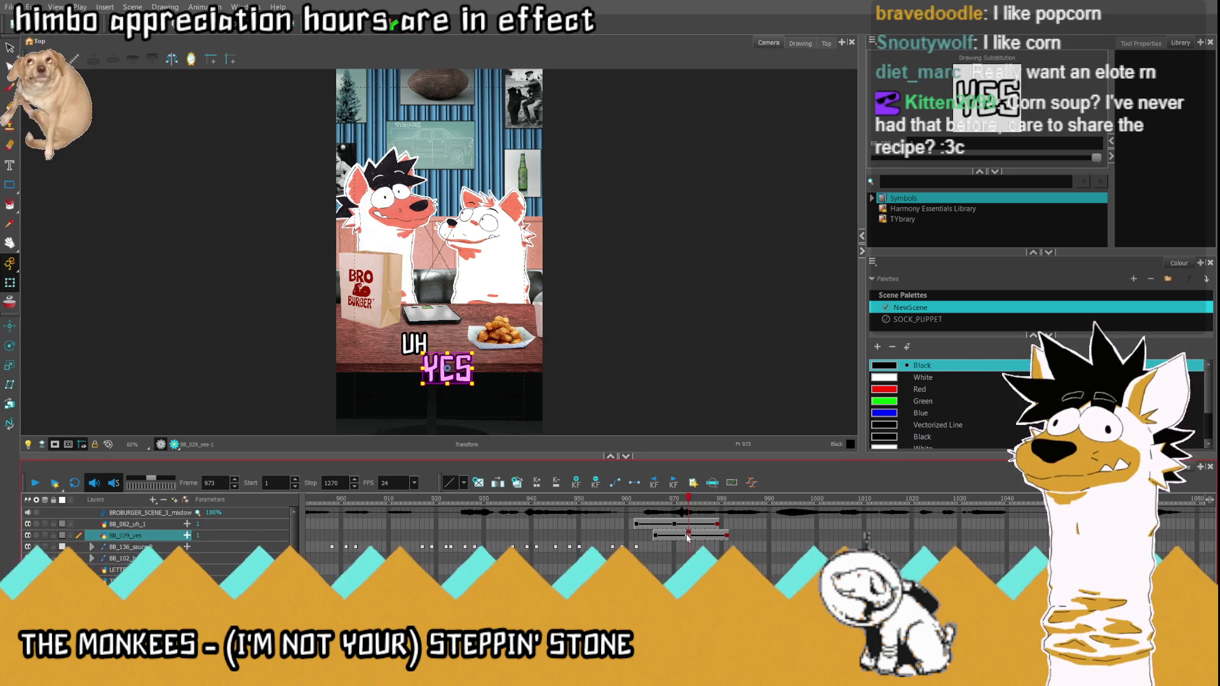
{"action": "key", "text": "period"}
{"action": "key", "text": "period"}
{"action": "key", "text": "period"}
{"action": "key", "text": "period"}
{"action": "key", "text": "period"}
{"action": "key", "text": "period"}
{"action": "key", "text": "period"}
{"action": "left_click", "coordinate": [689, 537]}
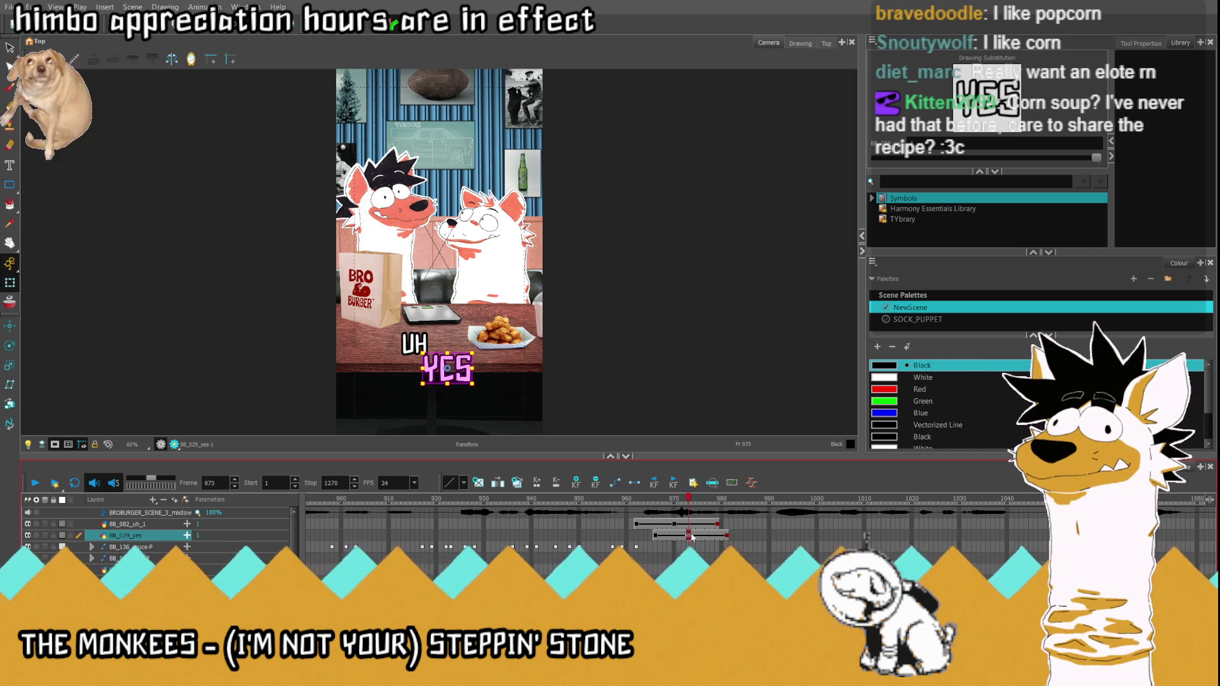
{"action": "left_click_drag", "start_coordinate": [690, 538], "coordinate": [618, 537]}
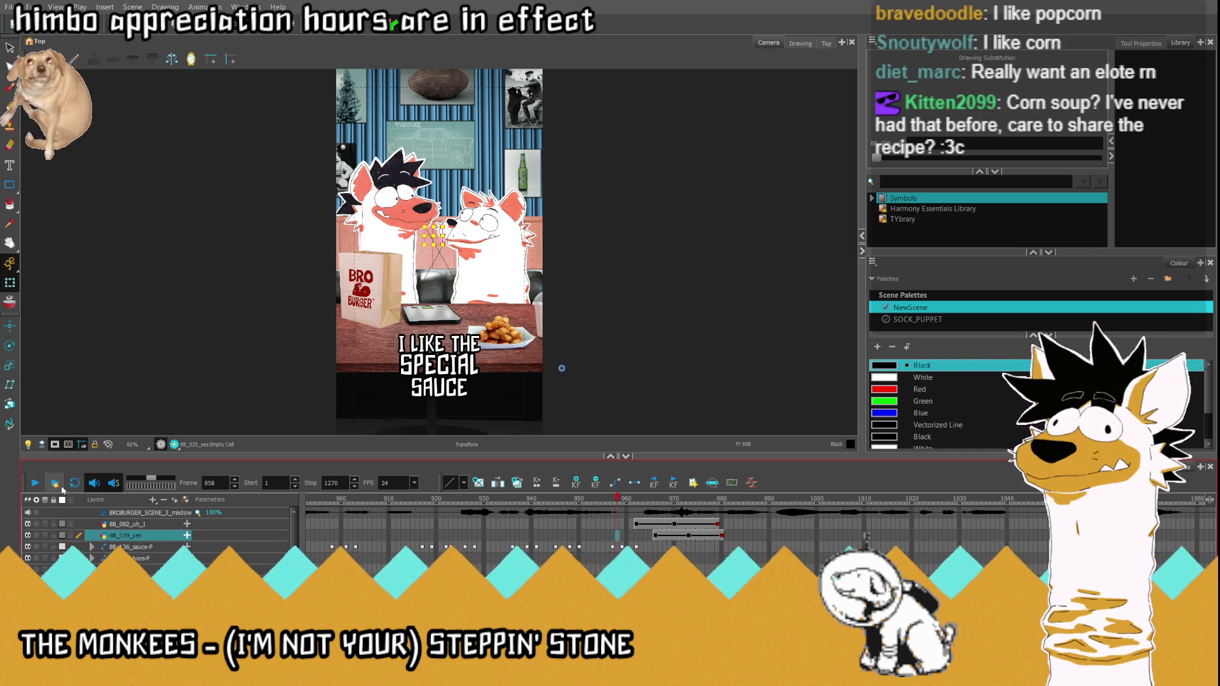
{"action": "left_click", "coordinate": [33, 485]}
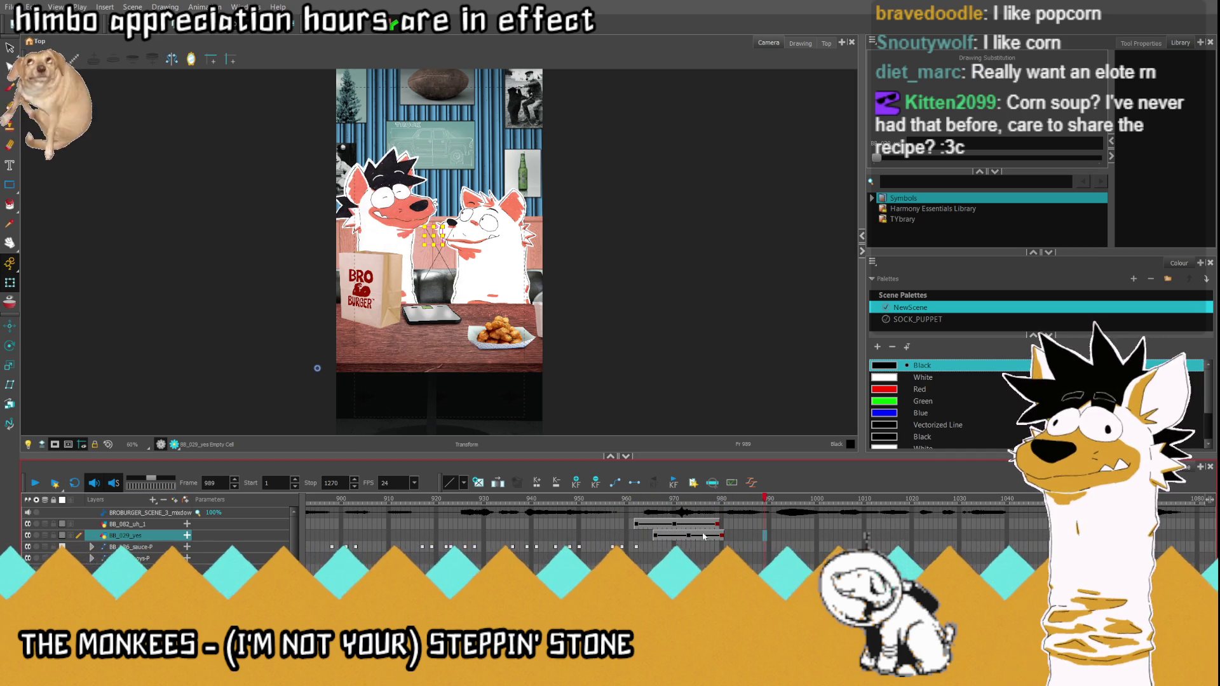
{"action": "key", "text": "comma"}
{"action": "key", "text": "comma"}
{"action": "key", "text": "comma"}
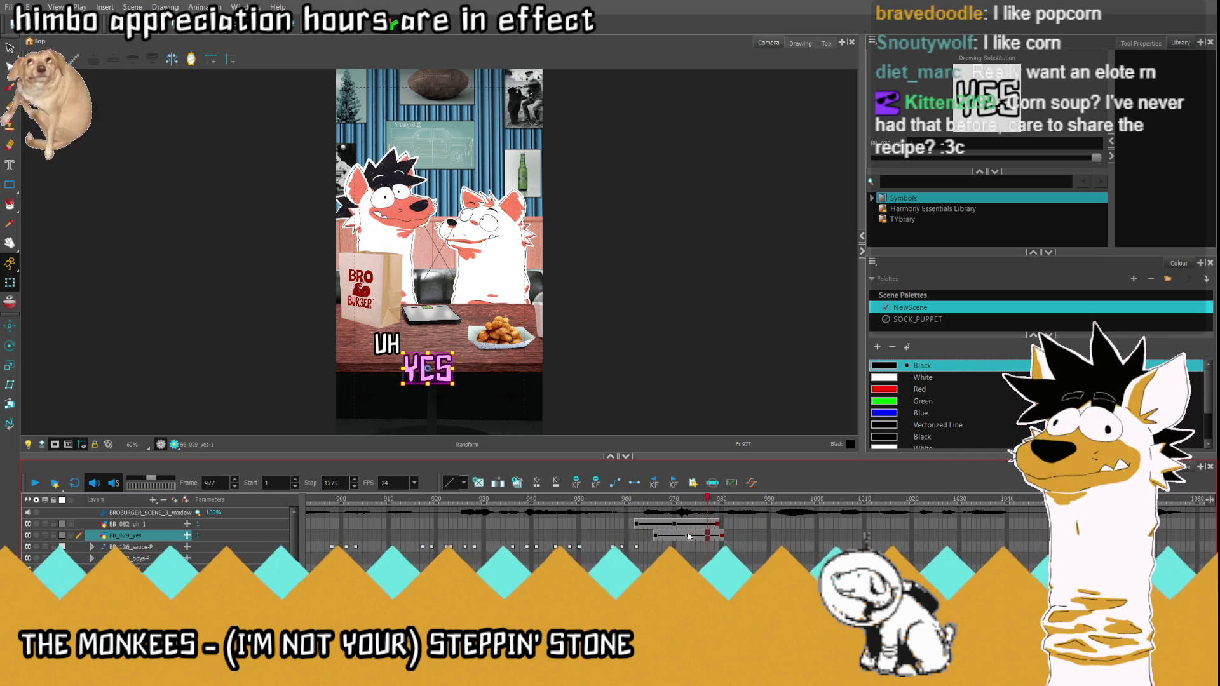
{"action": "key", "text": "comma"}
{"action": "key", "text": "comma"}
{"action": "key", "text": "comma"}
{"action": "key", "text": "comma"}
{"action": "key", "text": "comma"}
Step: Remove and immediately restore the YES drawing, then replay and step through the YES frames
{"action": "key", "text": "Delete"}
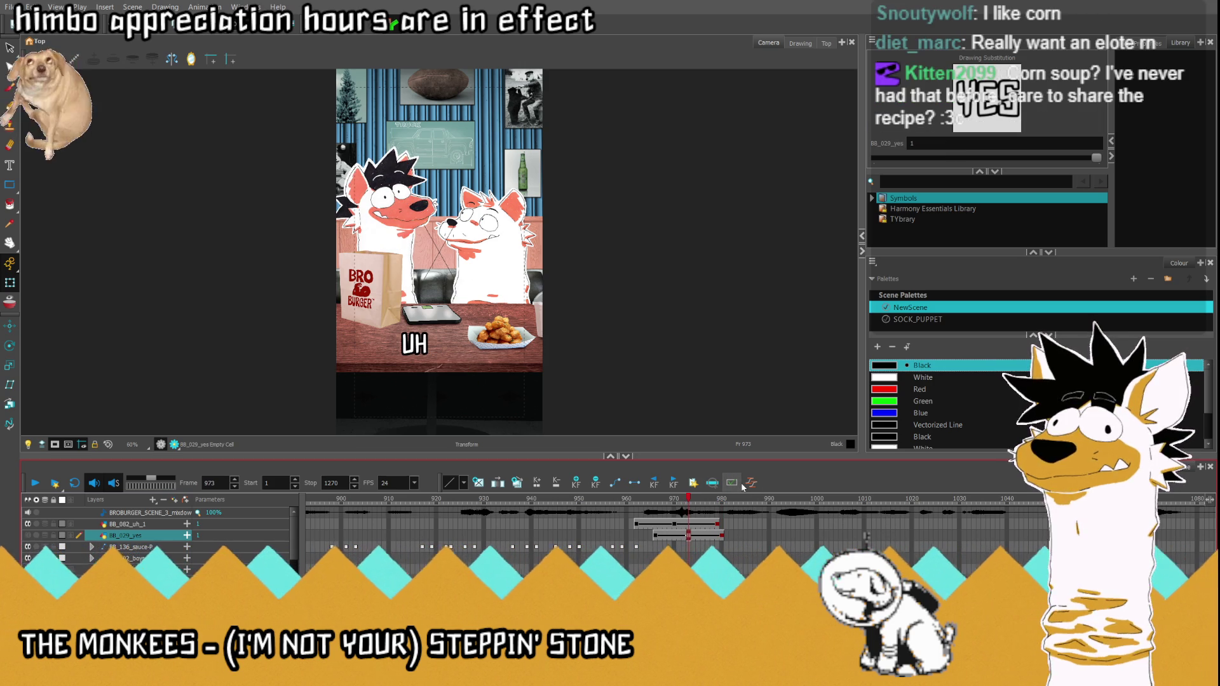
{"action": "key", "text": "ctrl+z"}
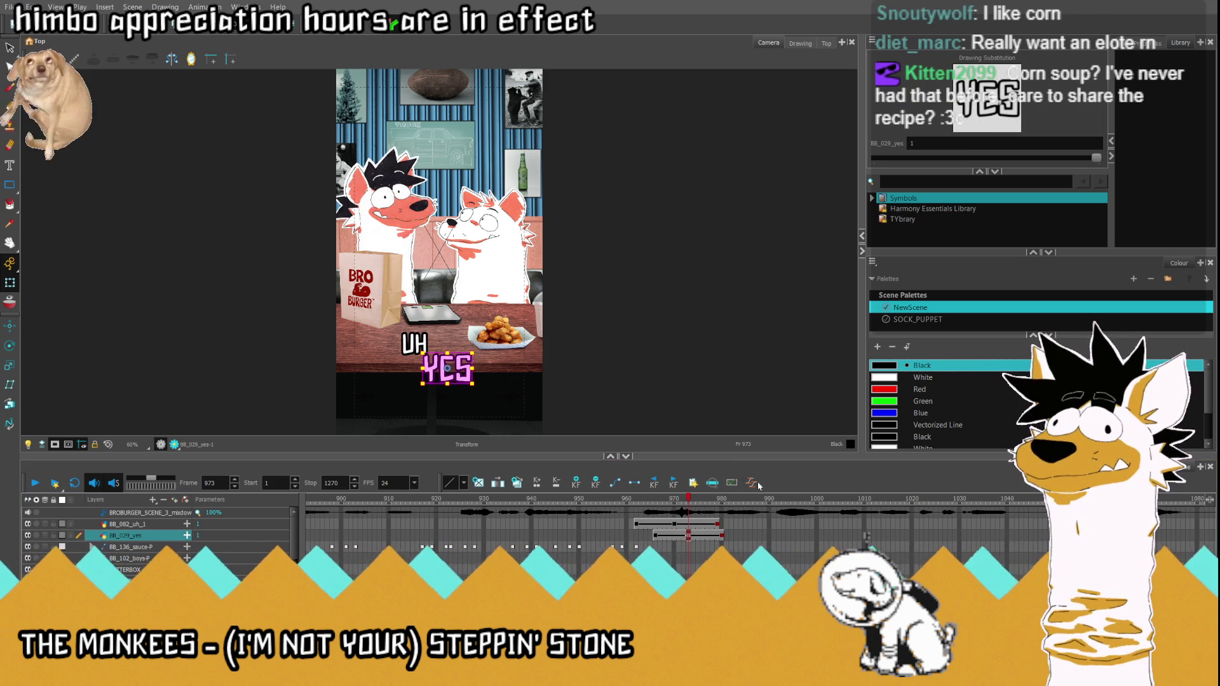
{"action": "key", "text": "comma"}
{"action": "key", "text": "comma"}
{"action": "key", "text": "comma"}
{"action": "key", "text": "comma"}
{"action": "key", "text": "comma"}
{"action": "key", "text": "comma"}
{"action": "key", "text": "comma"}
{"action": "key", "text": "comma"}
{"action": "key", "text": "comma"}
{"action": "key", "text": "comma"}
{"action": "key", "text": "comma"}
{"action": "key", "text": "comma"}
{"action": "key", "text": "comma"}
{"action": "key", "text": "comma"}
{"action": "key", "text": "Return"}
{"action": "key", "text": "Return"}
{"action": "left_click", "coordinate": [686, 537]}
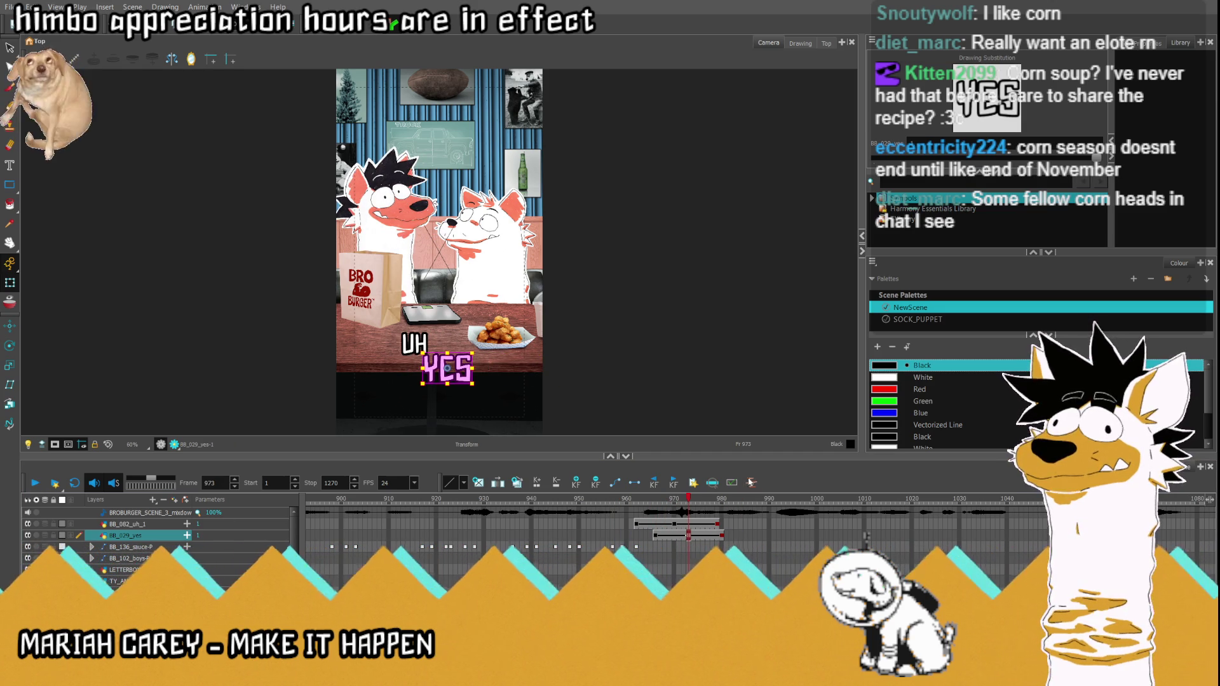
{"action": "key", "text": "period"}
{"action": "key", "text": "period"}
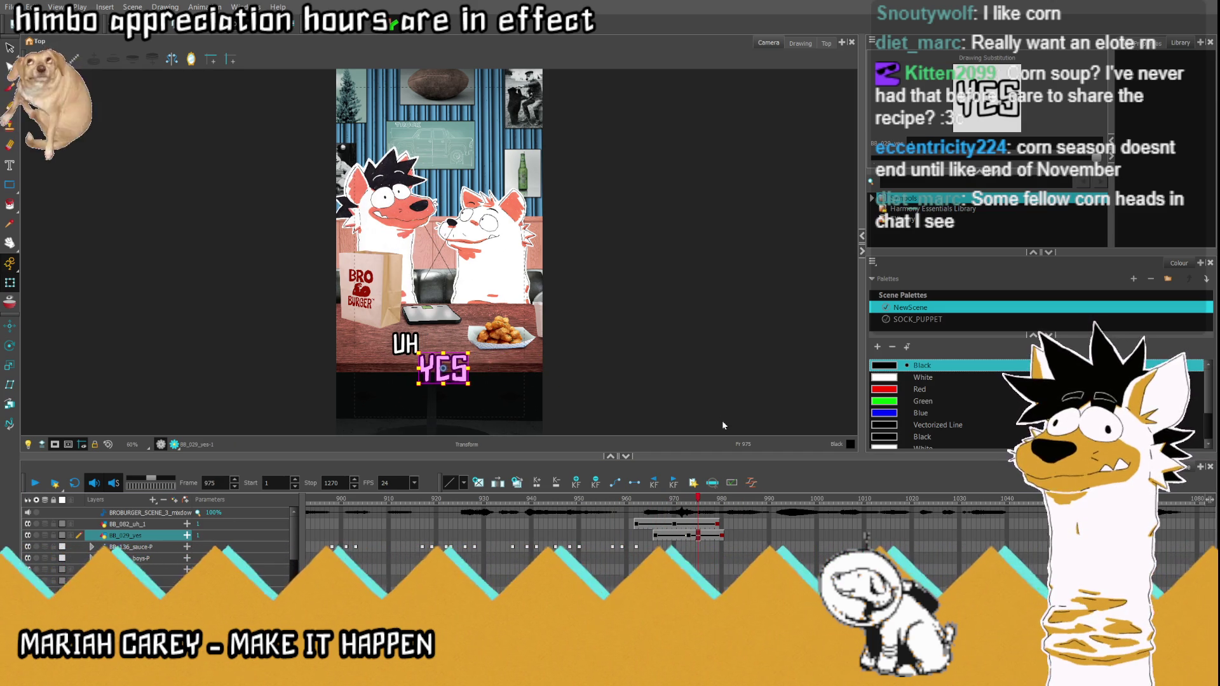
{"action": "key", "text": "comma"}
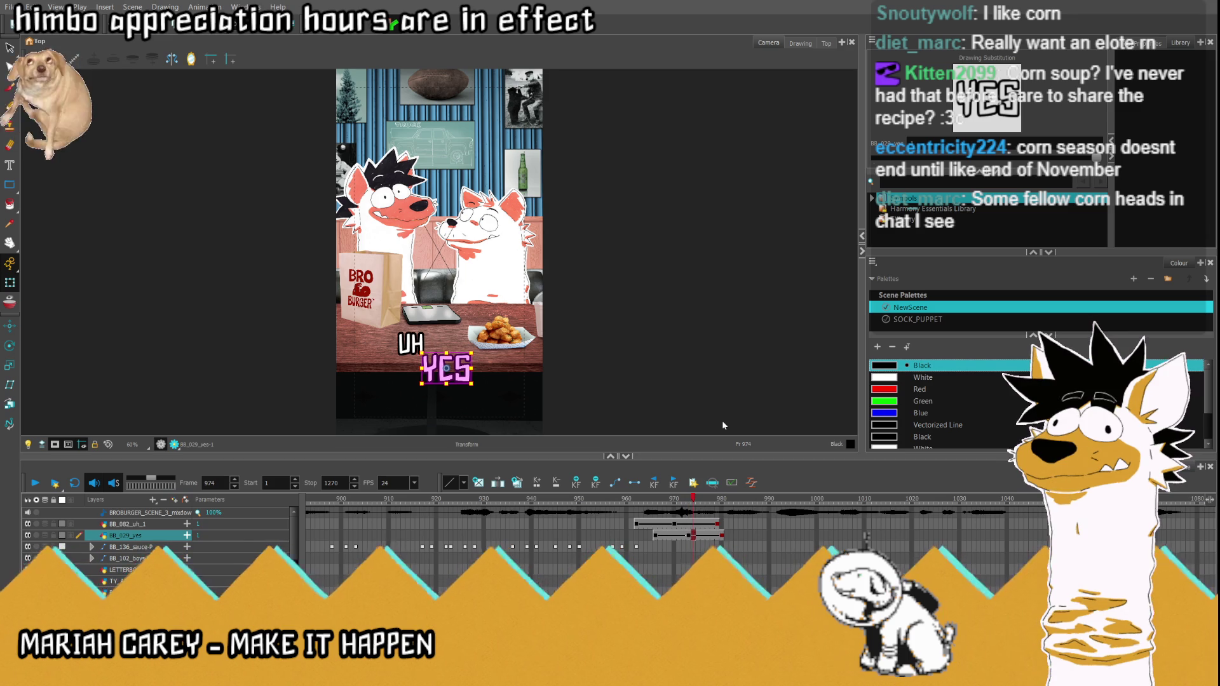
{"action": "key", "text": "comma"}
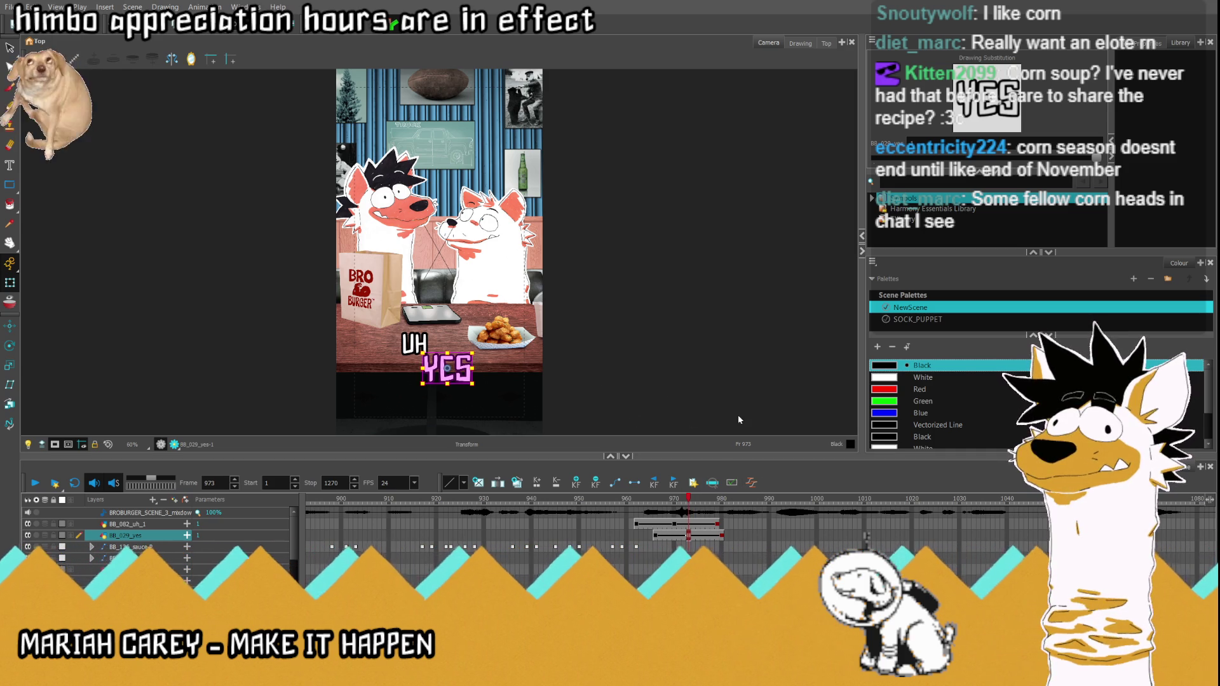
Step: Step back and forth around the YES frame to compare it with the dog's mouth pose
{"action": "key", "text": "comma"}
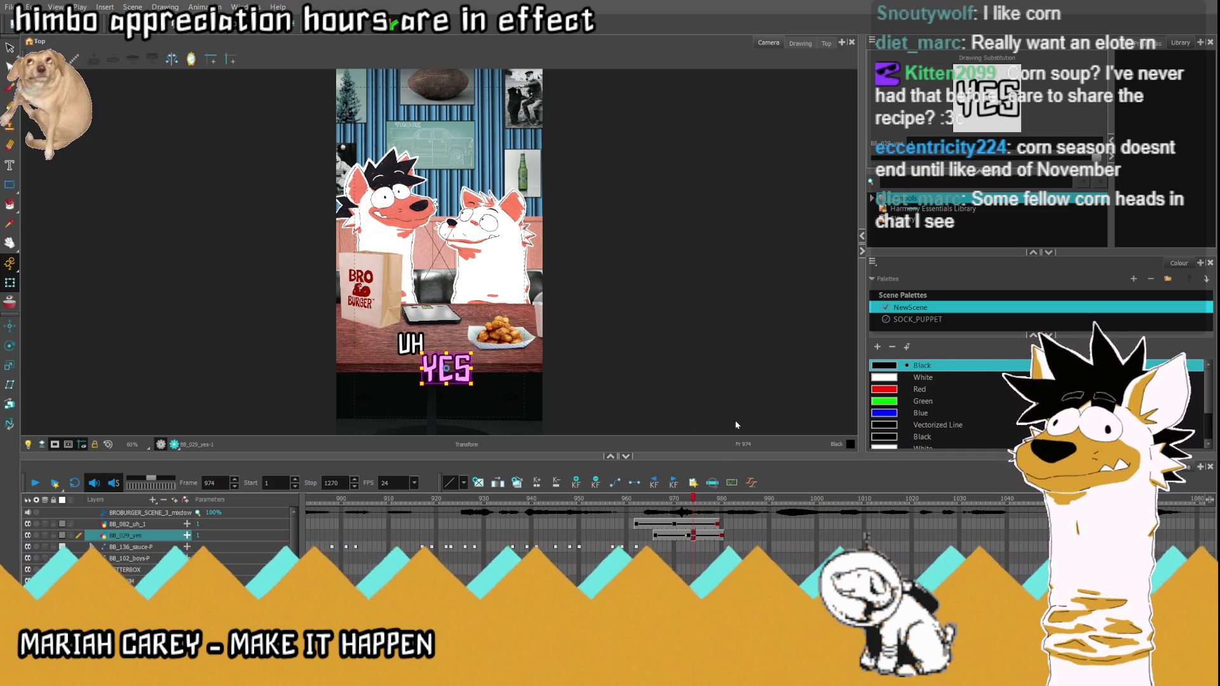
{"action": "key", "text": "comma"}
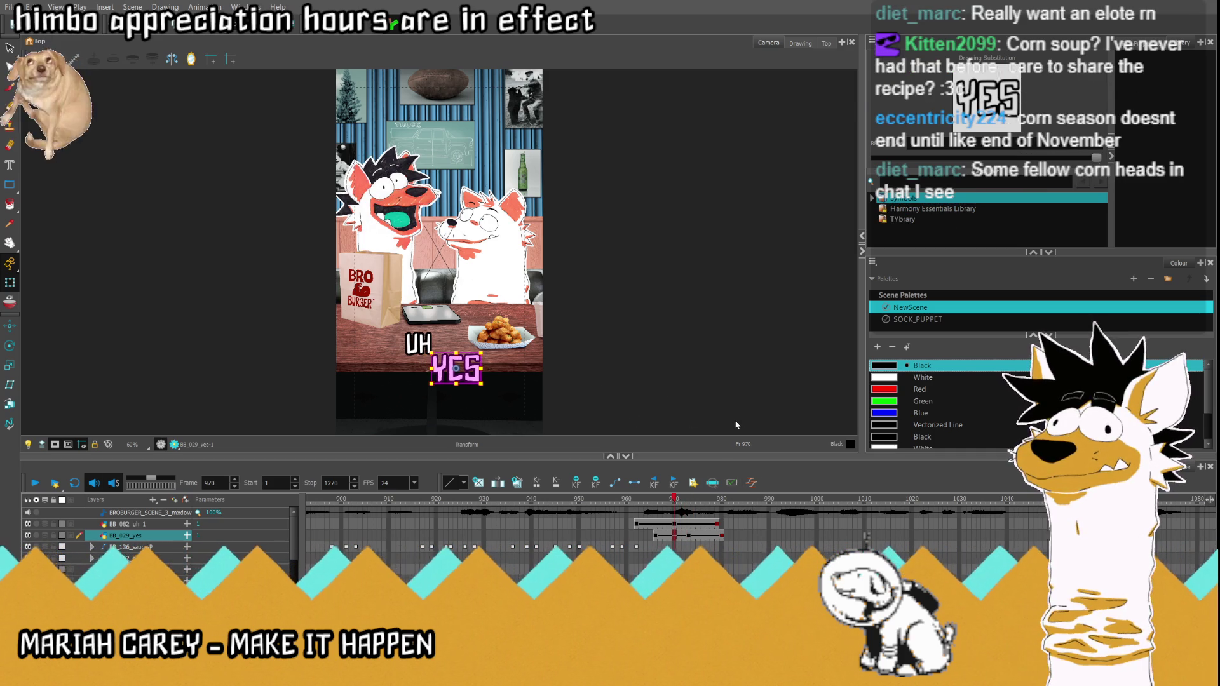
{"action": "key", "text": "period"}
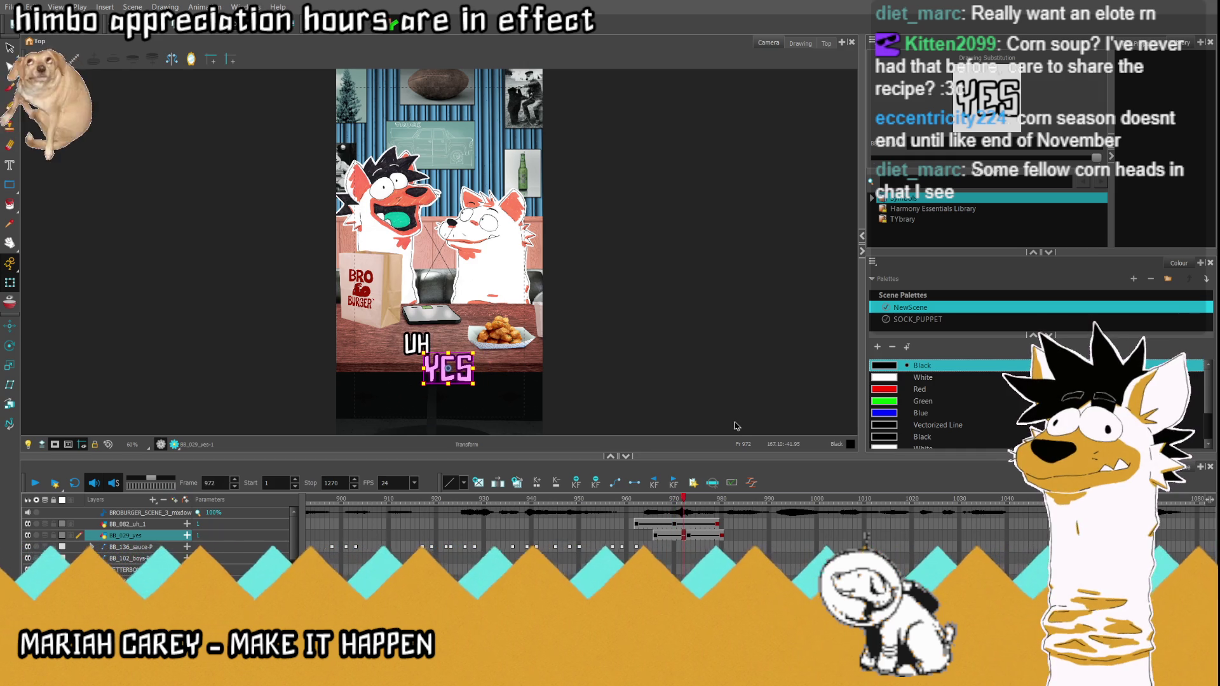
{"action": "key", "text": "period"}
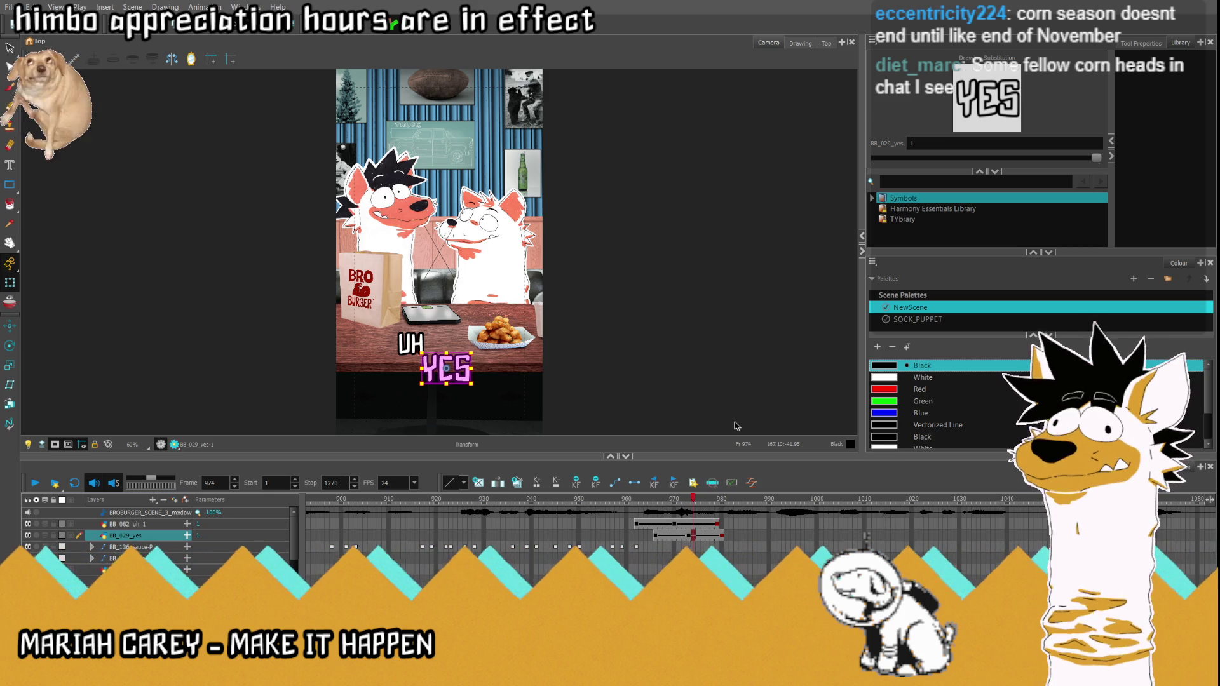
{"action": "key", "text": "comma"}
{"action": "key", "text": "comma"}
{"action": "key", "text": "comma"}
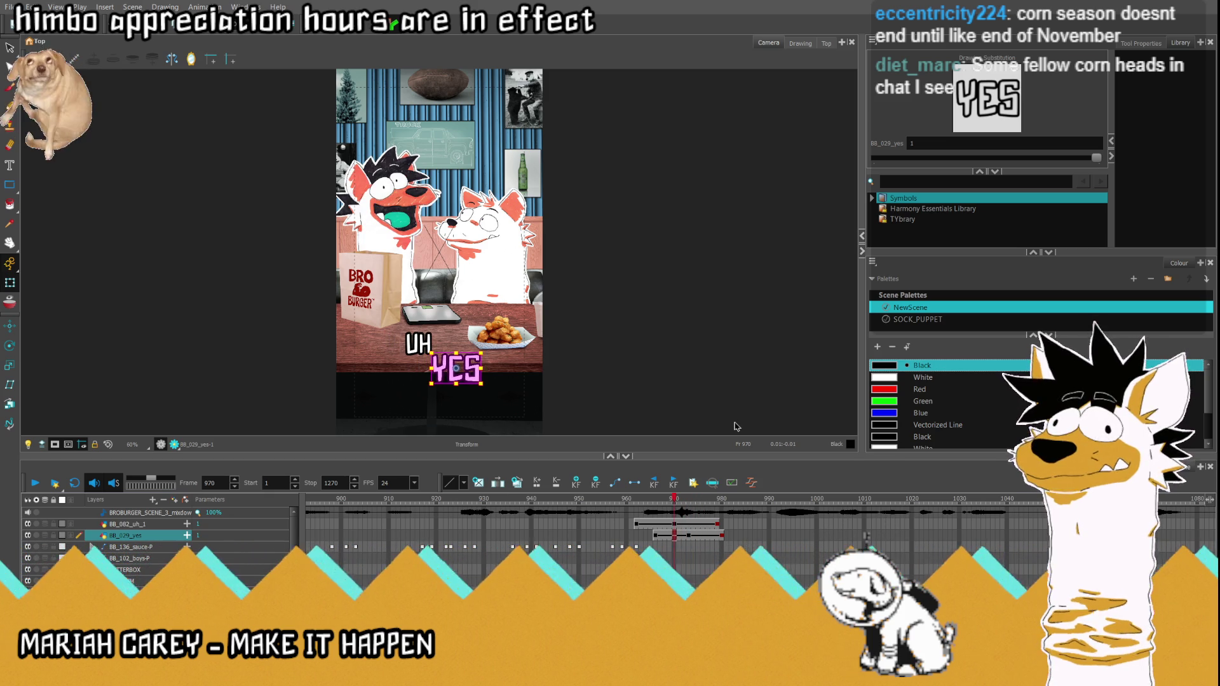
{"action": "key", "text": "comma"}
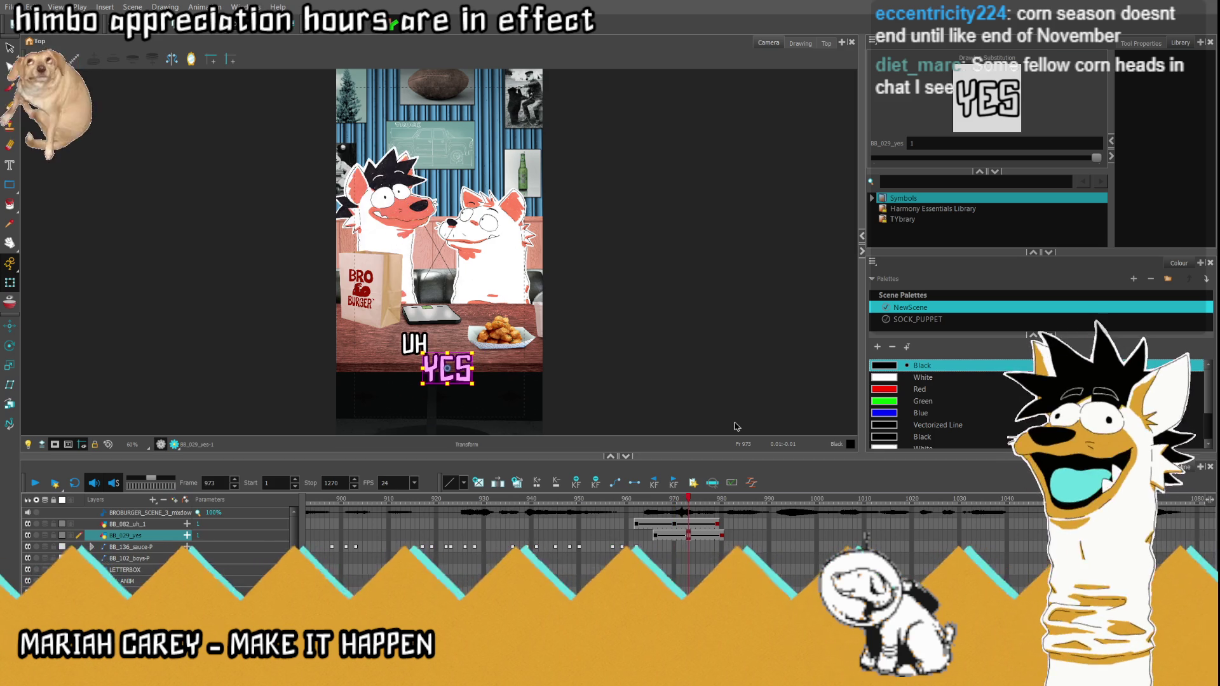
{"action": "key", "text": "period"}
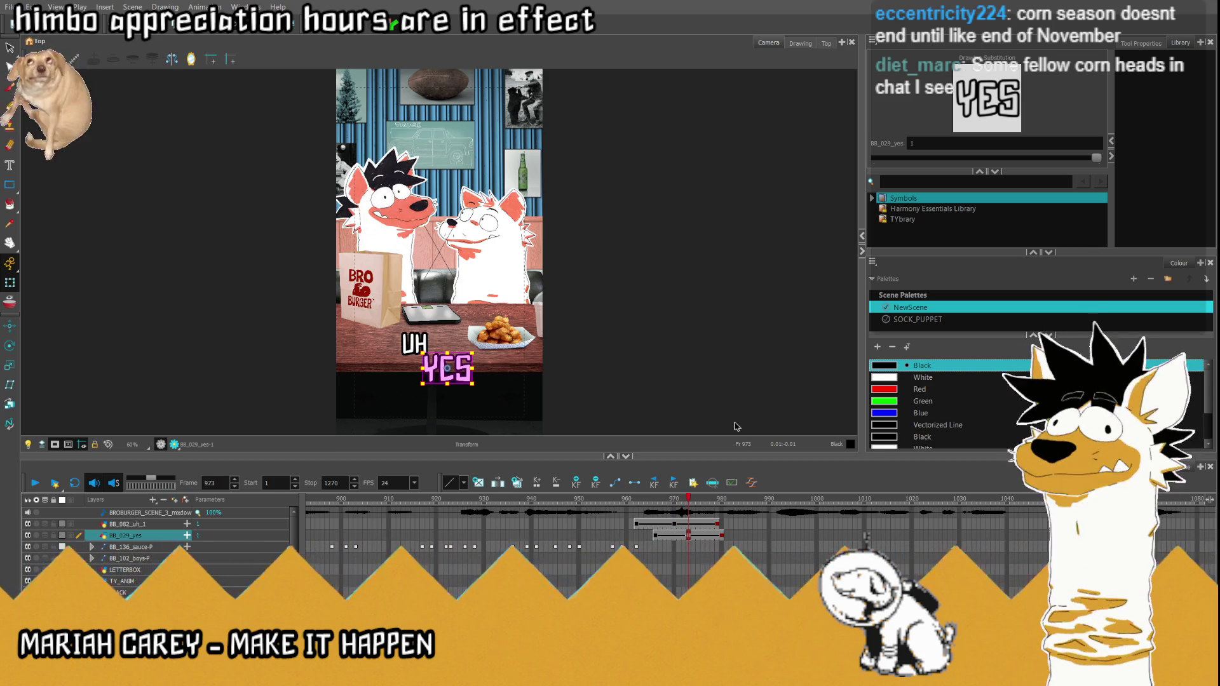
{"action": "key", "text": "period"}
{"action": "key", "text": "period"}
{"action": "key", "text": "period"}
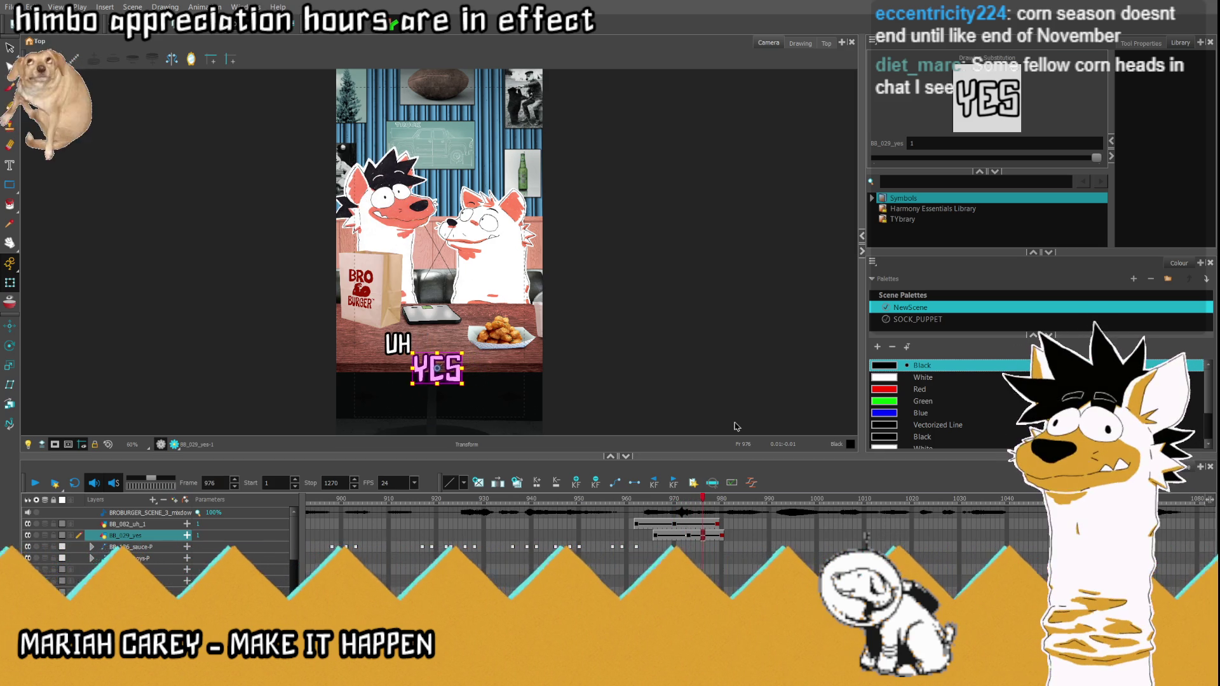
Step: Replay the sequence, park at frame 981 and make the THE word layer show in the scene
{"action": "left_click", "coordinate": [57, 482]}
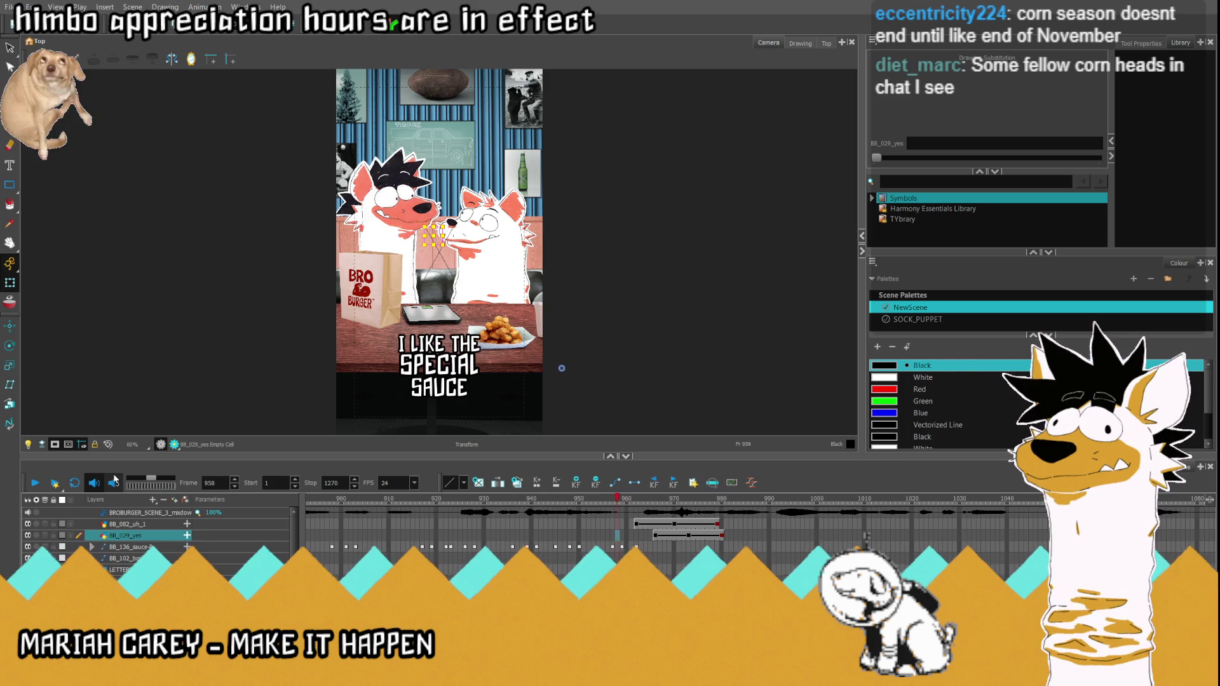
{"action": "left_click", "coordinate": [35, 483]}
{"action": "left_click", "coordinate": [726, 501]}
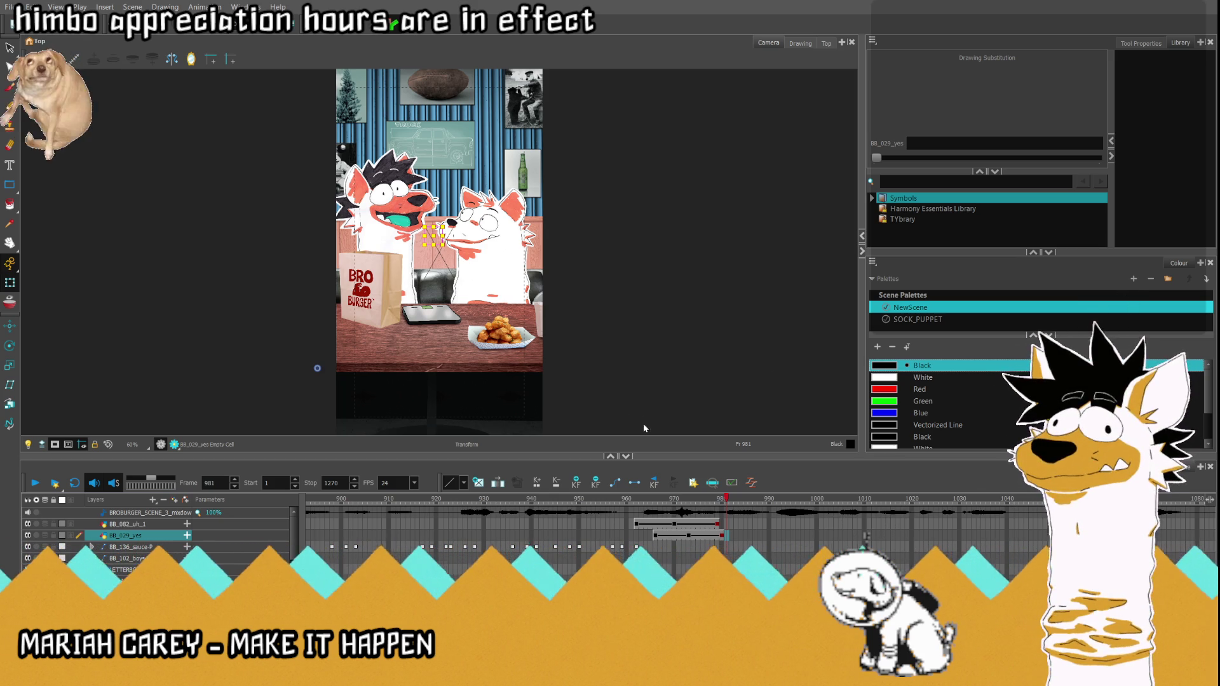
{"action": "left_click", "coordinate": [741, 541]}
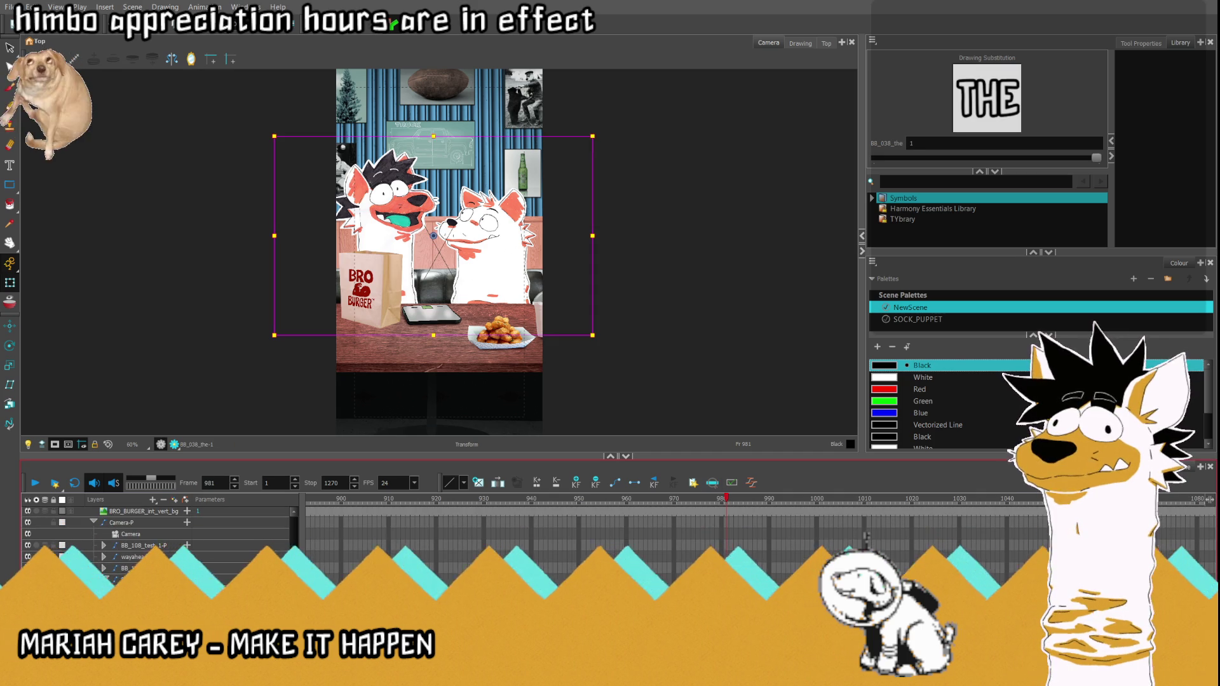
{"action": "scroll", "coordinate": [174, 509], "scroll_direction": "up", "scroll_amount": 3}
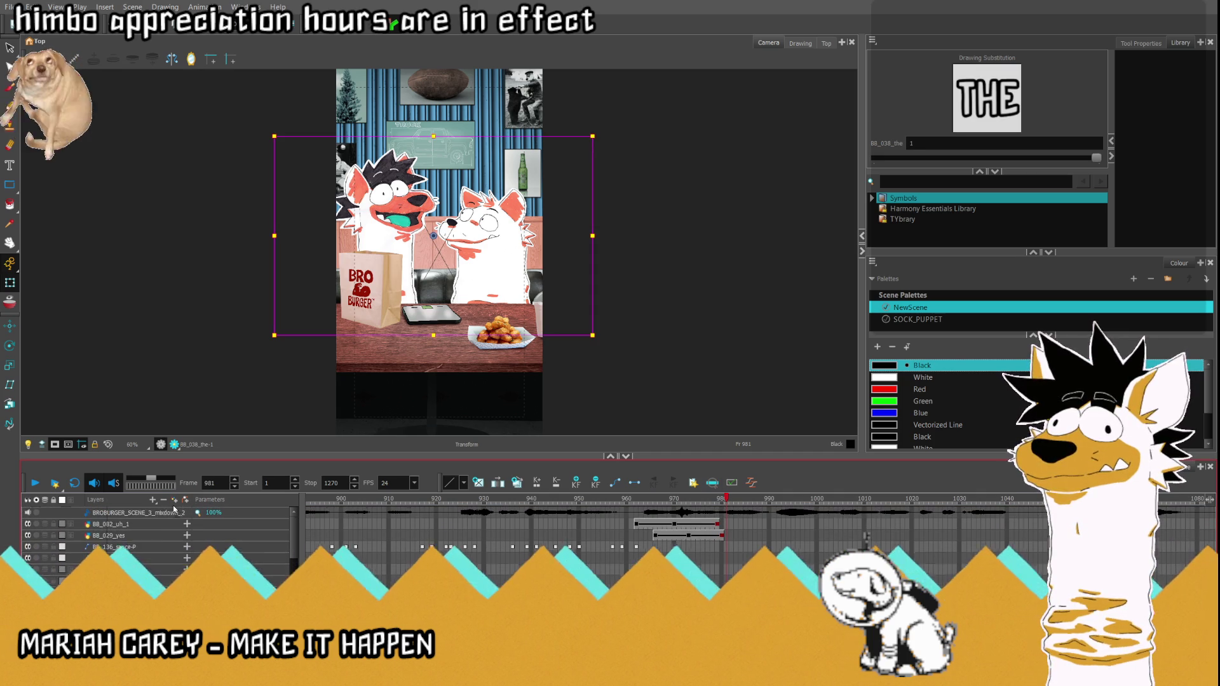
{"action": "key", "text": "a"}
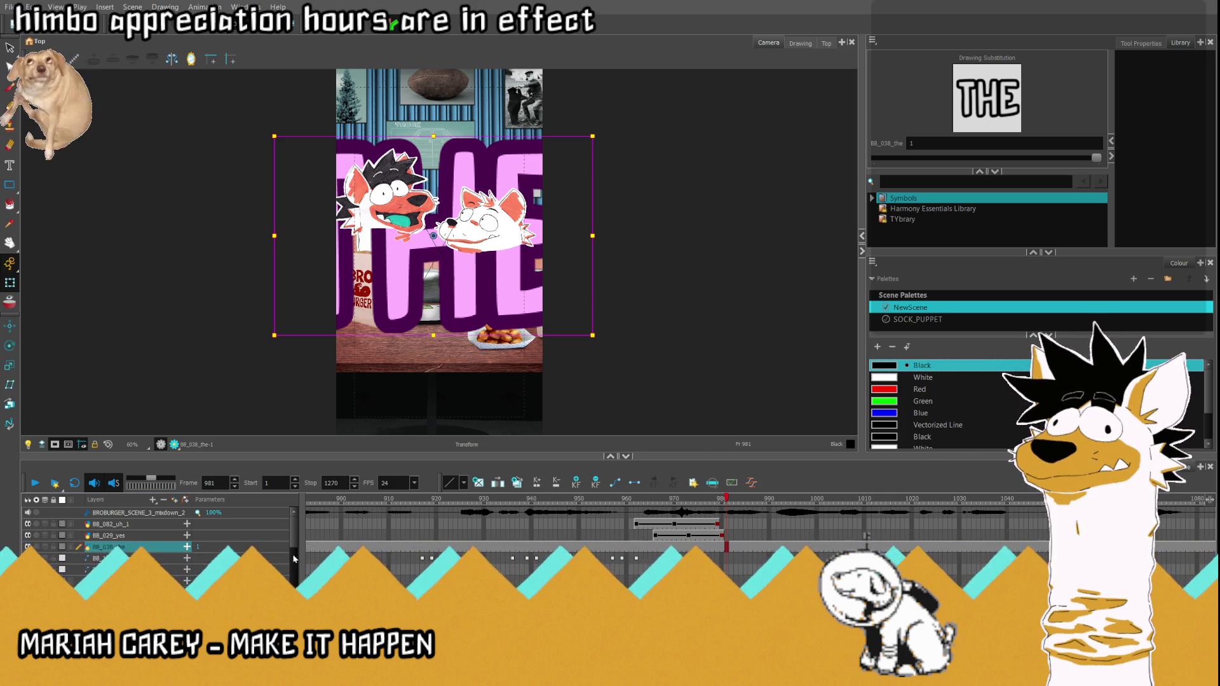
{"action": "scroll", "coordinate": [274, 562], "scroll_direction": "down", "scroll_amount": 3}
{"action": "scroll", "coordinate": [272, 561], "scroll_direction": "down", "scroll_amount": 2}
Step: Select the DUDES, SAUCE, GUY, I THINK THEY and CHAMEL word layers in turn
{"action": "left_click", "coordinate": [124, 565]}
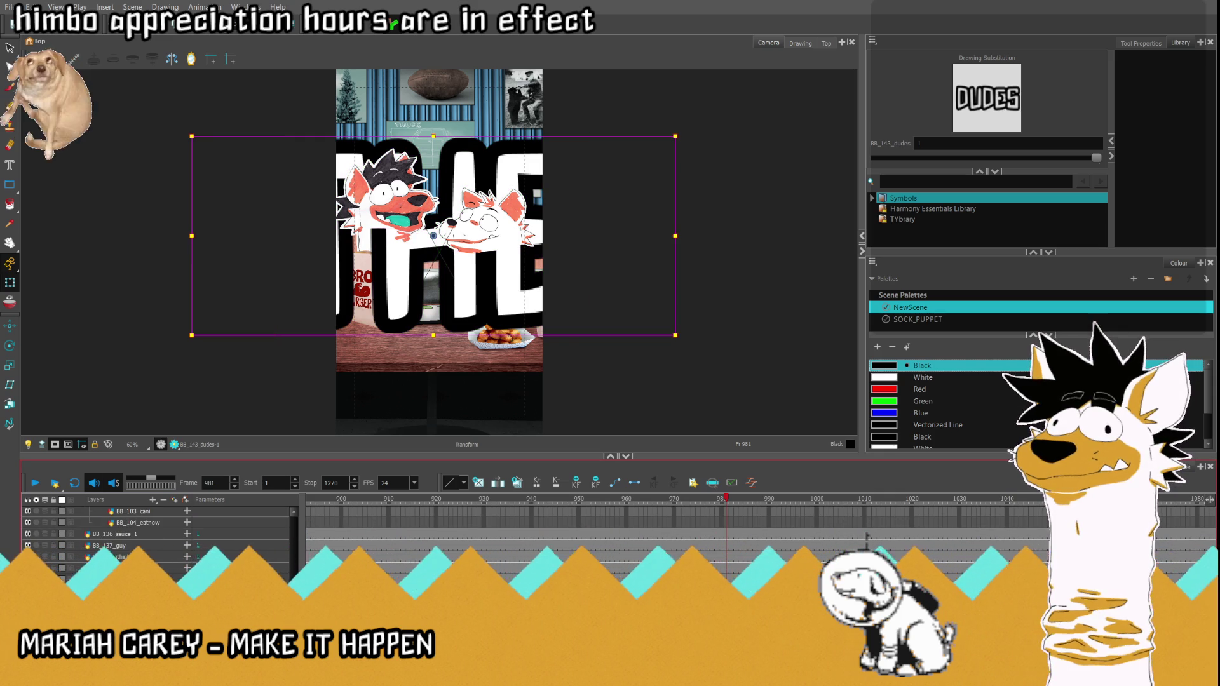
{"action": "left_click", "coordinate": [159, 534], "text": "shift"}
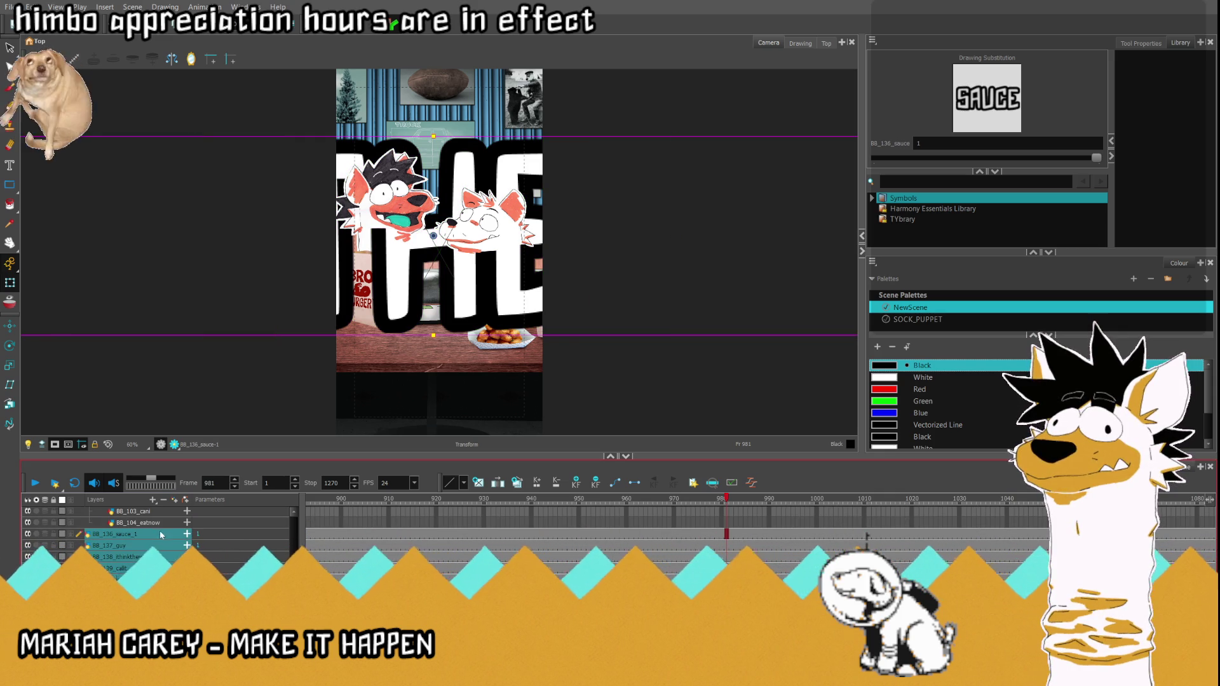
{"action": "scroll", "coordinate": [167, 519], "scroll_direction": "up", "scroll_amount": 5}
{"action": "scroll", "coordinate": [167, 524], "scroll_direction": "down", "scroll_amount": 2}
{"action": "scroll", "coordinate": [157, 544], "scroll_direction": "down", "scroll_amount": 2}
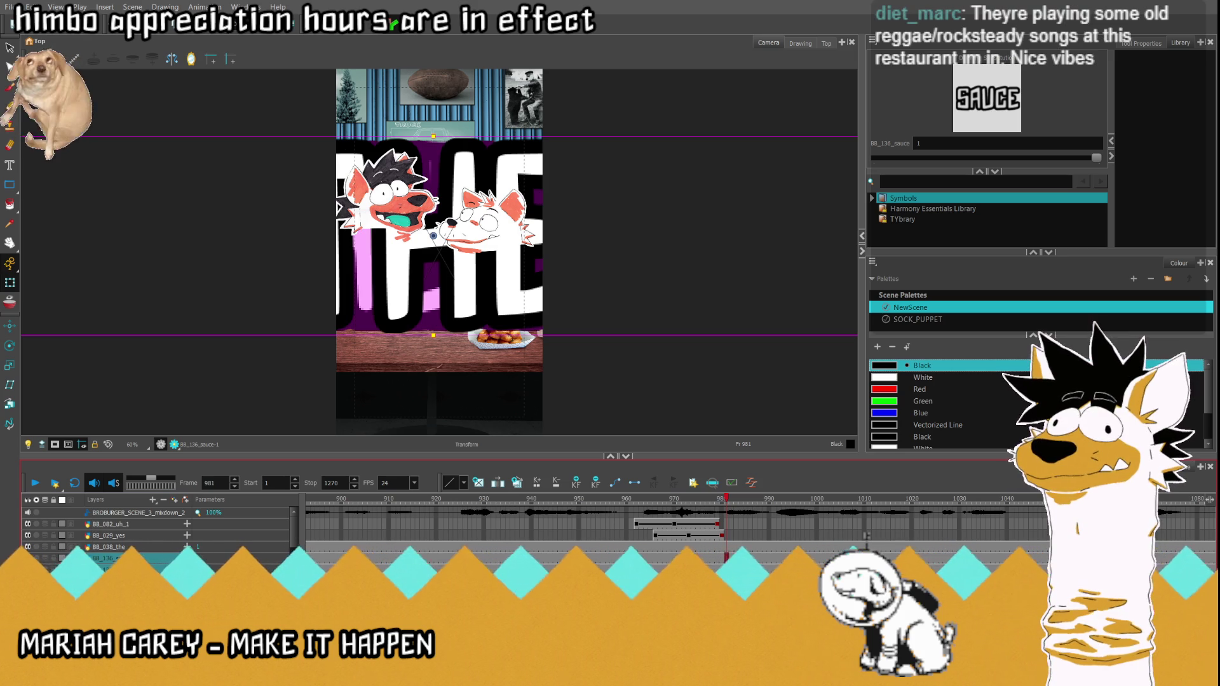
{"action": "left_click", "coordinate": [162, 564]}
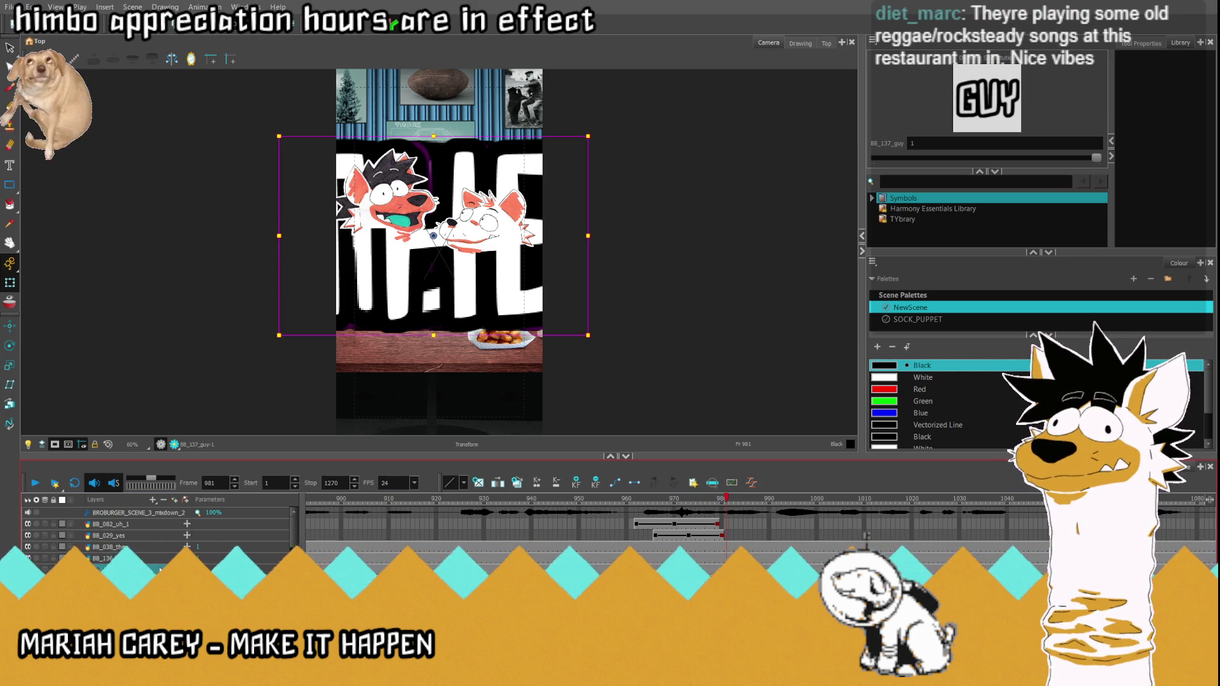
{"action": "left_click", "coordinate": [115, 558]}
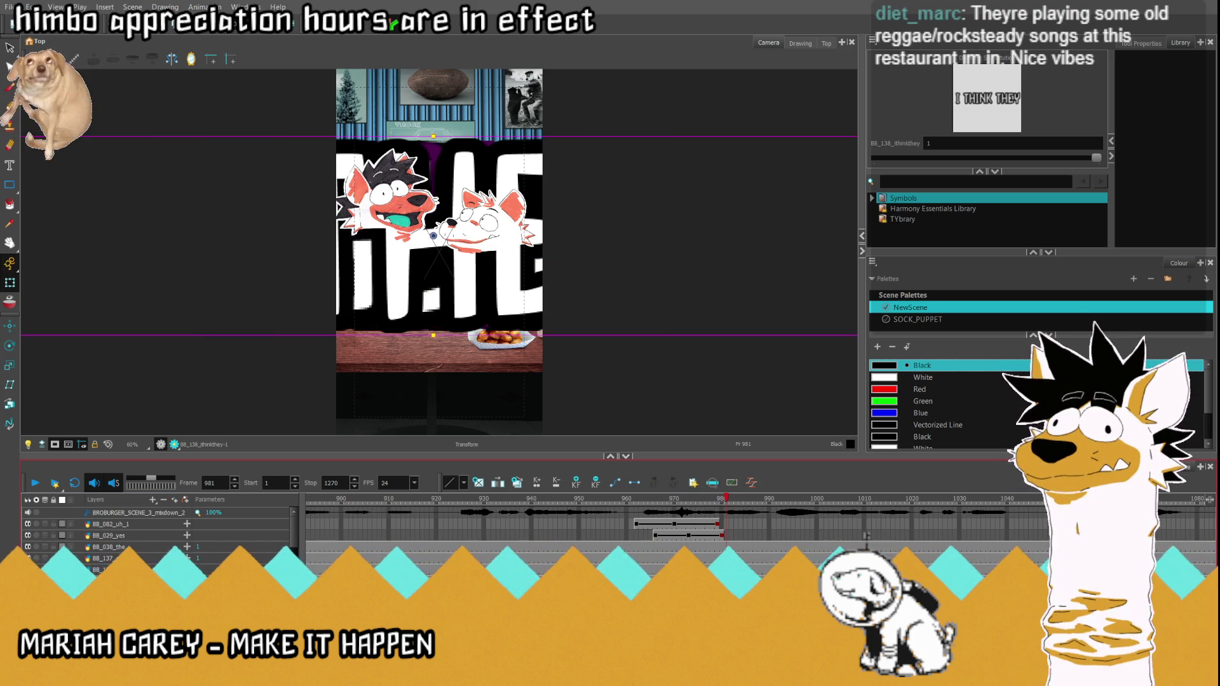
{"action": "key", "text": "Down"}
{"action": "key", "text": "Down"}
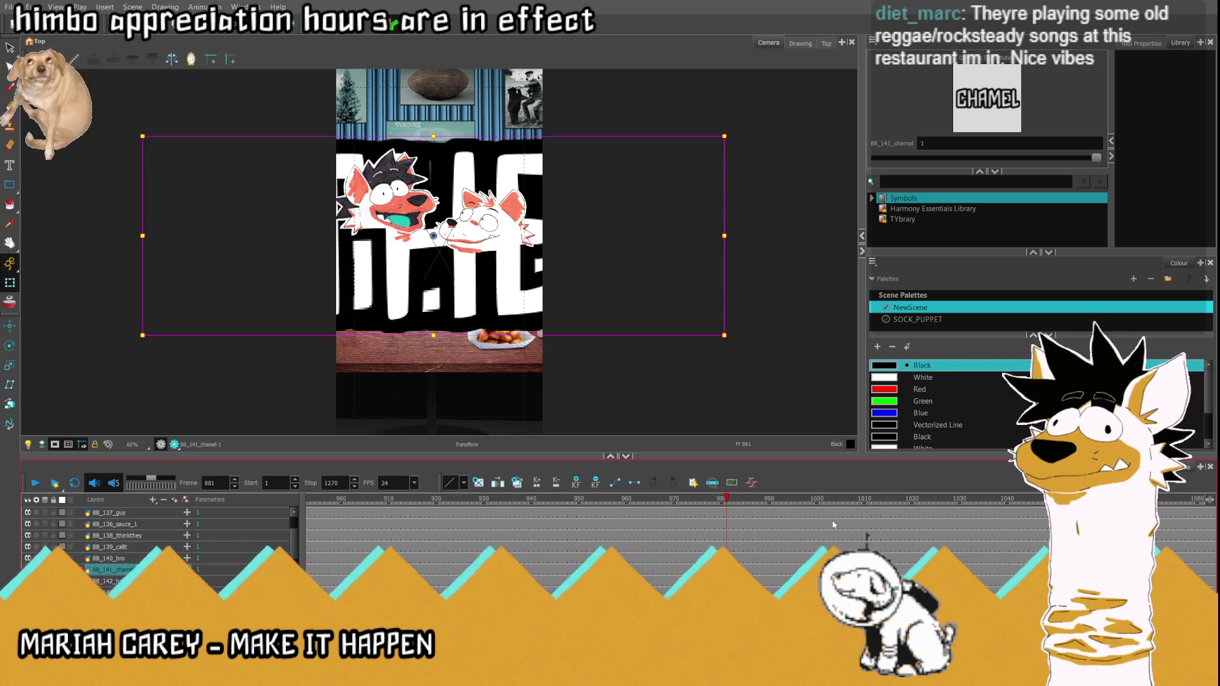
Step: Select all layers plus THE at frame 979, then scrub ahead to around frame 1053
{"action": "left_click_drag", "start_coordinate": [667, 503], "coordinate": [719, 507]}
{"action": "left_click", "coordinate": [255, 513]}
{"action": "scroll", "coordinate": [230, 513], "scroll_direction": "left", "scroll_amount": 5}
{"action": "scroll", "coordinate": [229, 514], "scroll_direction": "left", "scroll_amount": 2}
{"action": "scroll", "coordinate": [228, 514], "scroll_direction": "left", "scroll_amount": 2}
{"action": "scroll", "coordinate": [228, 514], "scroll_direction": "left", "scroll_amount": 1}
{"action": "scroll", "coordinate": [228, 514], "scroll_direction": "left", "scroll_amount": 5}
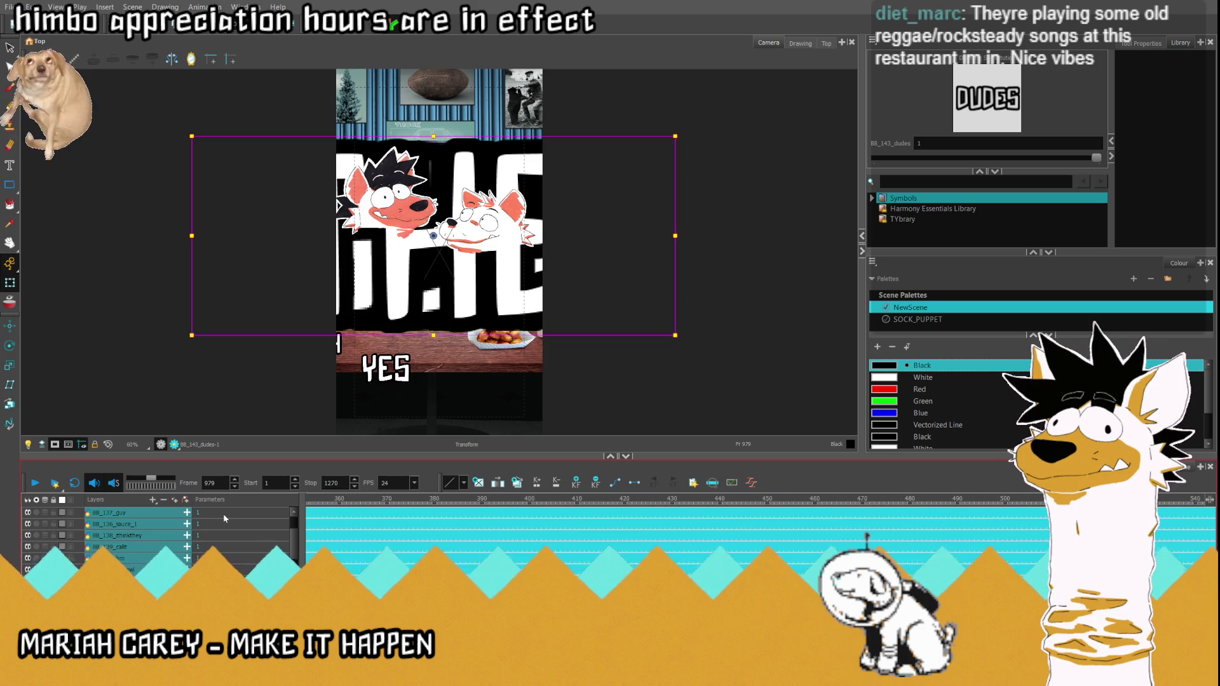
{"action": "scroll", "coordinate": [221, 515], "scroll_direction": "left", "scroll_amount": 5}
{"action": "scroll", "coordinate": [221, 514], "scroll_direction": "left", "scroll_amount": 2}
{"action": "scroll", "coordinate": [220, 513], "scroll_direction": "left", "scroll_amount": 1}
{"action": "scroll", "coordinate": [220, 514], "scroll_direction": "left", "scroll_amount": 1}
{"action": "scroll", "coordinate": [220, 514], "scroll_direction": "left", "scroll_amount": 1}
{"action": "scroll", "coordinate": [220, 514], "scroll_direction": "left", "scroll_amount": 2}
{"action": "scroll", "coordinate": [218, 513], "scroll_direction": "left", "scroll_amount": 2}
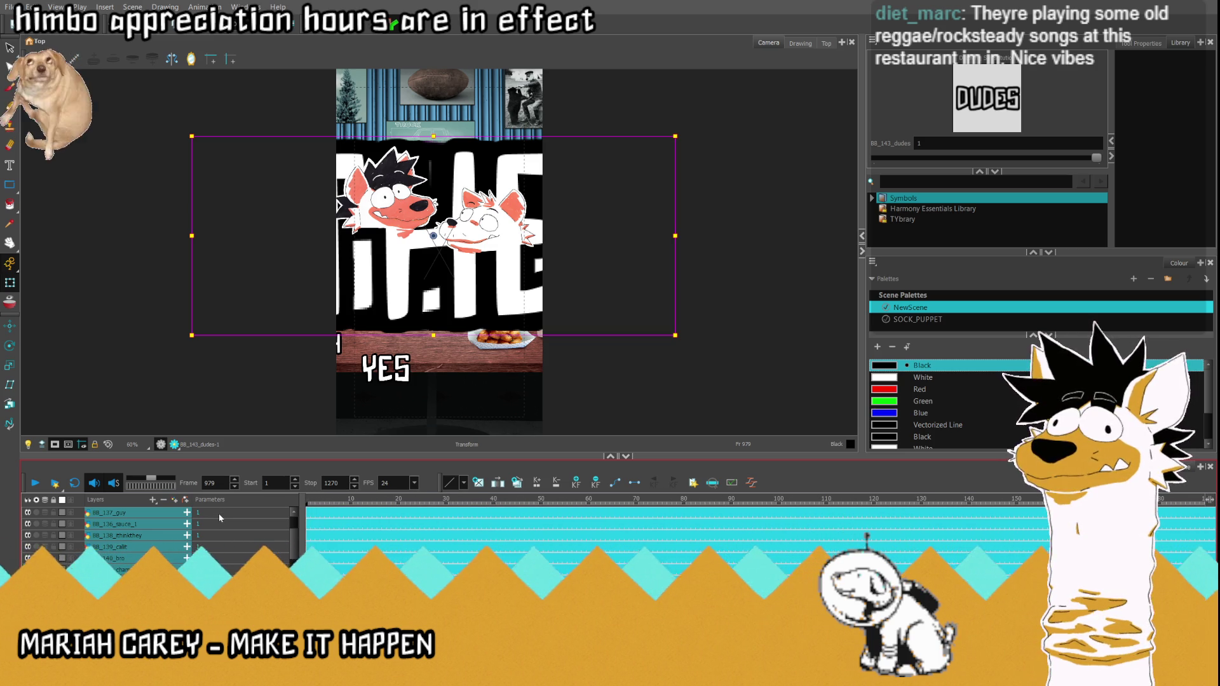
{"action": "scroll", "coordinate": [219, 513], "scroll_direction": "up", "scroll_amount": 1}
{"action": "scroll", "coordinate": [218, 514], "scroll_direction": "up", "scroll_amount": 2}
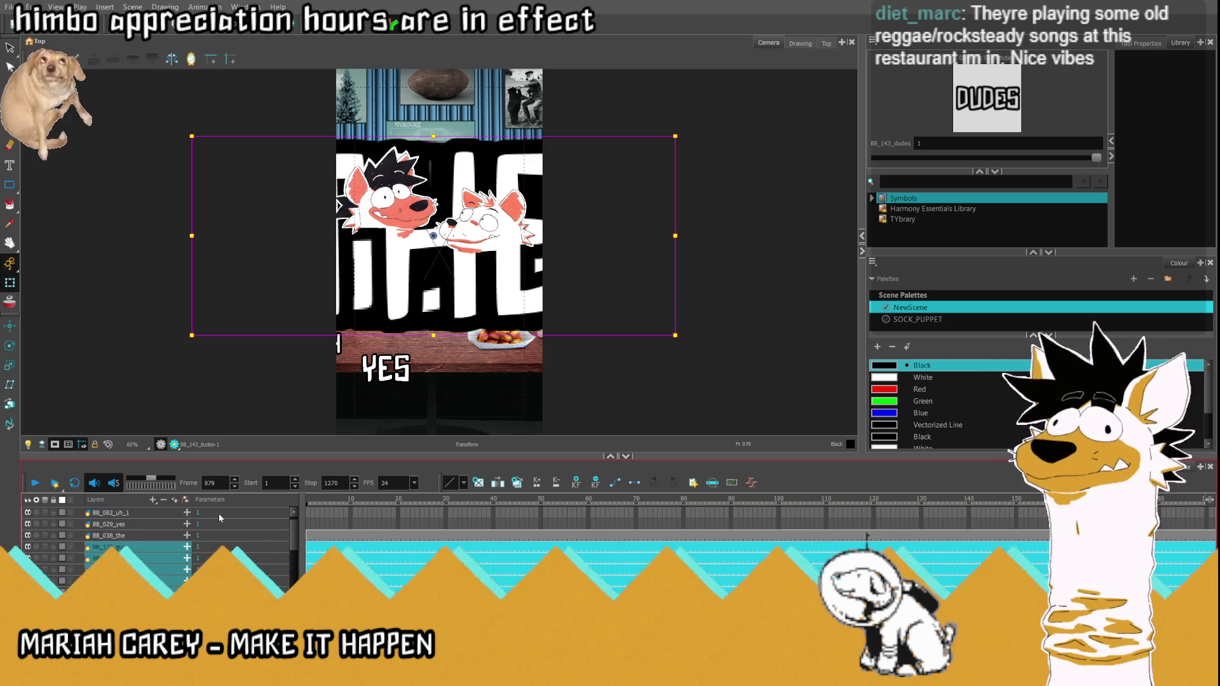
{"action": "left_click", "coordinate": [256, 538], "text": "shift"}
{"action": "scroll", "coordinate": [256, 544], "scroll_direction": "right", "scroll_amount": 2}
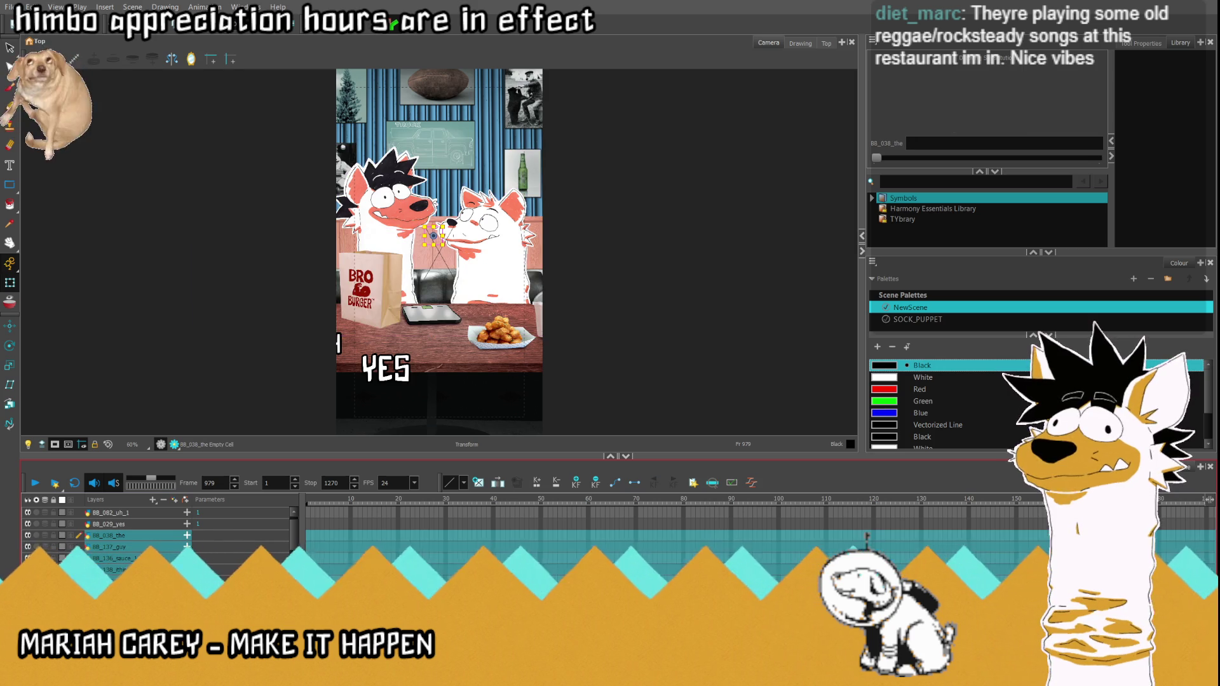
{"action": "scroll", "coordinate": [866, 539], "scroll_direction": "right", "scroll_amount": 10}
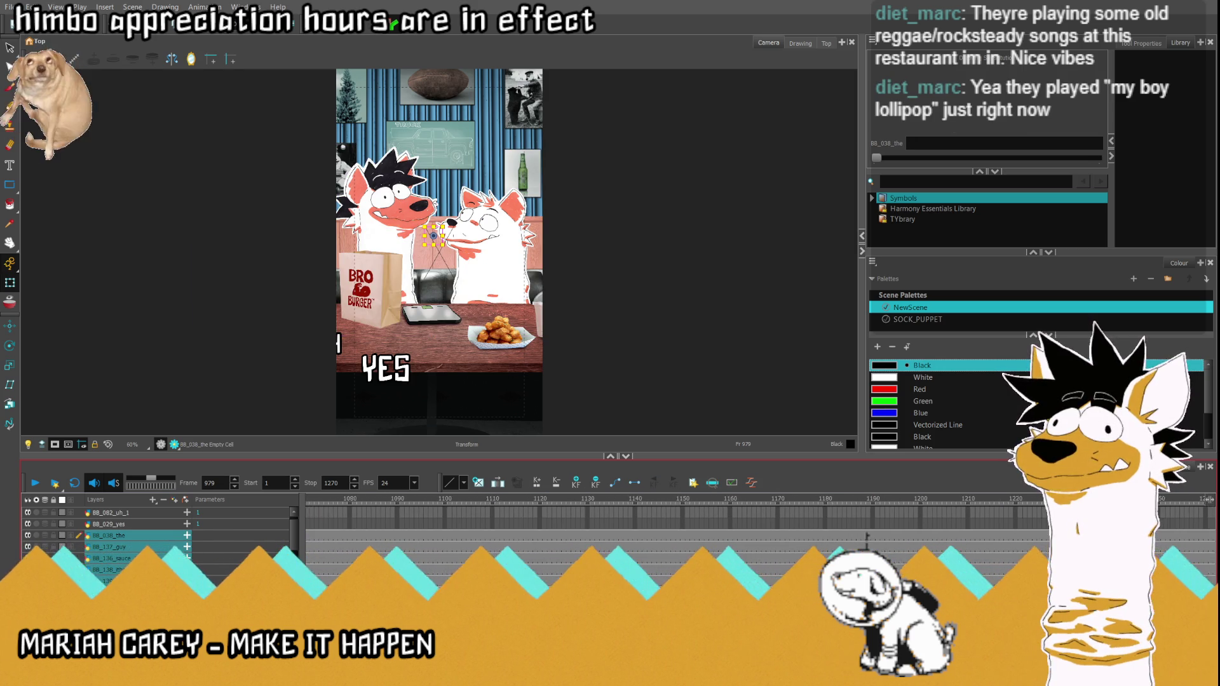
{"action": "scroll", "coordinate": [866, 538], "scroll_direction": "left", "scroll_amount": 5}
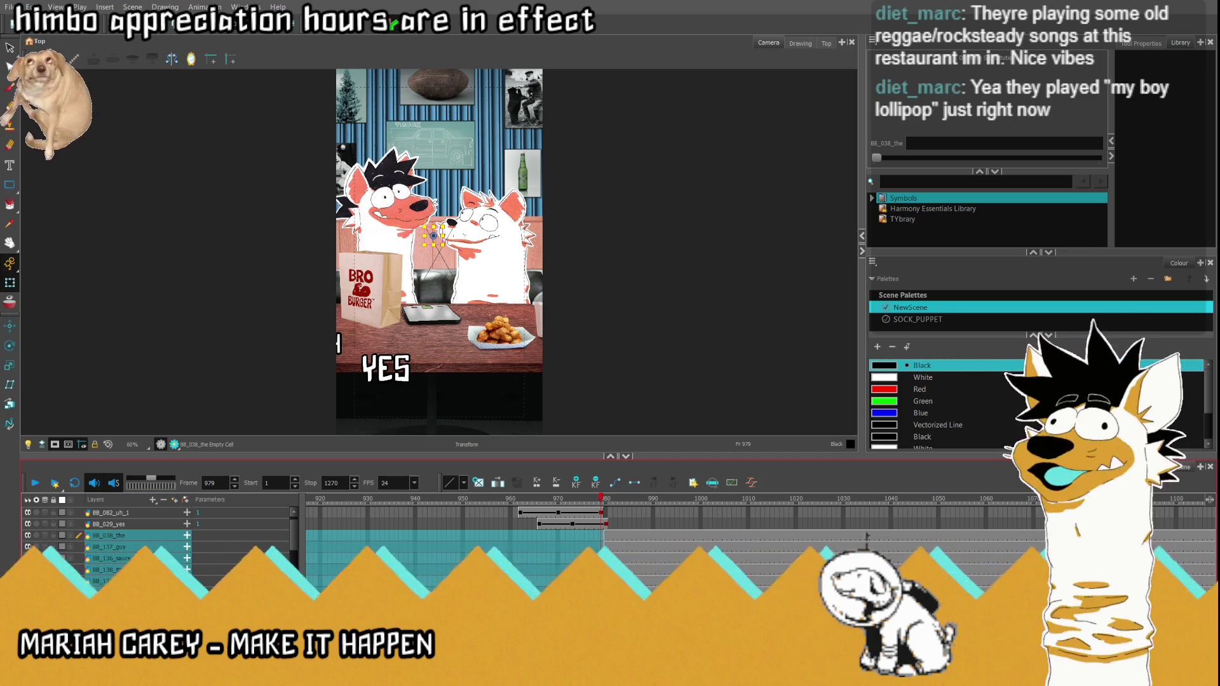
{"action": "mouse_move", "coordinate": [605, 500]}
{"action": "left_mouse_down"}
{"action": "mouse_move", "coordinate": [866, 501]}
{"action": "mouse_move", "coordinate": [882, 522]}
{"action": "mouse_move", "coordinate": [906, 522]}
{"action": "left_mouse_up"}
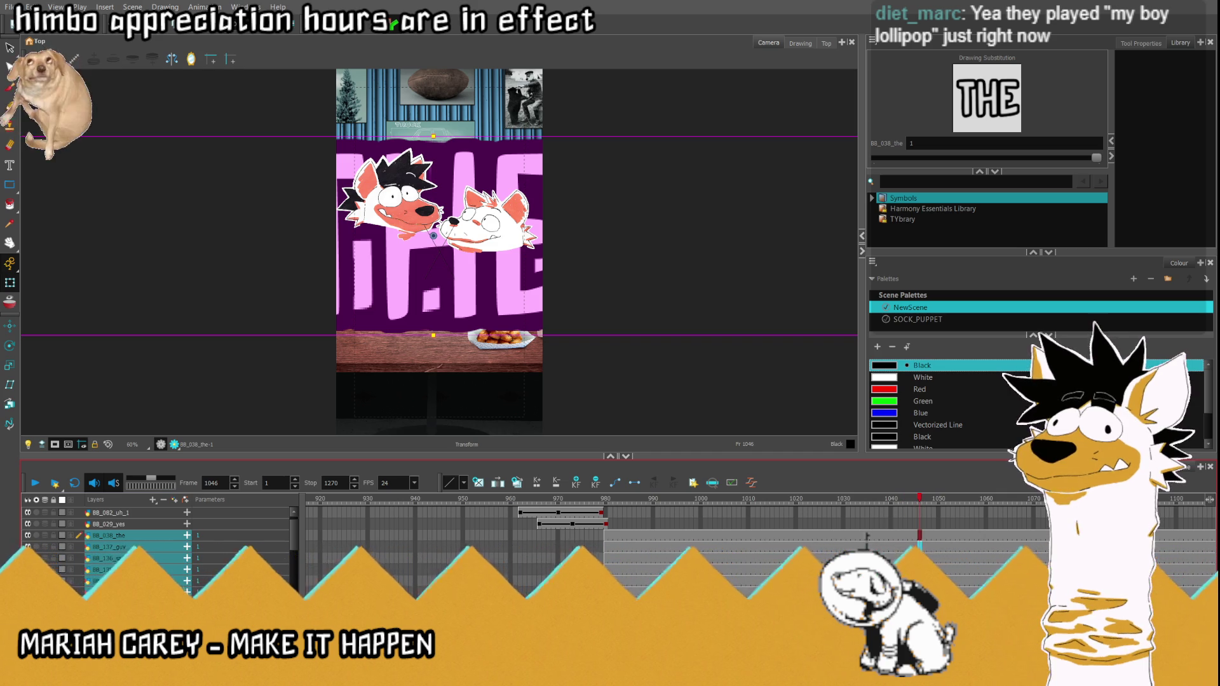
{"action": "left_click_drag", "start_coordinate": [940, 500], "coordinate": [954, 505]}
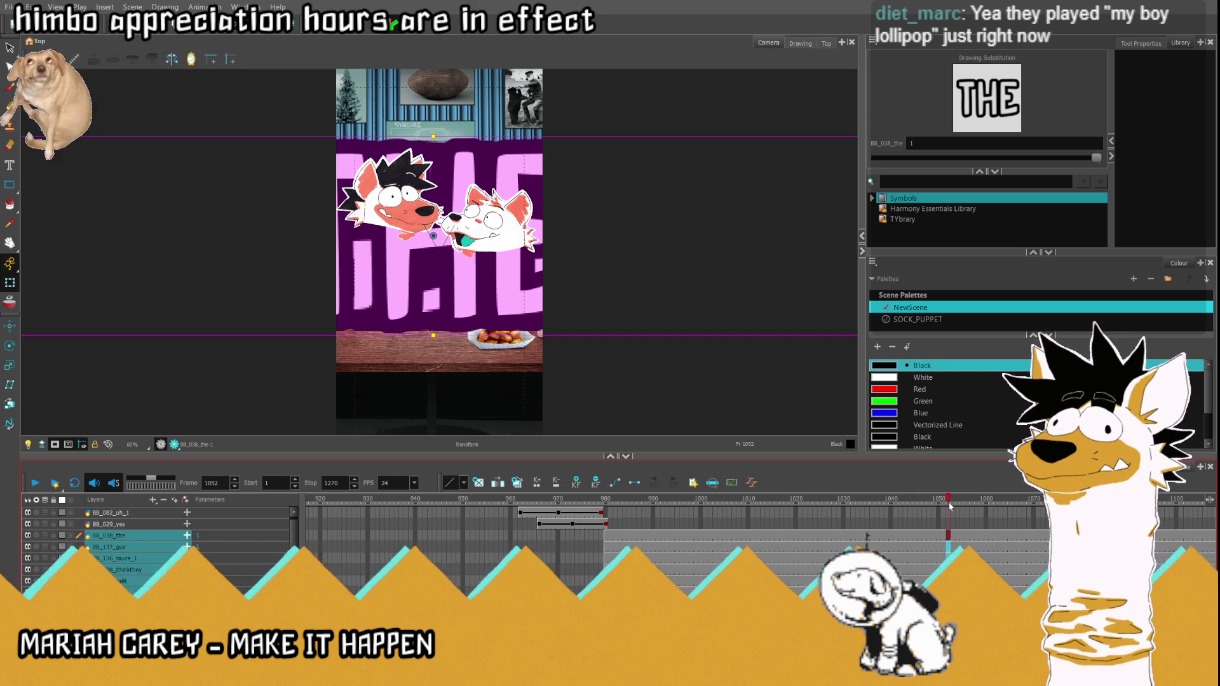
Step: Select the CALL IT and BRO cells and a cell block spanning frames 980 to 1050
{"action": "left_click", "coordinate": [867, 539]}
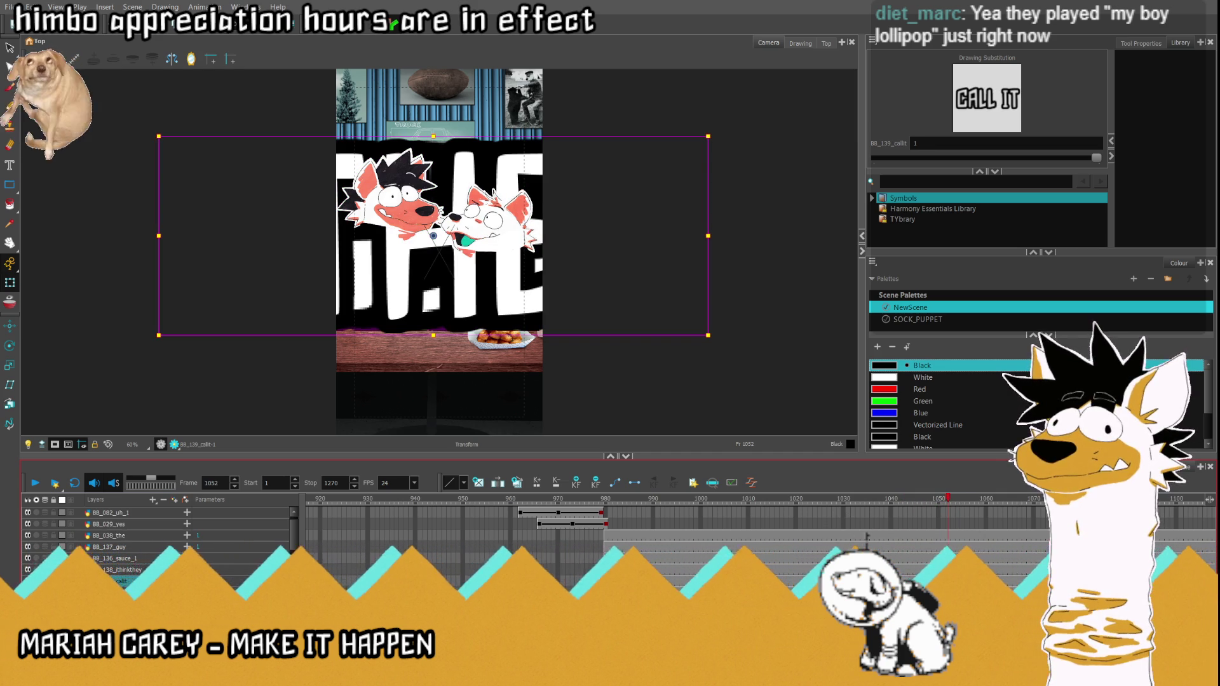
{"action": "left_click", "coordinate": [867, 539], "text": "shift"}
{"action": "left_click_drag", "start_coordinate": [1203, 539], "coordinate": [1207, 539]}
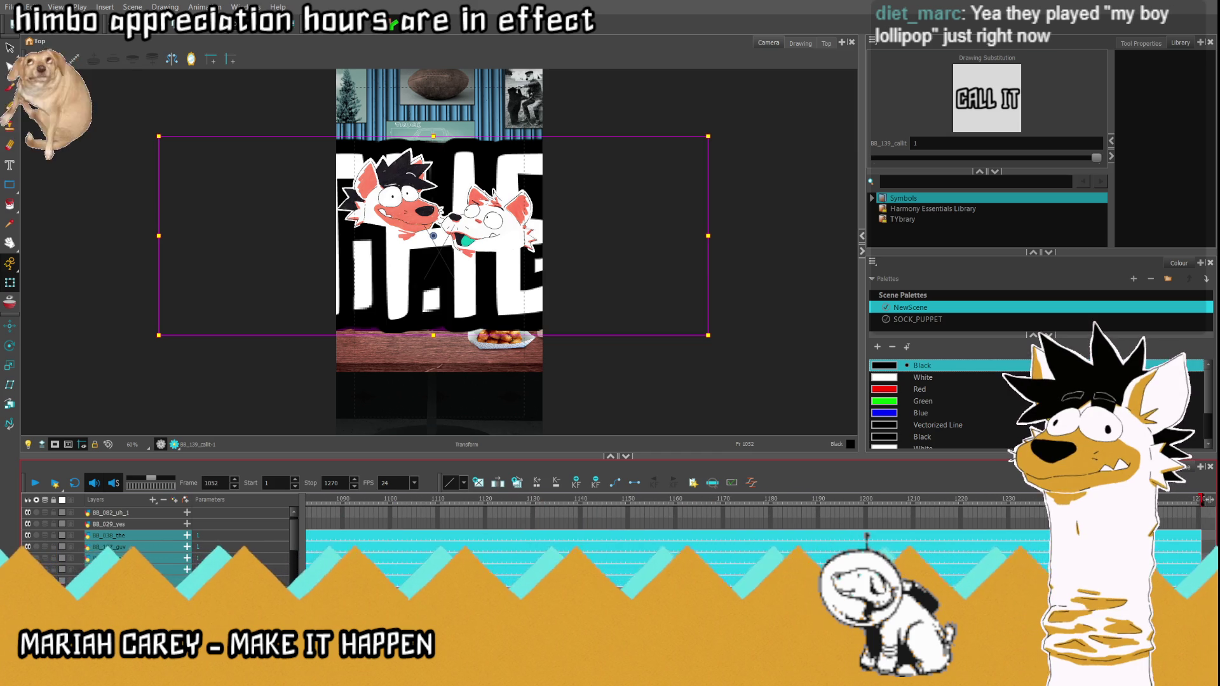
{"action": "scroll", "coordinate": [867, 539], "scroll_direction": "left", "scroll_amount": 3}
{"action": "scroll", "coordinate": [866, 539], "scroll_direction": "left", "scroll_amount": 3}
{"action": "scroll", "coordinate": [867, 539], "scroll_direction": "left", "scroll_amount": 3}
{"action": "left_click", "coordinate": [916, 536]}
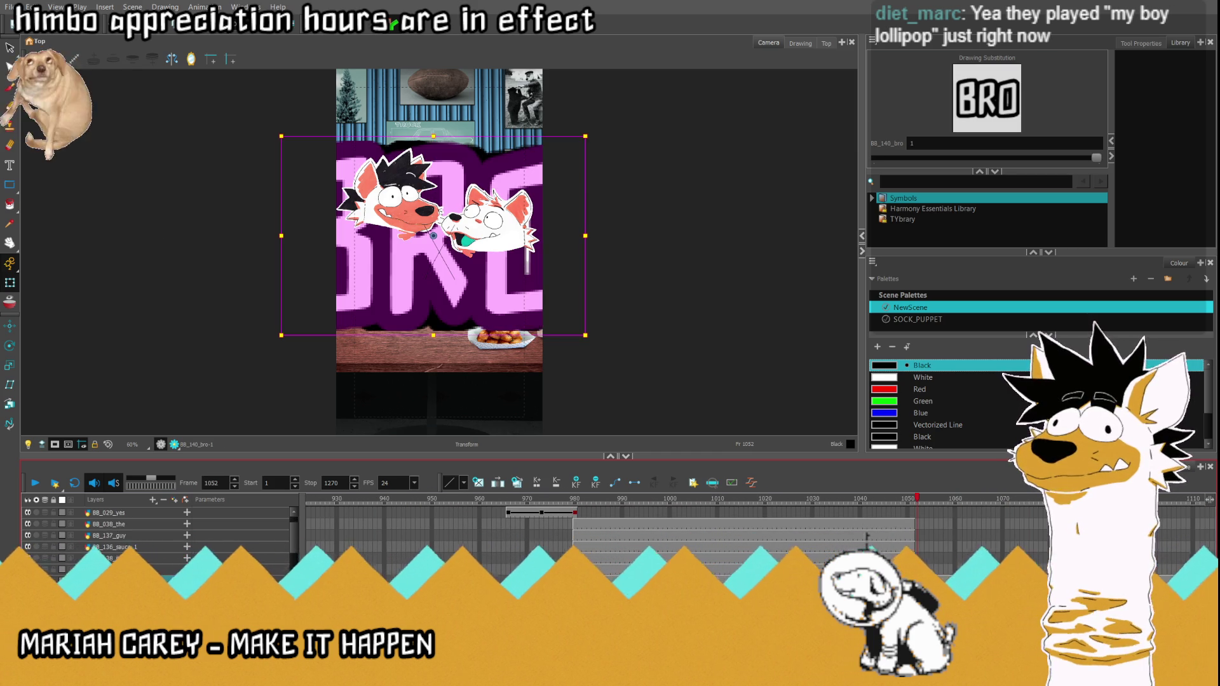
{"action": "left_click", "coordinate": [926, 497]}
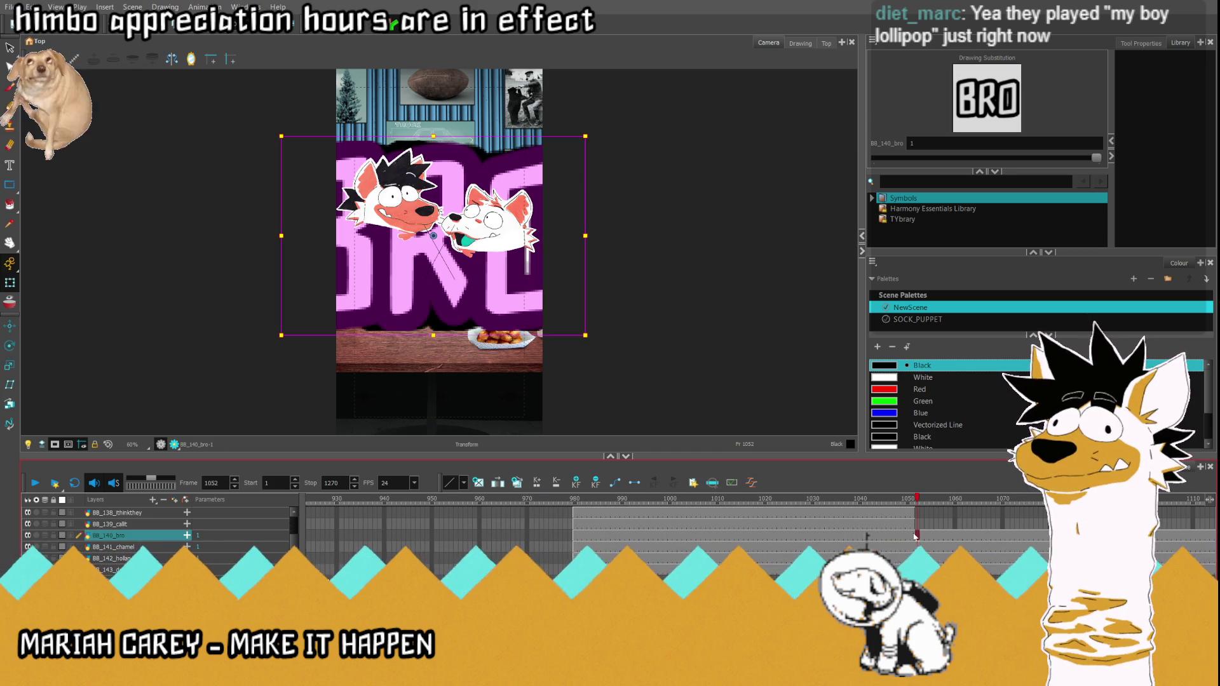
{"action": "left_click", "coordinate": [908, 536]}
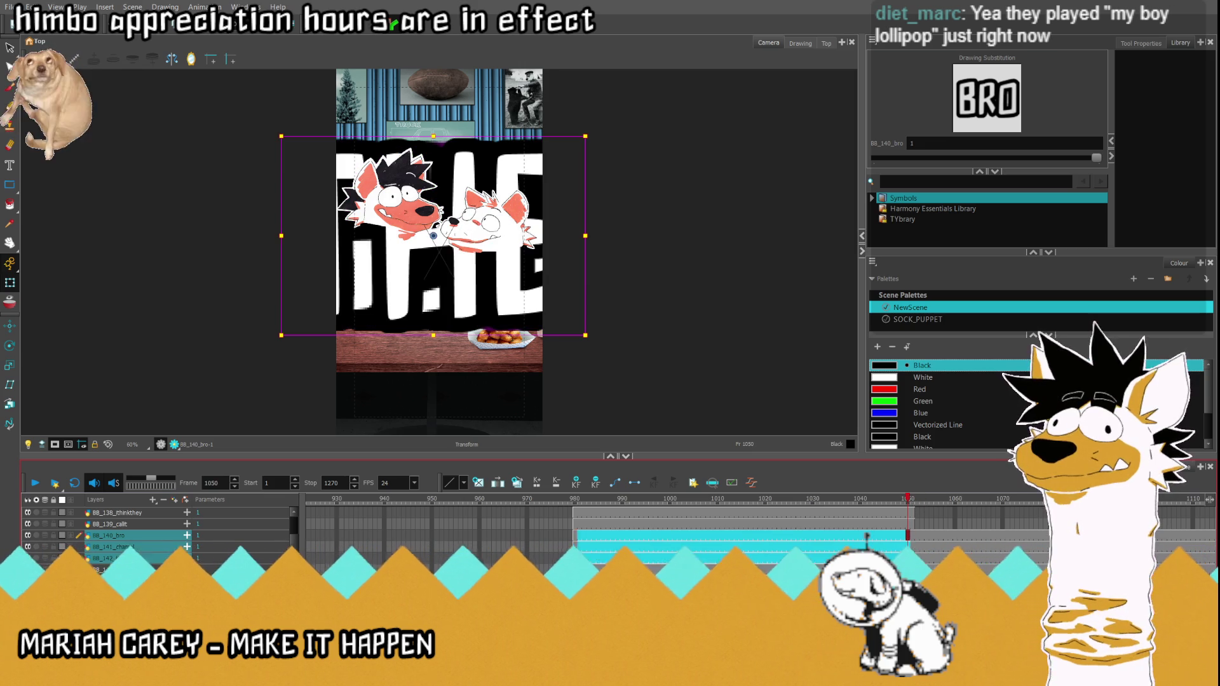
{"action": "left_click_drag", "start_coordinate": [909, 537], "coordinate": [570, 571]}
{"action": "scroll", "coordinate": [553, 544], "scroll_direction": "right", "scroll_amount": 3}
{"action": "scroll", "coordinate": [553, 544], "scroll_direction": "right", "scroll_amount": 3}
{"action": "scroll", "coordinate": [553, 544], "scroll_direction": "right", "scroll_amount": 2}
Step: Check frame 1097, return to THE at frame 981, play back, and reselect THE with the other layers
{"action": "mouse_move", "coordinate": [481, 500]}
{"action": "left_mouse_down"}
{"action": "mouse_move", "coordinate": [694, 508]}
{"action": "mouse_move", "coordinate": [664, 503]}
{"action": "left_mouse_up"}
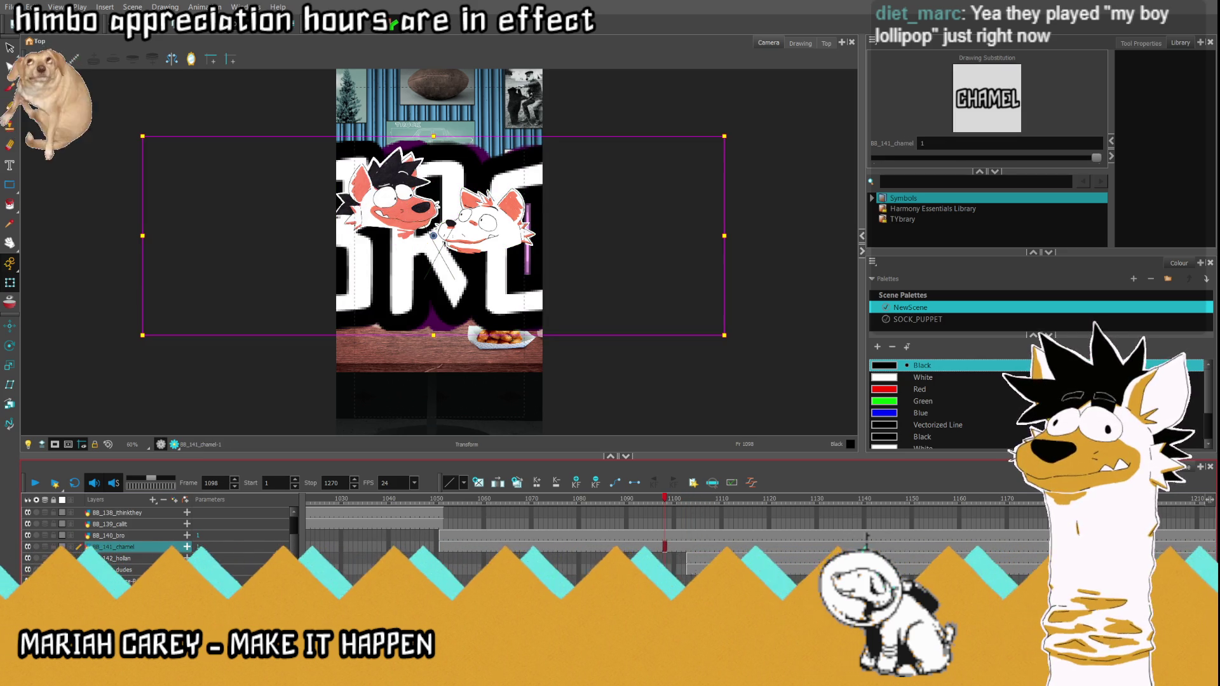
{"action": "scroll", "coordinate": [792, 565], "scroll_direction": "up", "scroll_amount": 5}
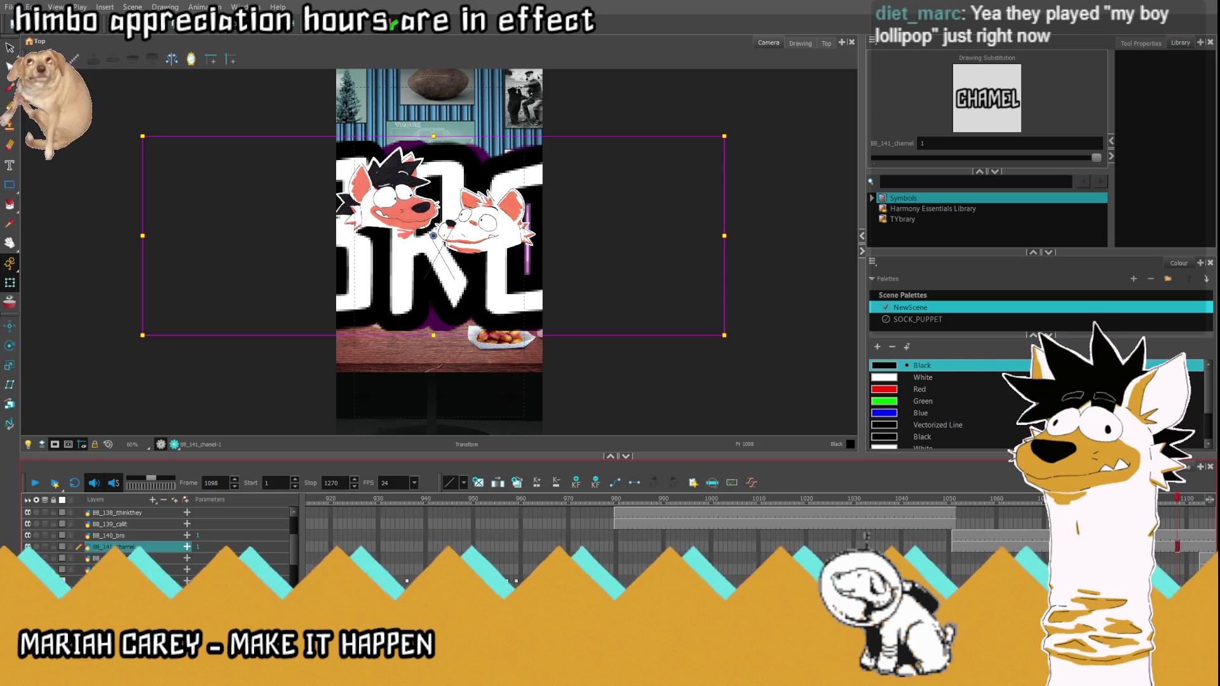
{"action": "left_click", "coordinate": [607, 549]}
{"action": "left_click", "coordinate": [621, 552]}
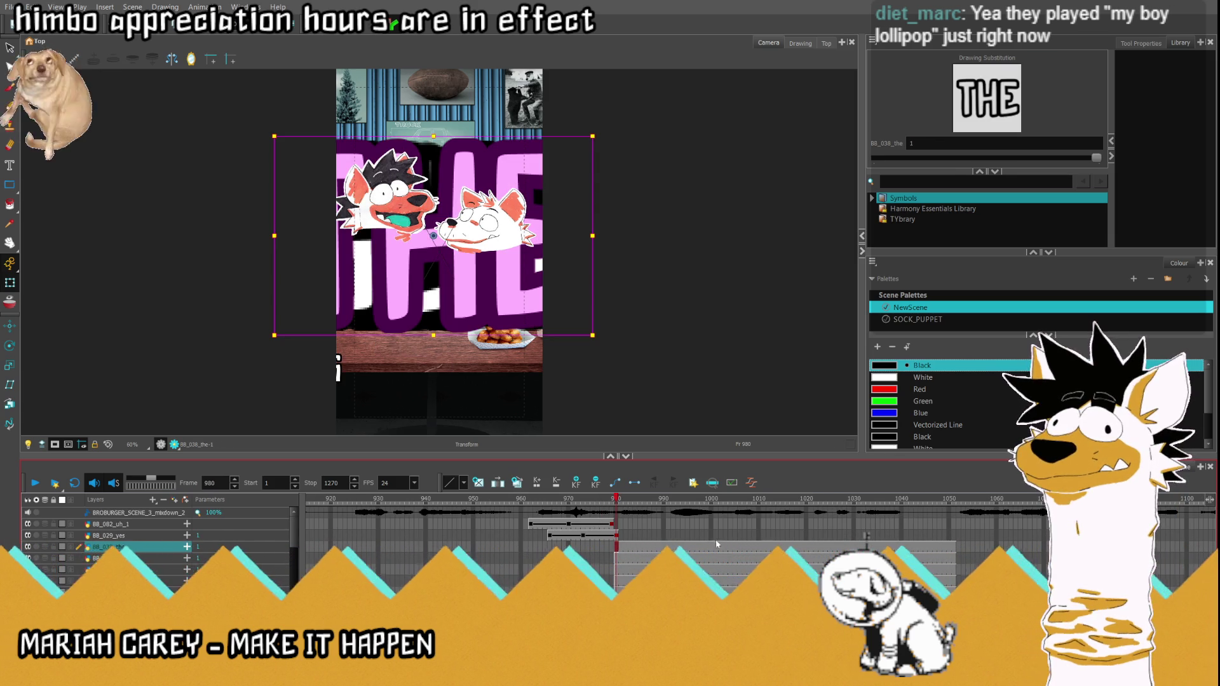
{"action": "key", "text": "Return"}
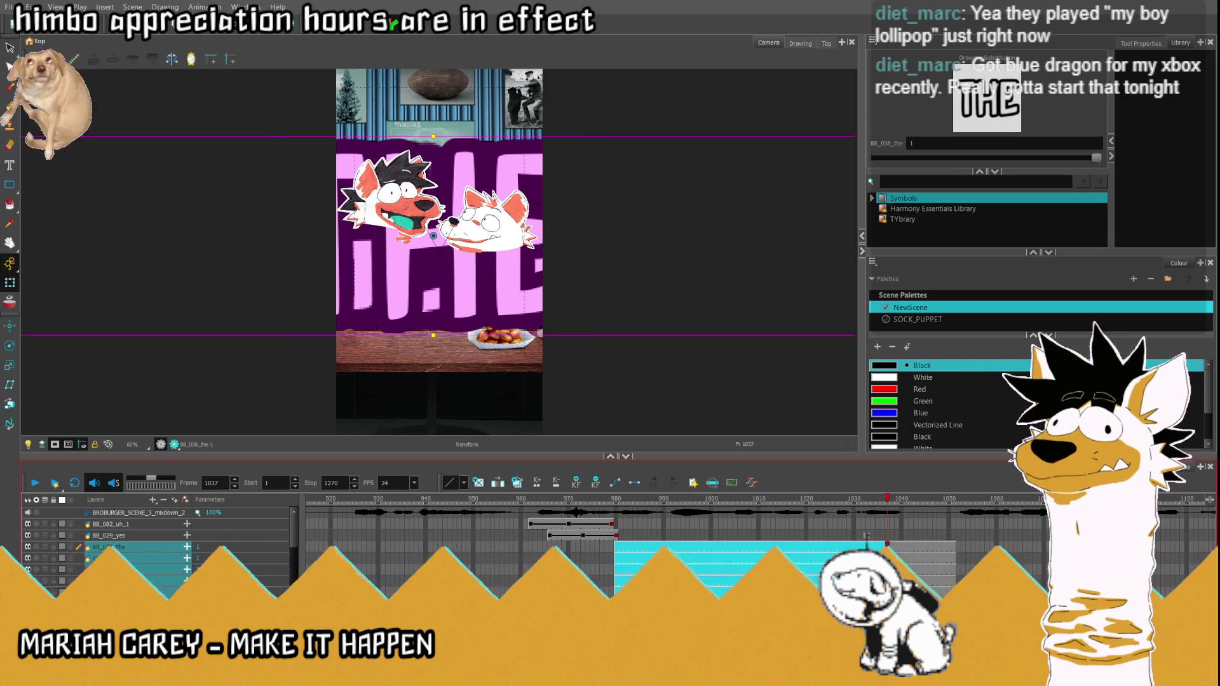
{"action": "key", "text": "Down"}
{"action": "left_click", "coordinate": [886, 551], "text": "shift"}
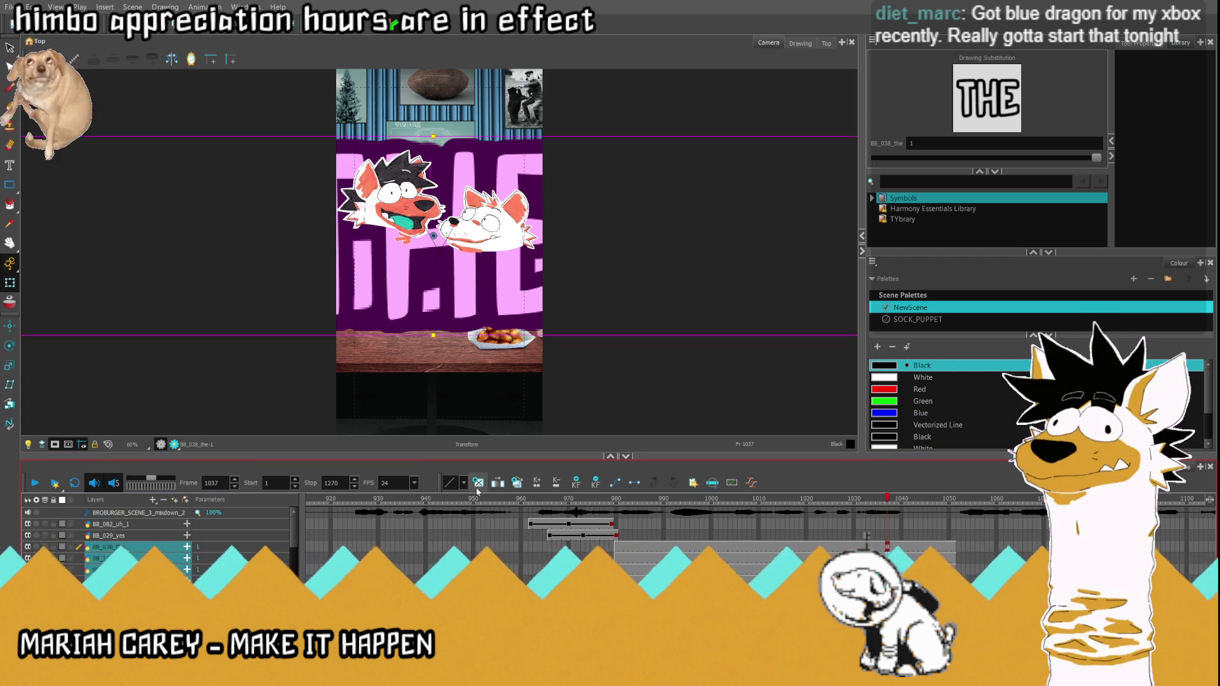
{"action": "scroll", "coordinate": [313, 204], "scroll_direction": "down", "scroll_amount": 2}
Step: Scale the stacked lyric words down to caption size and move them onto the table
{"action": "left_click_drag", "start_coordinate": [126, 160], "coordinate": [303, 187]}
{"action": "left_click_drag", "start_coordinate": [397, 224], "coordinate": [369, 280]}
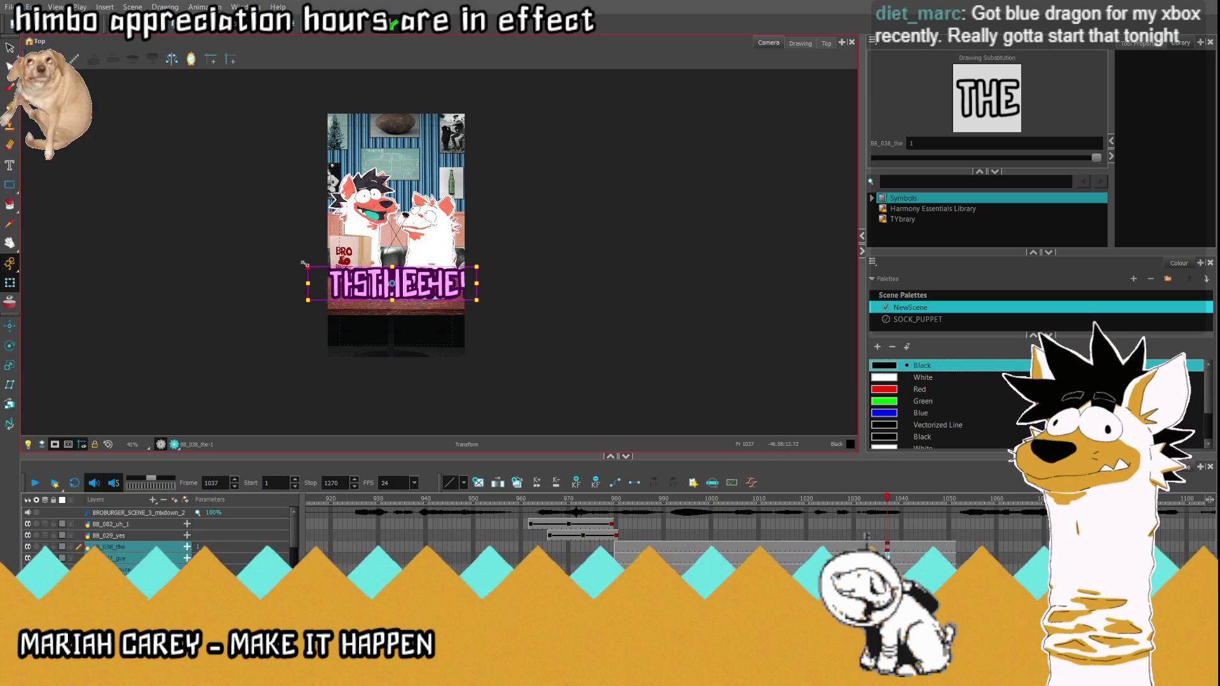
{"action": "left_click_drag", "start_coordinate": [291, 261], "coordinate": [351, 276]}
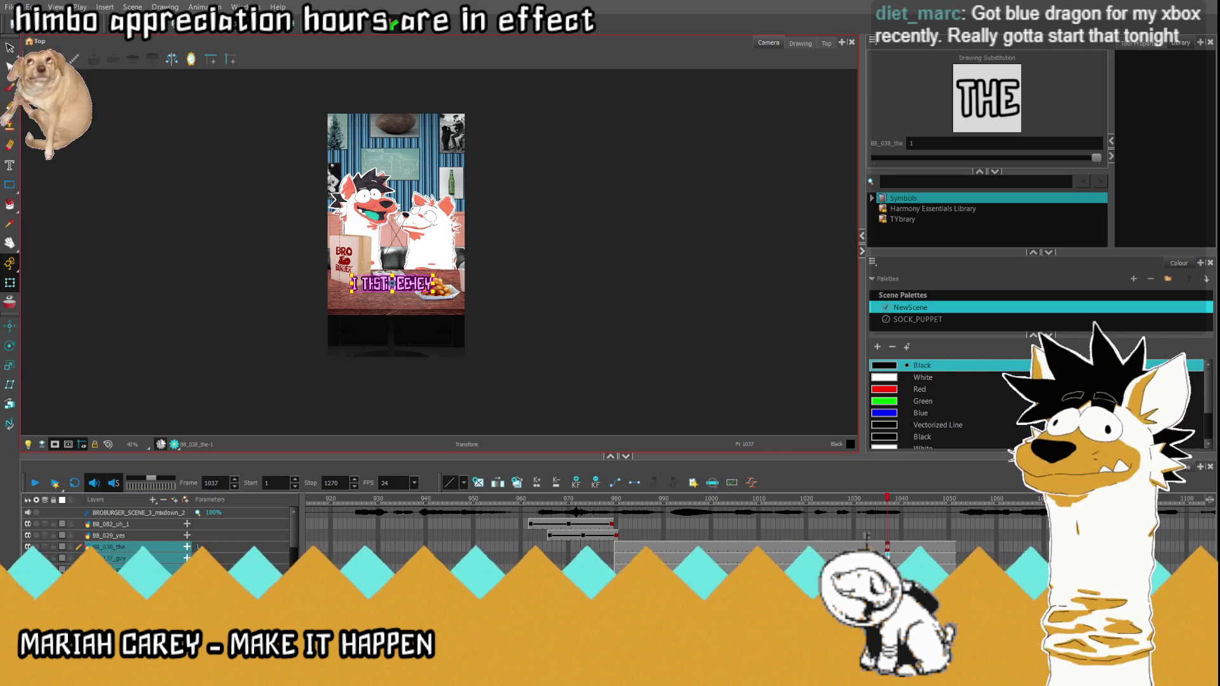
{"action": "left_click", "coordinate": [113, 446]}
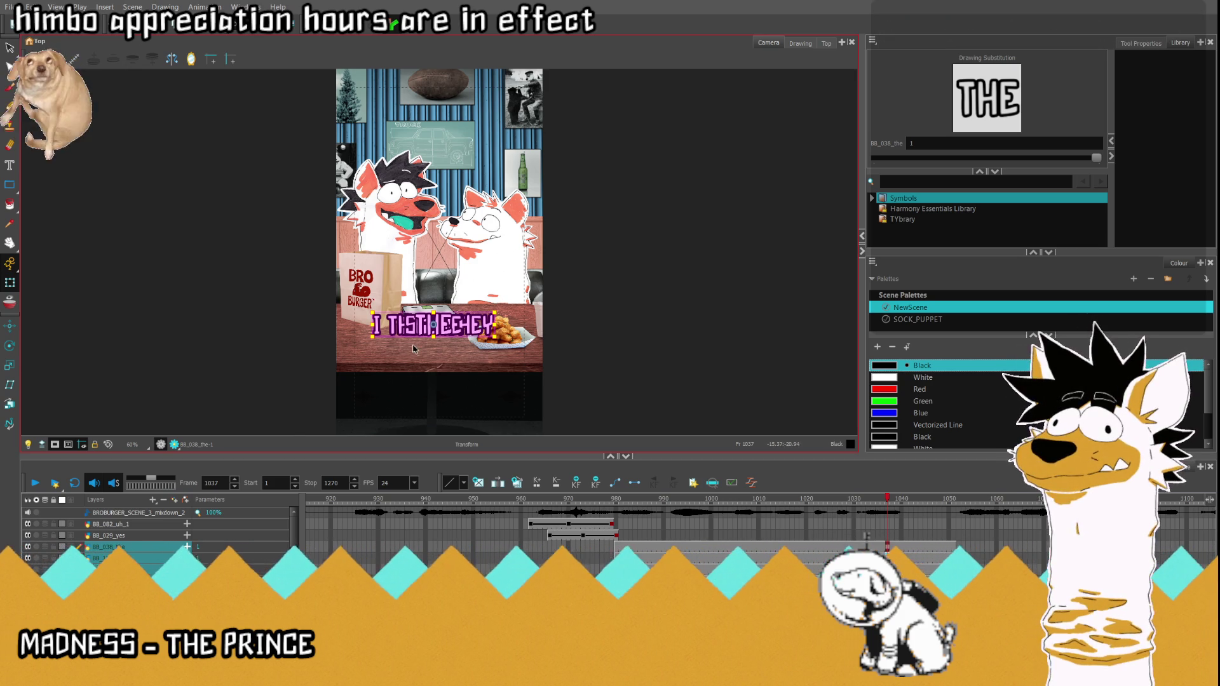
{"action": "scroll", "coordinate": [413, 349], "scroll_direction": "up", "scroll_amount": 3}
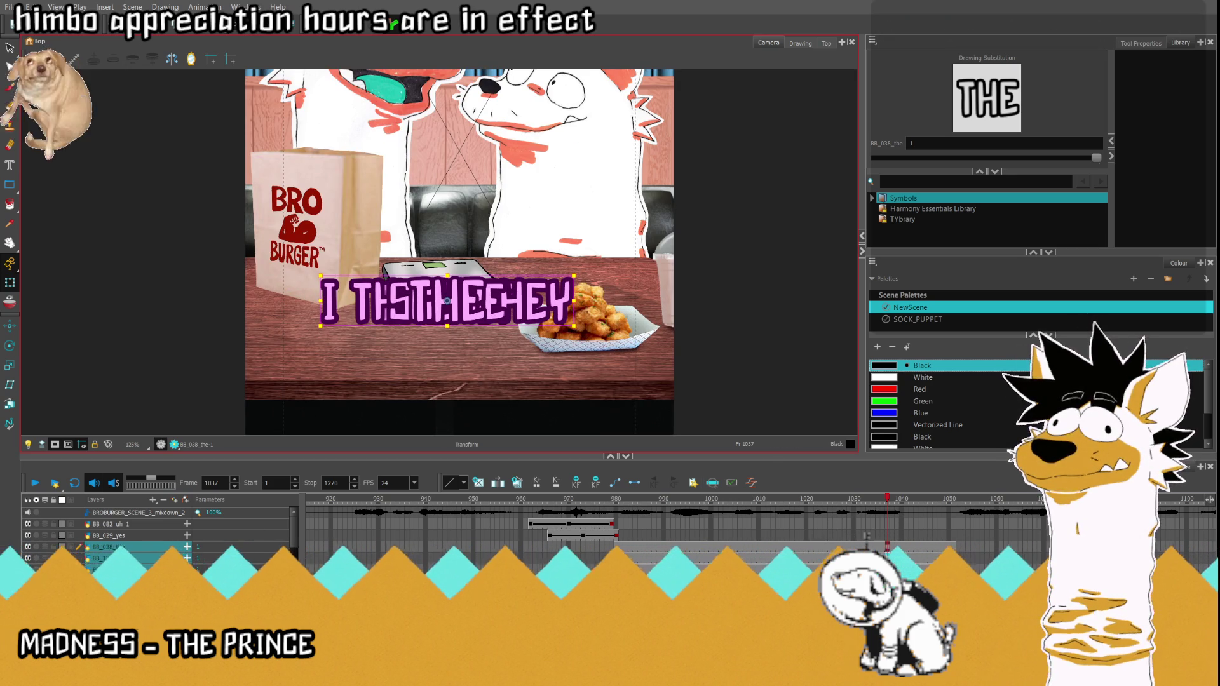
Step: Move CALL IT to the frame bottom and place I THINK THEY just above it
{"action": "left_click", "coordinate": [886, 549]}
{"action": "left_click", "coordinate": [887, 560]}
{"action": "left_click_drag", "start_coordinate": [452, 304], "coordinate": [460, 410]}
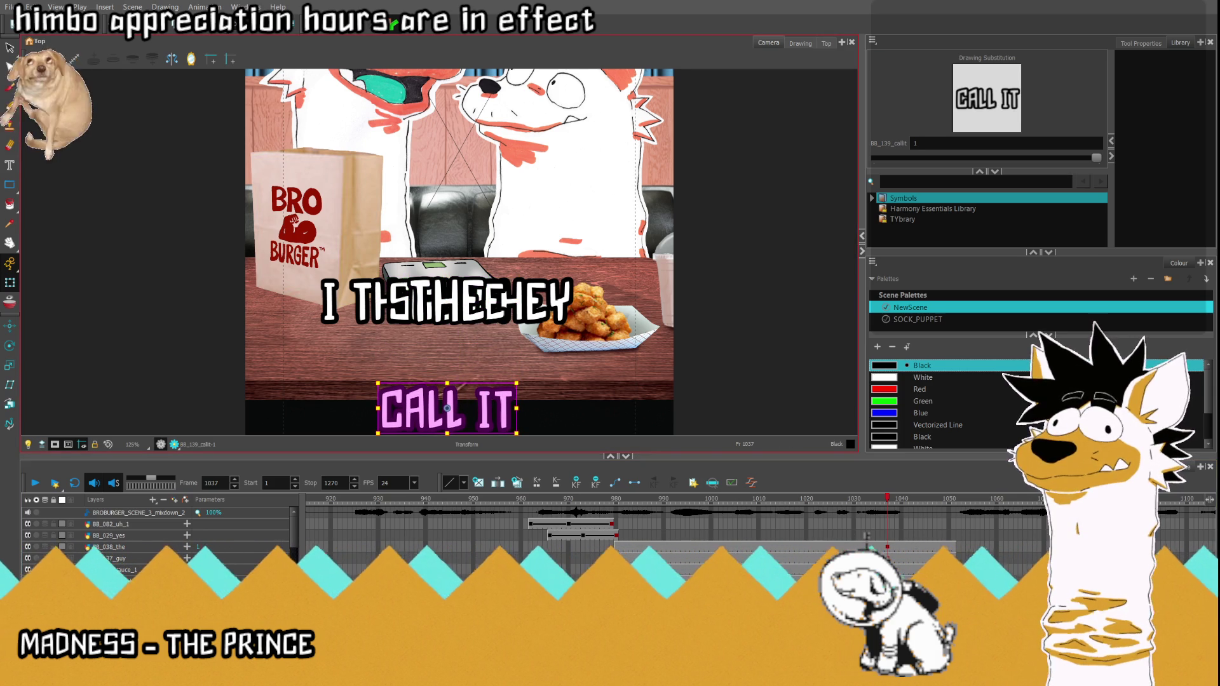
{"action": "key", "text": "/"}
{"action": "left_click_drag", "start_coordinate": [449, 303], "coordinate": [463, 366]}
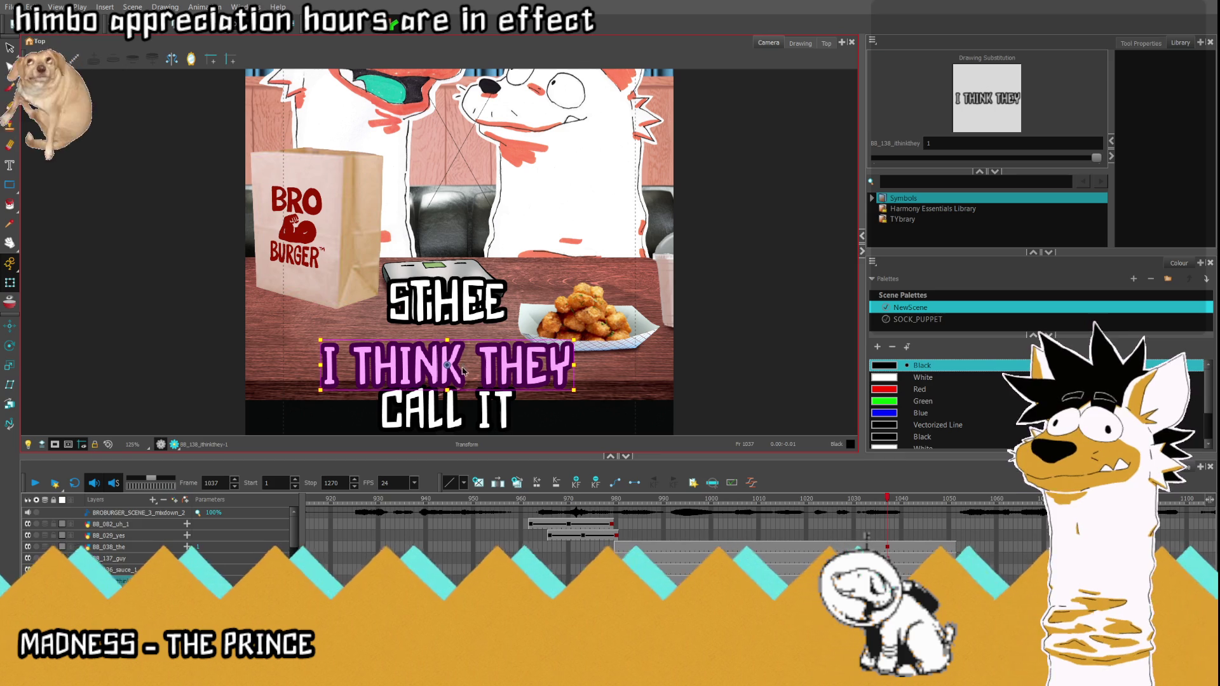
{"action": "scroll", "coordinate": [454, 416], "scroll_direction": "up", "scroll_amount": 5}
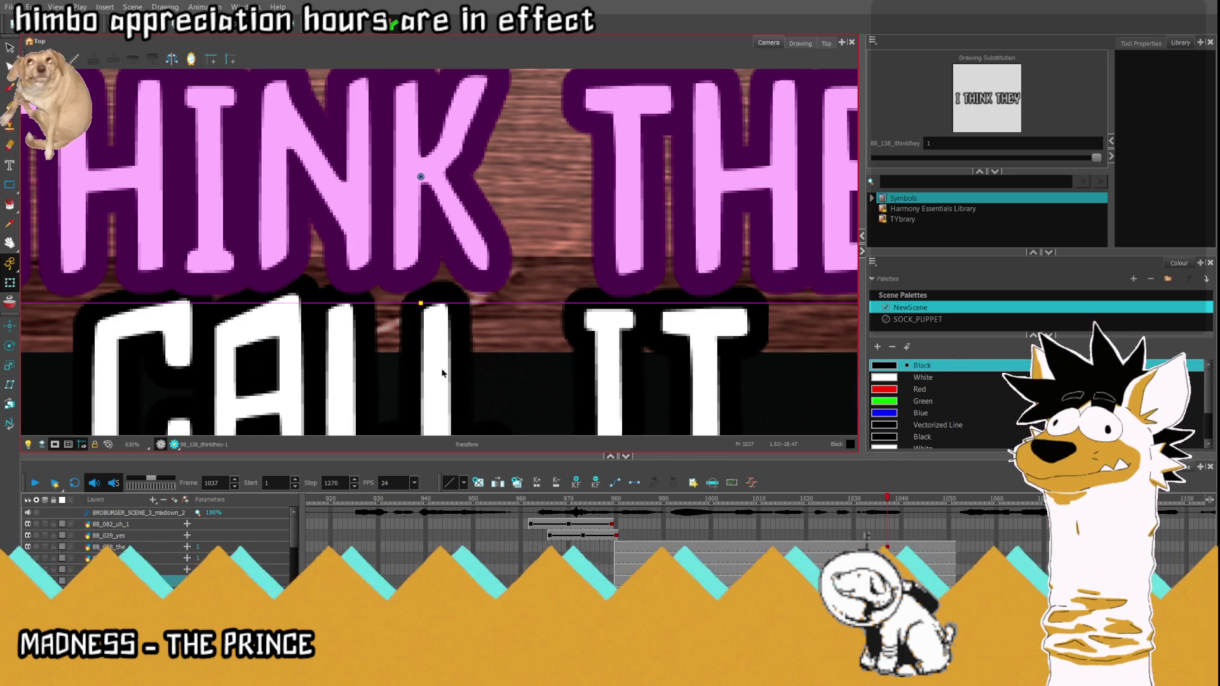
{"action": "scroll", "coordinate": [442, 377], "scroll_direction": "down", "scroll_amount": 3}
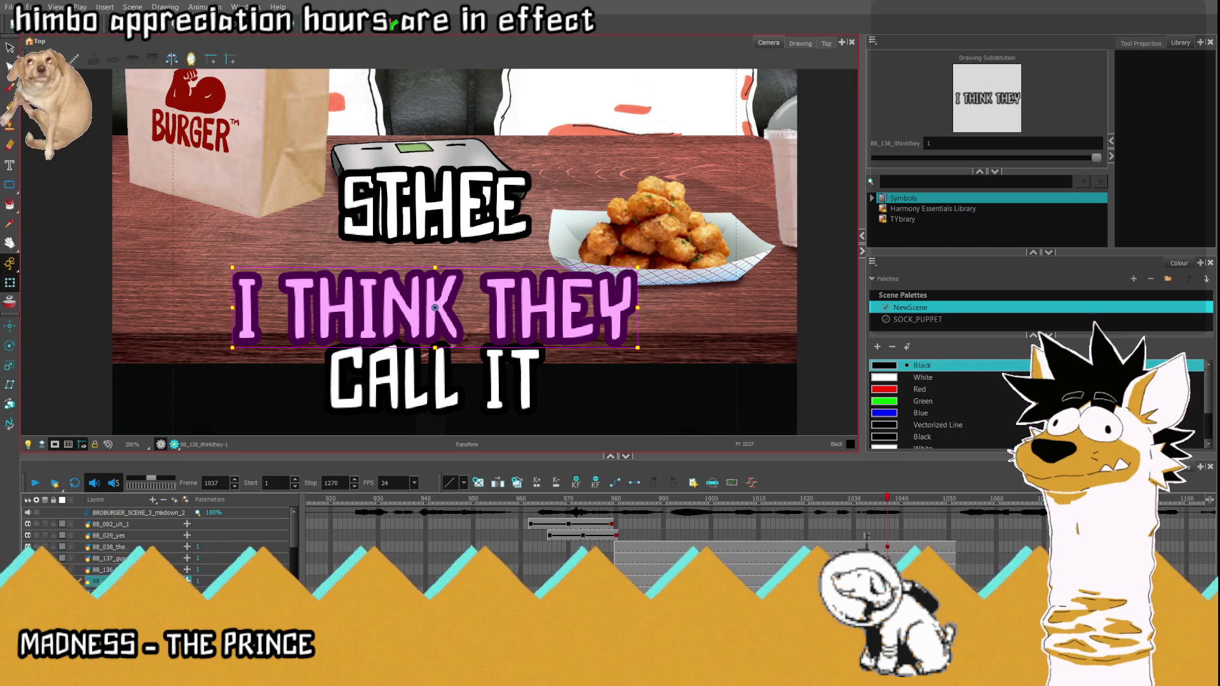
{"action": "key", "text": "slash"}
{"action": "key", "text": "slash"}
Step: Drop SAUCE down a little and lift THE onto its own line above
{"action": "left_click_drag", "start_coordinate": [444, 206], "coordinate": [448, 234]}
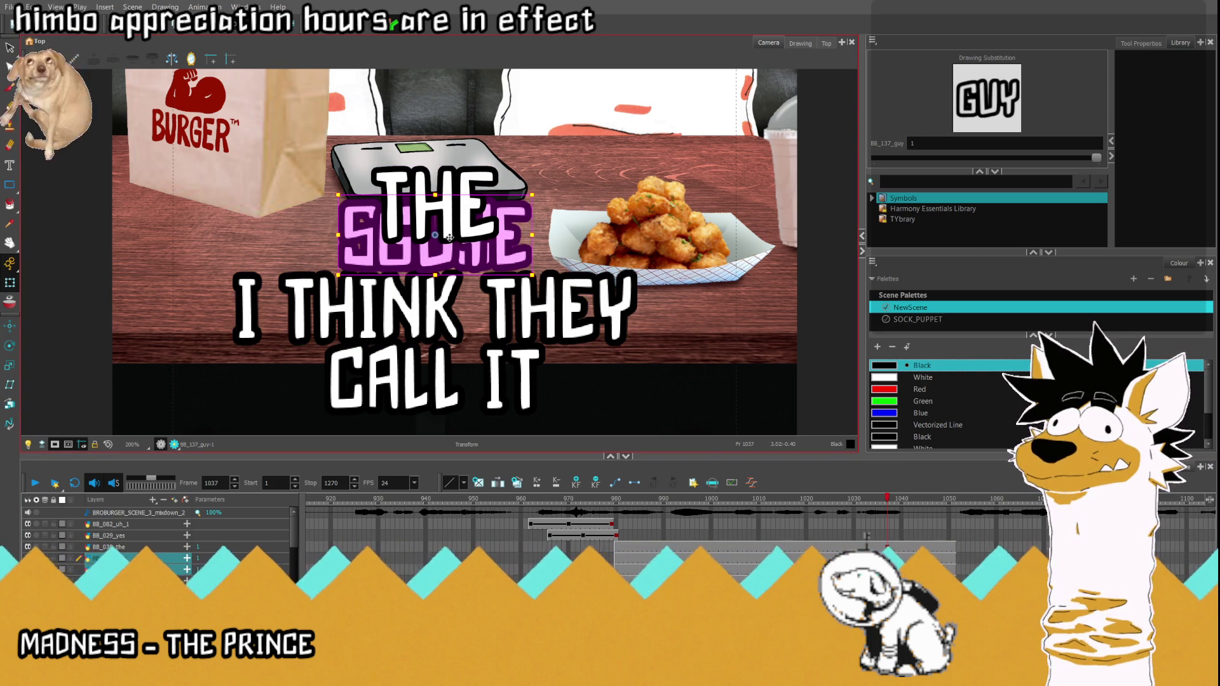
{"action": "left_click", "coordinate": [439, 202]}
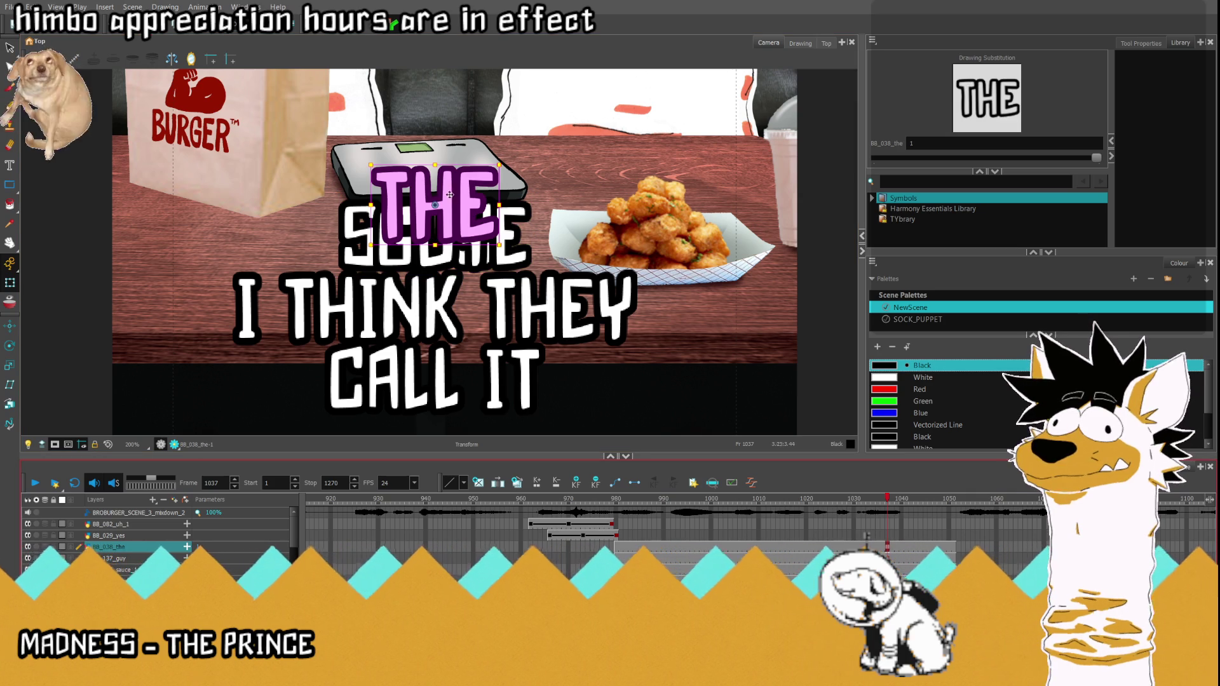
{"action": "left_click_drag", "start_coordinate": [451, 195], "coordinate": [435, 157]}
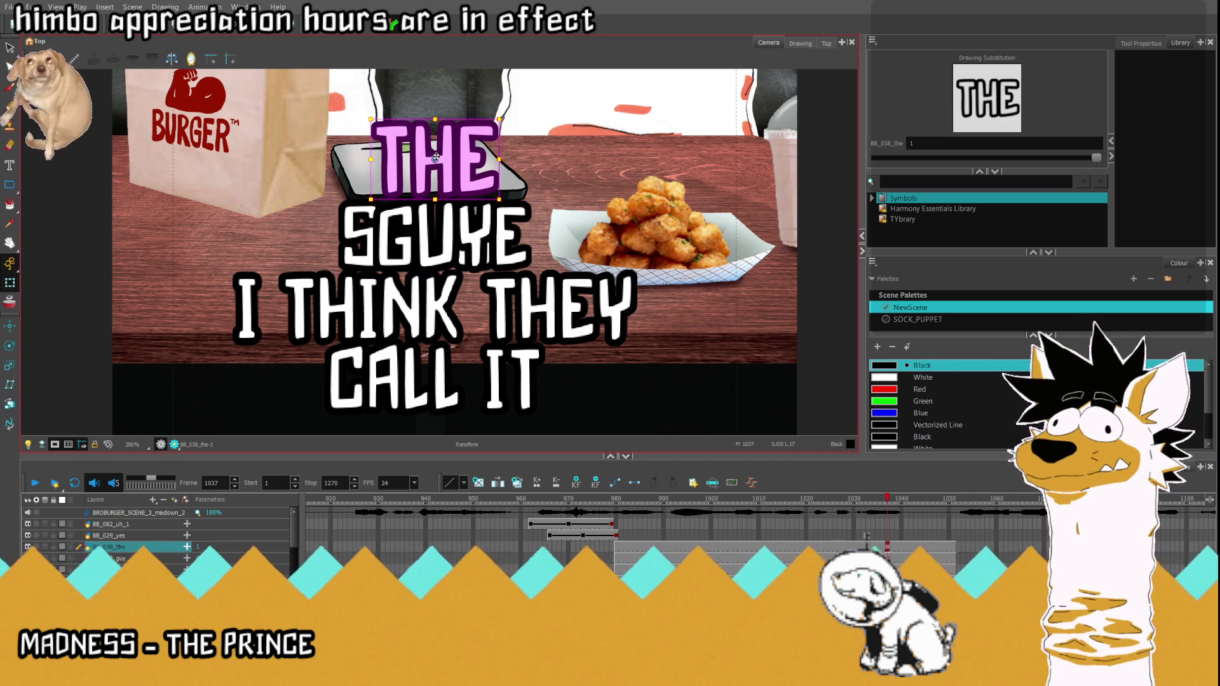
Step: Move GUY left and SAUCE right so they sit side by side on one line
{"action": "left_click", "coordinate": [438, 238]}
{"action": "left_click_drag", "start_coordinate": [443, 241], "coordinate": [334, 239]}
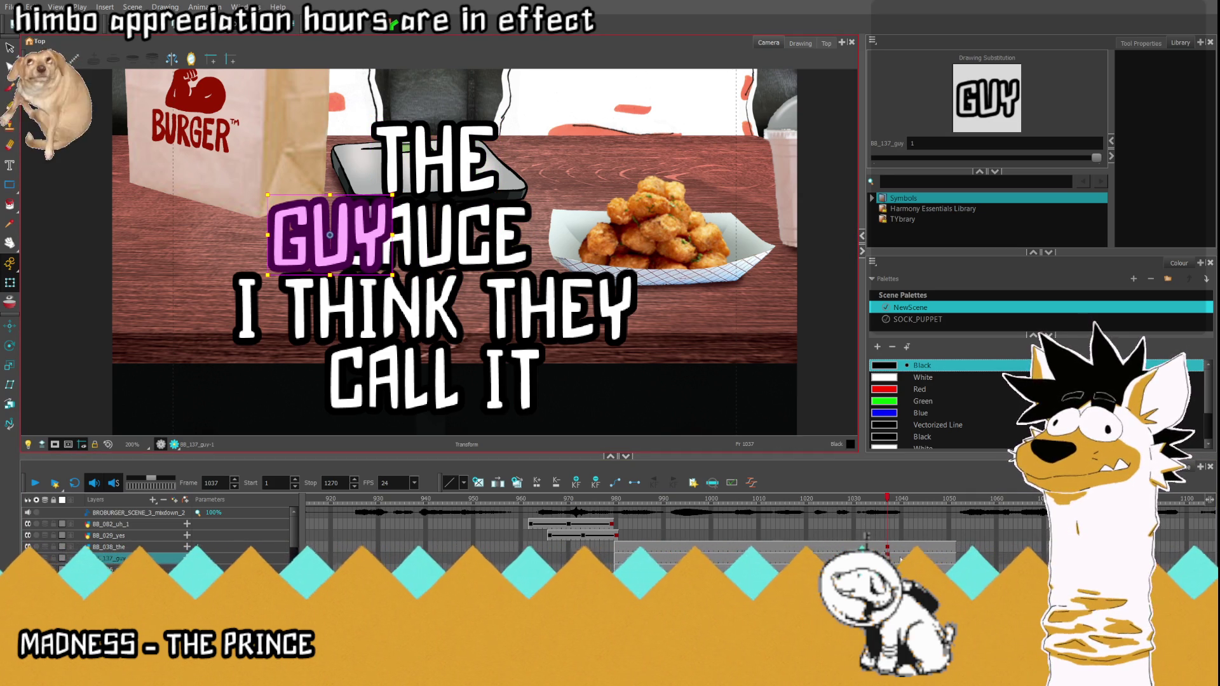
{"action": "left_click", "coordinate": [424, 270]}
{"action": "left_click_drag", "start_coordinate": [444, 235], "coordinate": [525, 236]}
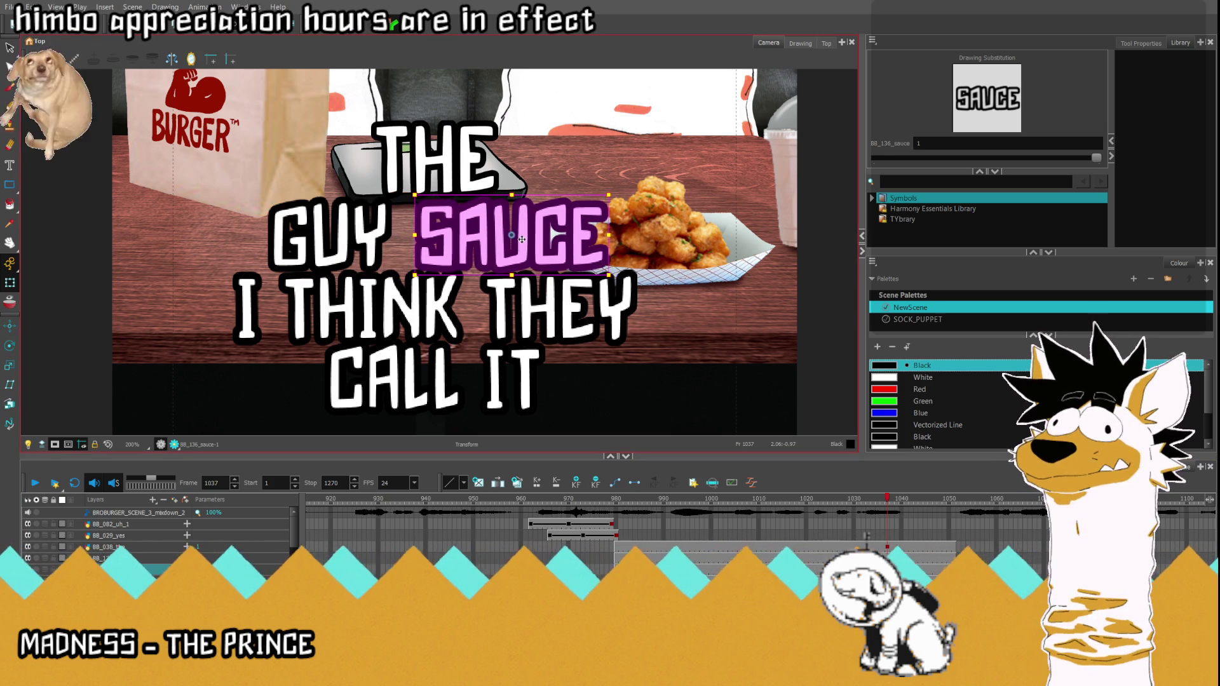
{"action": "scroll", "coordinate": [478, 295], "scroll_direction": "down", "scroll_amount": 5}
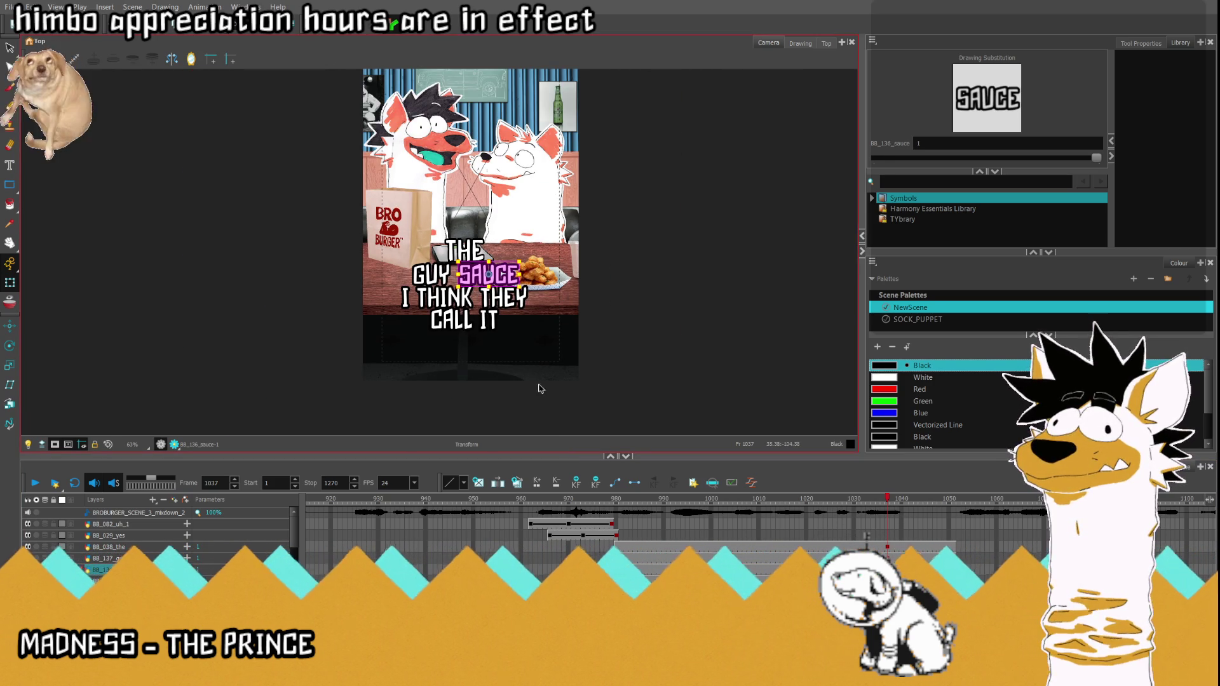
{"action": "left_click", "coordinate": [431, 275], "text": "shift"}
{"action": "left_click", "coordinate": [464, 250]}
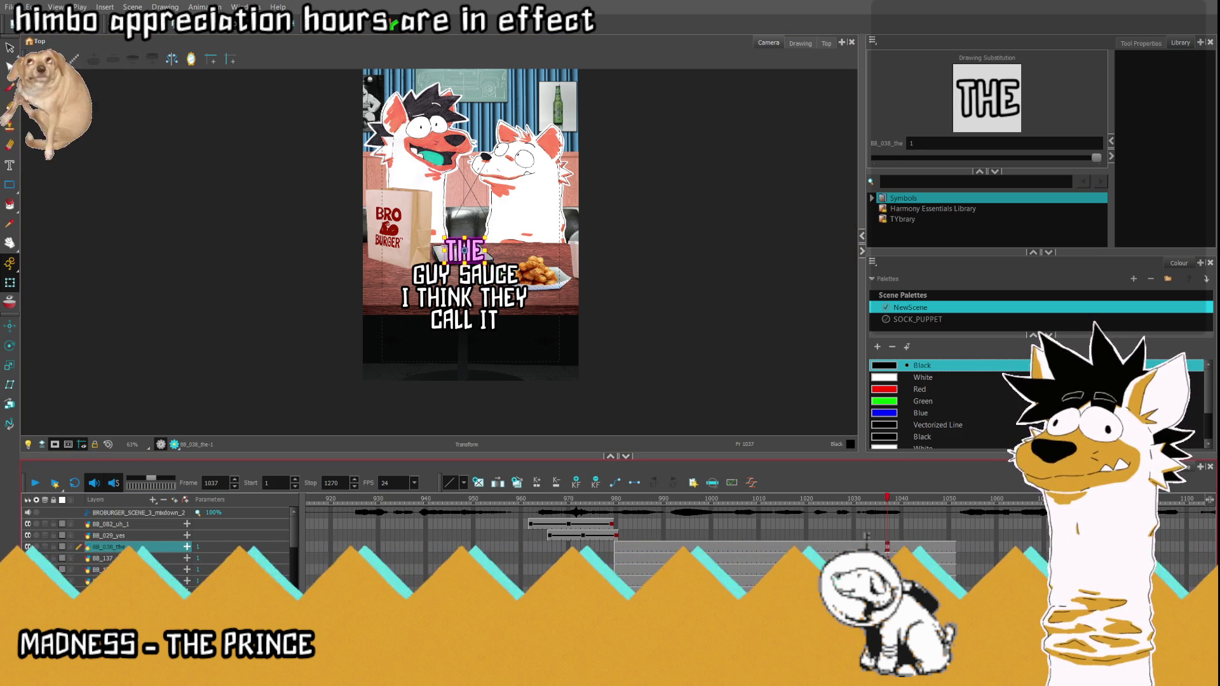
{"action": "scroll", "coordinate": [427, 253], "scroll_direction": "up", "scroll_amount": 3}
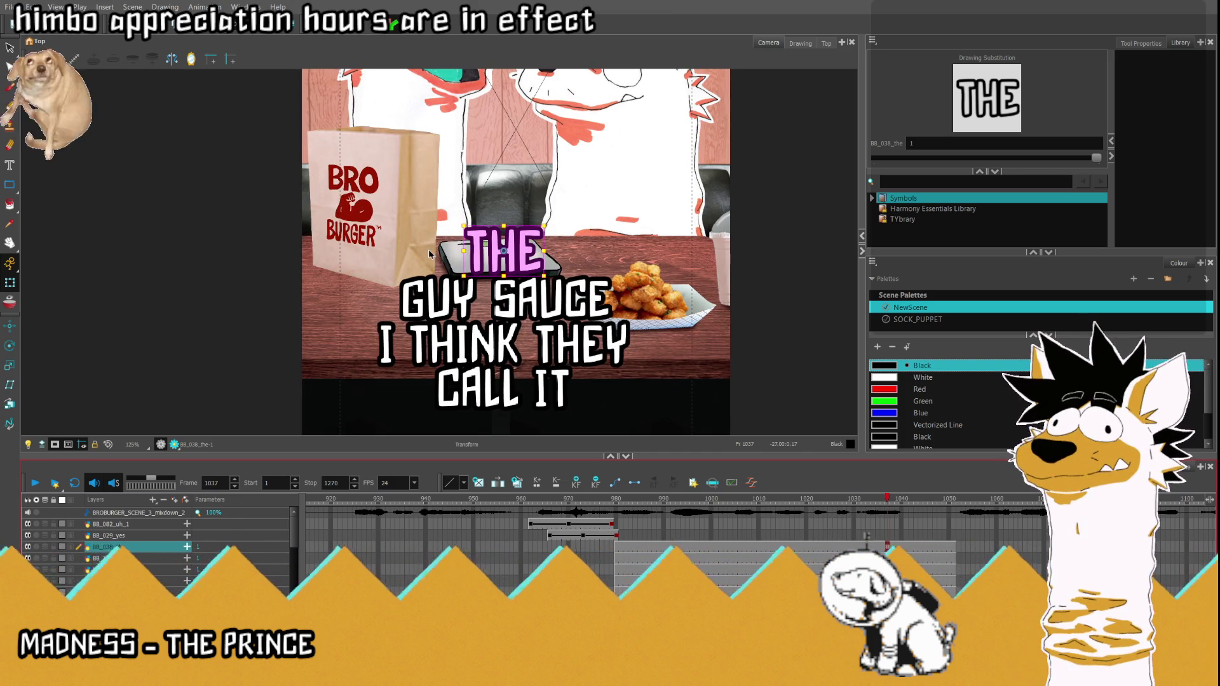
Step: Scale the GUY SAUCE line up larger than its neighbours, redoing it after an undo
{"action": "left_click", "coordinate": [437, 298]}
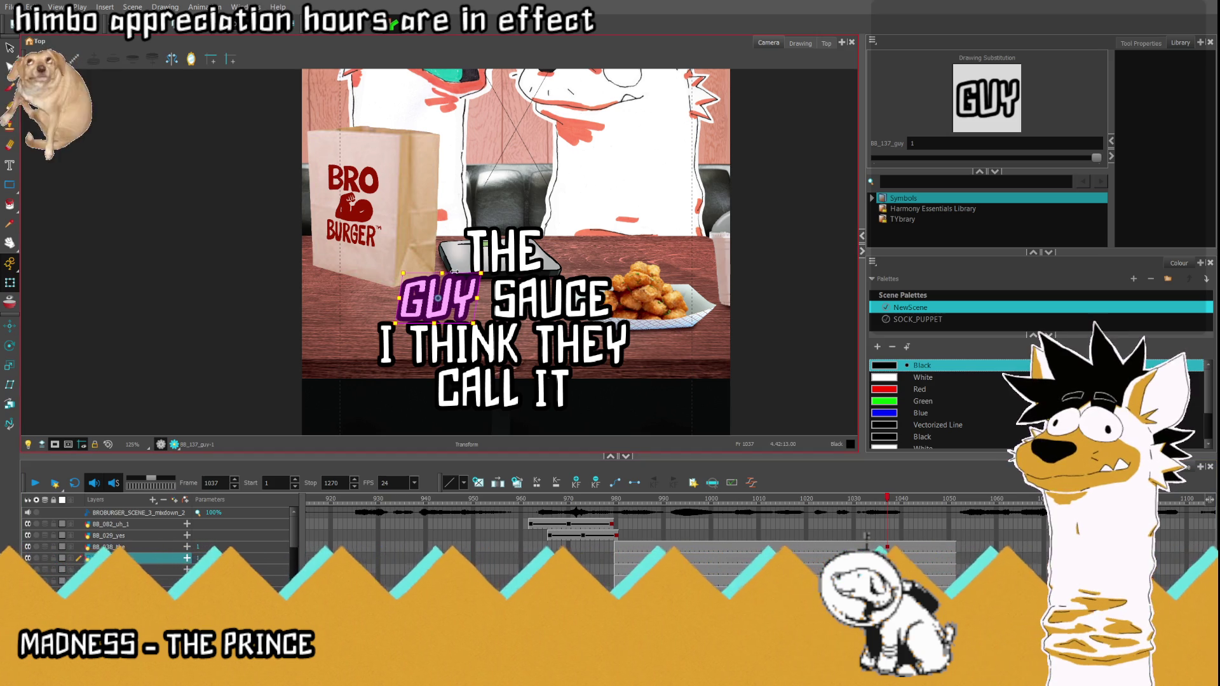
{"action": "left_click", "coordinate": [853, 537], "text": "ctrl"}
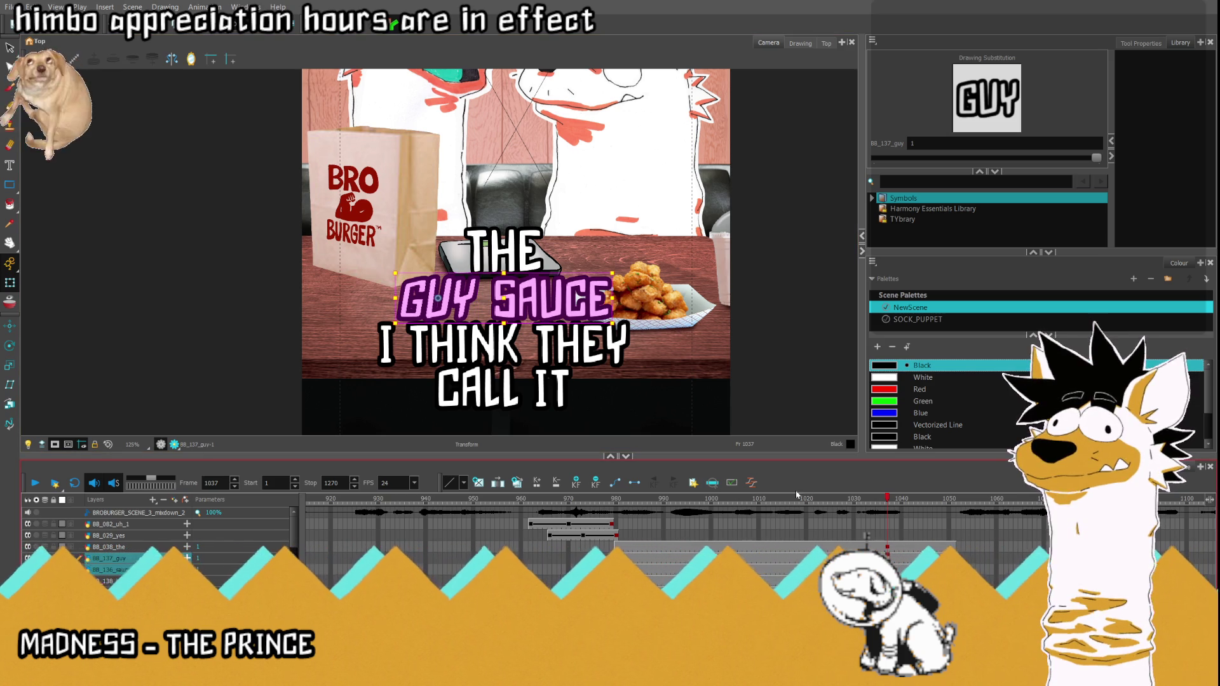
{"action": "left_click_drag", "start_coordinate": [394, 274], "coordinate": [387, 269]}
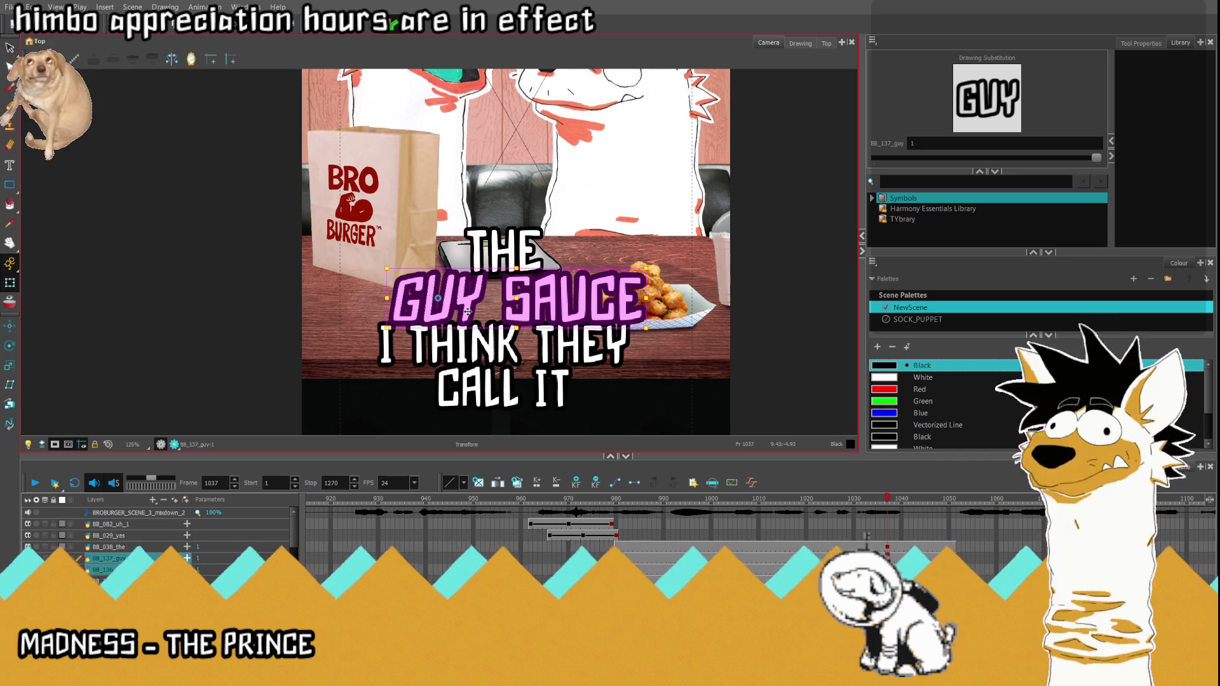
{"action": "key", "text": "ctrl+z"}
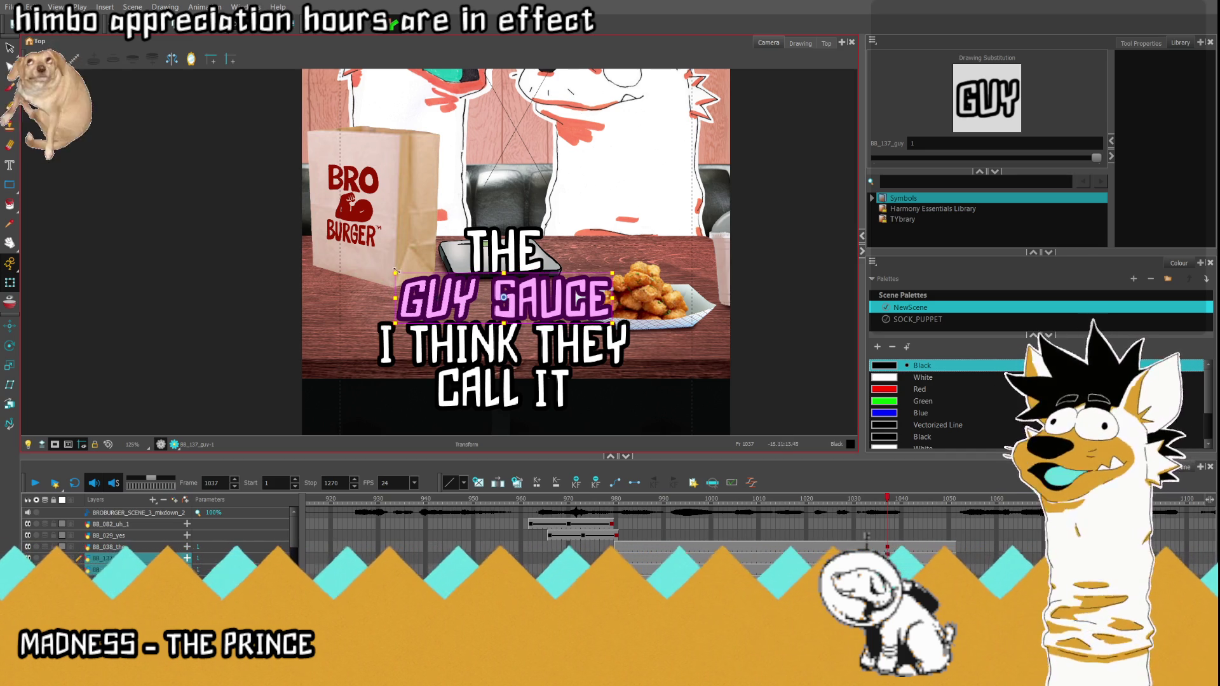
{"action": "left_click_drag", "start_coordinate": [395, 274], "coordinate": [379, 269]}
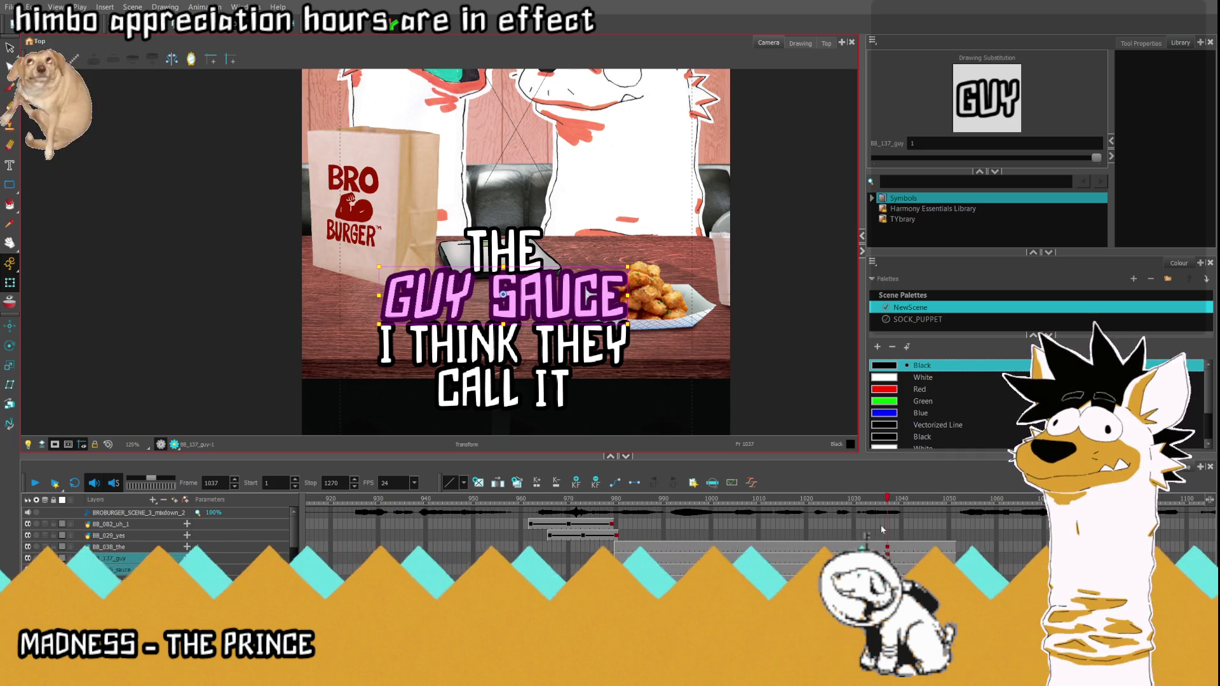
{"action": "left_click", "coordinate": [881, 547]}
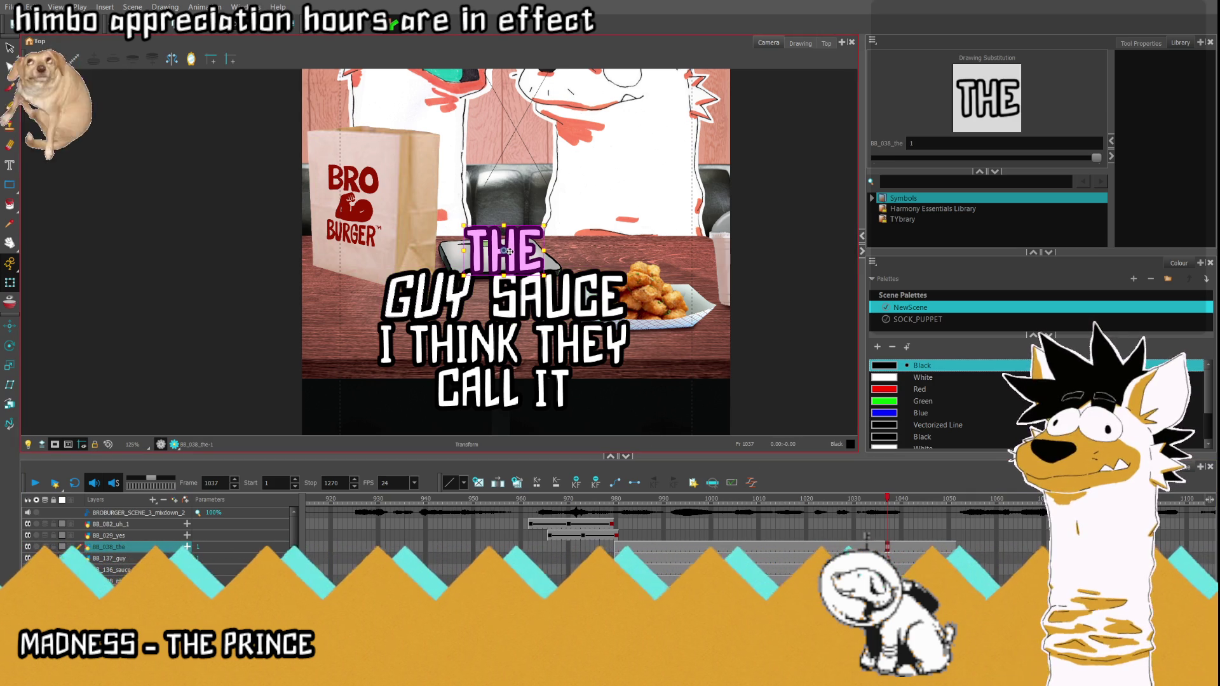
{"action": "left_click", "coordinate": [562, 401]}
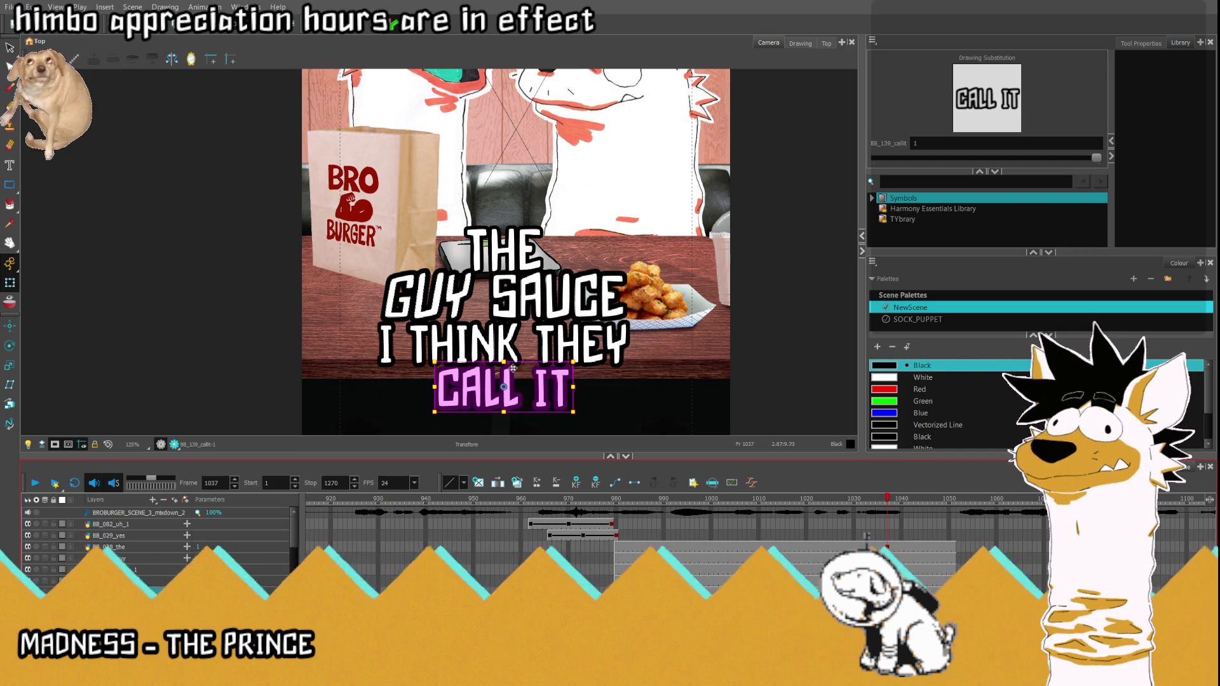
{"action": "scroll", "coordinate": [515, 370], "scroll_direction": "up", "scroll_amount": 1}
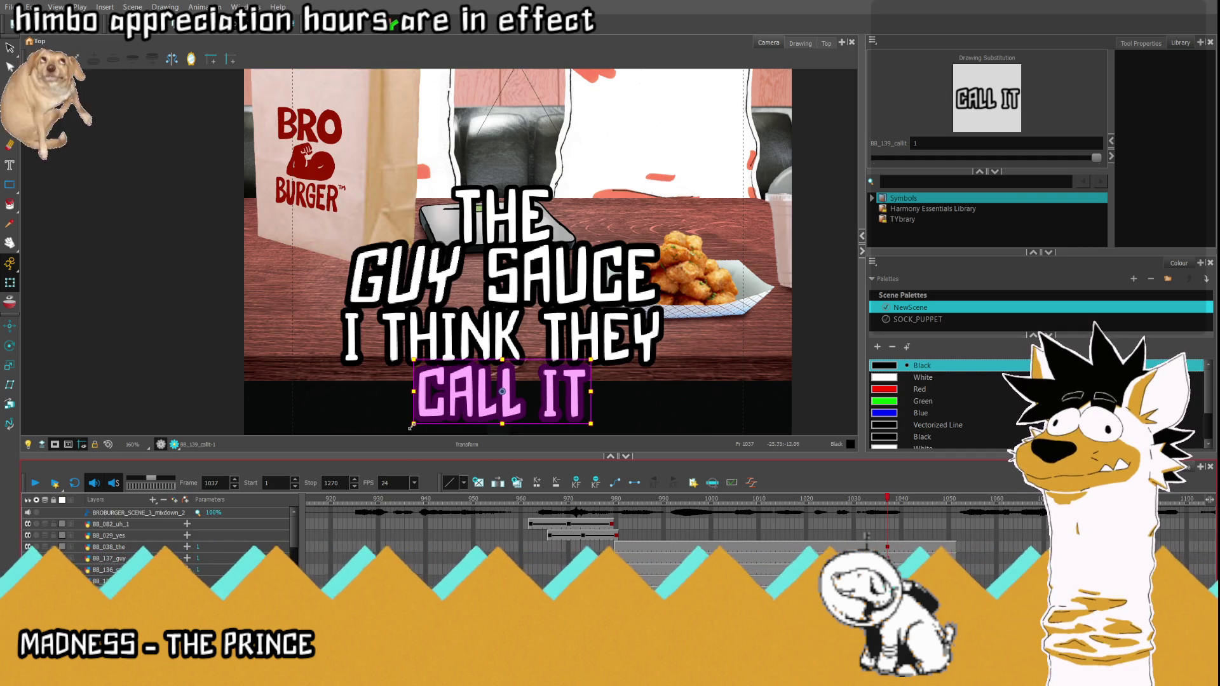
Step: Shrink the CALL IT line and nudge it up slightly
{"action": "left_click_drag", "start_coordinate": [426, 427], "coordinate": [424, 420]}
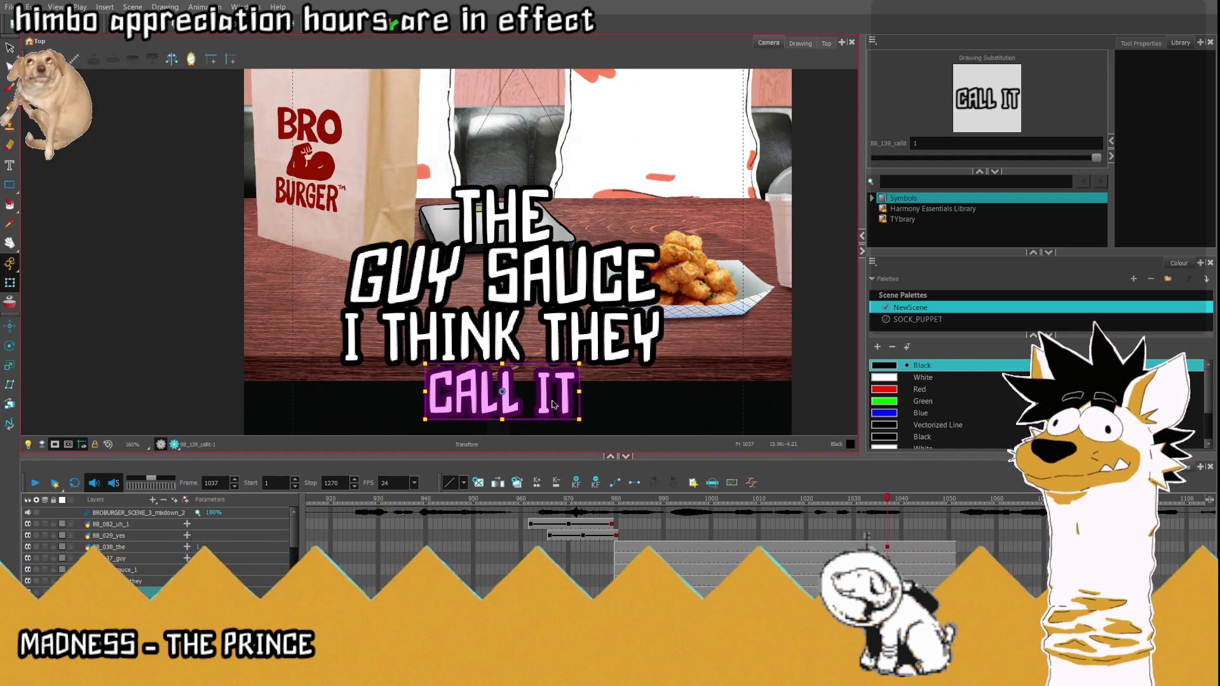
{"action": "left_click_drag", "start_coordinate": [511, 401], "coordinate": [505, 398]}
{"action": "key", "text": "Up"}
{"action": "key", "text": "Up"}
{"action": "key", "text": "Up"}
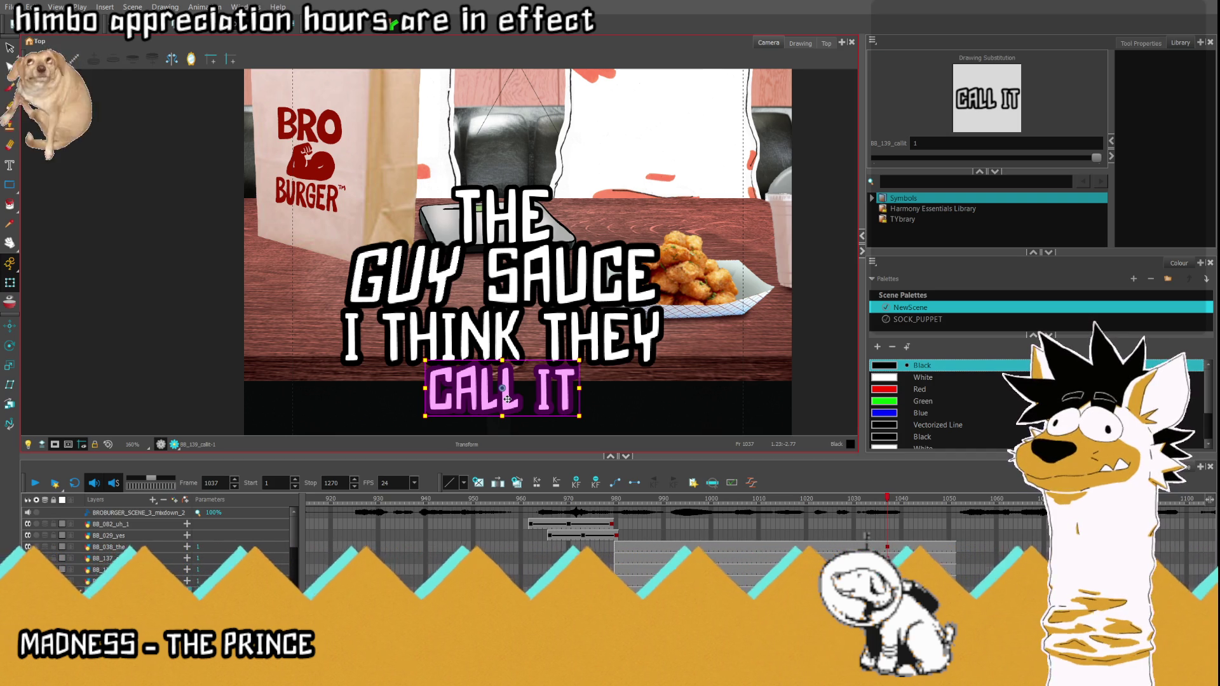
Step: Make THE slightly narrower and slide CALL IT left under I THINK THEY
{"action": "left_click", "coordinate": [404, 275]}
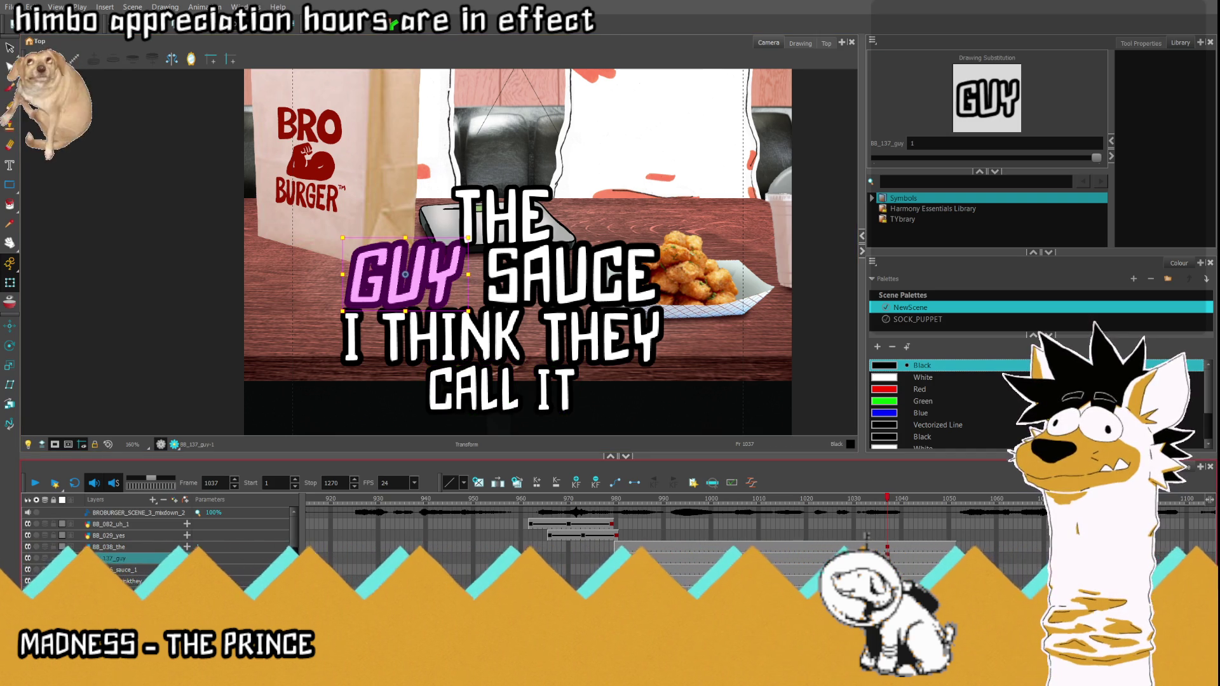
{"action": "left_click", "coordinate": [534, 225]}
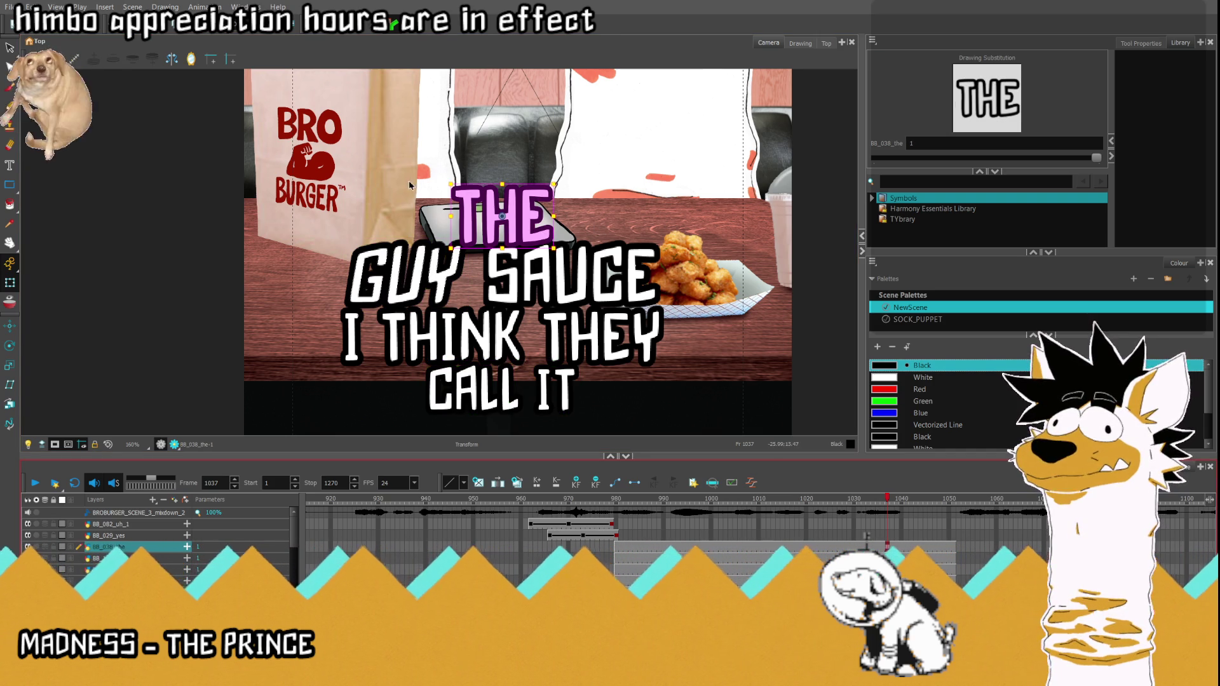
{"action": "left_click_drag", "start_coordinate": [556, 217], "coordinate": [400, 212]}
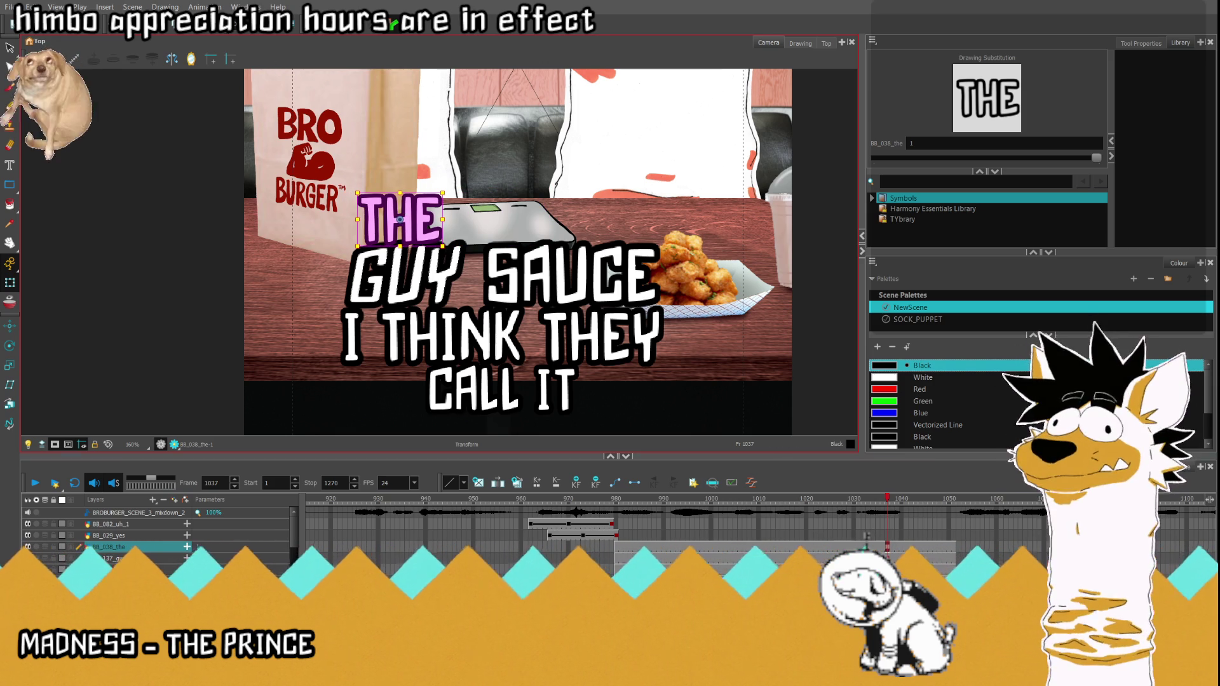
{"action": "left_click", "coordinate": [503, 389]}
{"action": "left_click_drag", "start_coordinate": [502, 389], "coordinate": [428, 396]}
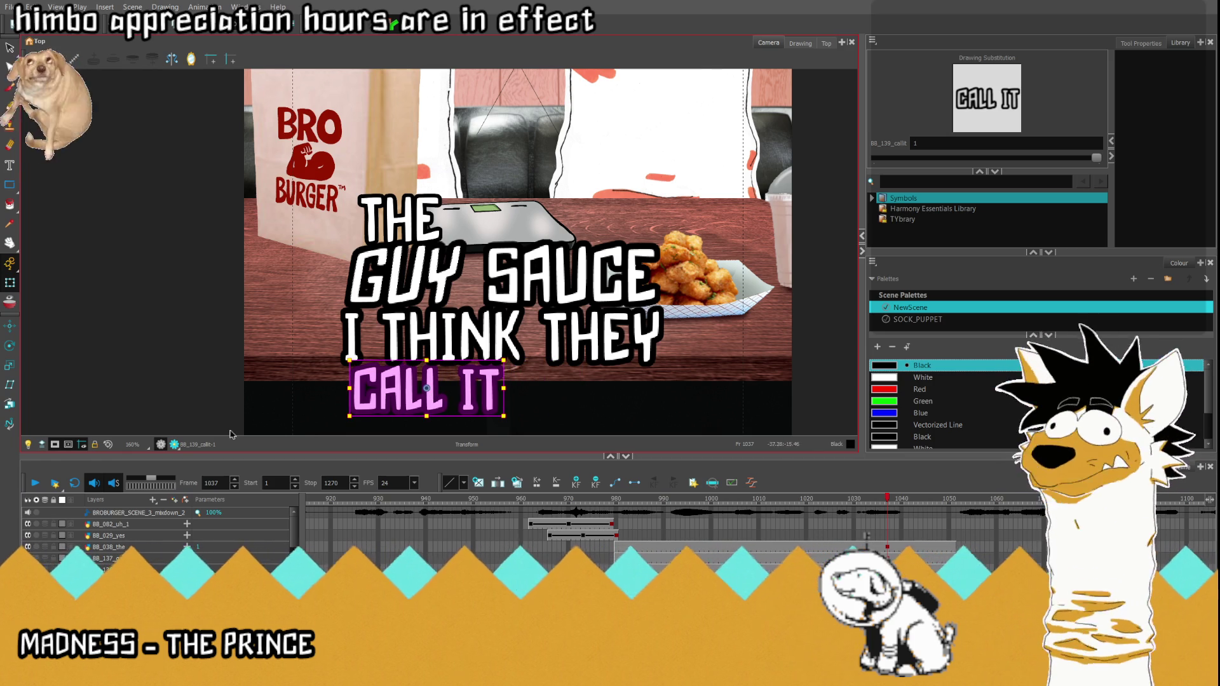
{"action": "key", "text": "1"}
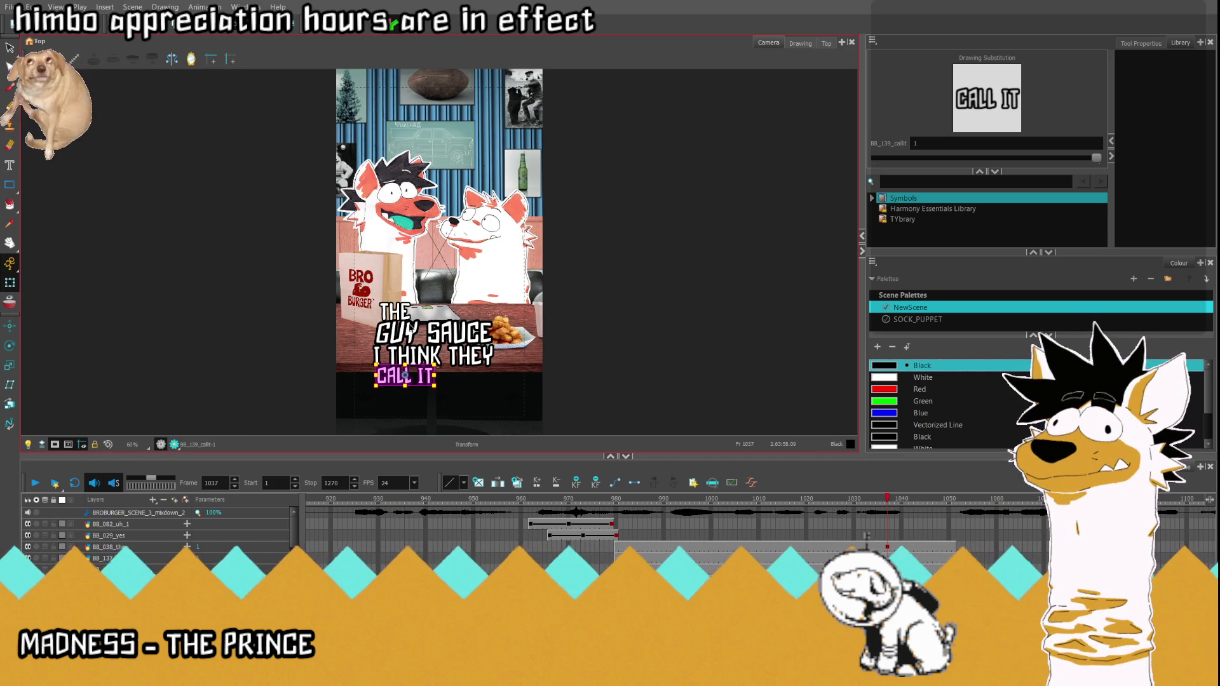
Step: Shift the GUY SAUCE line slightly left to align with the other lines
{"action": "key", "text": "2"}
{"action": "key", "text": "2"}
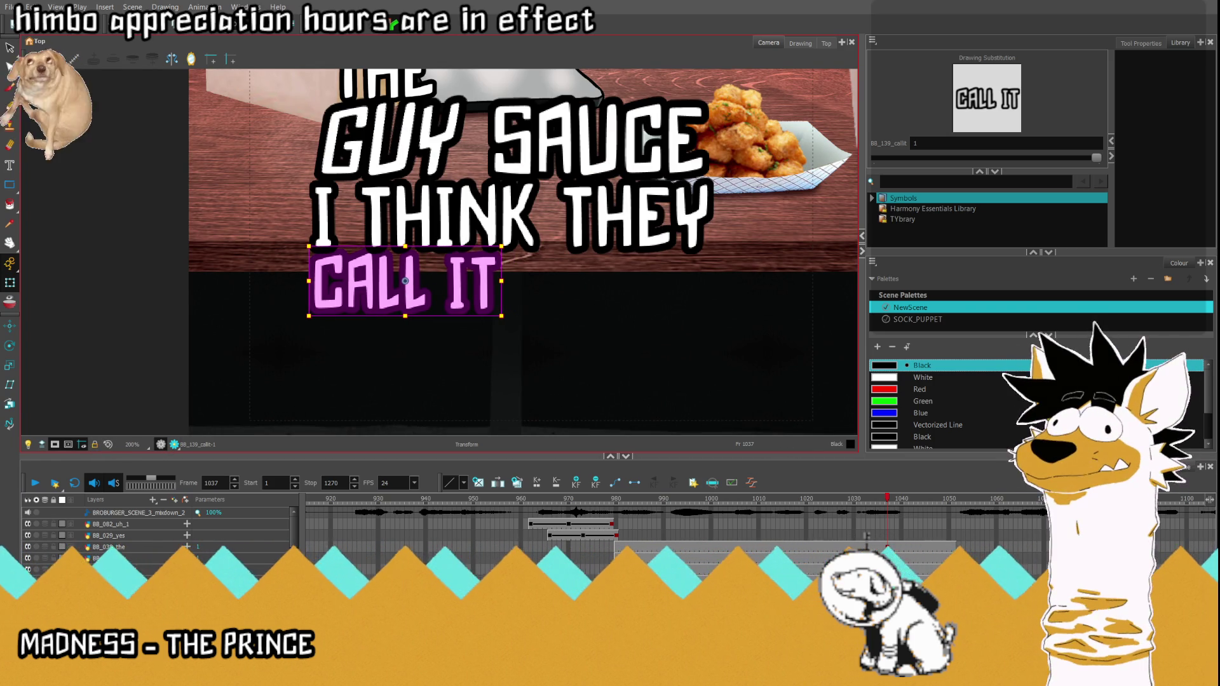
{"action": "left_click", "coordinate": [115, 557]}
{"action": "key", "text": "1"}
{"action": "key", "text": "1"}
{"action": "key", "text": "2"}
{"action": "key", "text": "2"}
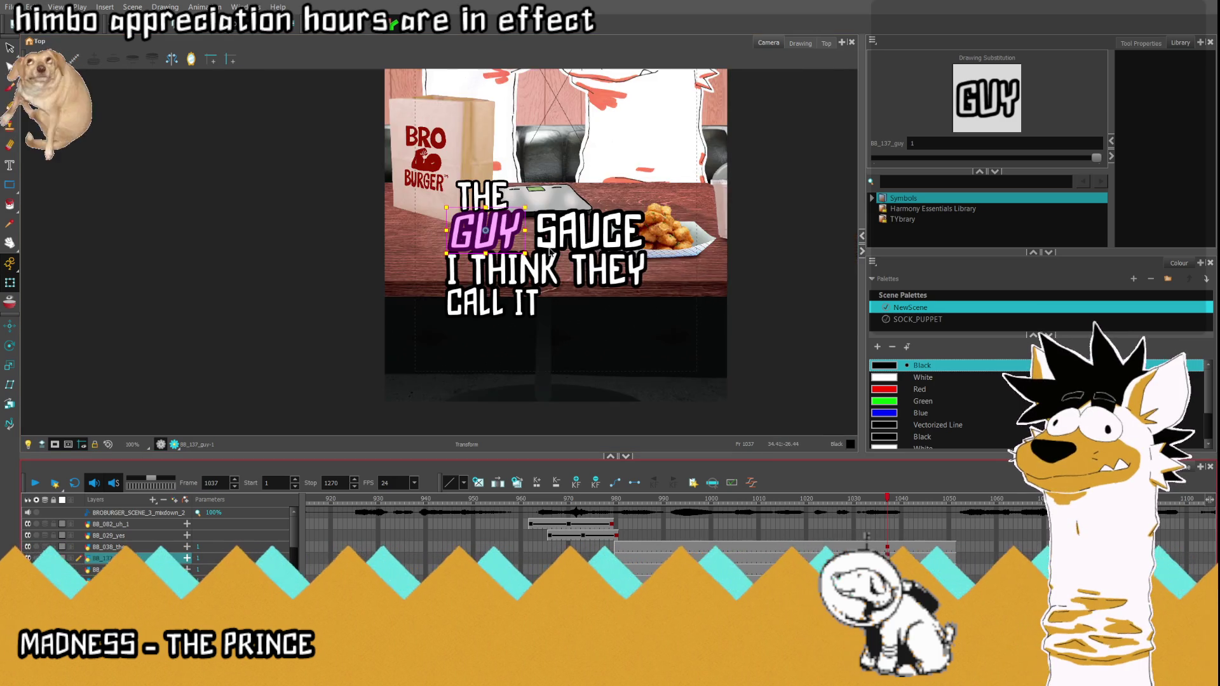
{"action": "left_click", "coordinate": [636, 237], "text": "shift"}
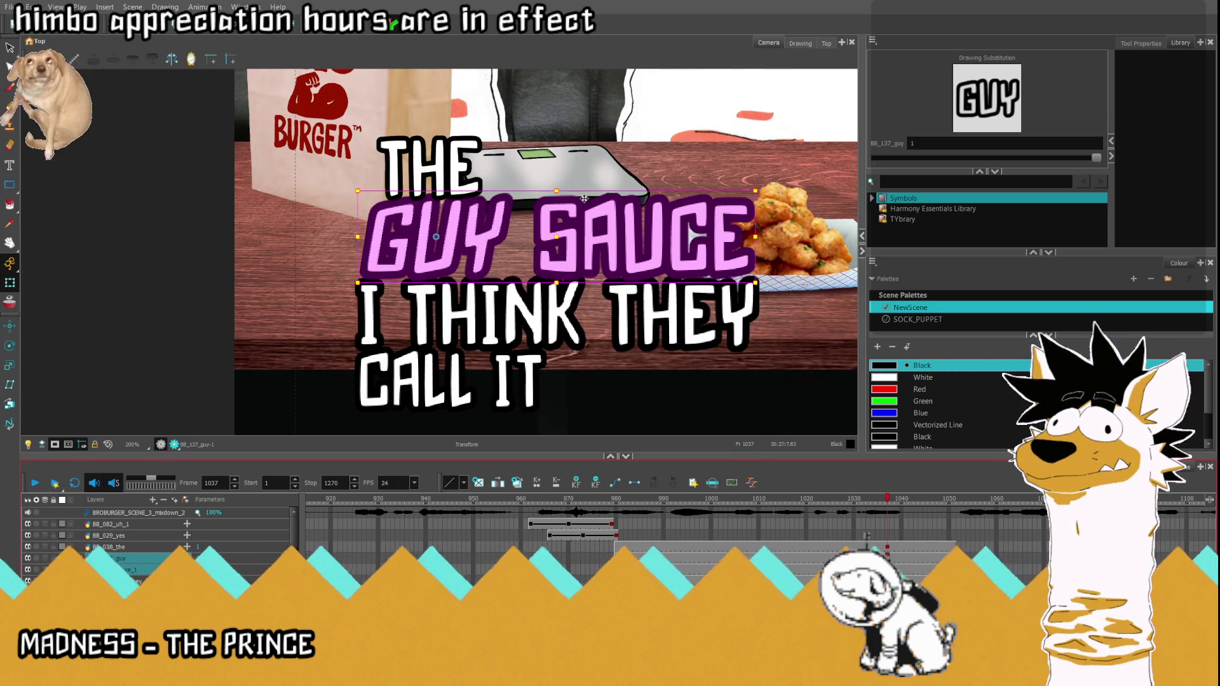
{"action": "left_click_drag", "start_coordinate": [564, 242], "coordinate": [551, 237]}
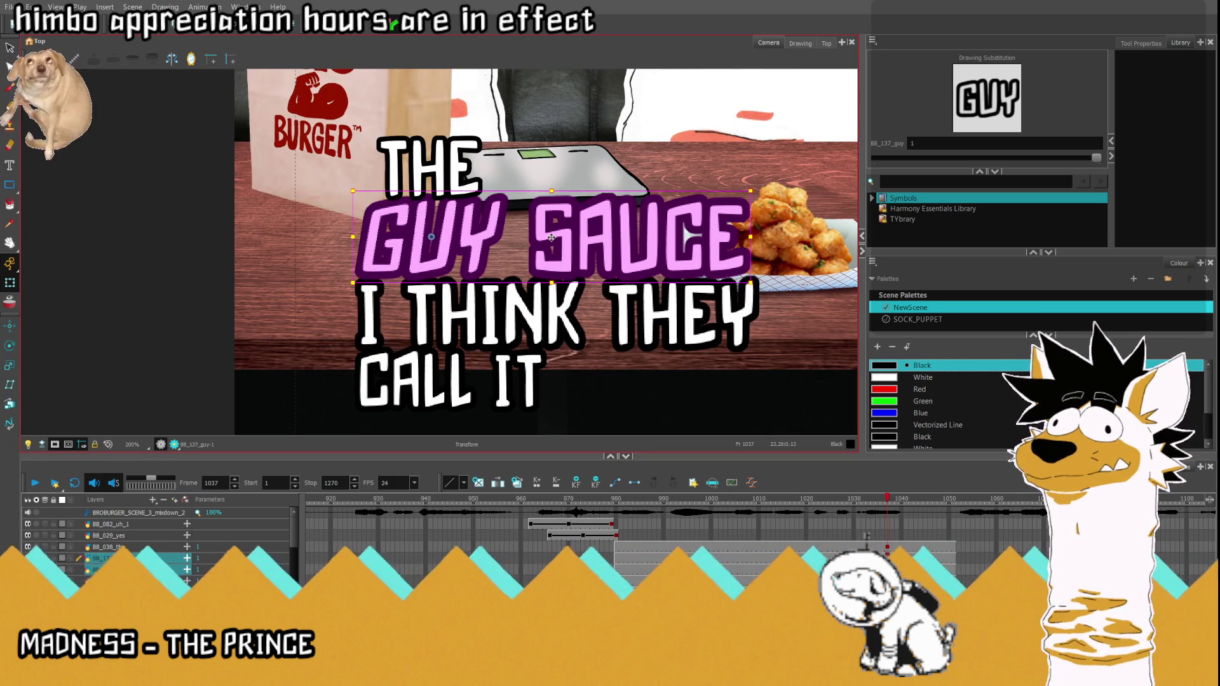
Step: Nudge THE a few pixels left and zoom out to view the whole frame
{"action": "left_click", "coordinate": [415, 169]}
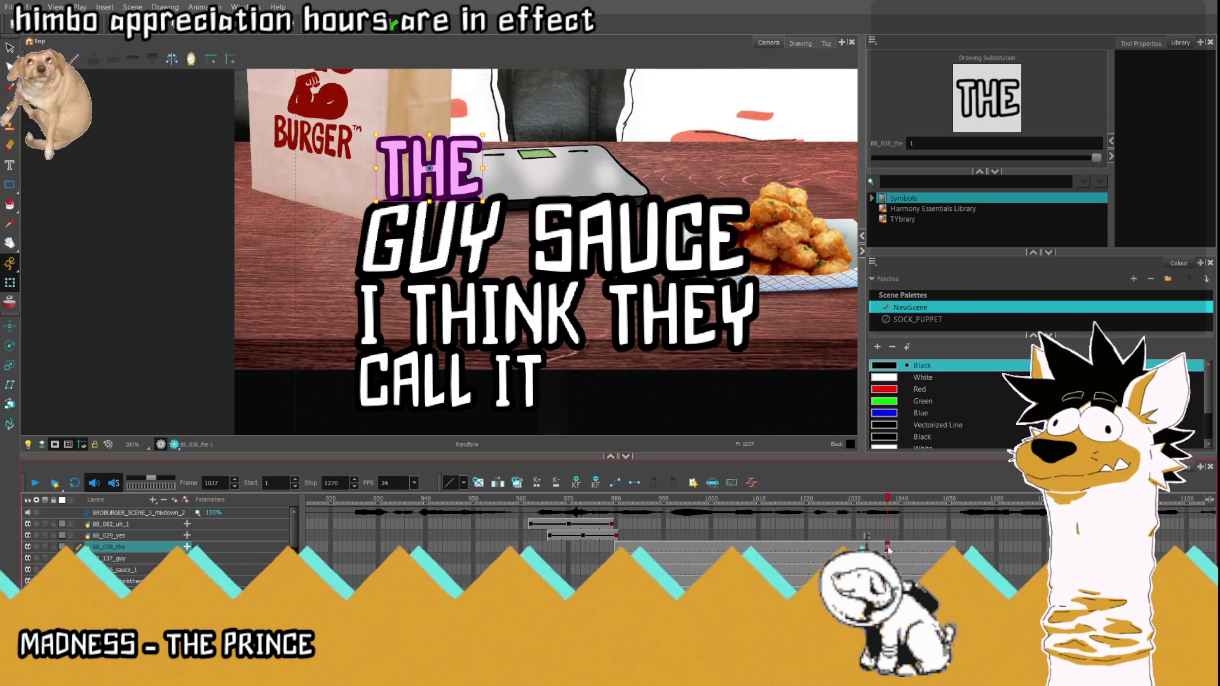
{"action": "key", "text": "Left"}
{"action": "key", "text": "Left"}
{"action": "key", "text": "Left"}
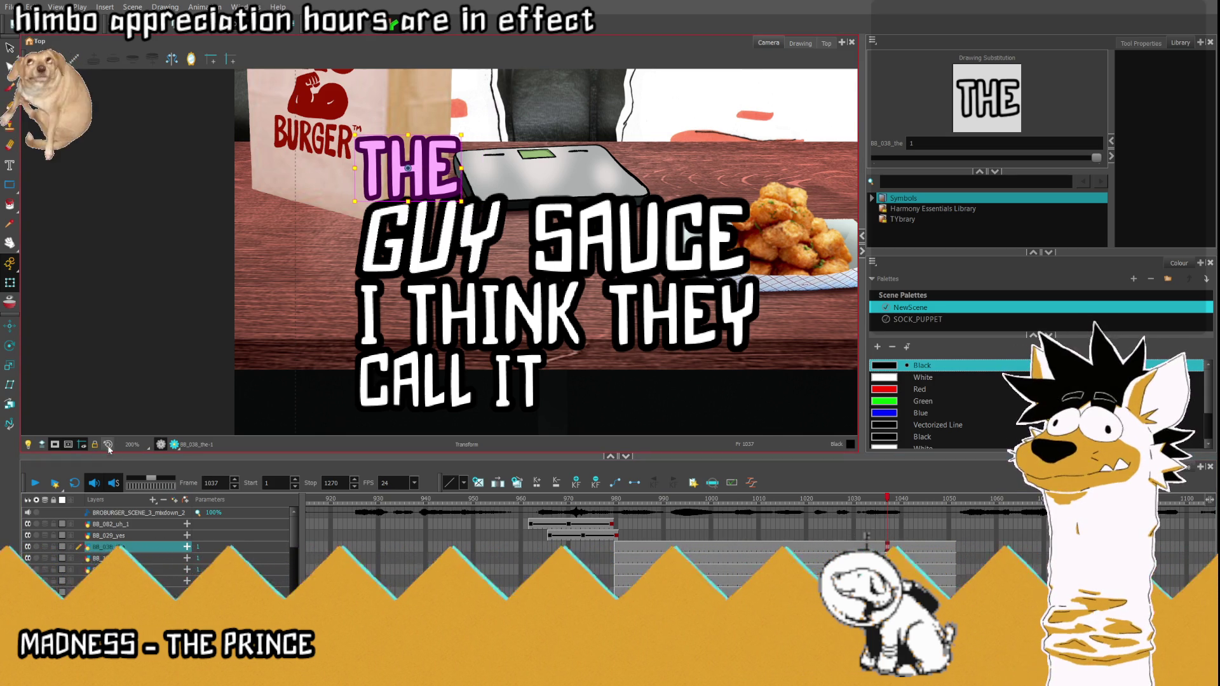
{"action": "key", "text": "shift+m"}
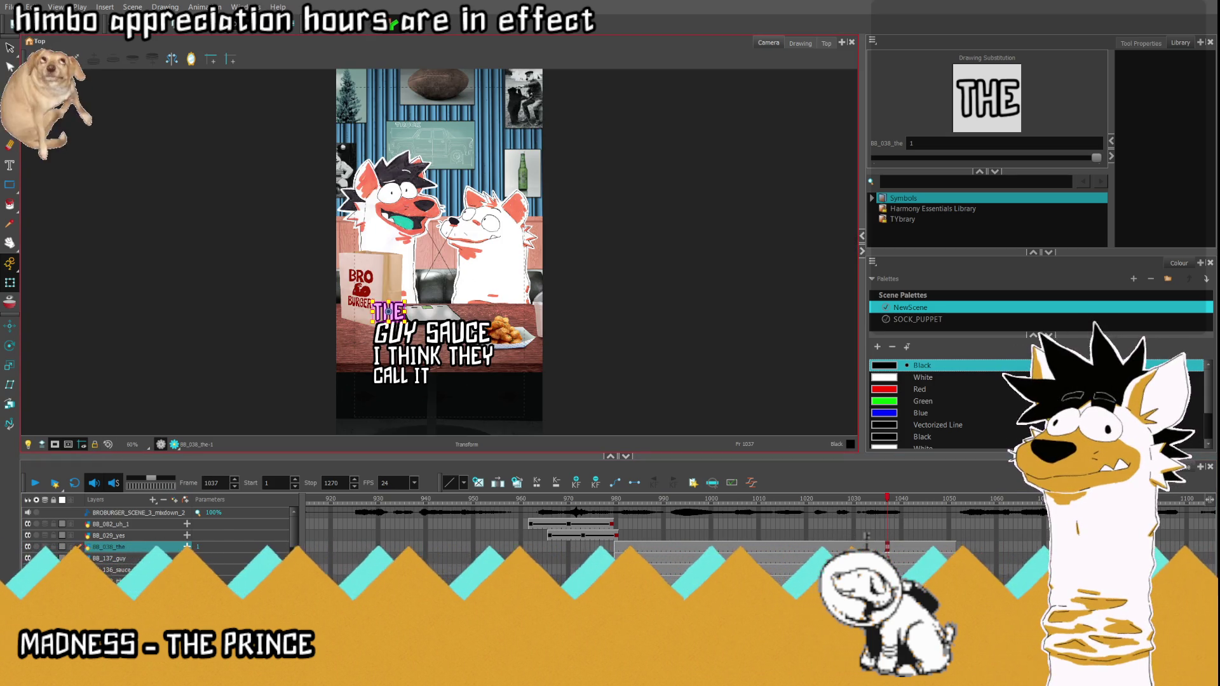
{"action": "left_click", "coordinate": [887, 559]}
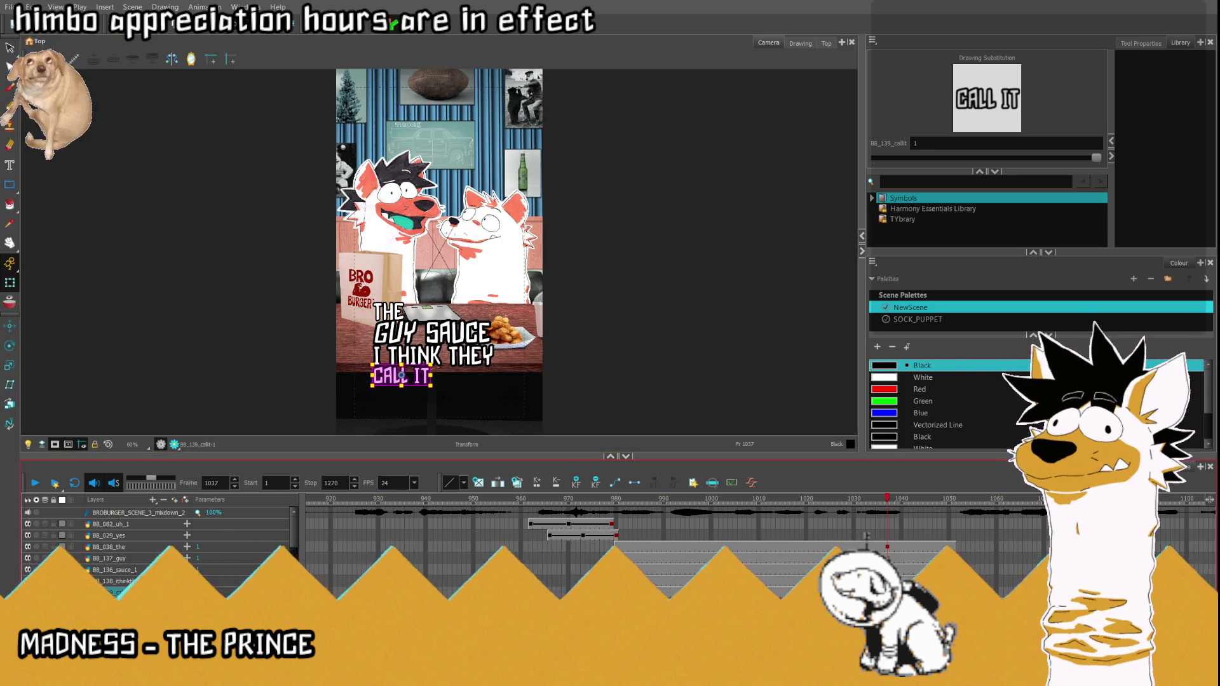
Step: Play from frame 977 and scrub the song audio to locate where THE is sung, near frame 985
{"action": "left_click", "coordinate": [889, 549]}
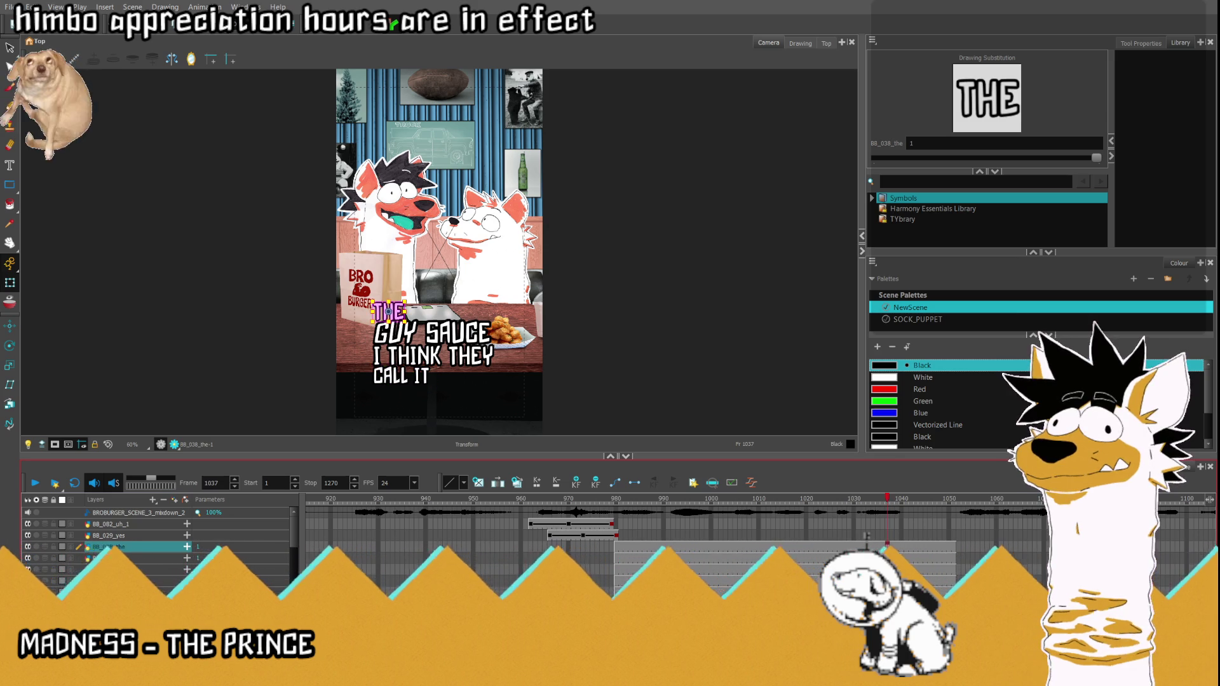
{"action": "left_click", "coordinate": [602, 546]}
{"action": "left_click", "coordinate": [35, 484]}
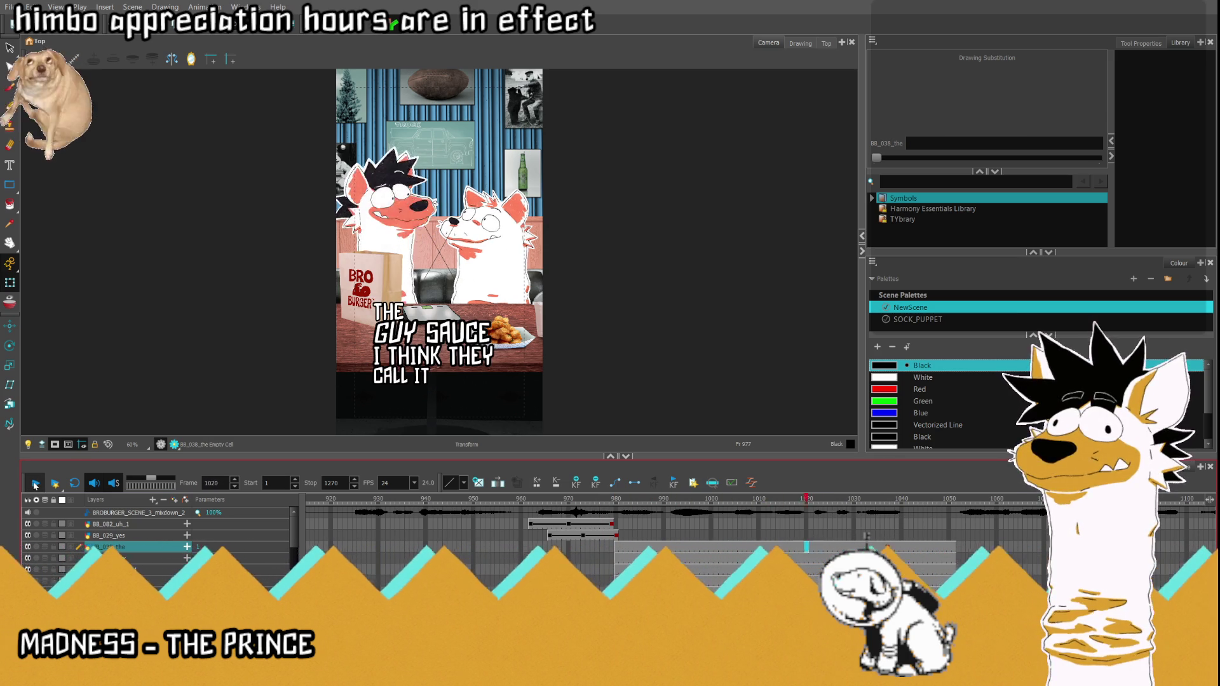
{"action": "key", "text": "Return"}
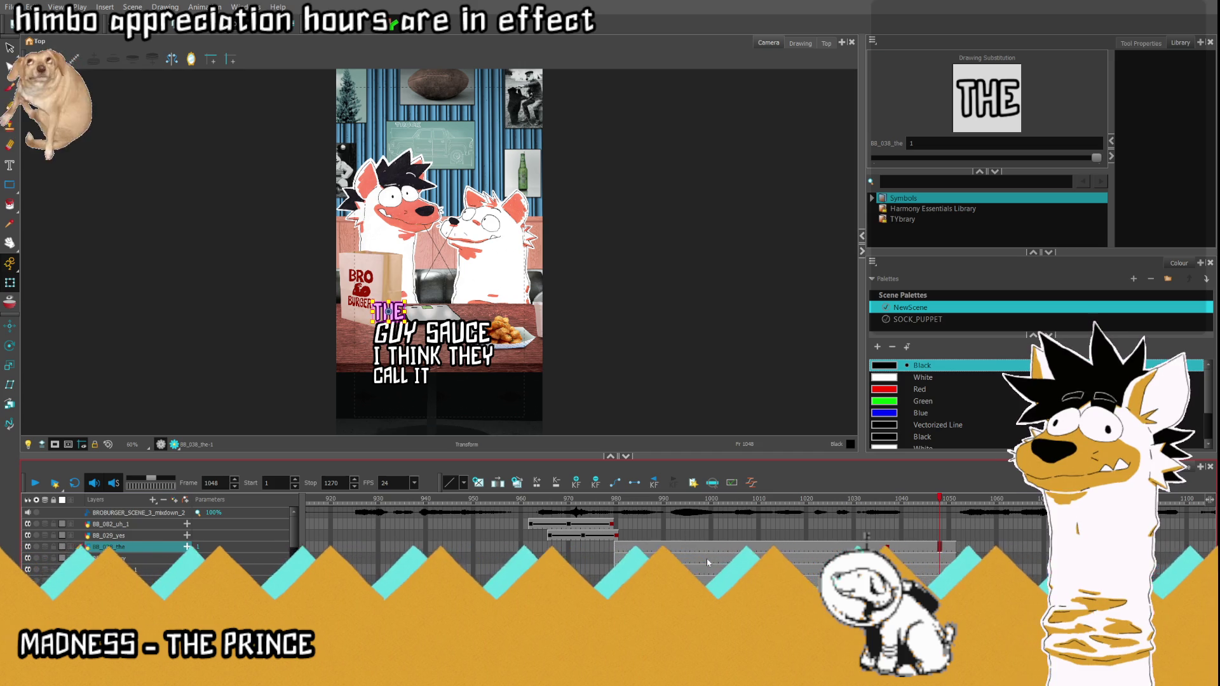
{"action": "left_click", "coordinate": [749, 499]}
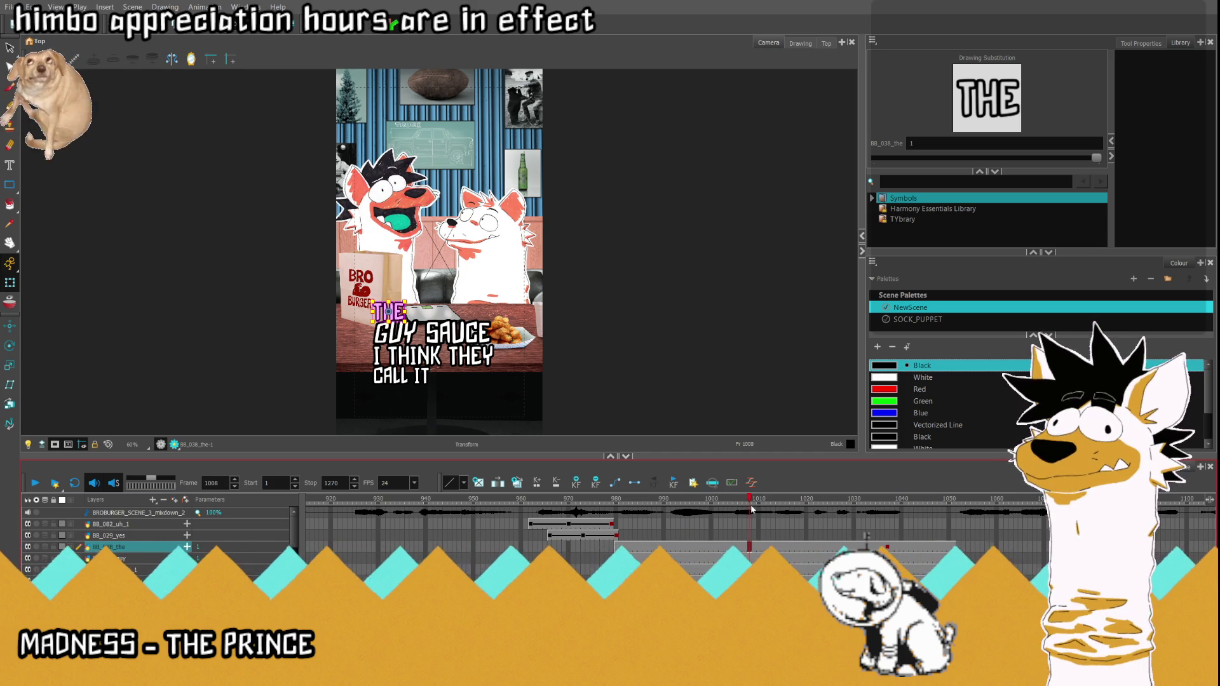
{"action": "left_click_drag", "start_coordinate": [751, 510], "coordinate": [887, 533]}
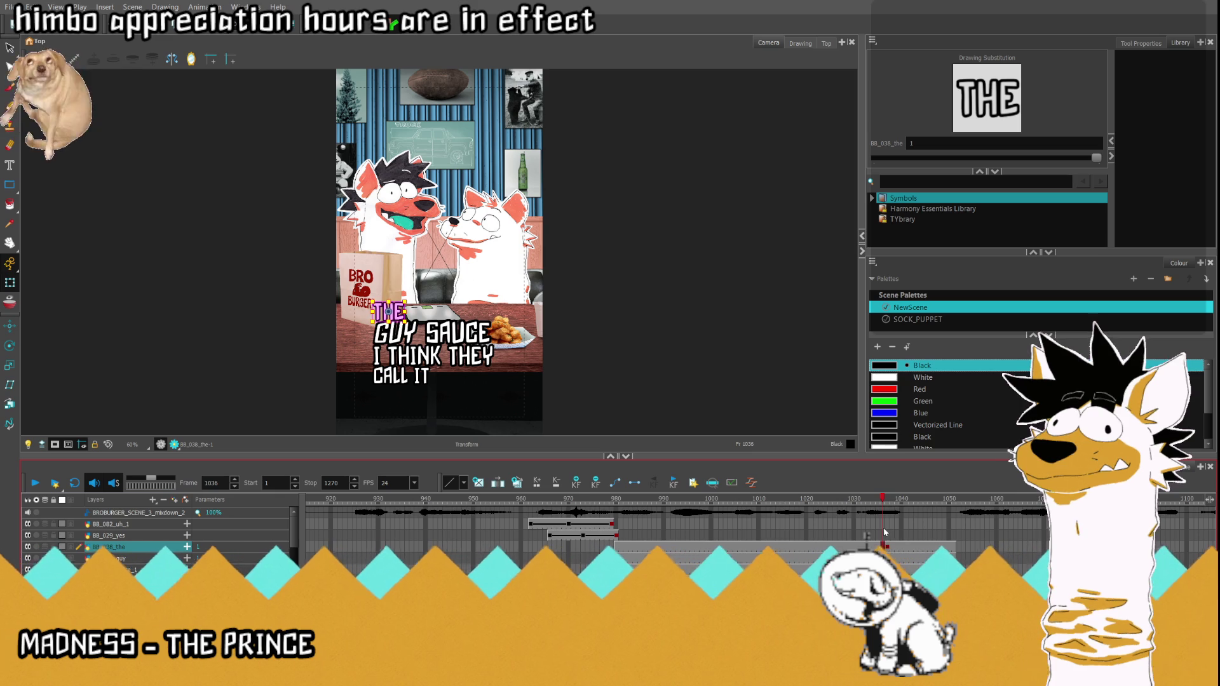
{"action": "left_click", "coordinate": [641, 502]}
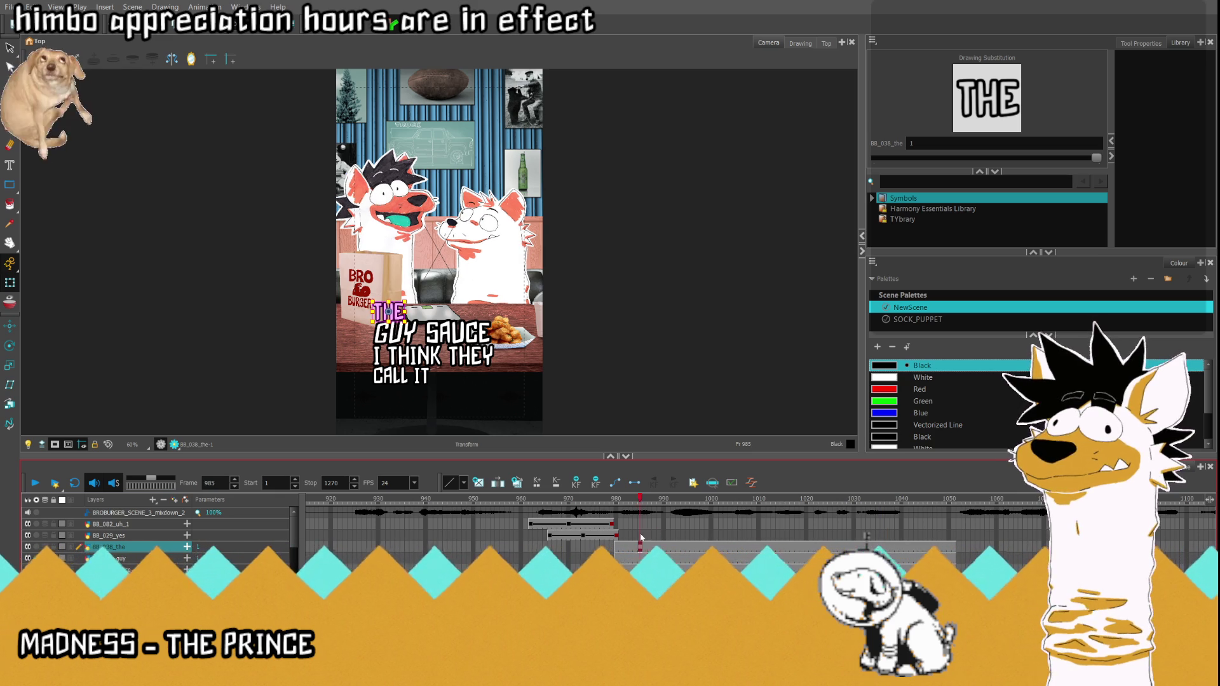
Step: Compare frames 980, 1037 and 985 to pin down the THE word's timing
{"action": "left_click", "coordinate": [619, 507]}
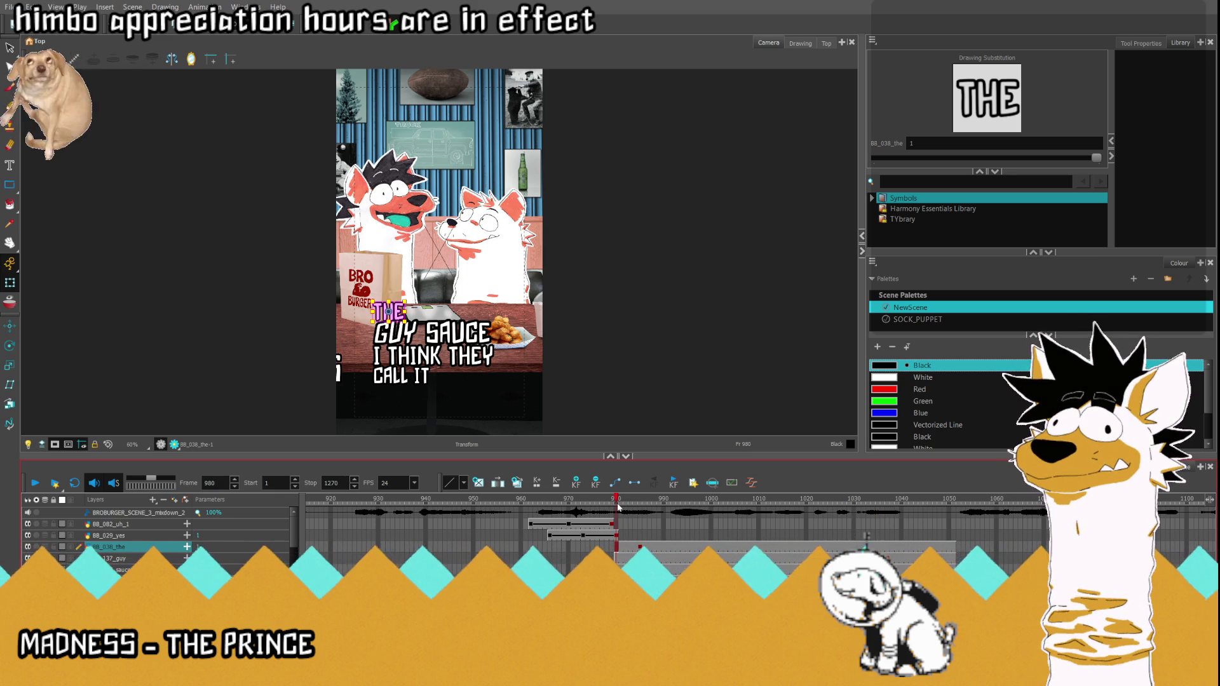
{"action": "left_click", "coordinate": [888, 500]}
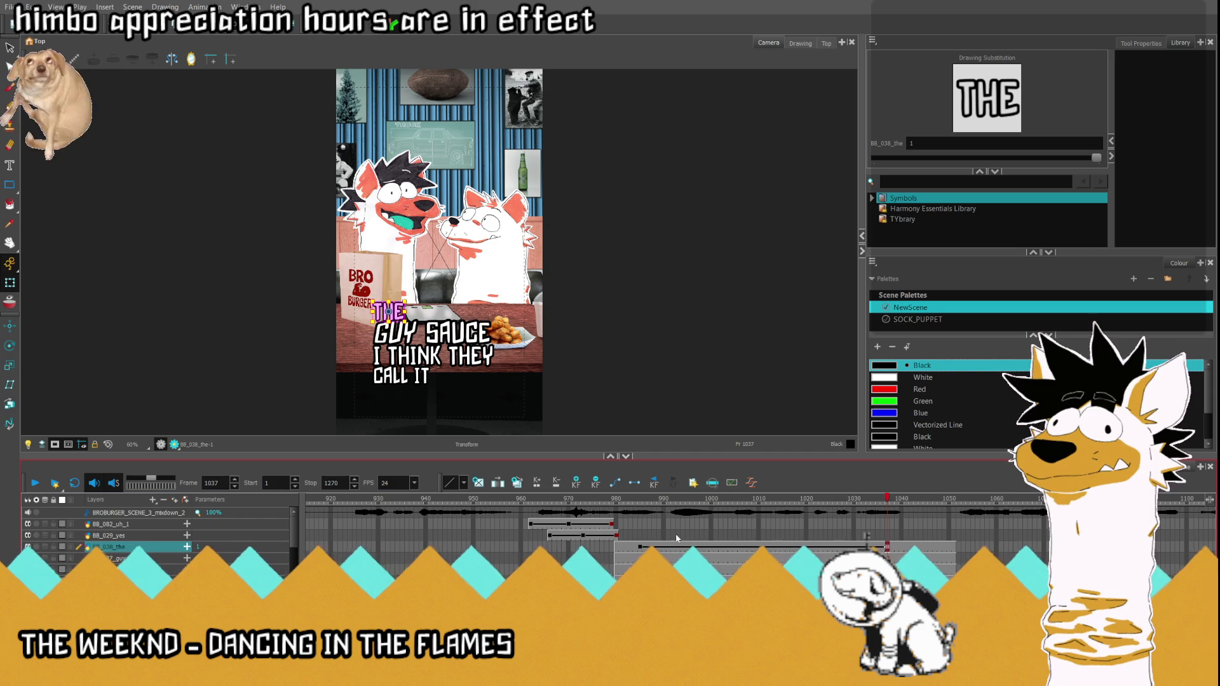
{"action": "key", "text": "comma"}
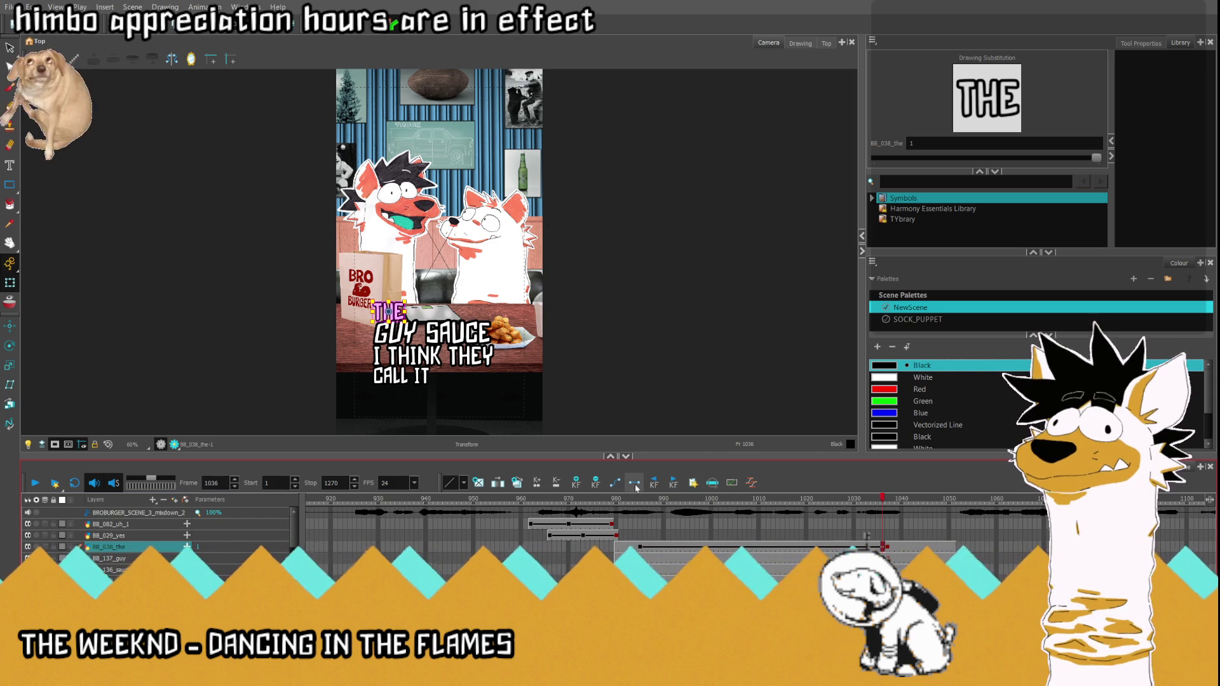
{"action": "key", "text": "comma"}
{"action": "key", "text": "comma"}
{"action": "key", "text": "comma"}
{"action": "key", "text": "comma"}
{"action": "key", "text": "comma"}
{"action": "key", "text": "comma"}
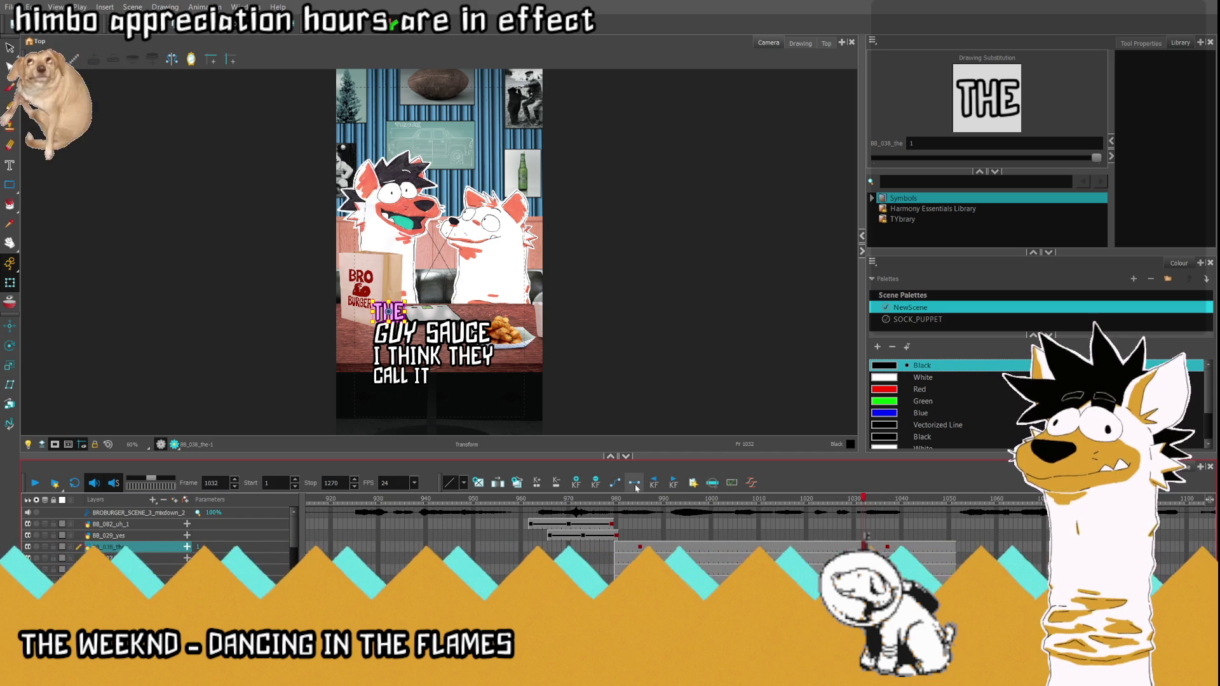
{"action": "left_click", "coordinate": [640, 500]}
Step: Key the THE layer at frame 983 and toggle between frames 983 and 985 to check it
{"action": "left_click", "coordinate": [640, 546]}
{"action": "left_click", "coordinate": [631, 550]}
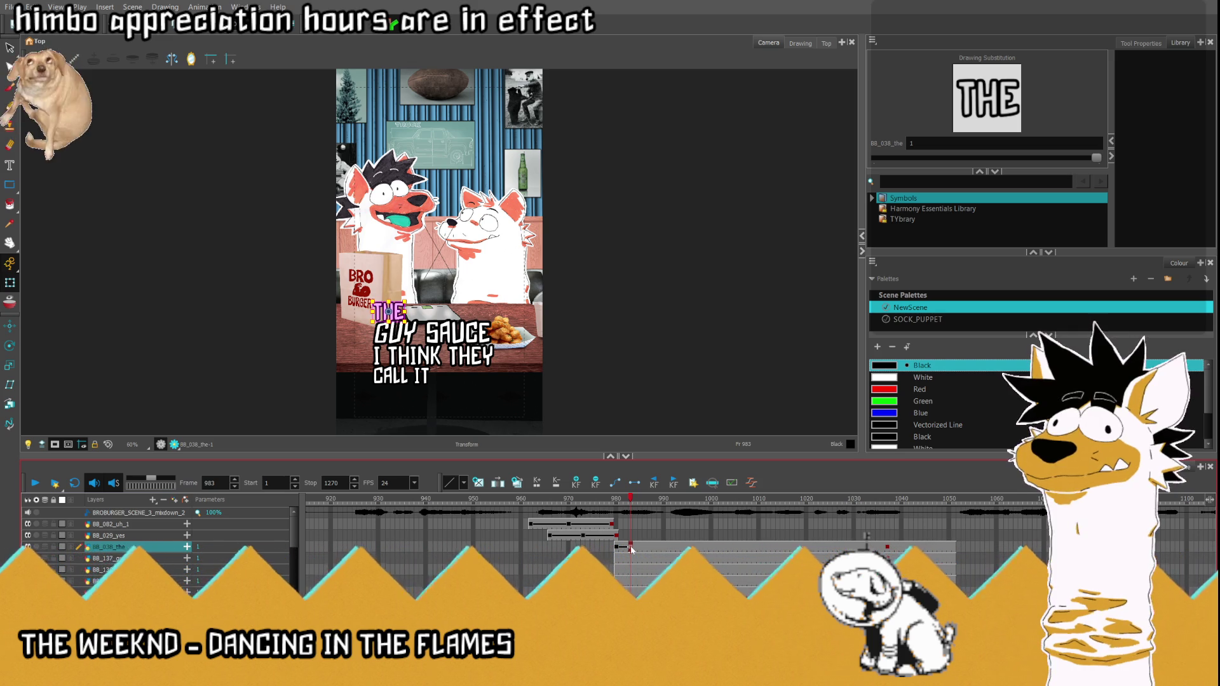
{"action": "key", "text": "period"}
{"action": "key", "text": "period"}
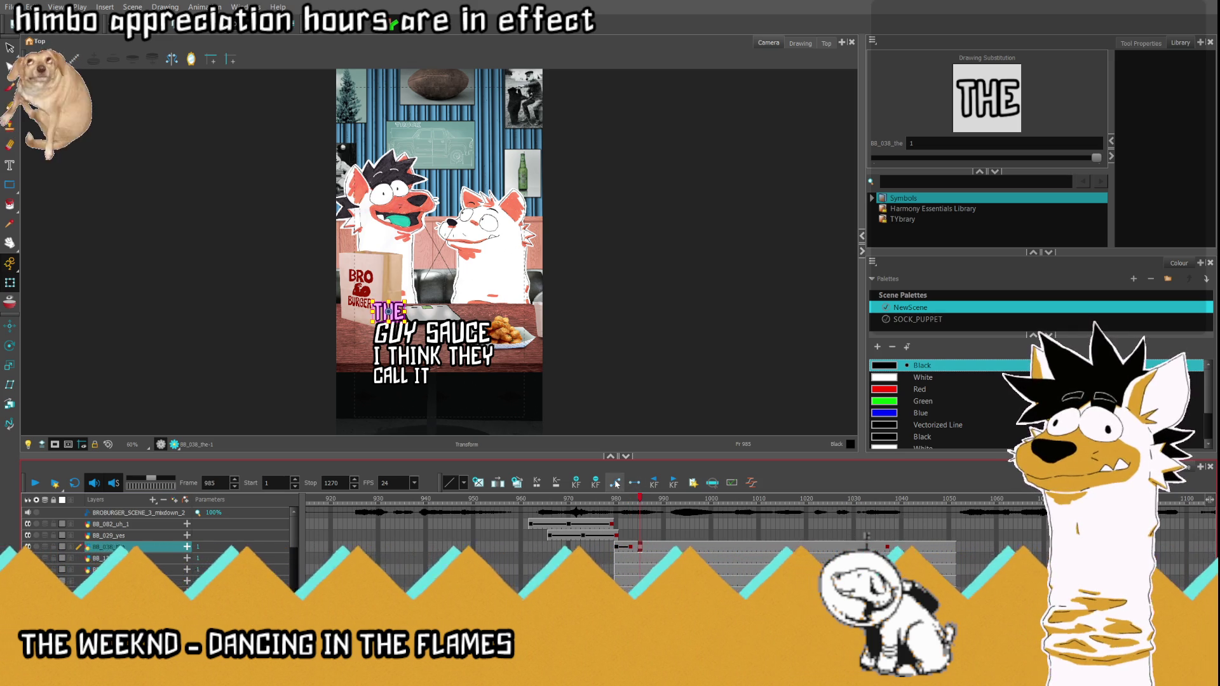
{"action": "key", "text": "comma"}
{"action": "key", "text": "comma"}
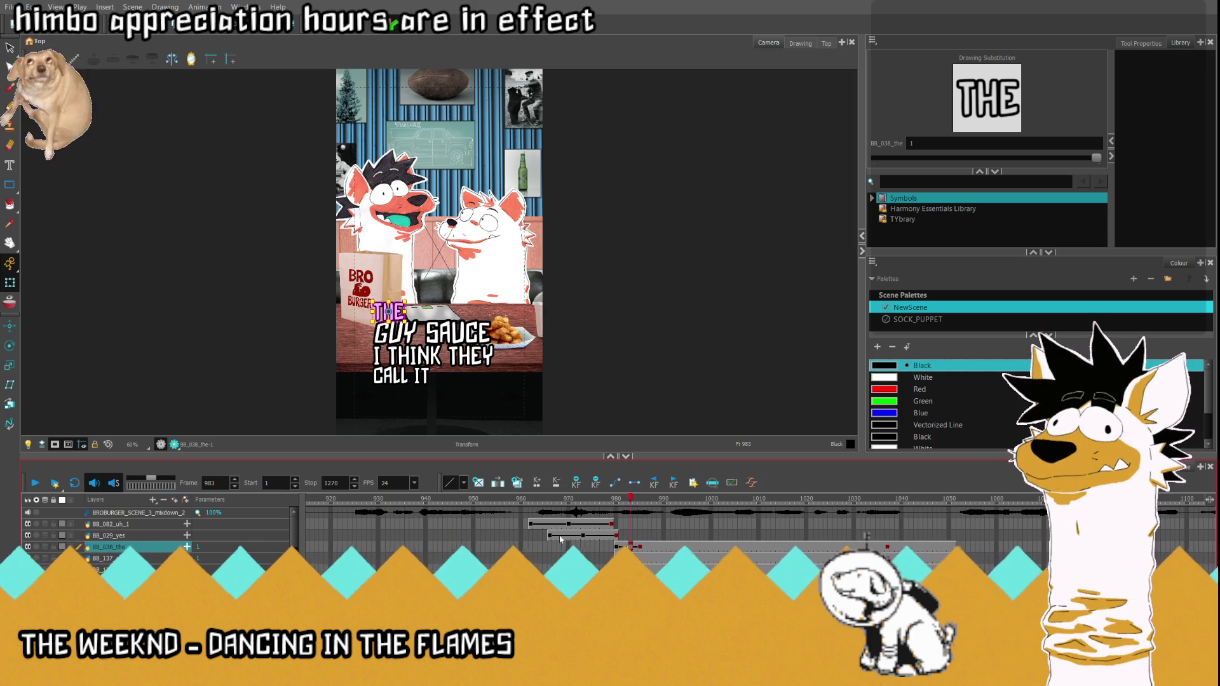
{"action": "scroll", "coordinate": [386, 311], "scroll_direction": "up", "scroll_amount": 2}
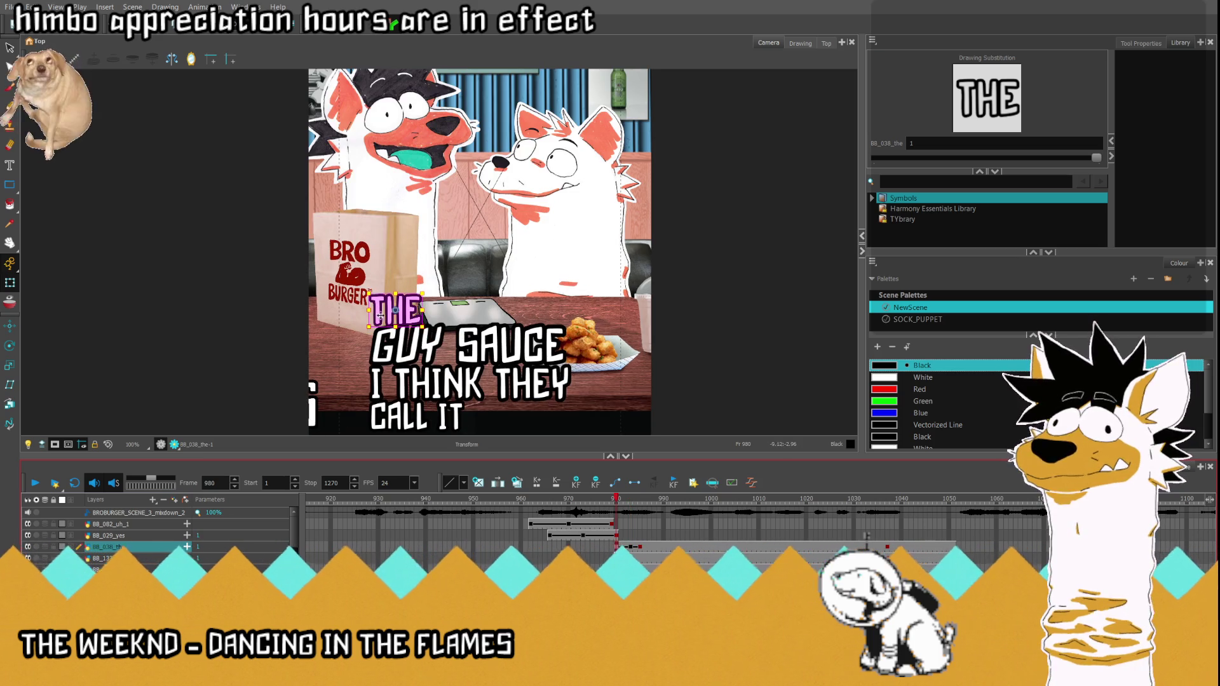
Step: Start THE off-screen left at frame 980 so it arrives by 983, then play it back
{"action": "left_click_drag", "start_coordinate": [386, 312], "coordinate": [299, 310]}
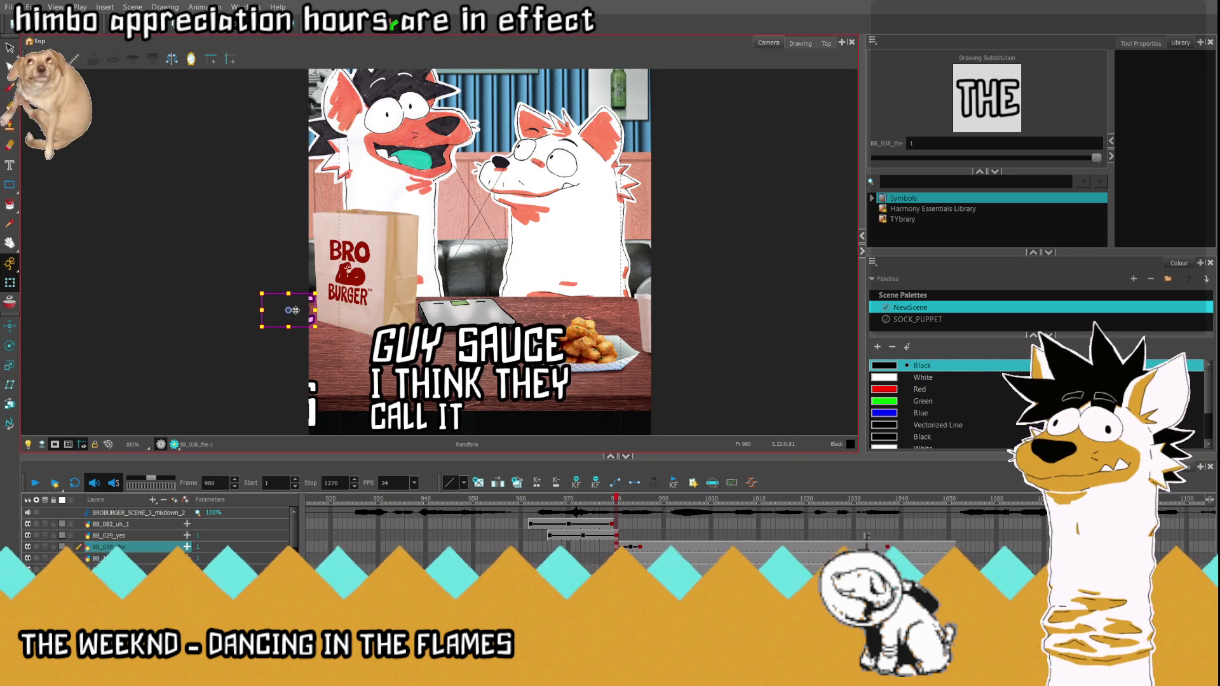
{"action": "left_click", "coordinate": [631, 547]}
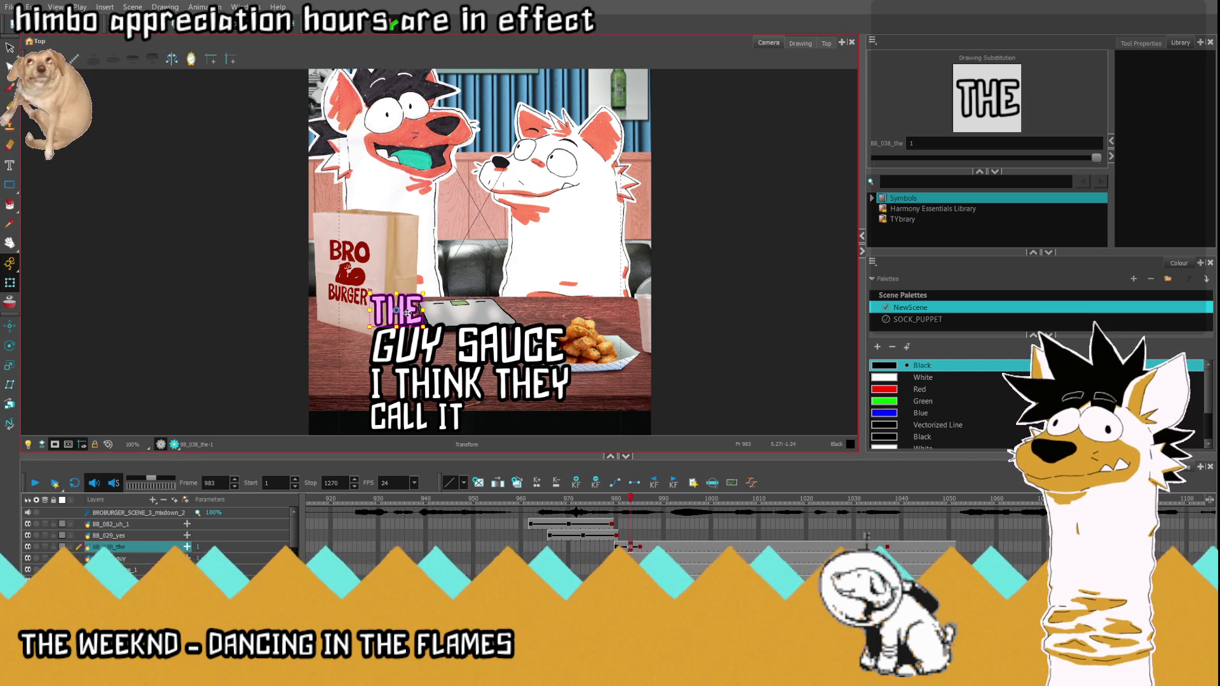
{"action": "left_click", "coordinate": [37, 483]}
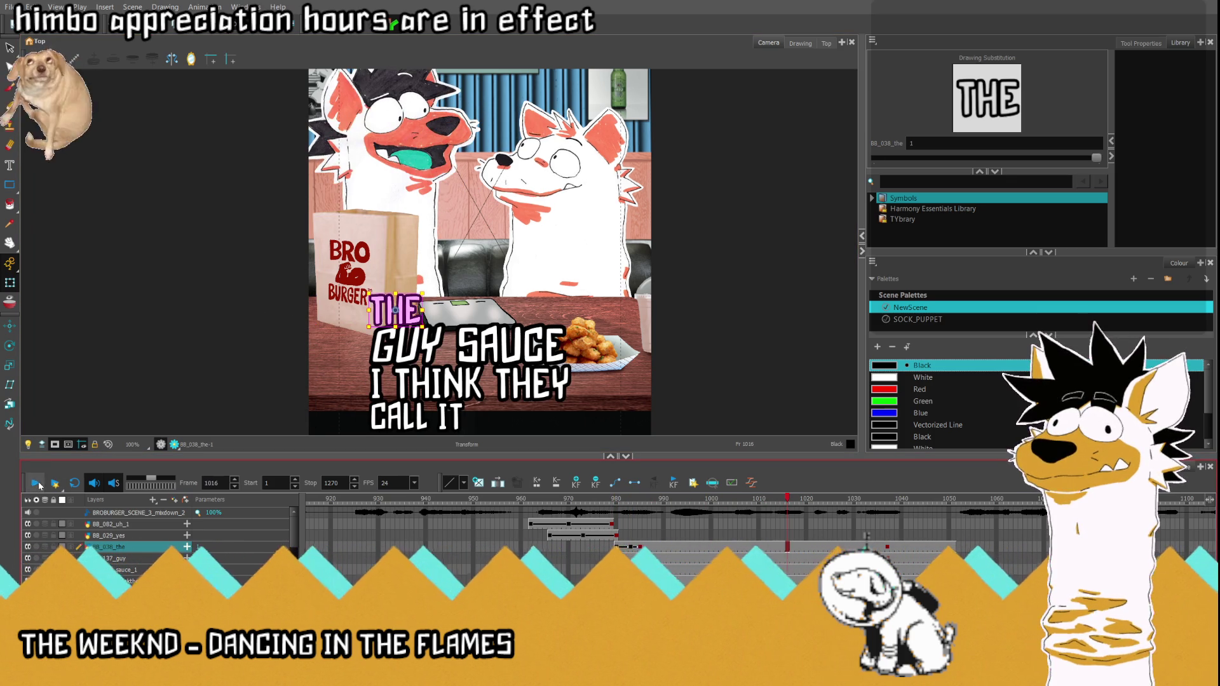
{"action": "left_click", "coordinate": [649, 558]}
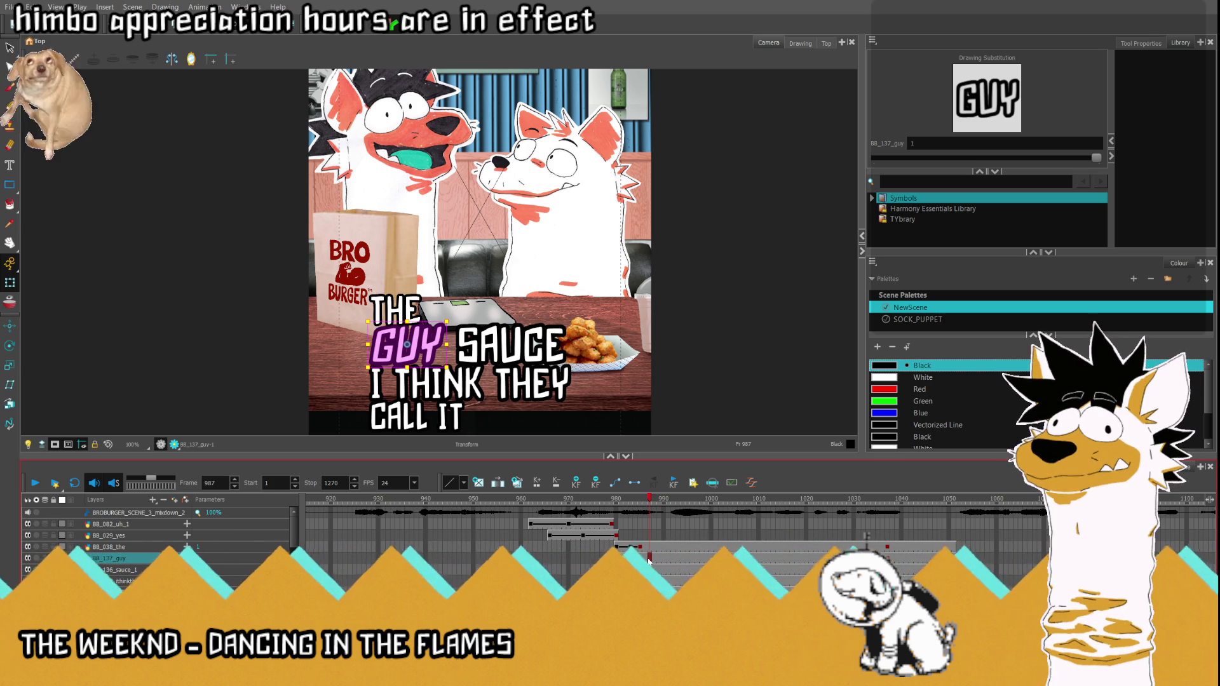
{"action": "scroll", "coordinate": [483, 263], "scroll_direction": "down", "scroll_amount": 2}
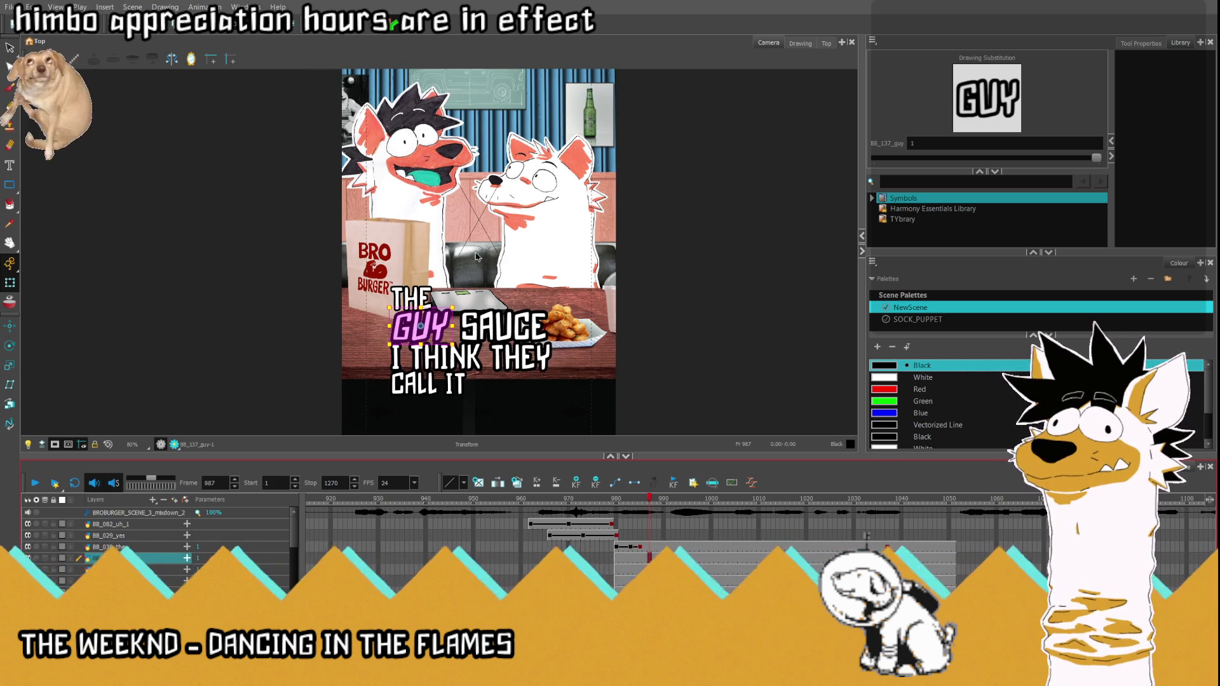
Step: At frame 994, scale GUY up slightly and nudge it down beside SAUCE
{"action": "left_click_drag", "start_coordinate": [661, 512], "coordinate": [685, 509]}
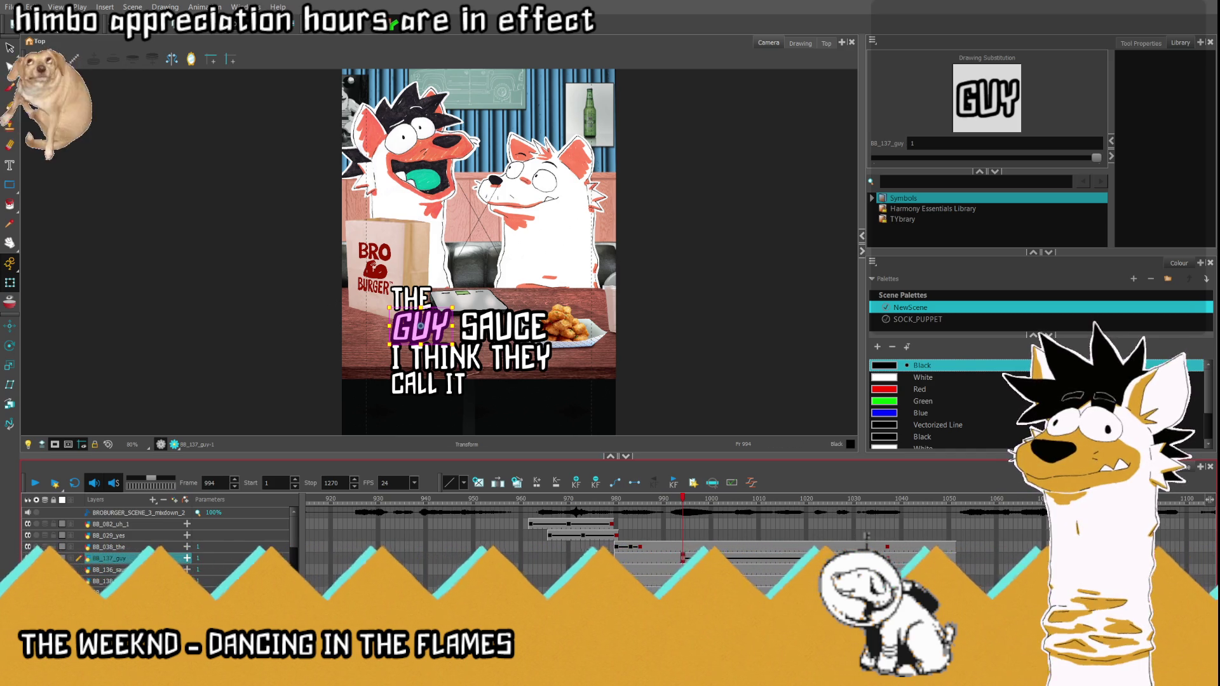
{"action": "scroll", "coordinate": [688, 436], "scroll_direction": "up", "scroll_amount": 3}
{"action": "scroll", "coordinate": [382, 349], "scroll_direction": "down", "scroll_amount": 4}
{"action": "scroll", "coordinate": [703, 334], "scroll_direction": "up", "scroll_amount": 3}
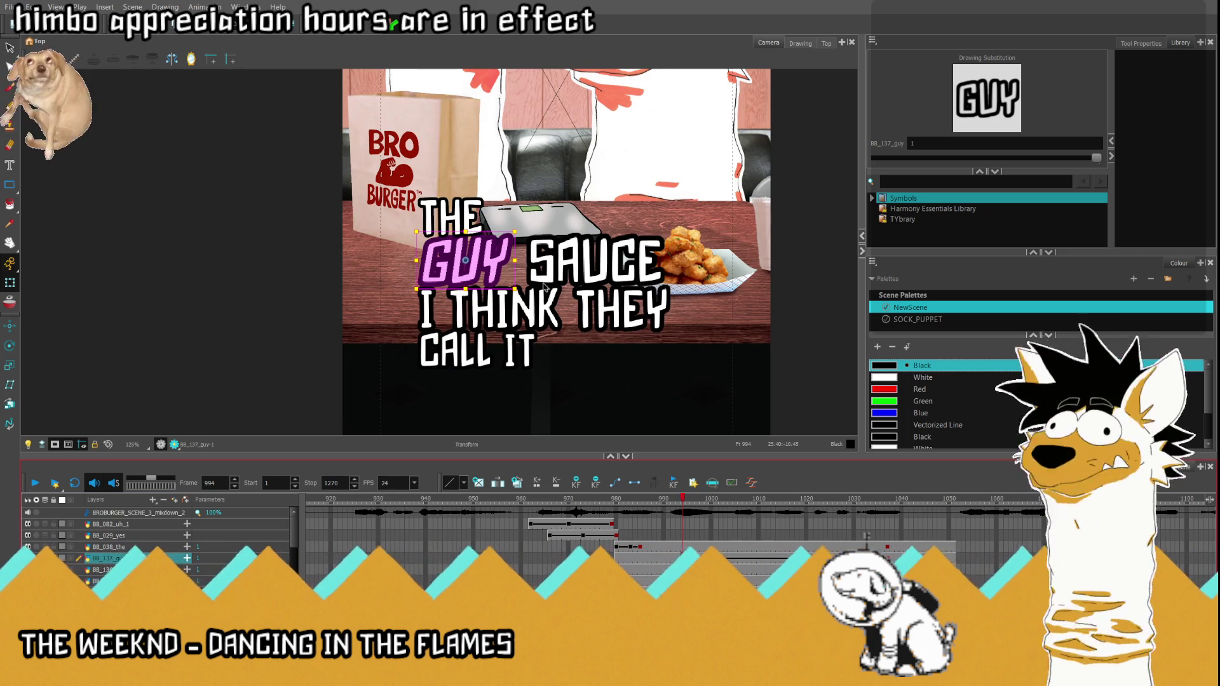
{"action": "scroll", "coordinate": [561, 297], "scroll_direction": "down", "scroll_amount": 3}
{"action": "scroll", "coordinate": [523, 299], "scroll_direction": "up", "scroll_amount": 4}
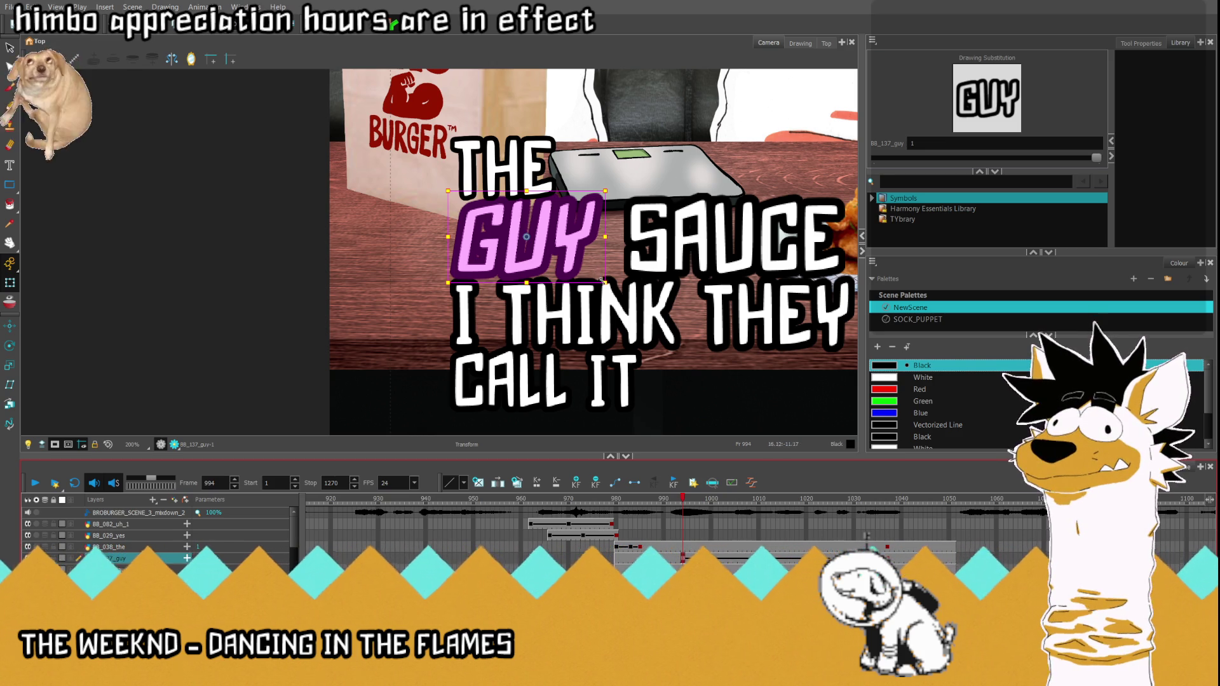
{"action": "left_click_drag", "start_coordinate": [607, 284], "coordinate": [622, 291]}
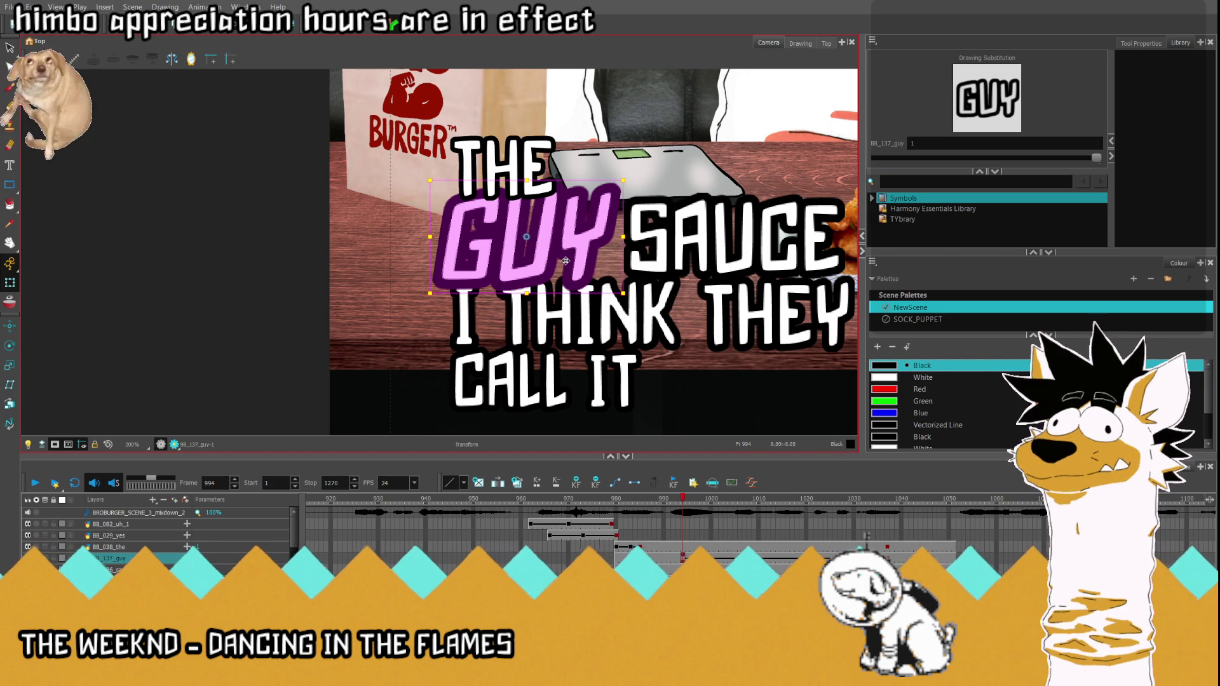
{"action": "left_click_drag", "start_coordinate": [545, 247], "coordinate": [552, 265]}
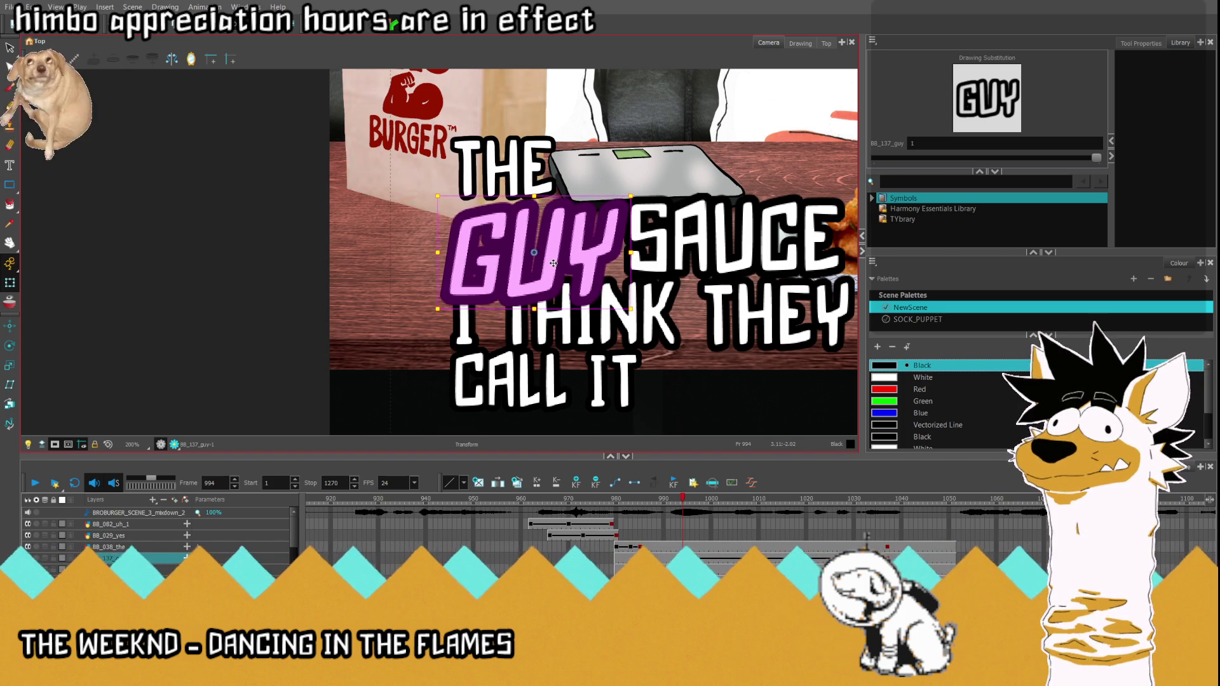
{"action": "left_click_drag", "start_coordinate": [552, 262], "coordinate": [549, 264]}
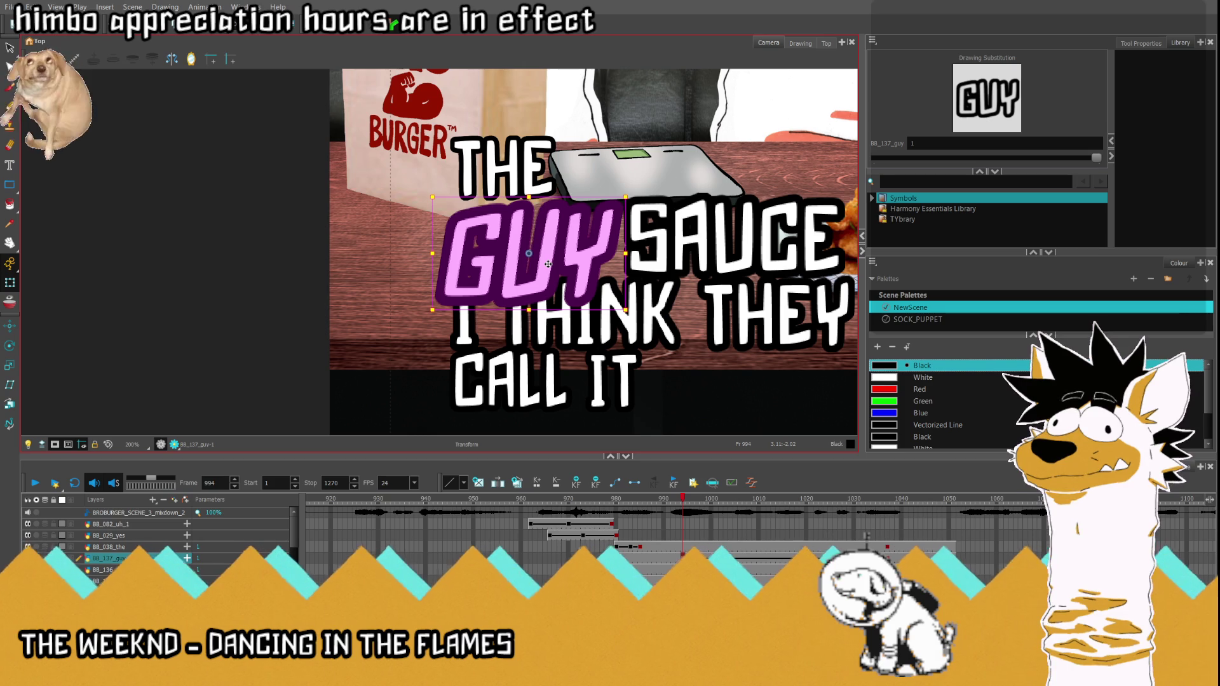
{"action": "scroll", "coordinate": [518, 261], "scroll_direction": "down", "scroll_amount": 3}
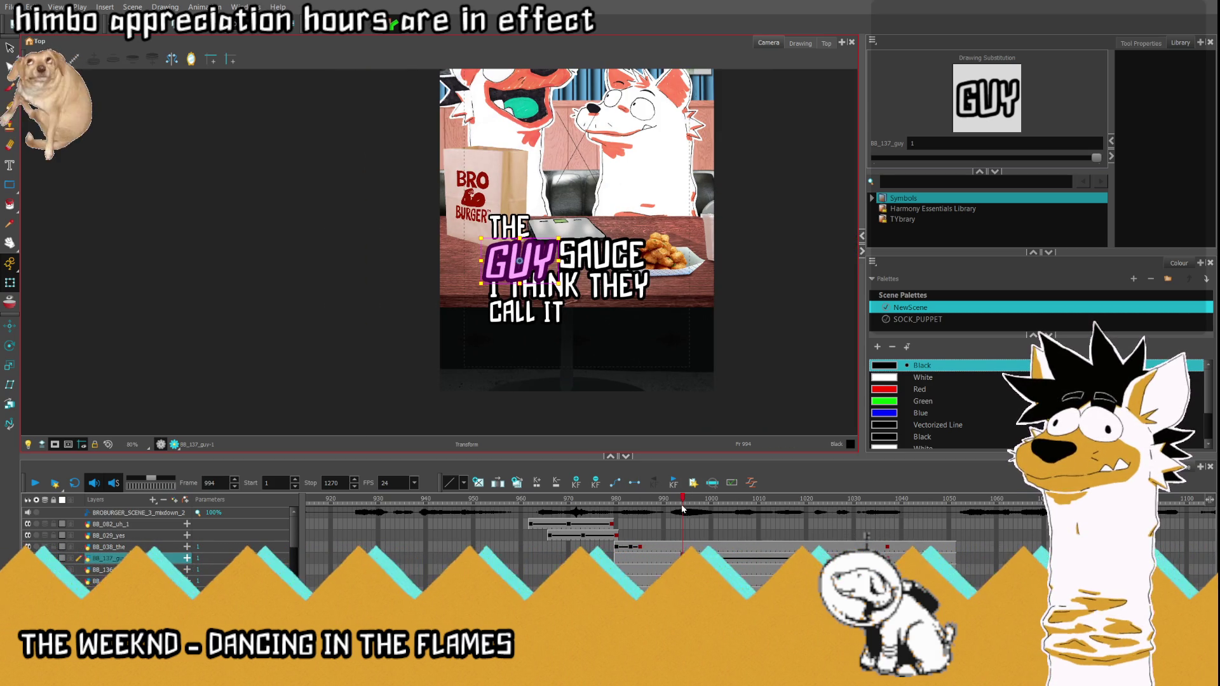
Step: Step back to frame 991 and scale GUY up much larger so it overlaps SAUCE
{"action": "left_click", "coordinate": [678, 559]}
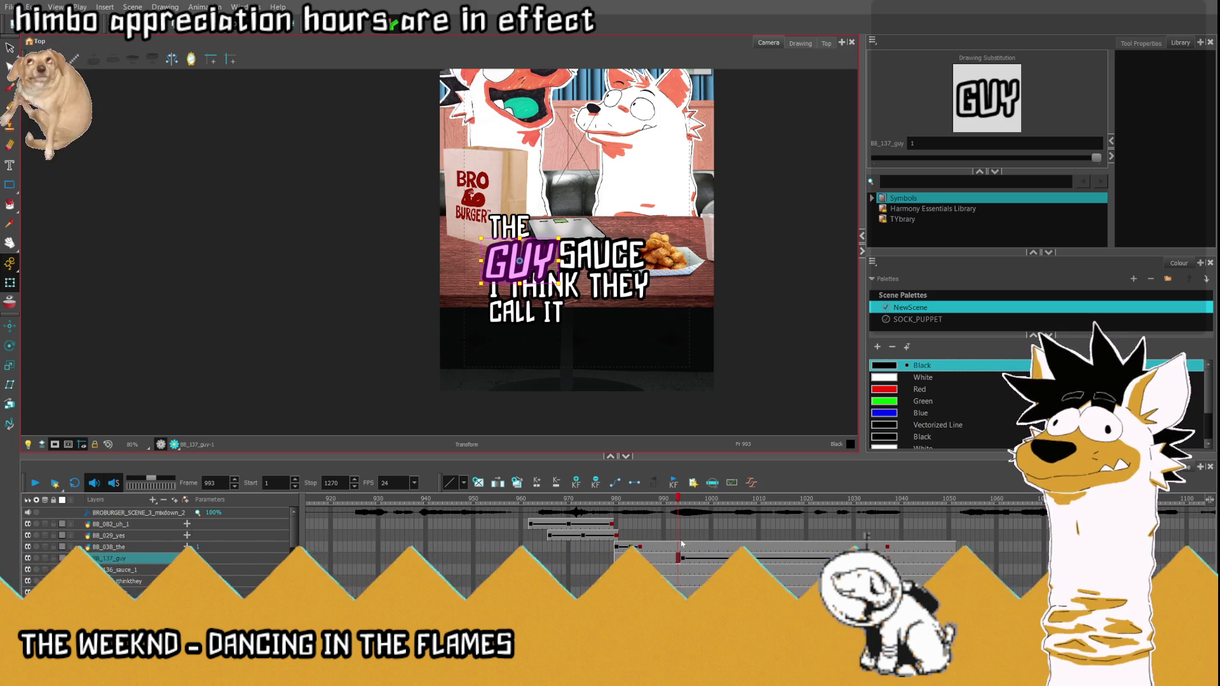
{"action": "key", "text": "comma"}
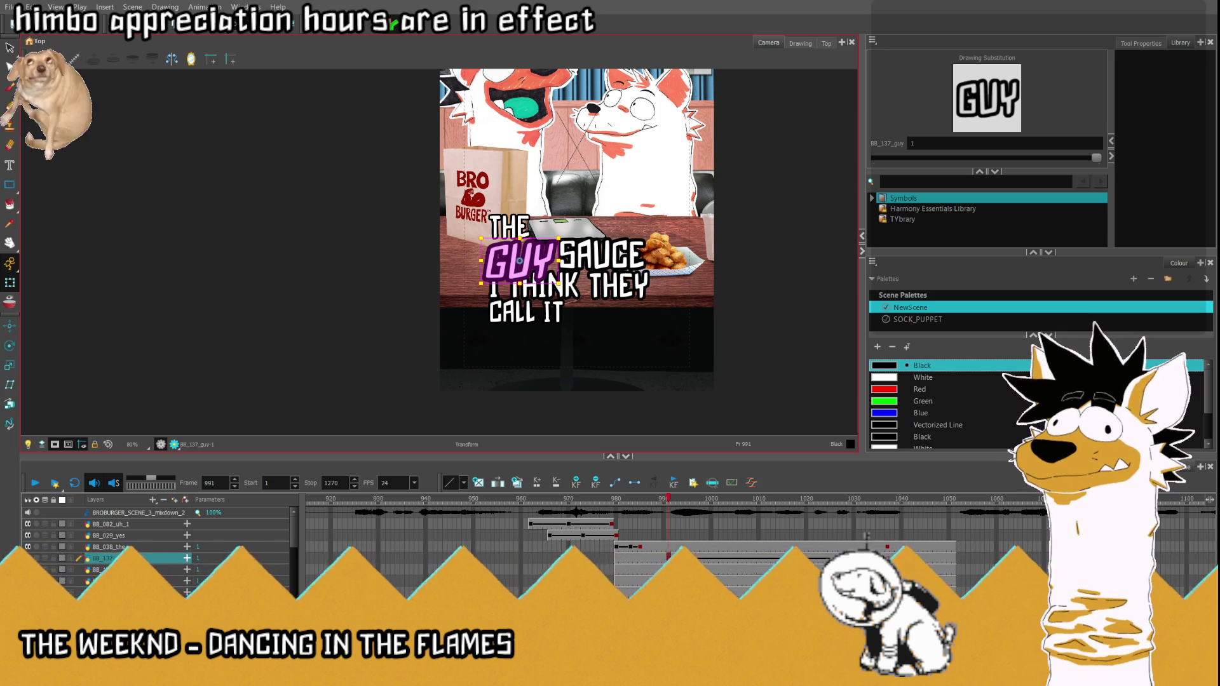
{"action": "key", "text": "comma"}
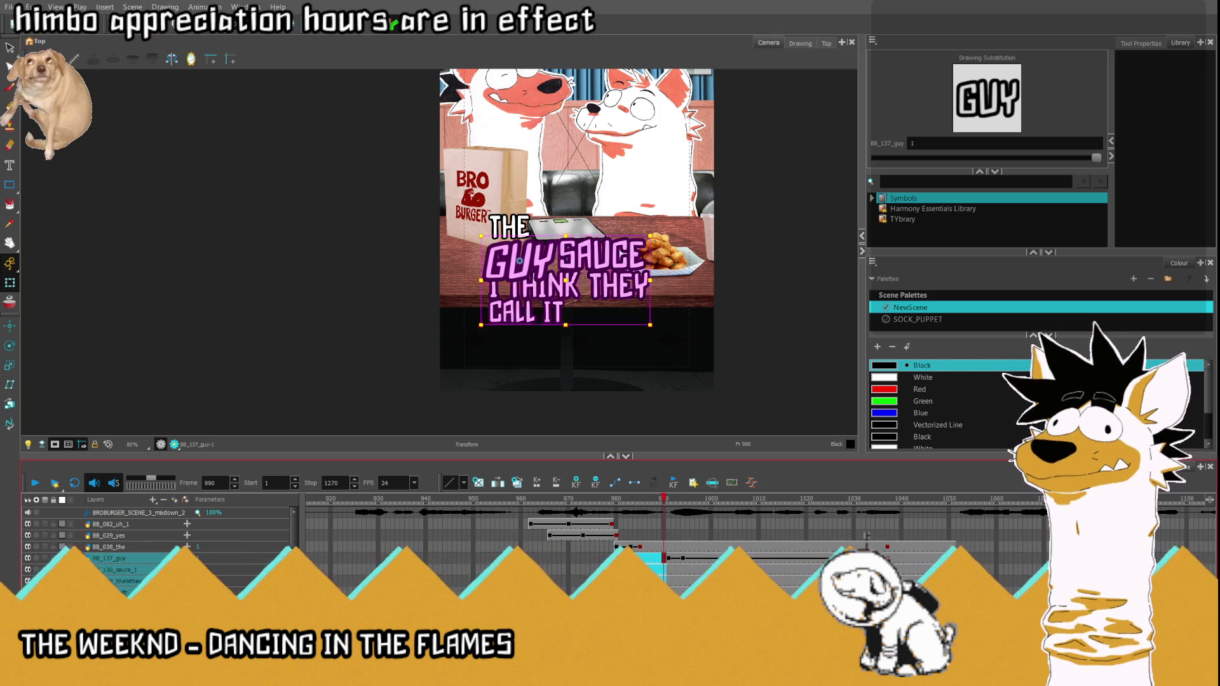
{"action": "left_click_drag", "start_coordinate": [665, 558], "coordinate": [683, 560]}
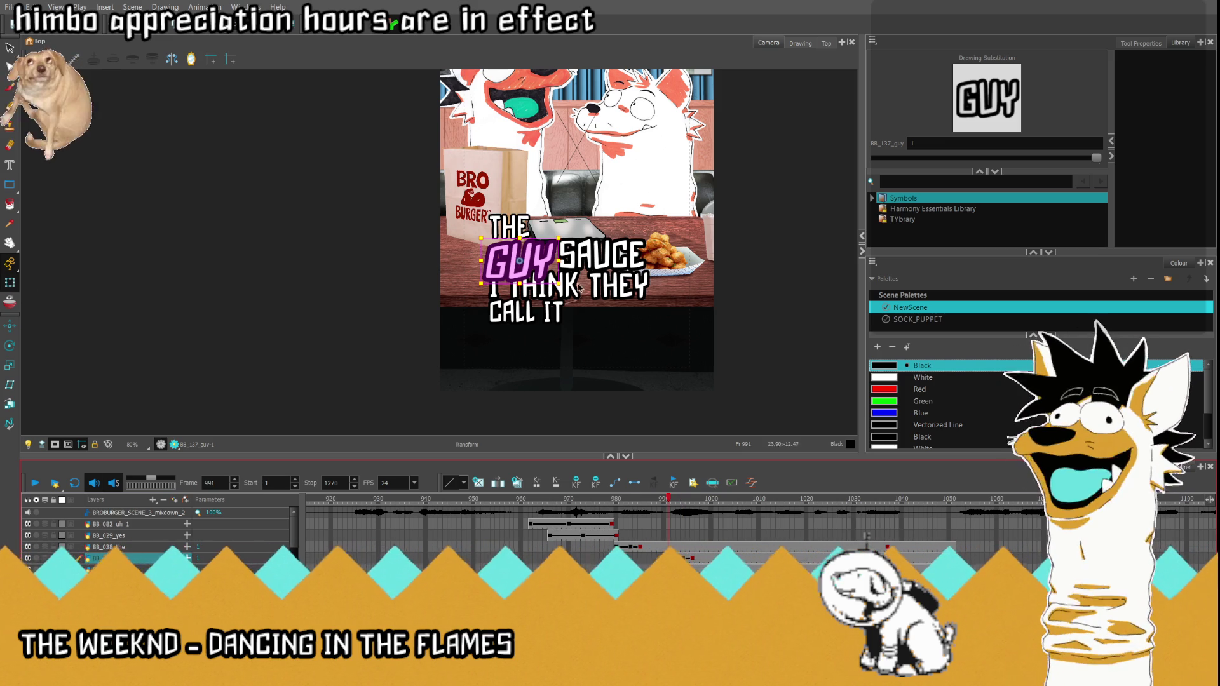
{"action": "scroll", "coordinate": [548, 254], "scroll_direction": "up", "scroll_amount": 3}
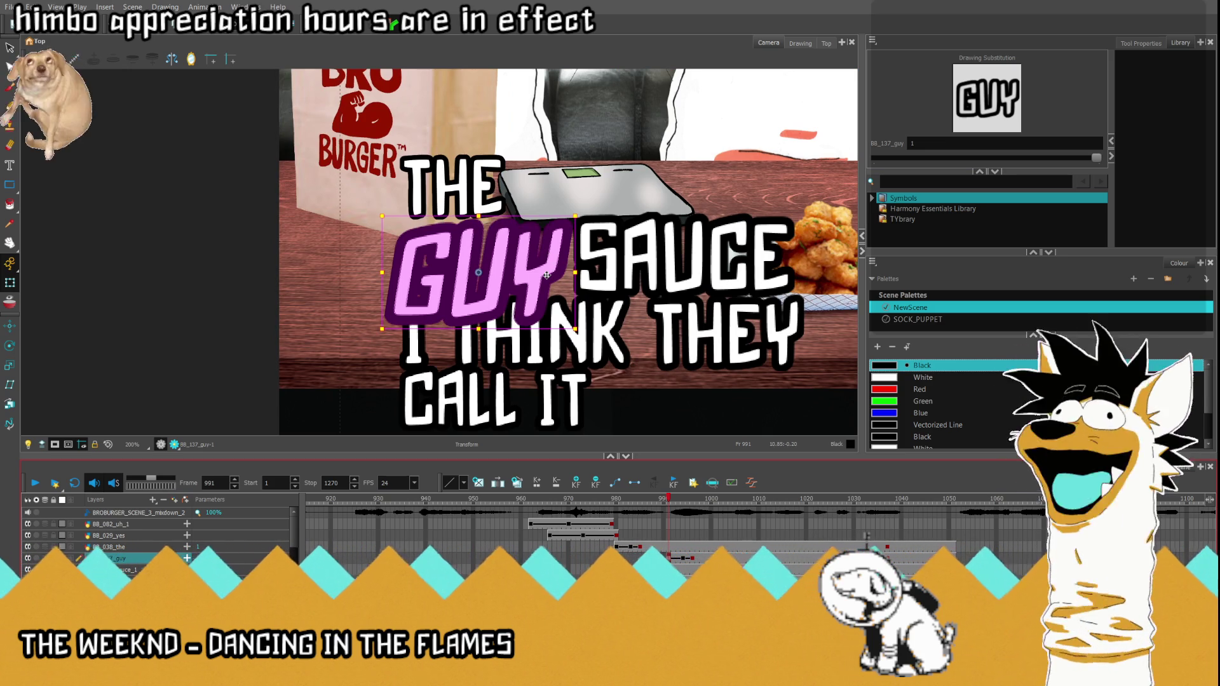
{"action": "scroll", "coordinate": [517, 260], "scroll_direction": "down", "scroll_amount": 3}
{"action": "scroll", "coordinate": [517, 257], "scroll_direction": "up", "scroll_amount": 1}
{"action": "scroll", "coordinate": [517, 255], "scroll_direction": "up", "scroll_amount": 1}
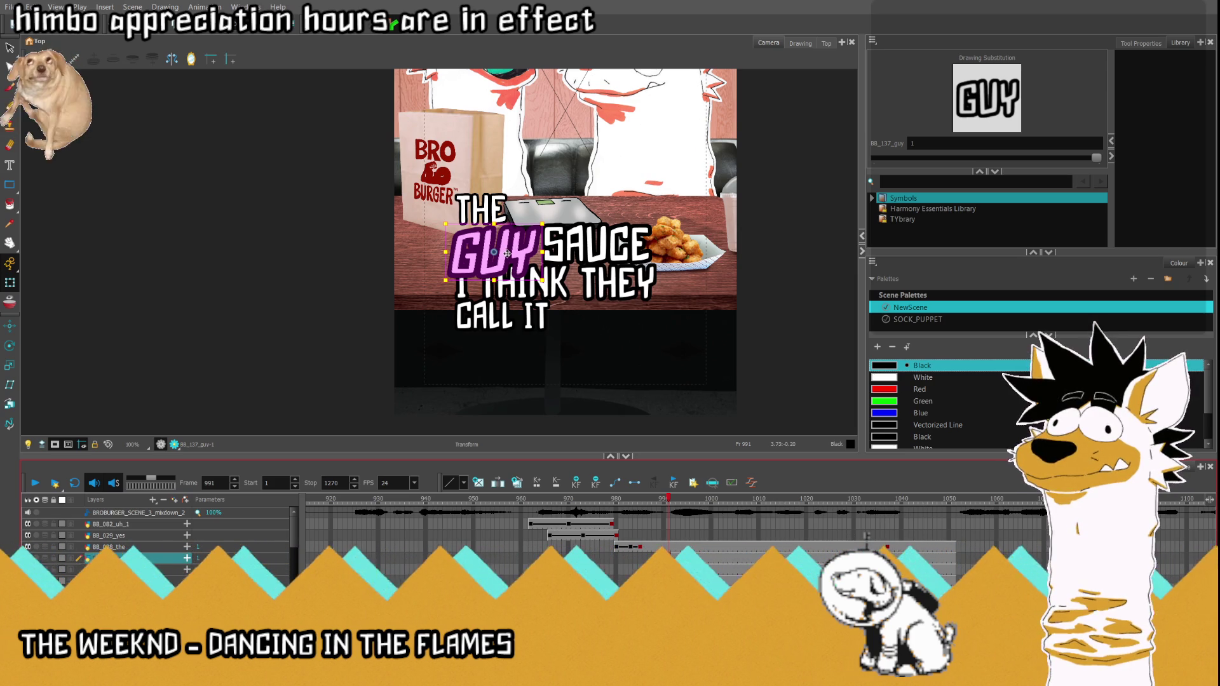
{"action": "left_click_drag", "start_coordinate": [502, 251], "coordinate": [431, 210]}
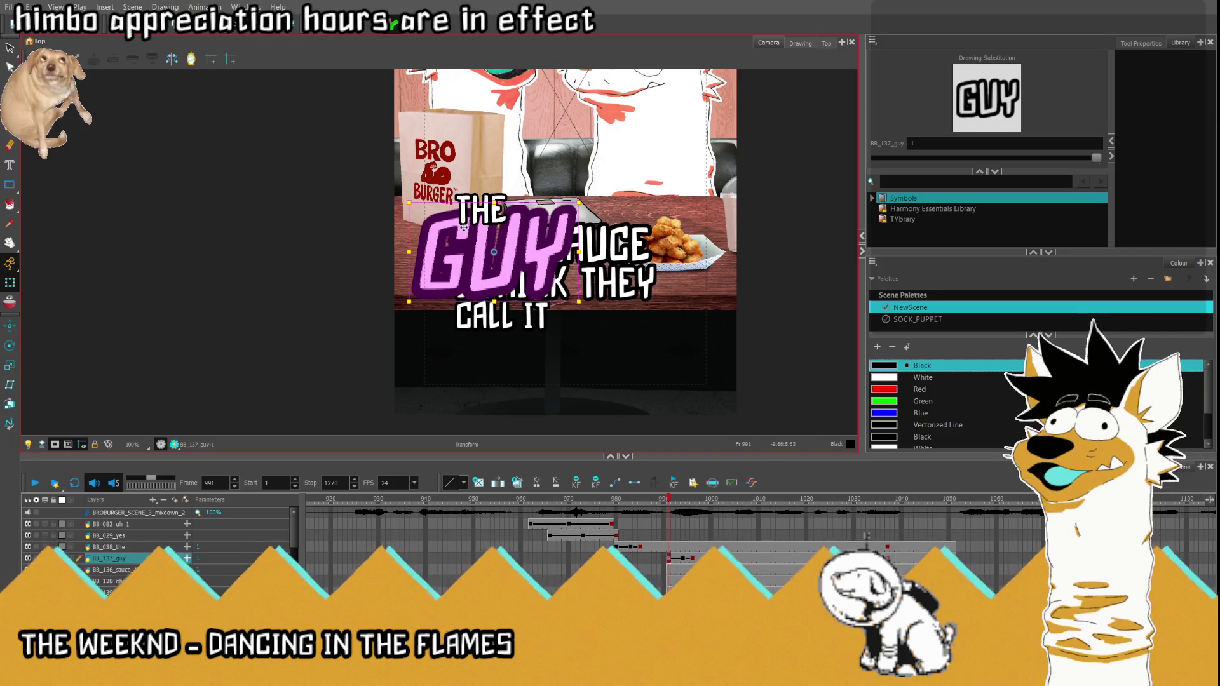
Step: Move the enlarged GUY down near the bottom edge at 991, widen it, and shrink it slightly at 994
{"action": "left_click_drag", "start_coordinate": [510, 251], "coordinate": [480, 387]}
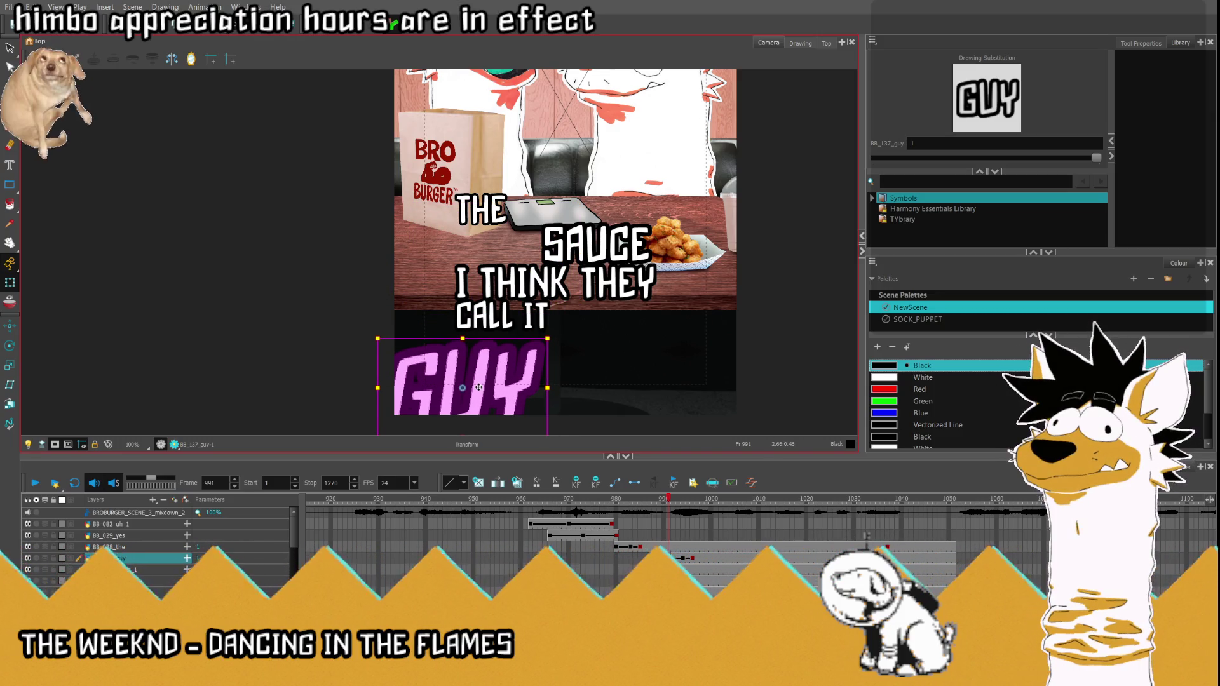
{"action": "left_click_drag", "start_coordinate": [379, 337], "coordinate": [371, 335]}
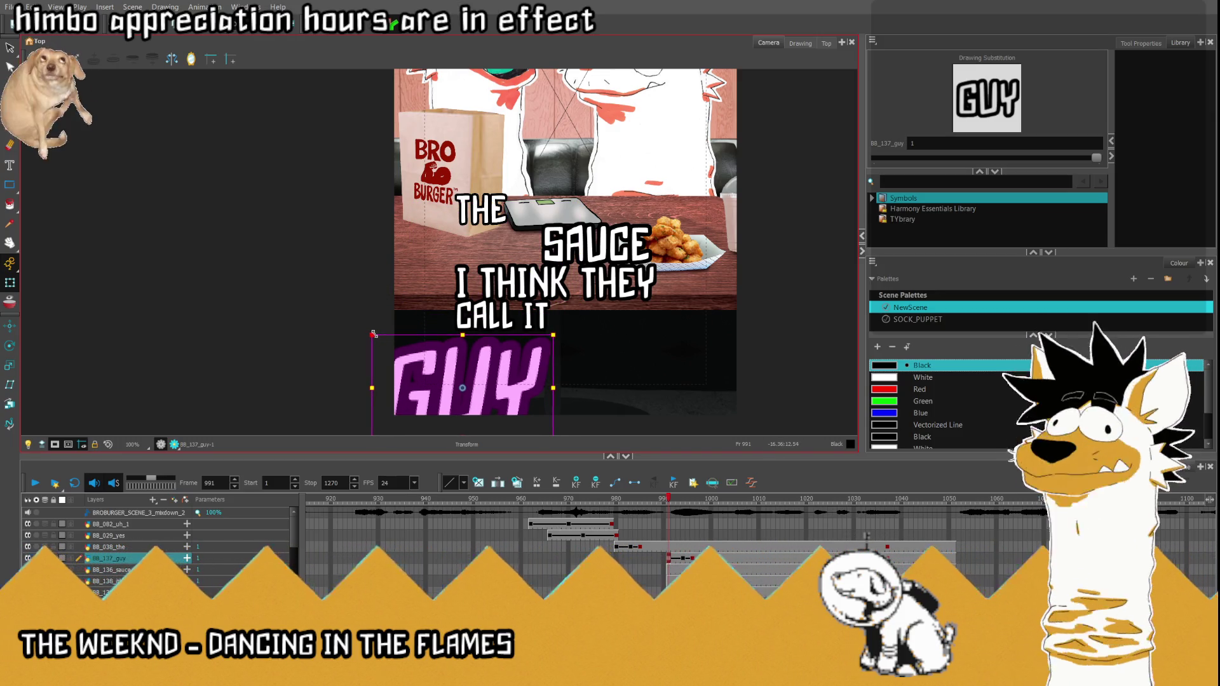
{"action": "left_click", "coordinate": [680, 561]}
{"action": "scroll", "coordinate": [480, 236], "scroll_direction": "up", "scroll_amount": 3}
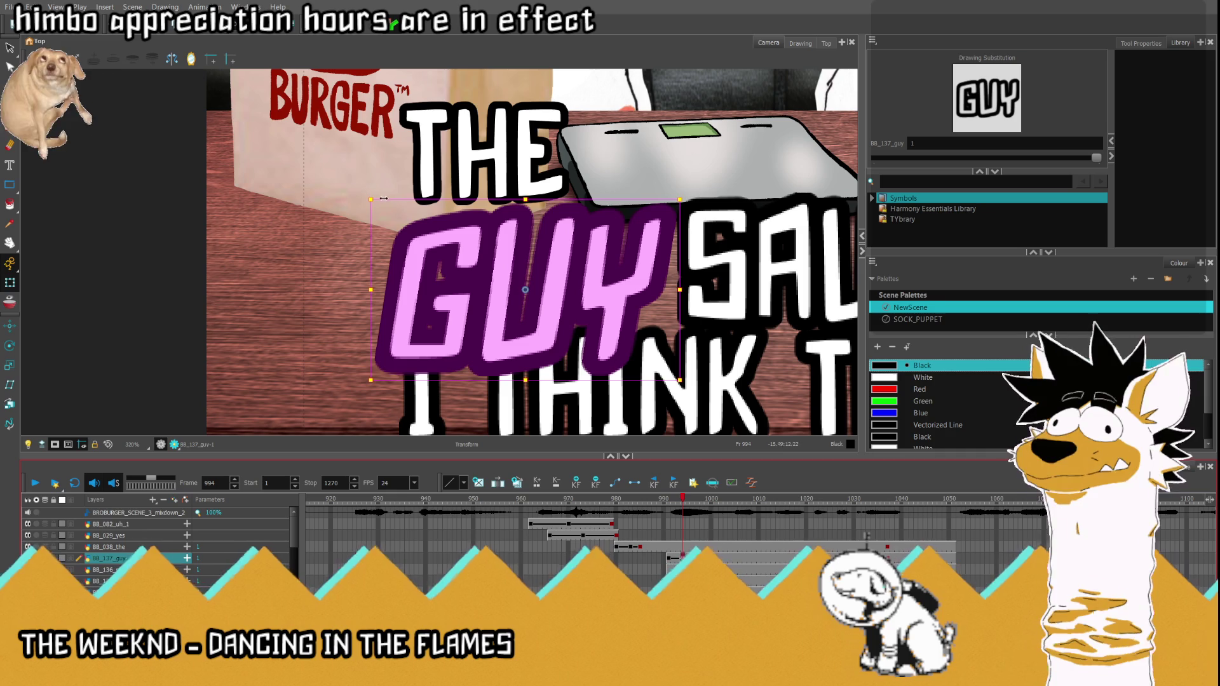
{"action": "left_click_drag", "start_coordinate": [372, 200], "coordinate": [374, 203]}
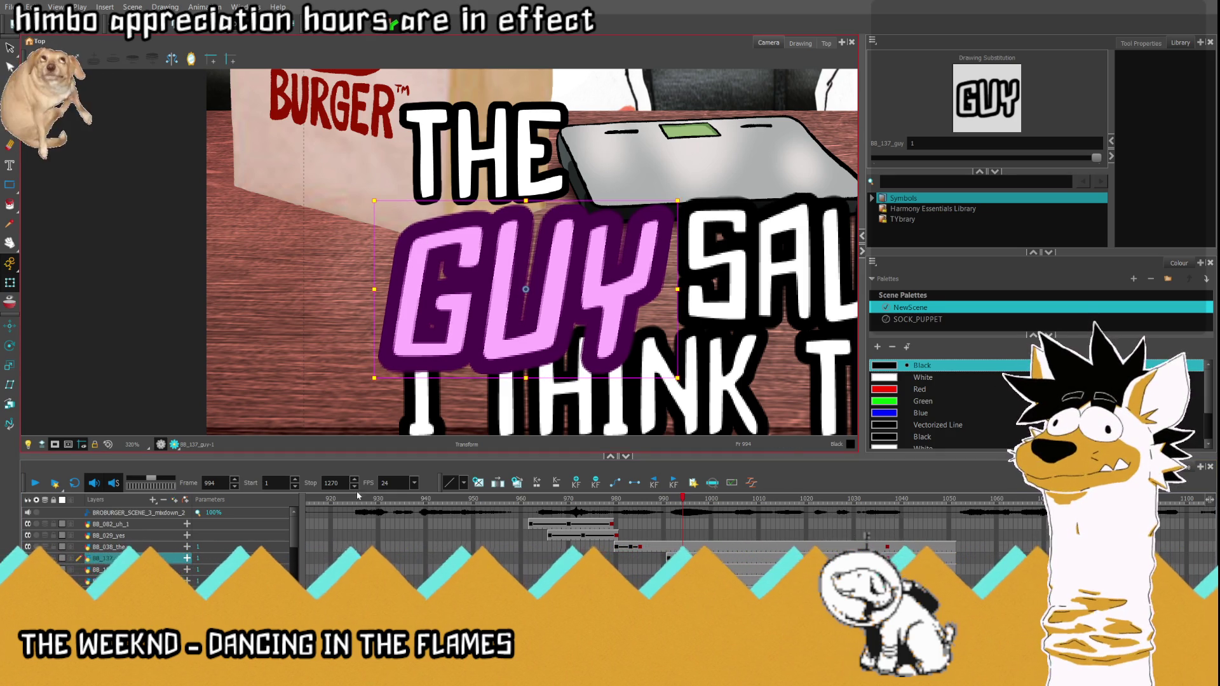
Step: Fit the camera frame and play back to preview the GUY pop-in around frames 991-993
{"action": "key", "text": "shift+m"}
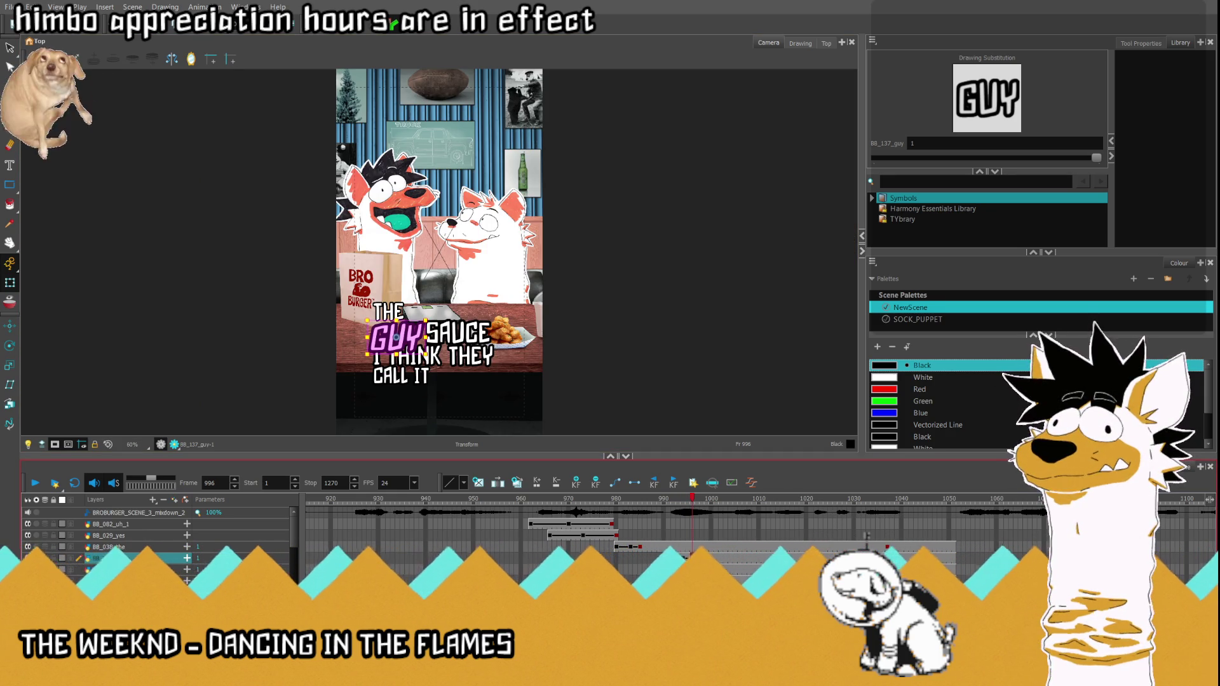
{"action": "key", "text": "Return"}
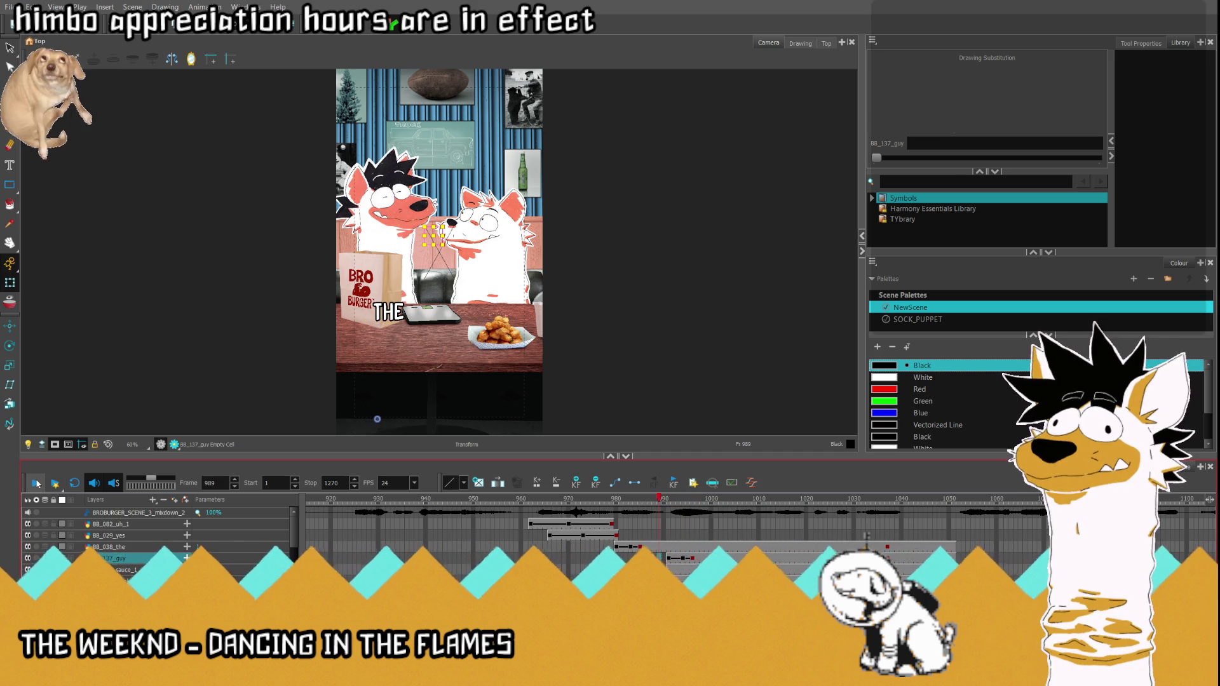
{"action": "left_click", "coordinate": [35, 483]}
{"action": "key", "text": "comma"}
{"action": "key", "text": "comma"}
{"action": "key", "text": "comma"}
{"action": "key", "text": "comma"}
{"action": "key", "text": "comma"}
{"action": "key", "text": "comma"}
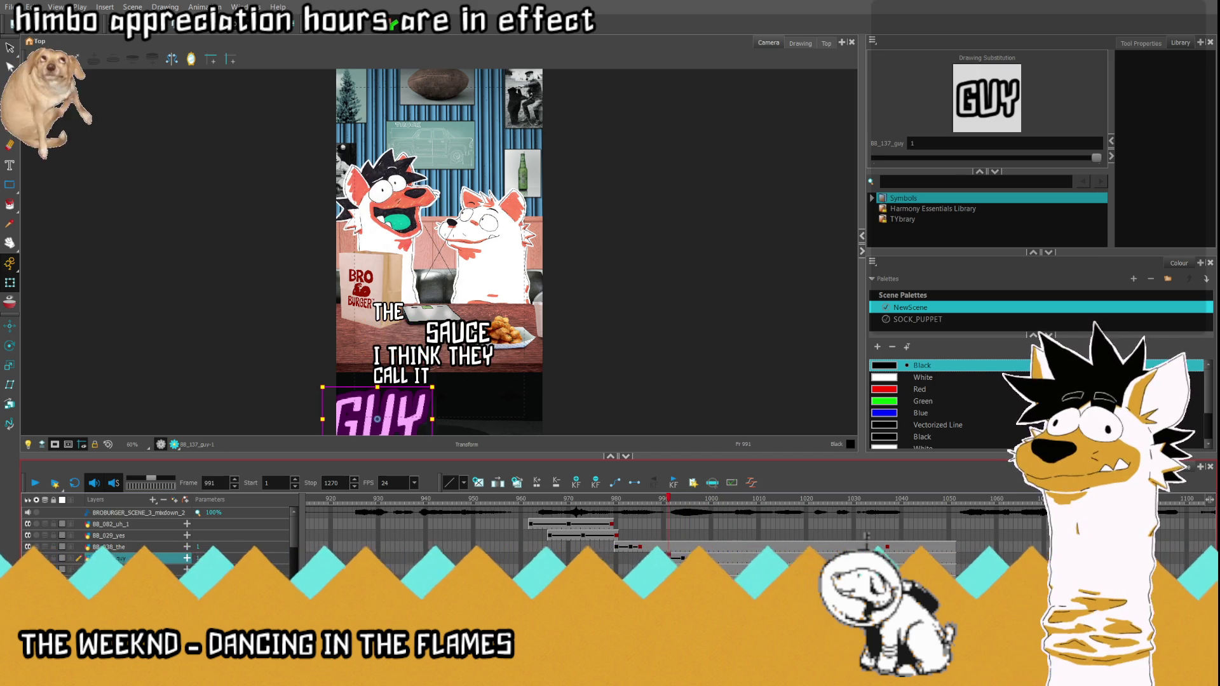
{"action": "left_click", "coordinate": [678, 560]}
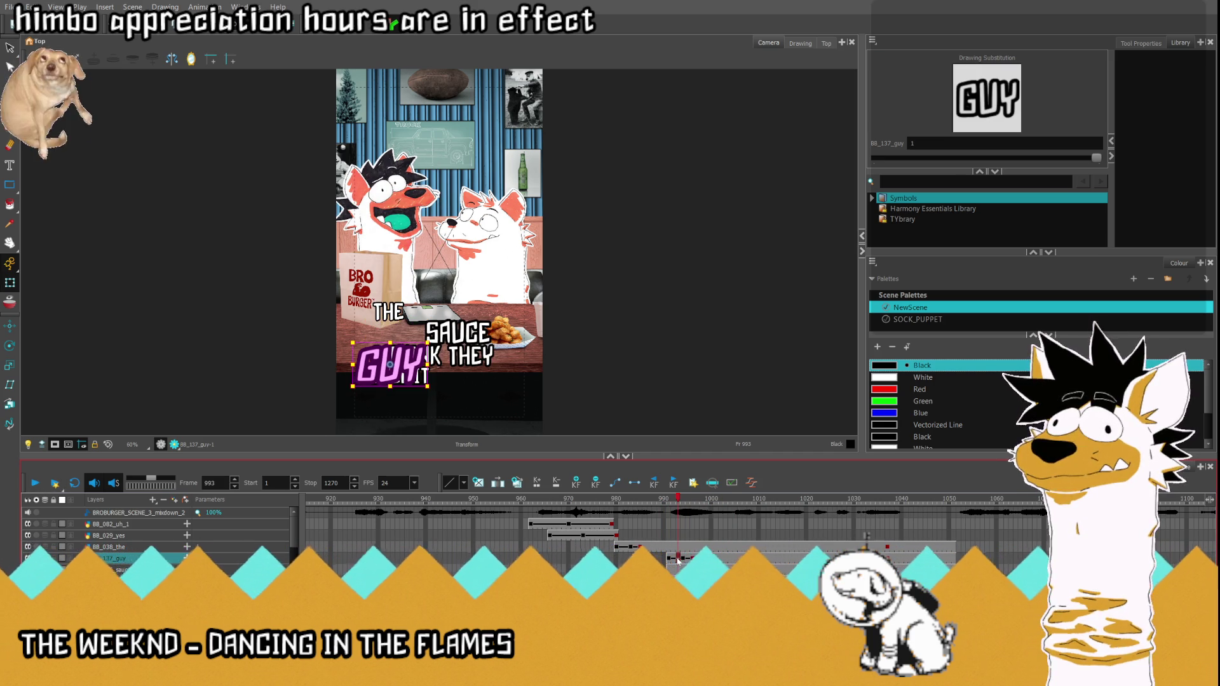
{"action": "key", "text": "comma"}
{"action": "key", "text": "comma"}
{"action": "key", "text": "comma"}
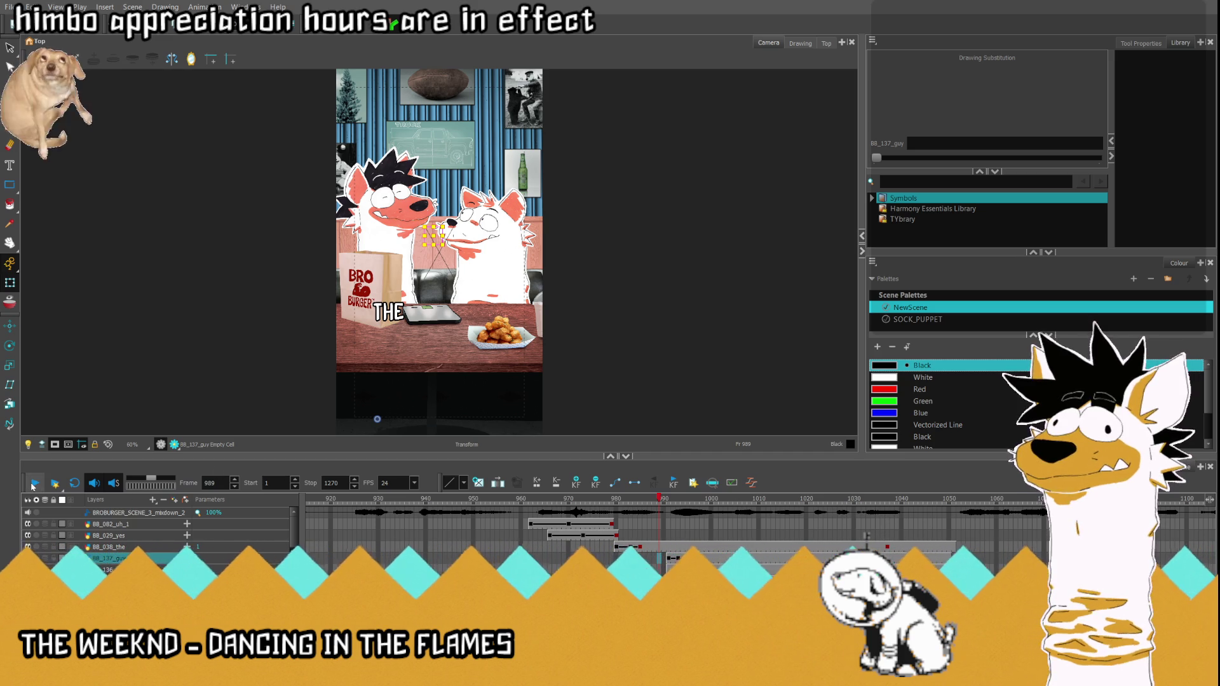
{"action": "left_click", "coordinate": [668, 562]}
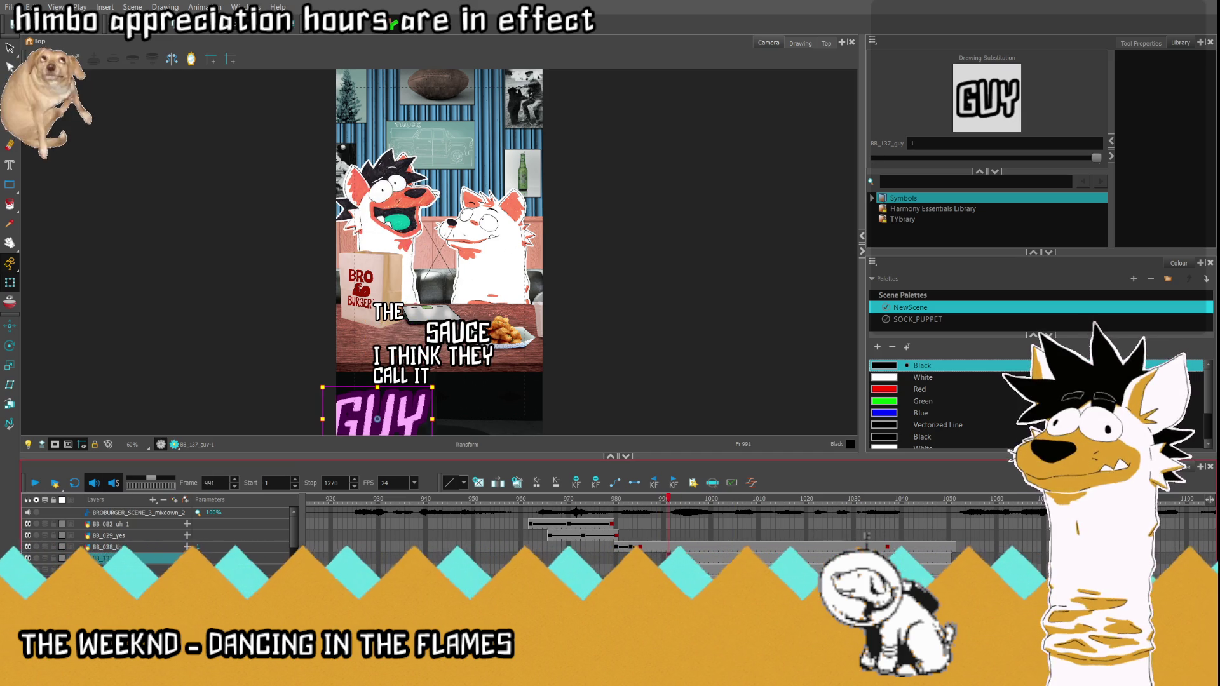
Step: On the BB_136_sauce layer at frame 995, scale SAUCE up and move it right and down beside GUY
{"action": "left_click", "coordinate": [668, 570]}
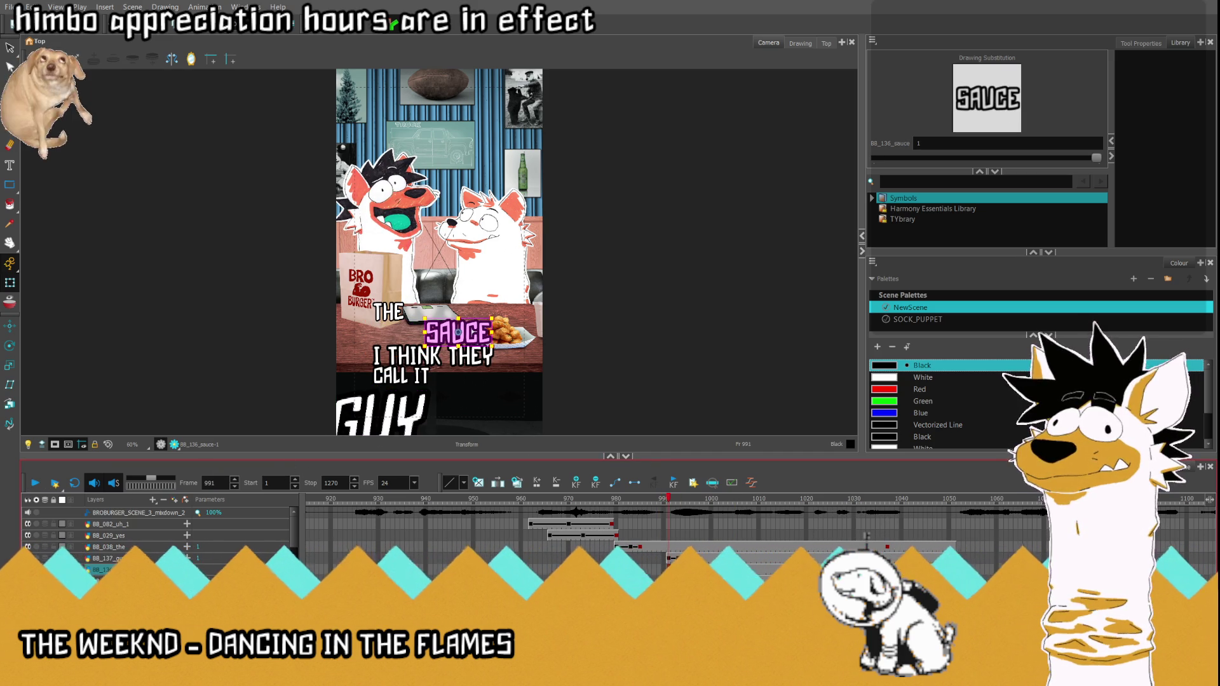
{"action": "left_click", "coordinate": [686, 559]}
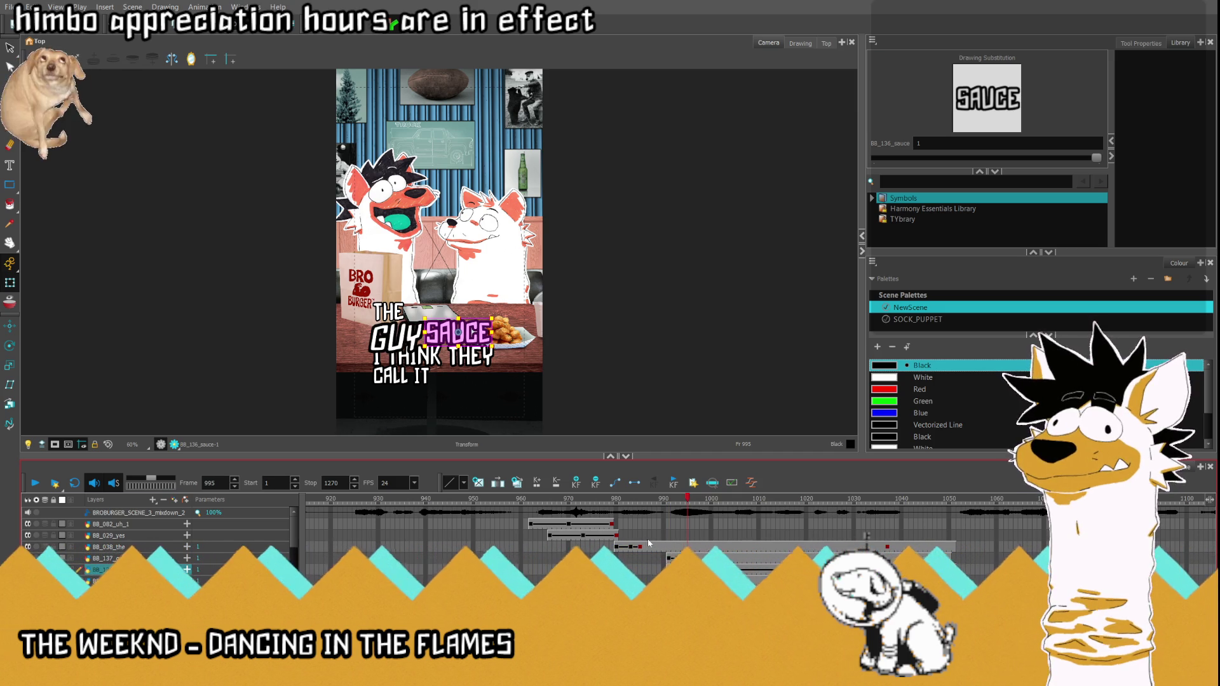
{"action": "scroll", "coordinate": [373, 354], "scroll_direction": "up", "scroll_amount": 2}
{"action": "scroll", "coordinate": [557, 310], "scroll_direction": "up", "scroll_amount": 1}
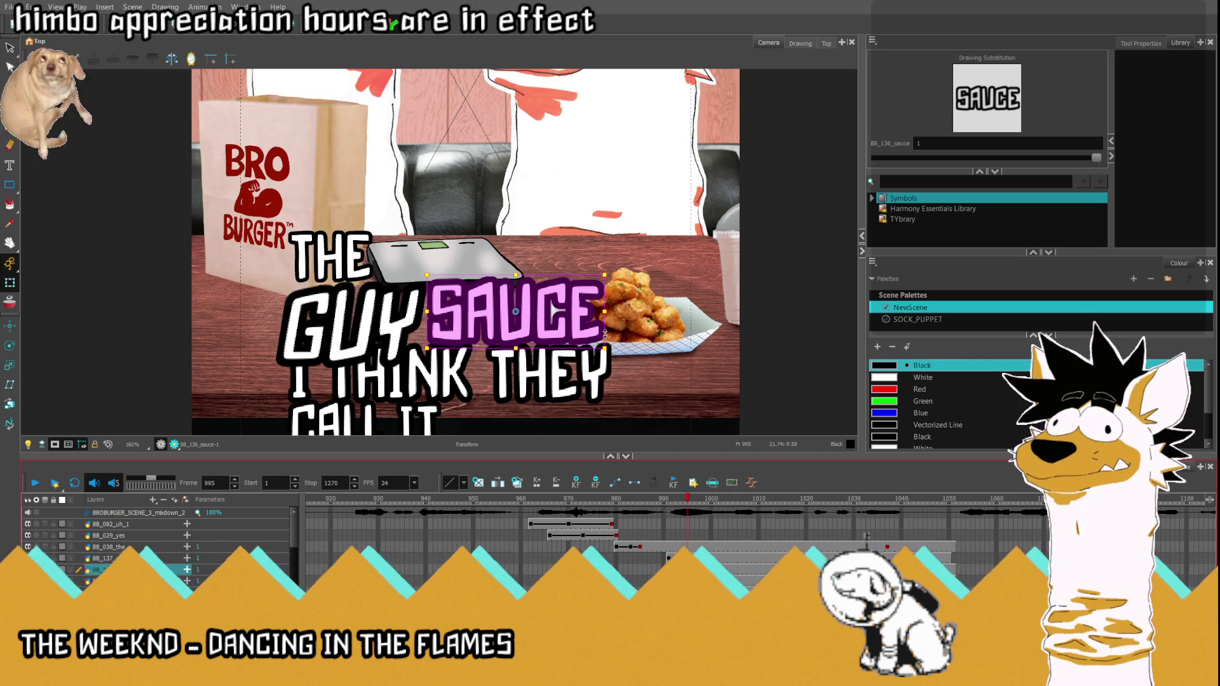
{"action": "left_click_drag", "start_coordinate": [607, 272], "coordinate": [622, 265]}
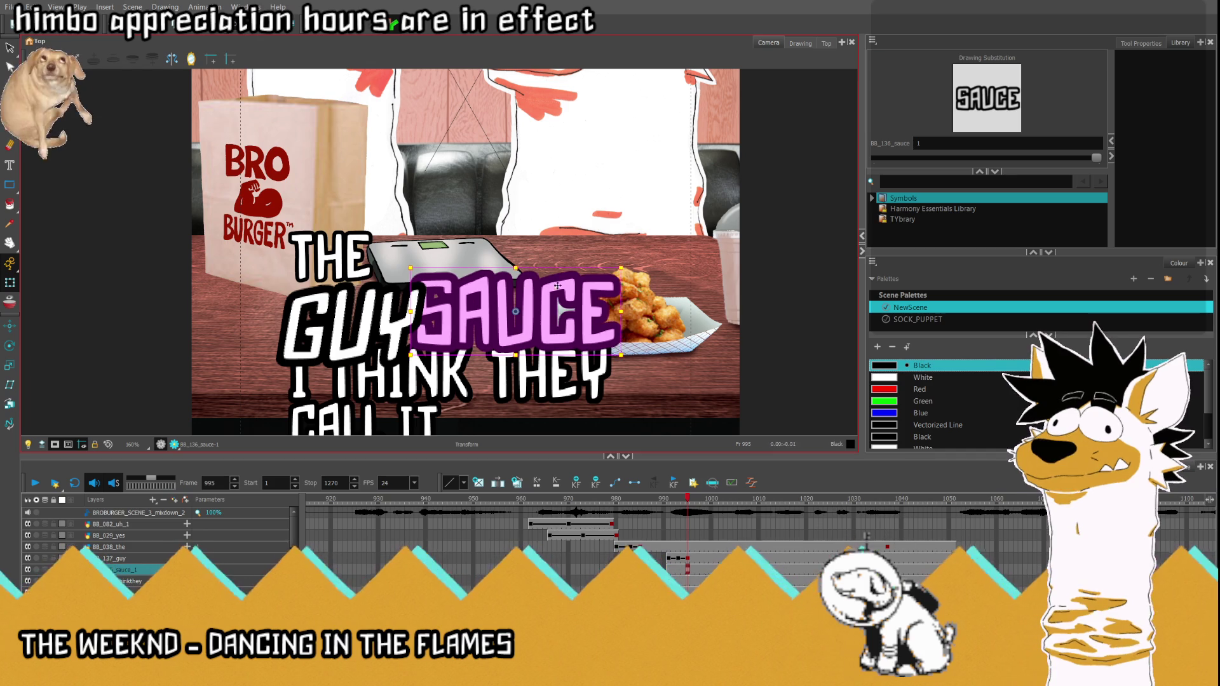
{"action": "left_click_drag", "start_coordinate": [543, 304], "coordinate": [566, 319]}
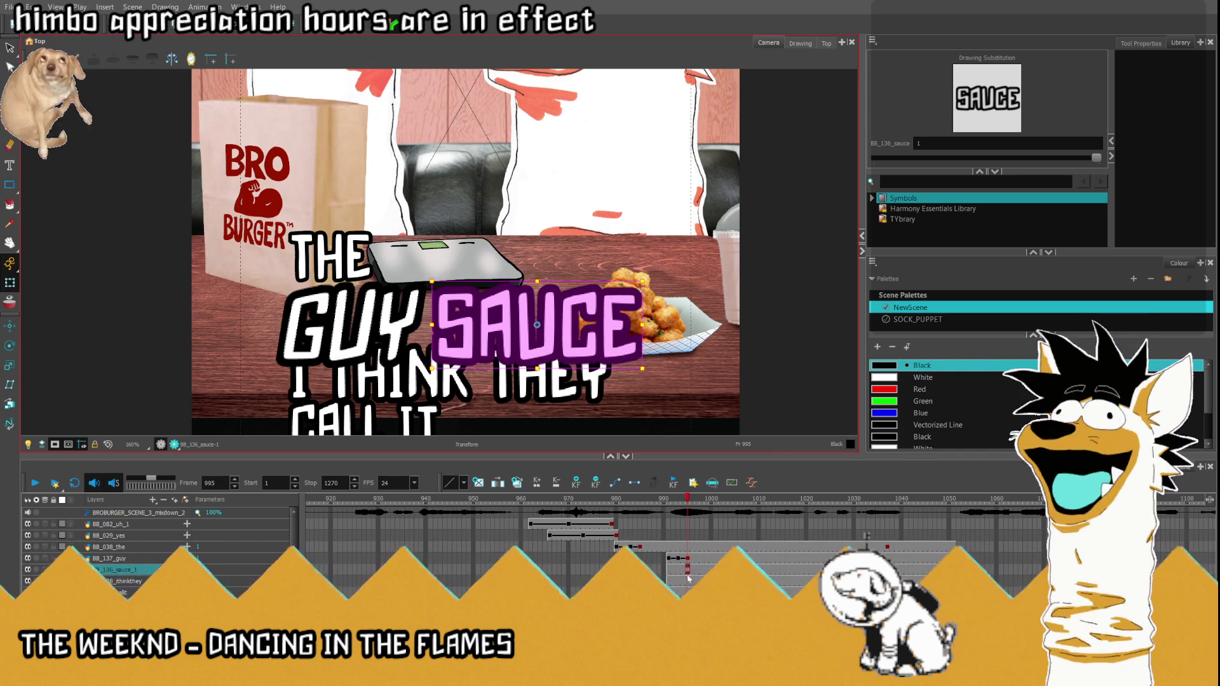
{"action": "left_click", "coordinate": [448, 381]}
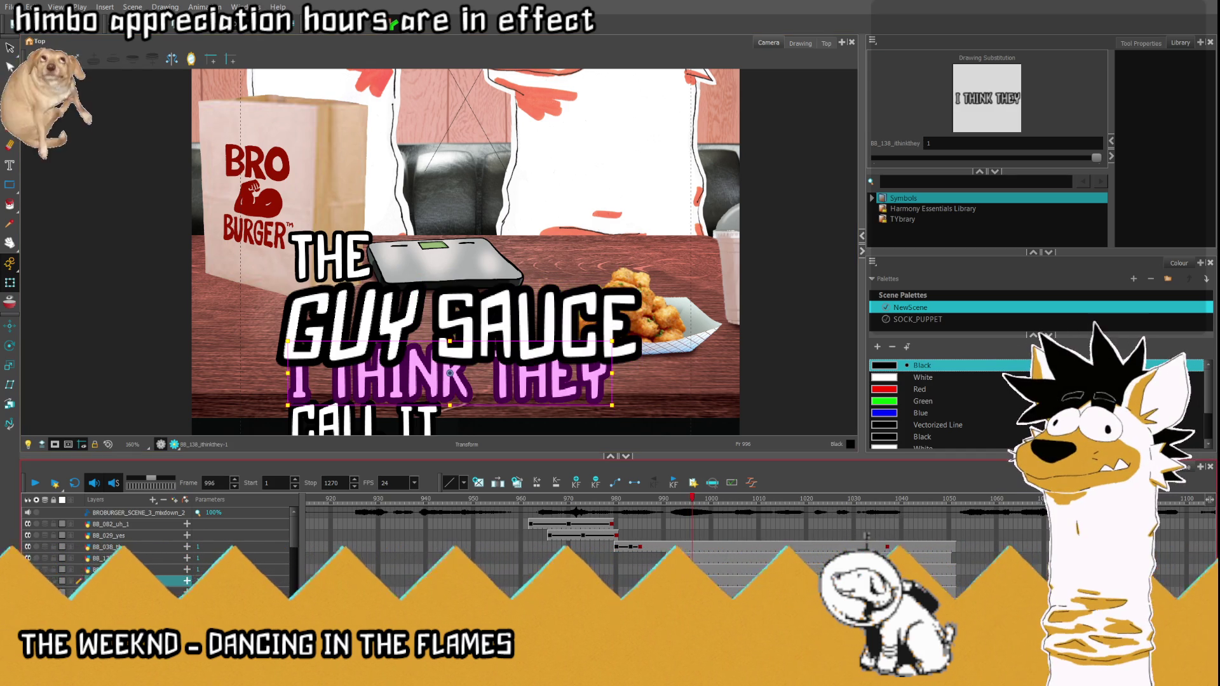
Step: Enlarge SAUCE slightly at frame 995, then step back to frame 991 to check its start
{"action": "key", "text": "period"}
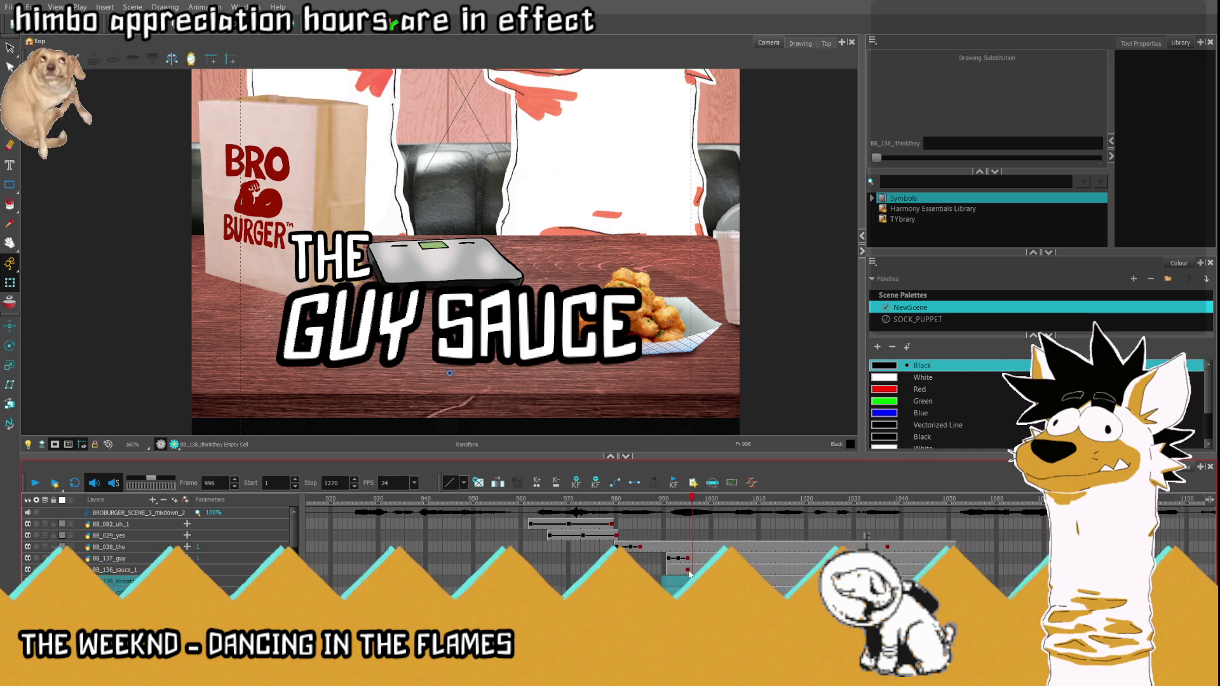
{"action": "left_click", "coordinate": [688, 572]}
{"action": "scroll", "coordinate": [438, 307], "scroll_direction": "up", "scroll_amount": 1}
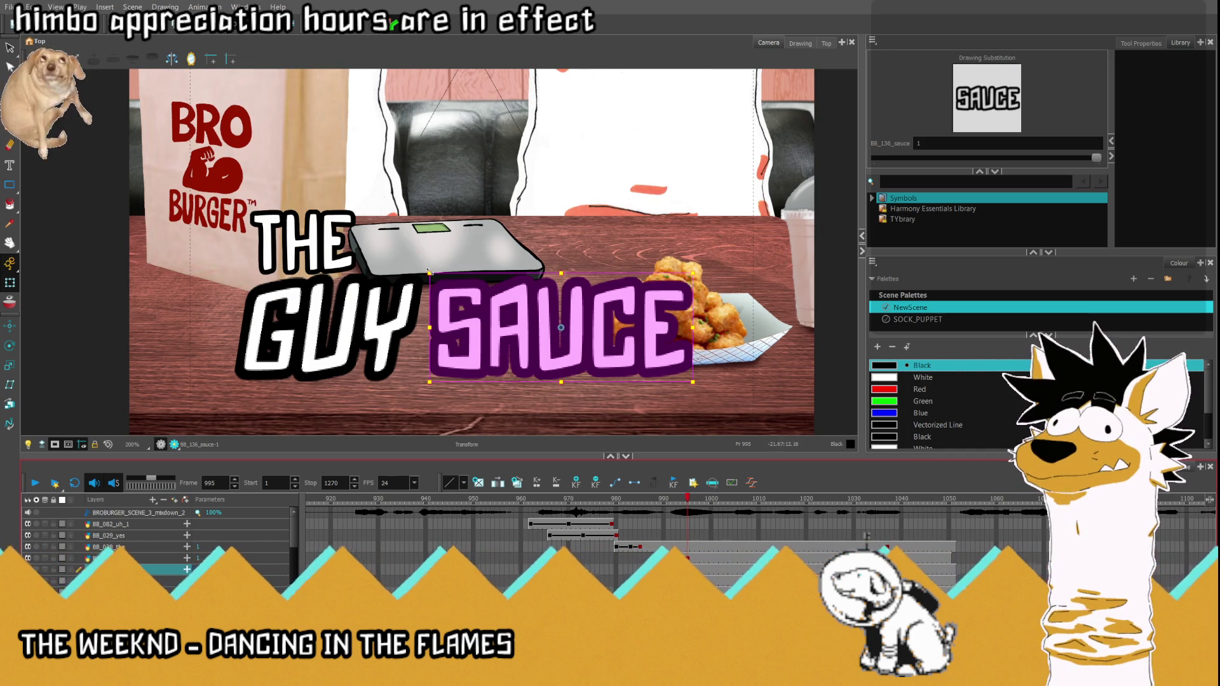
{"action": "left_click_drag", "start_coordinate": [430, 274], "coordinate": [426, 269]}
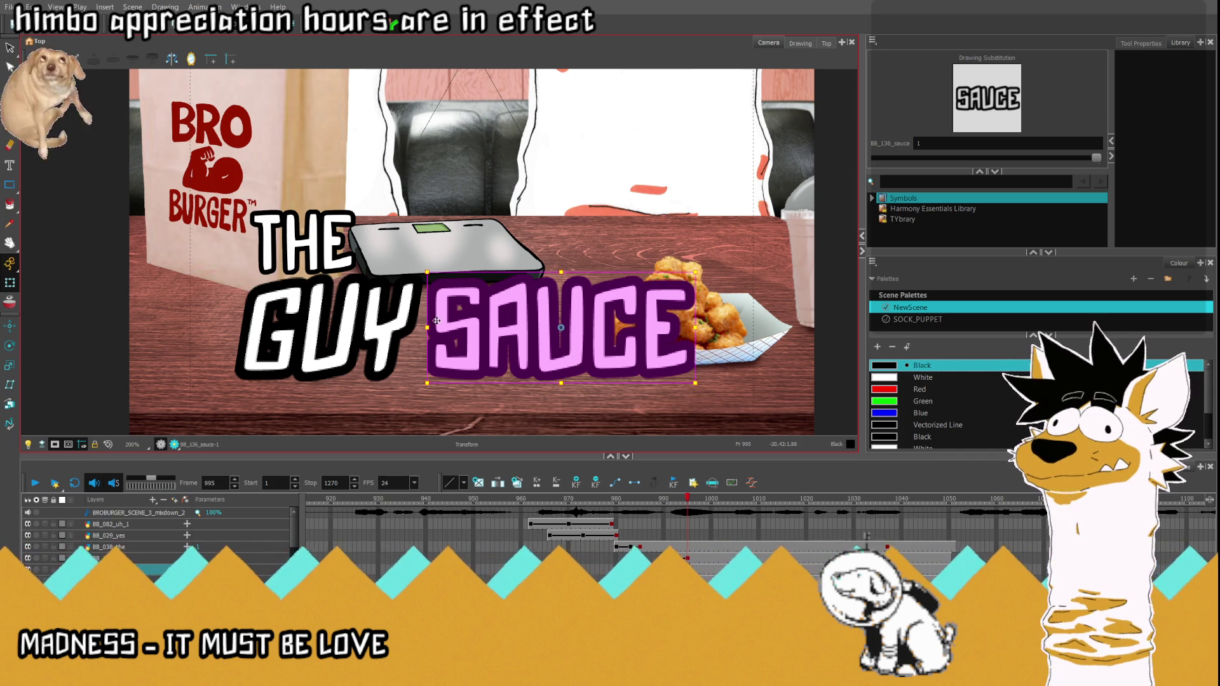
{"action": "scroll", "coordinate": [441, 329], "scroll_direction": "up", "scroll_amount": 1}
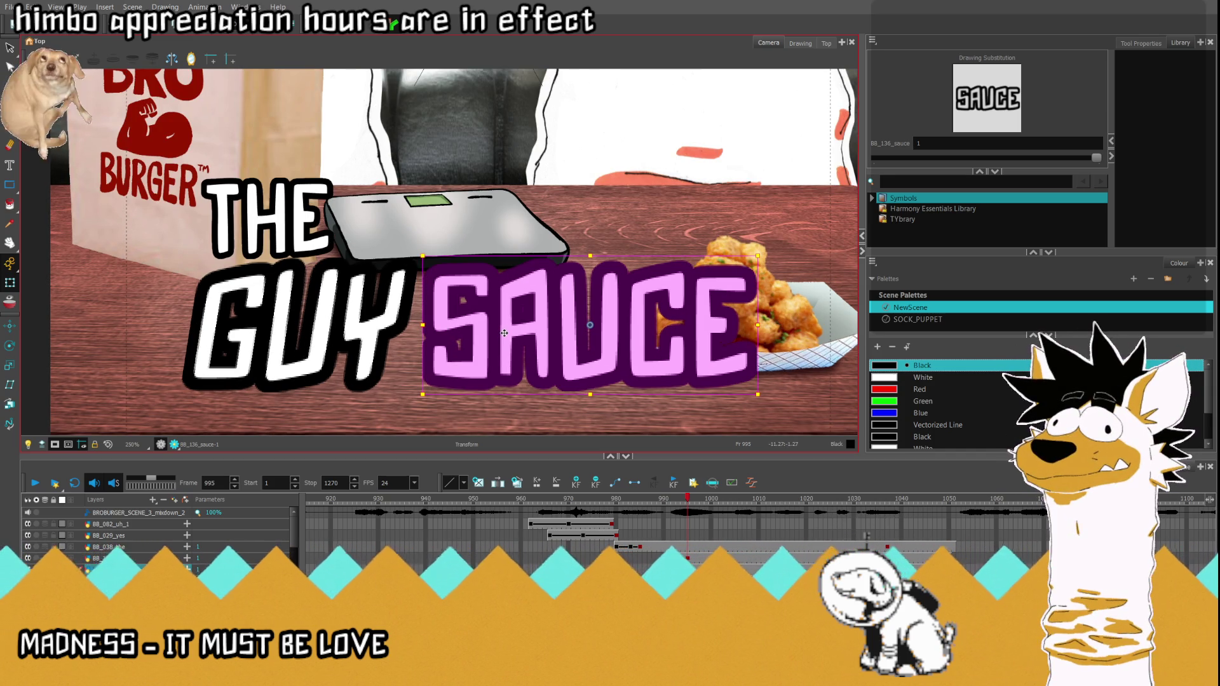
{"action": "scroll", "coordinate": [487, 286], "scroll_direction": "down", "scroll_amount": 3}
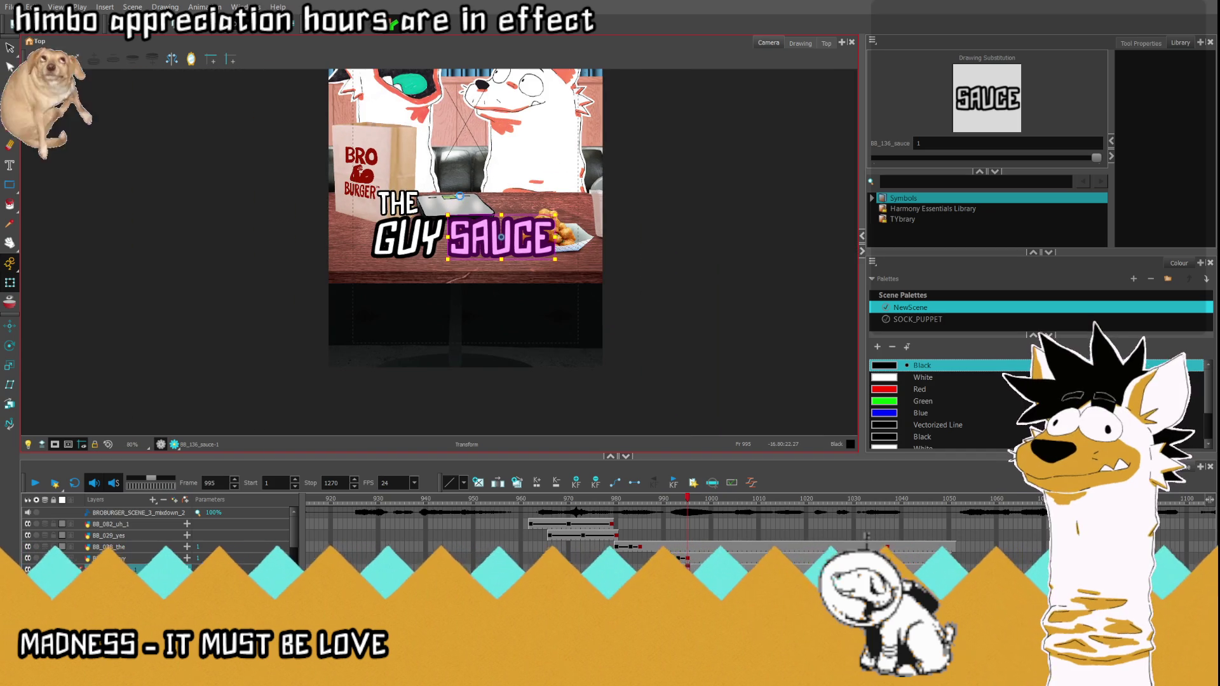
{"action": "key", "text": "comma"}
{"action": "key", "text": "comma"}
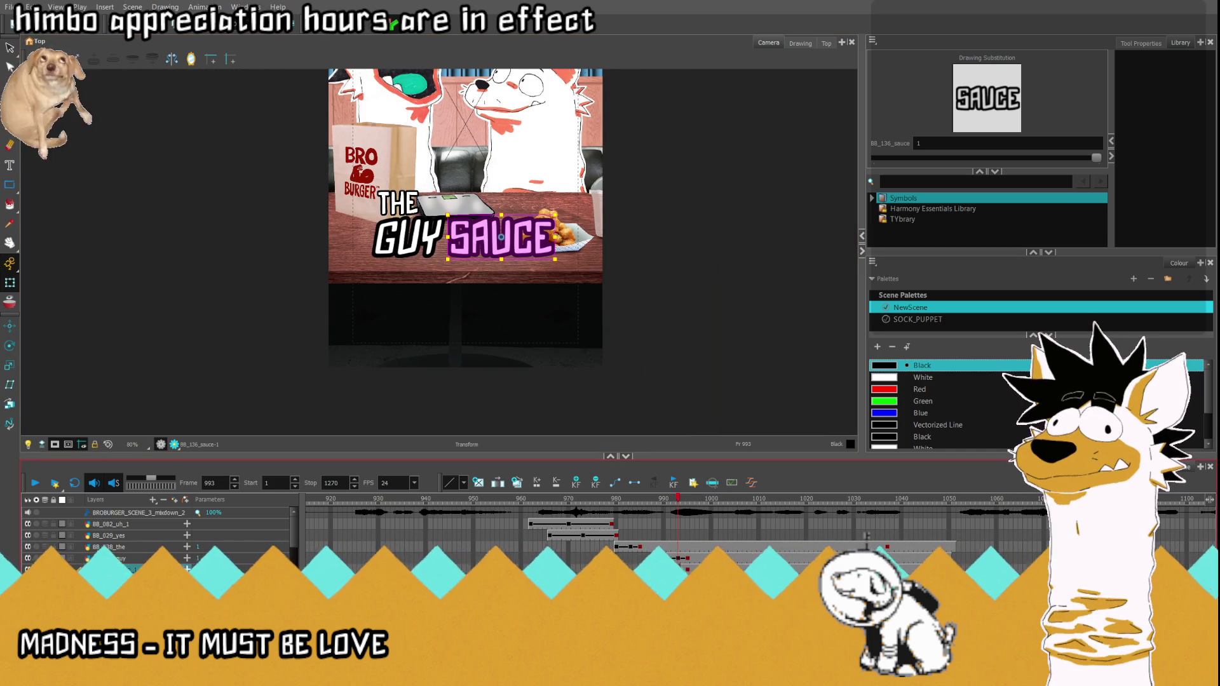
{"action": "key", "text": "comma"}
{"action": "key", "text": "comma"}
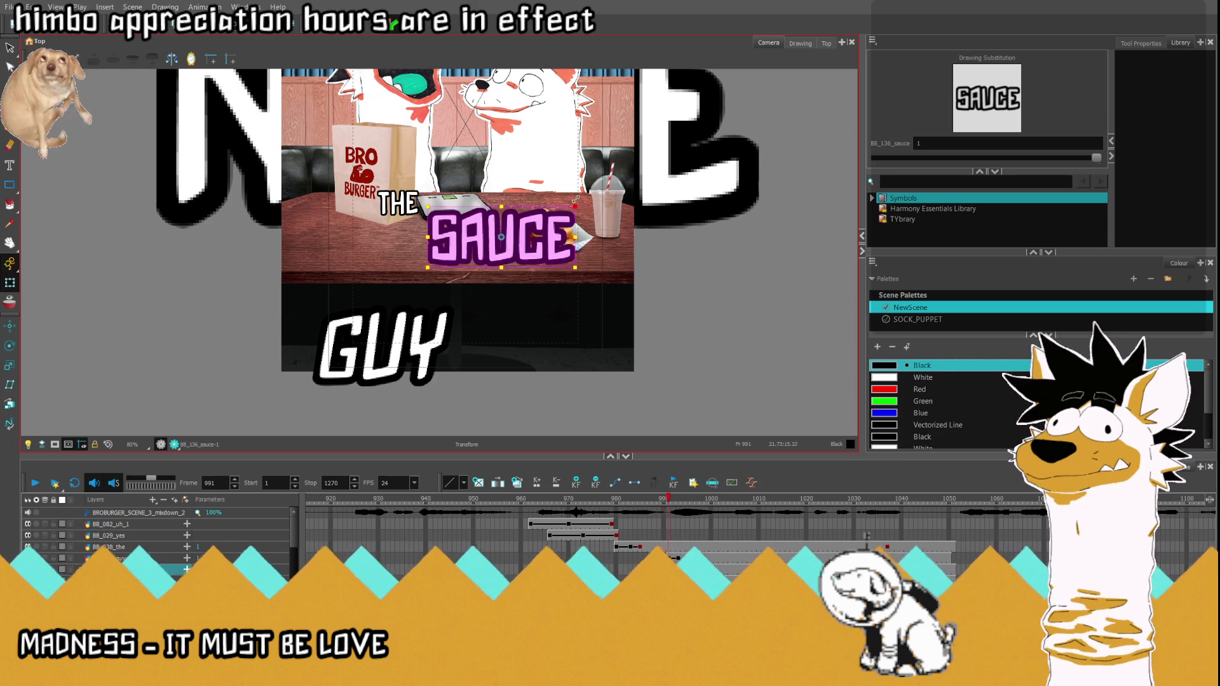
Step: At frame 991, scale SAUCE up and move it down below the table beside GUY
{"action": "left_click_drag", "start_coordinate": [558, 210], "coordinate": [589, 198]}
{"action": "left_click_drag", "start_coordinate": [514, 248], "coordinate": [556, 365]}
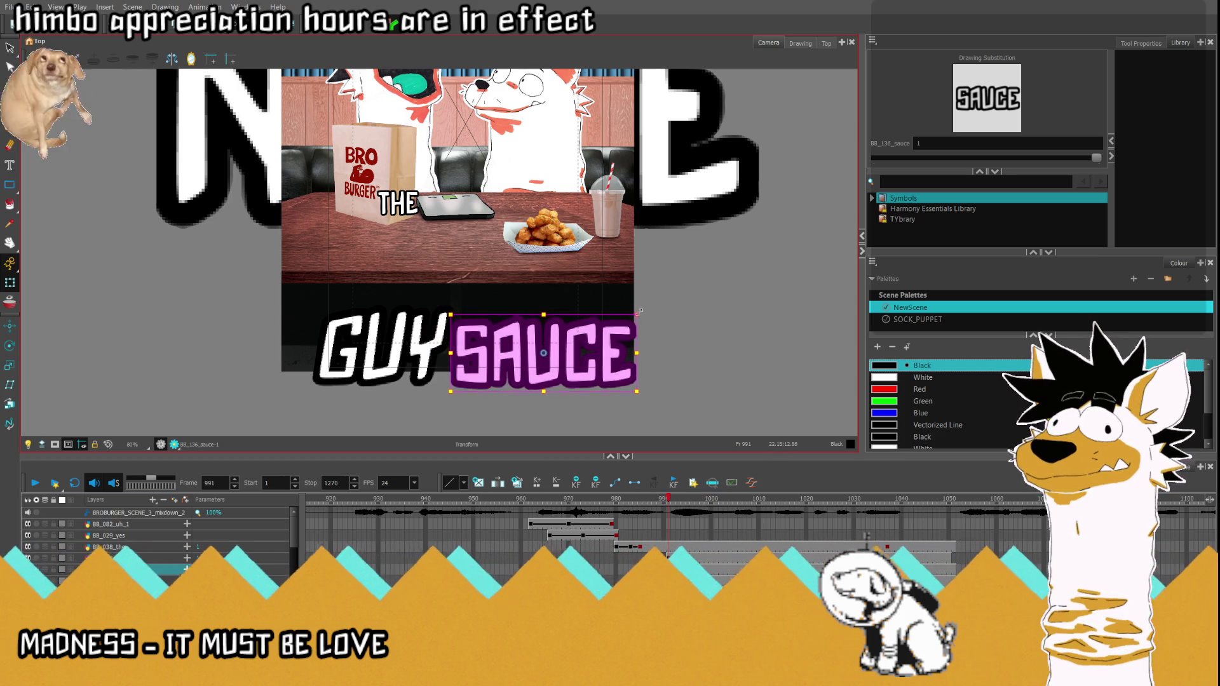
{"action": "left_click_drag", "start_coordinate": [632, 317], "coordinate": [645, 311]}
{"action": "left_click_drag", "start_coordinate": [549, 360], "coordinate": [566, 353]}
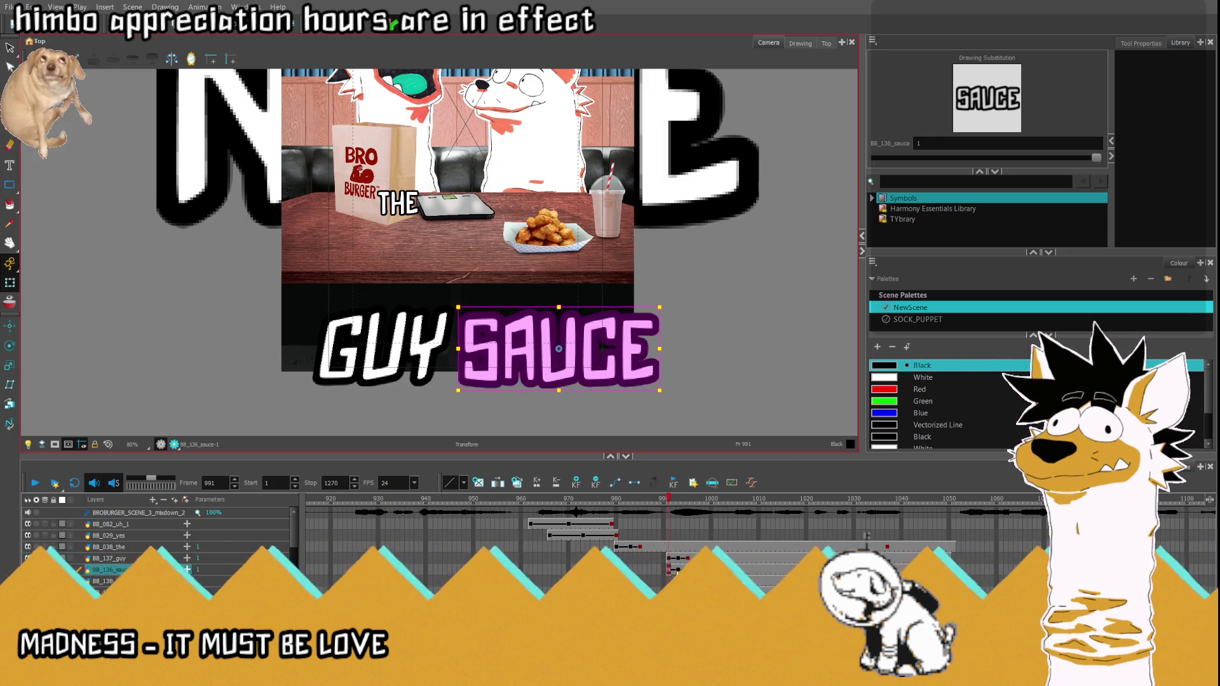
Step: At frame 993, shrink SAUCE slightly, select GUY and fit the scene in view
{"action": "left_click", "coordinate": [678, 570]}
{"action": "scroll", "coordinate": [770, 373], "scroll_direction": "up", "scroll_amount": 2}
{"action": "scroll", "coordinate": [769, 372], "scroll_direction": "up", "scroll_amount": 2}
{"action": "scroll", "coordinate": [769, 373], "scroll_direction": "up", "scroll_amount": 2}
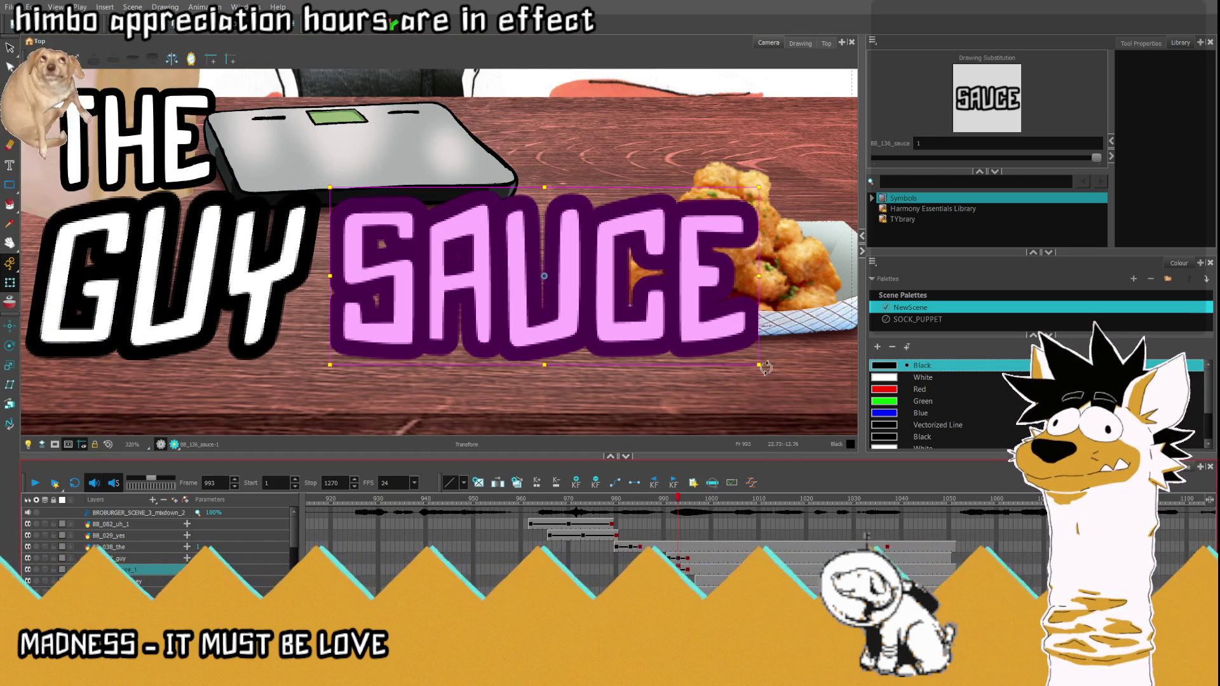
{"action": "left_click_drag", "start_coordinate": [769, 372], "coordinate": [755, 363]}
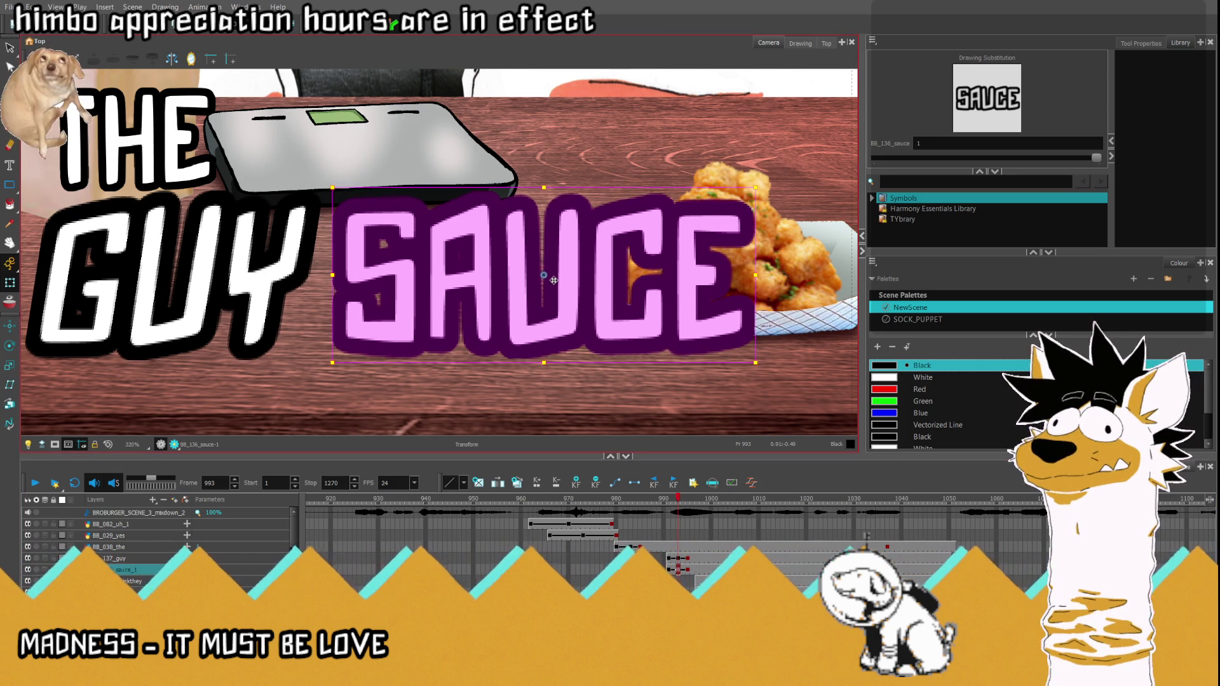
{"action": "left_click", "coordinate": [158, 291]}
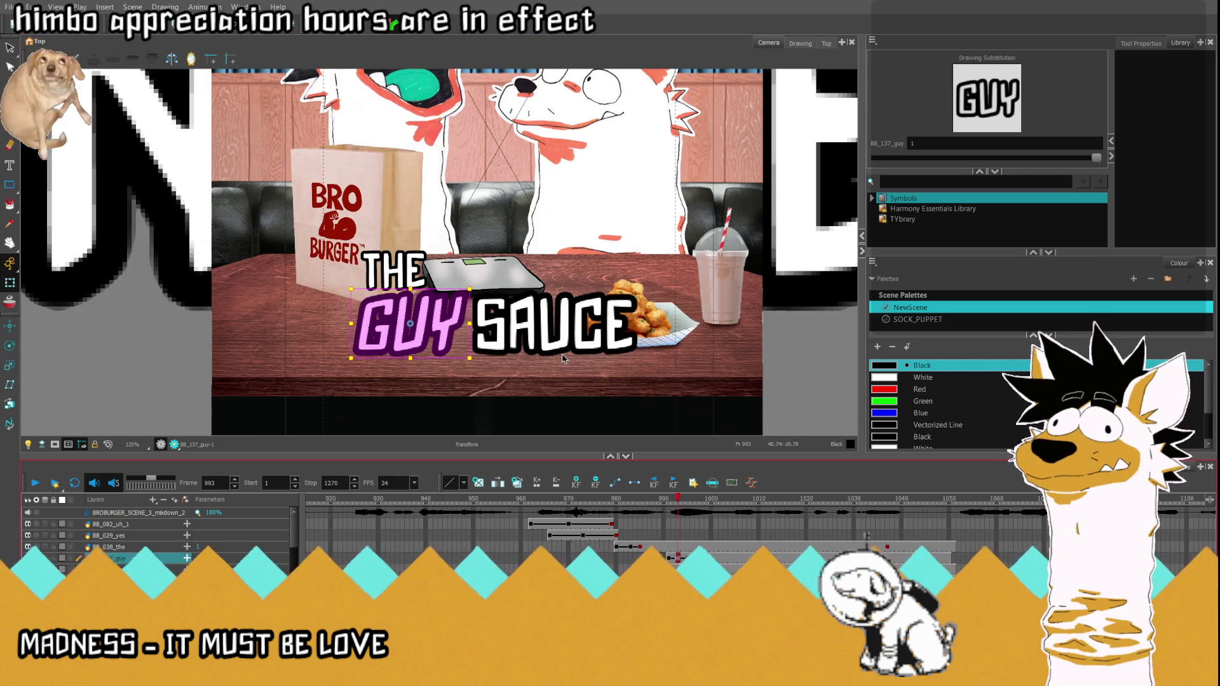
{"action": "key", "text": "2"}
{"action": "key", "text": "2"}
{"action": "key", "text": "2"}
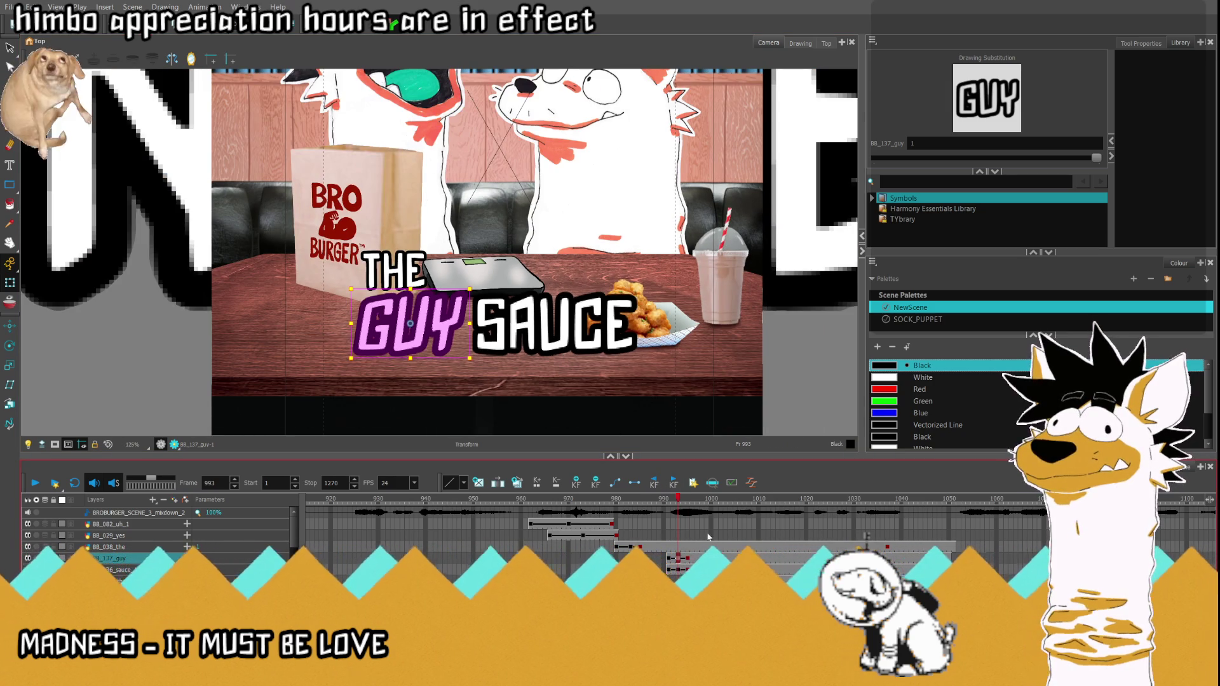
{"action": "left_click", "coordinate": [664, 569]}
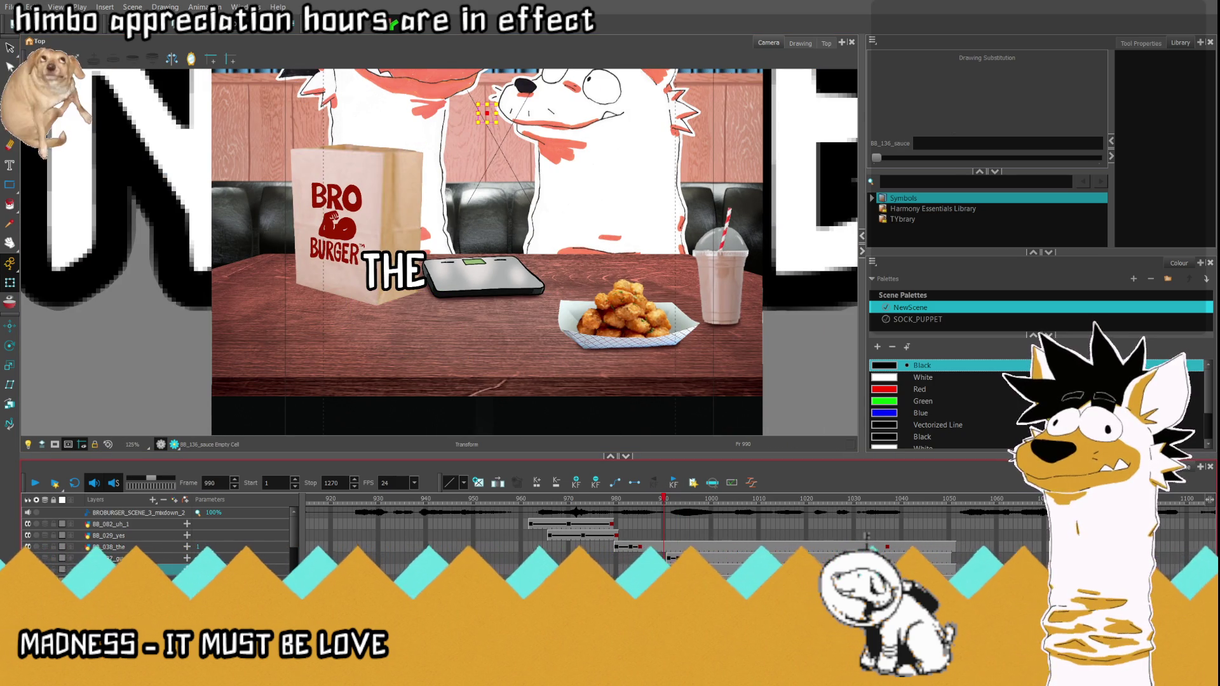
{"action": "left_click", "coordinate": [725, 506]}
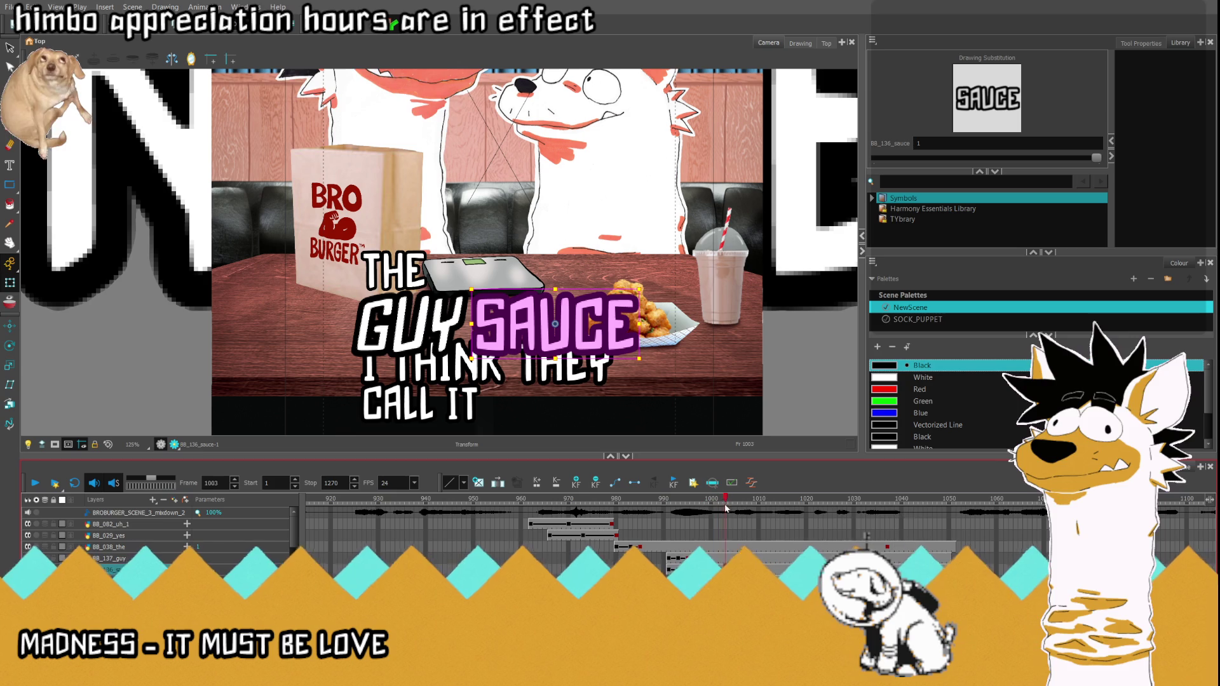
{"action": "left_click", "coordinate": [660, 499]}
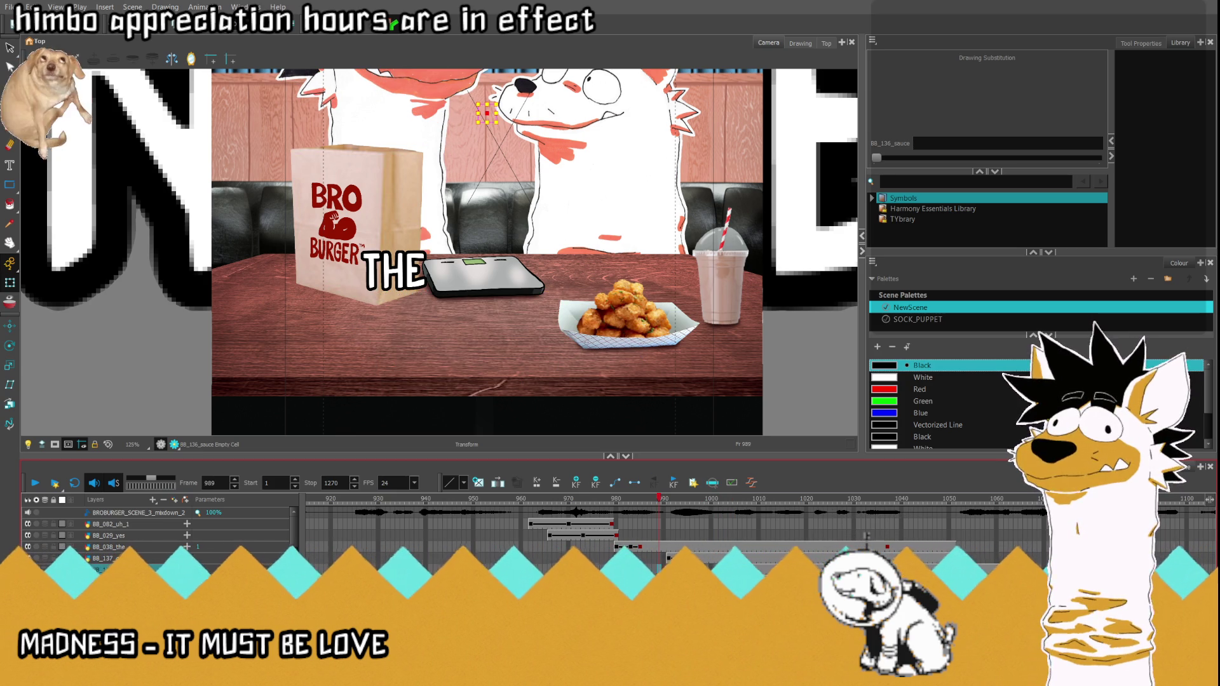
{"action": "key", "text": "Return"}
{"action": "key", "text": "Return"}
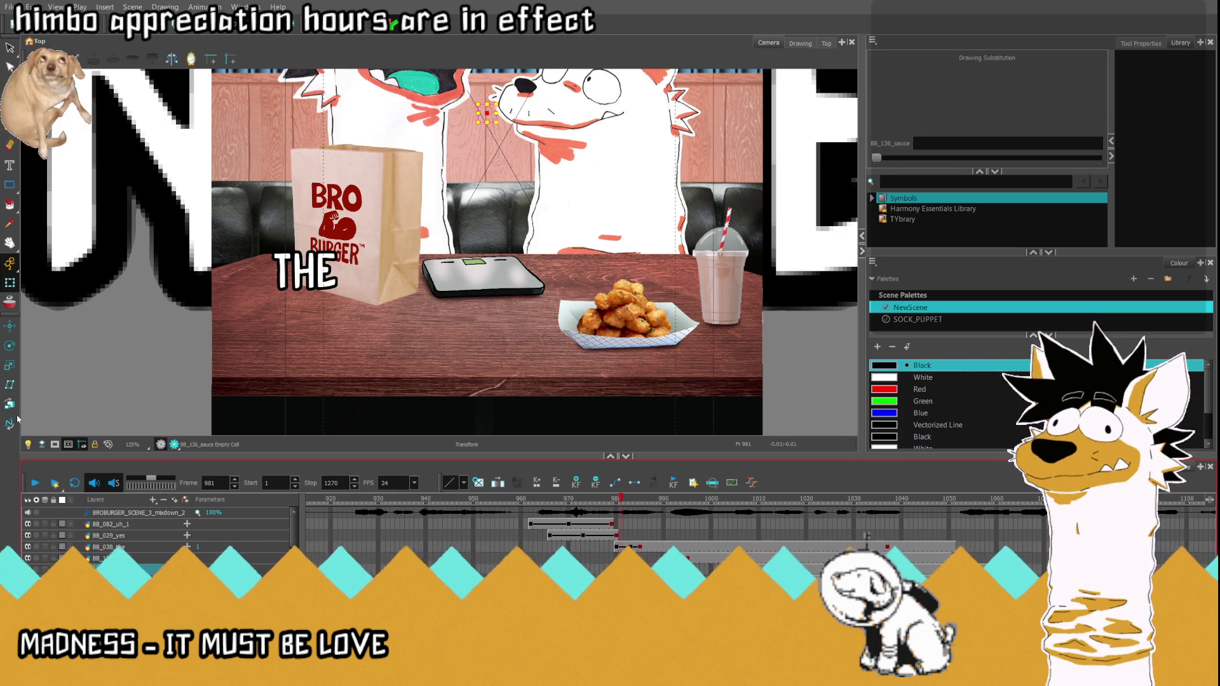
{"action": "left_click", "coordinate": [36, 483]}
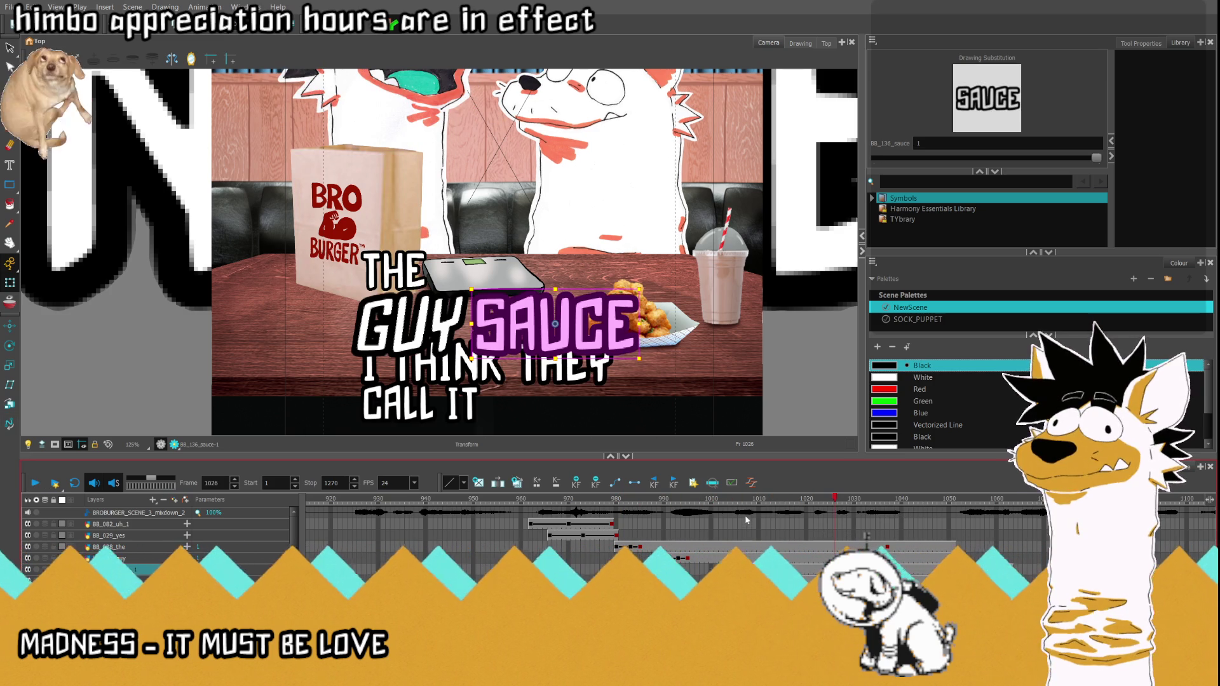
{"action": "left_click", "coordinate": [786, 499]}
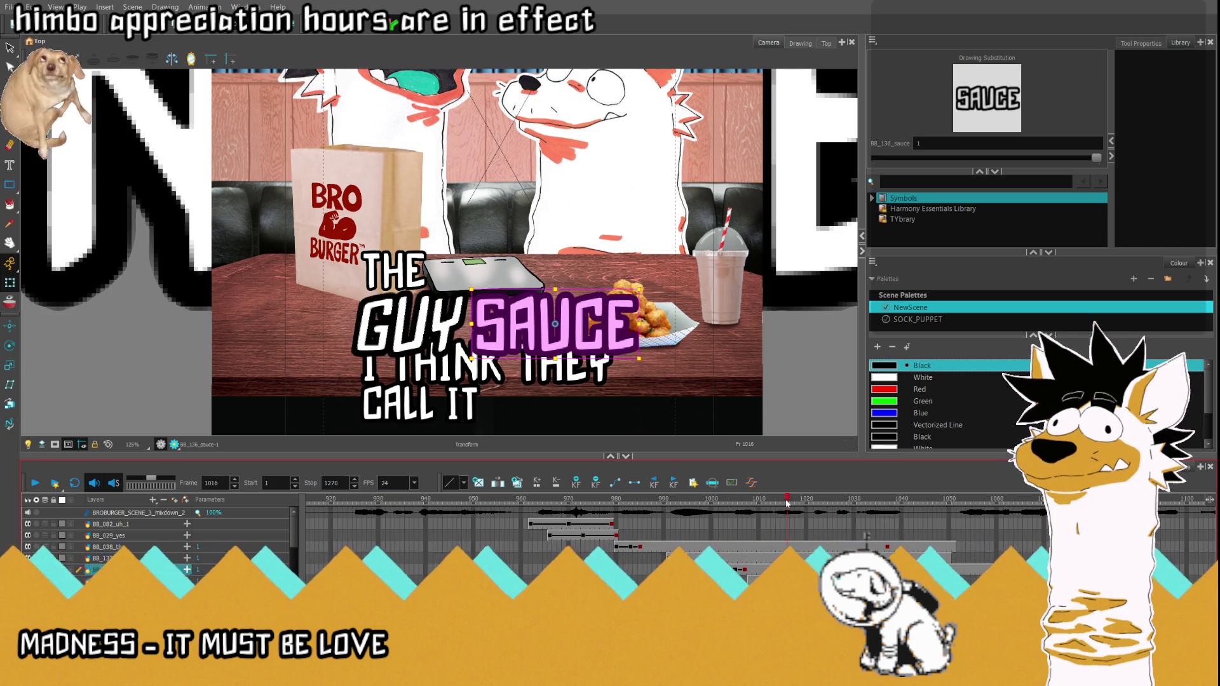
{"action": "left_click", "coordinate": [486, 367]}
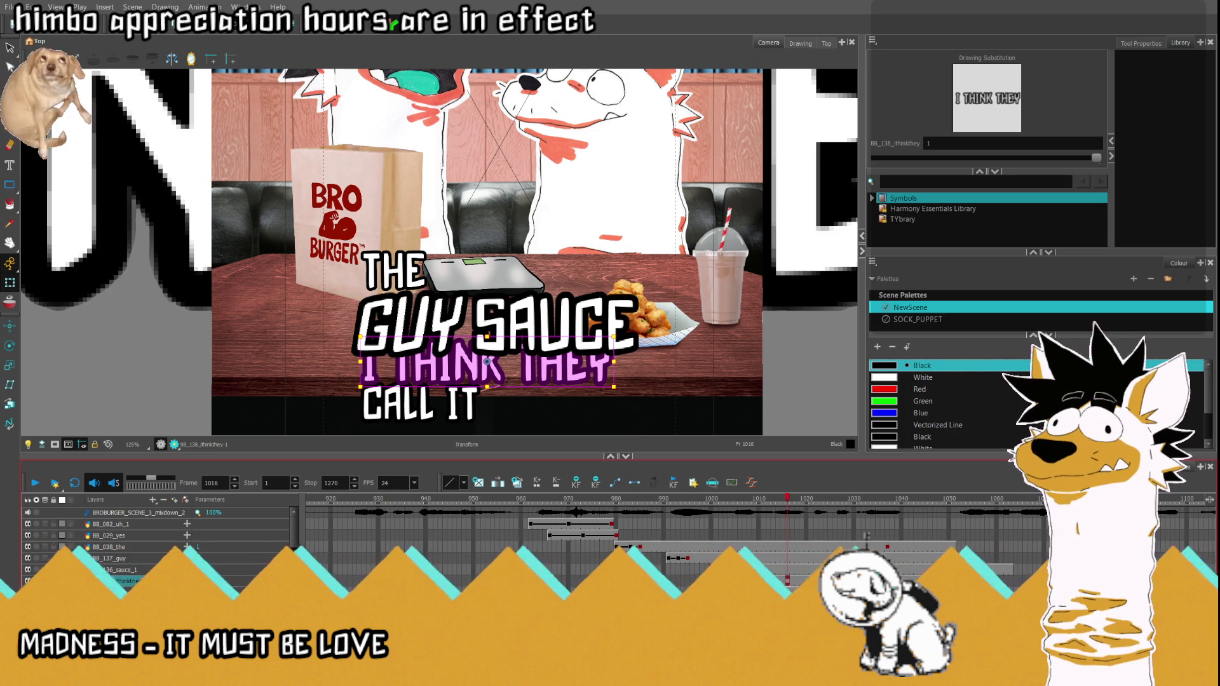
{"action": "key", "text": "comma"}
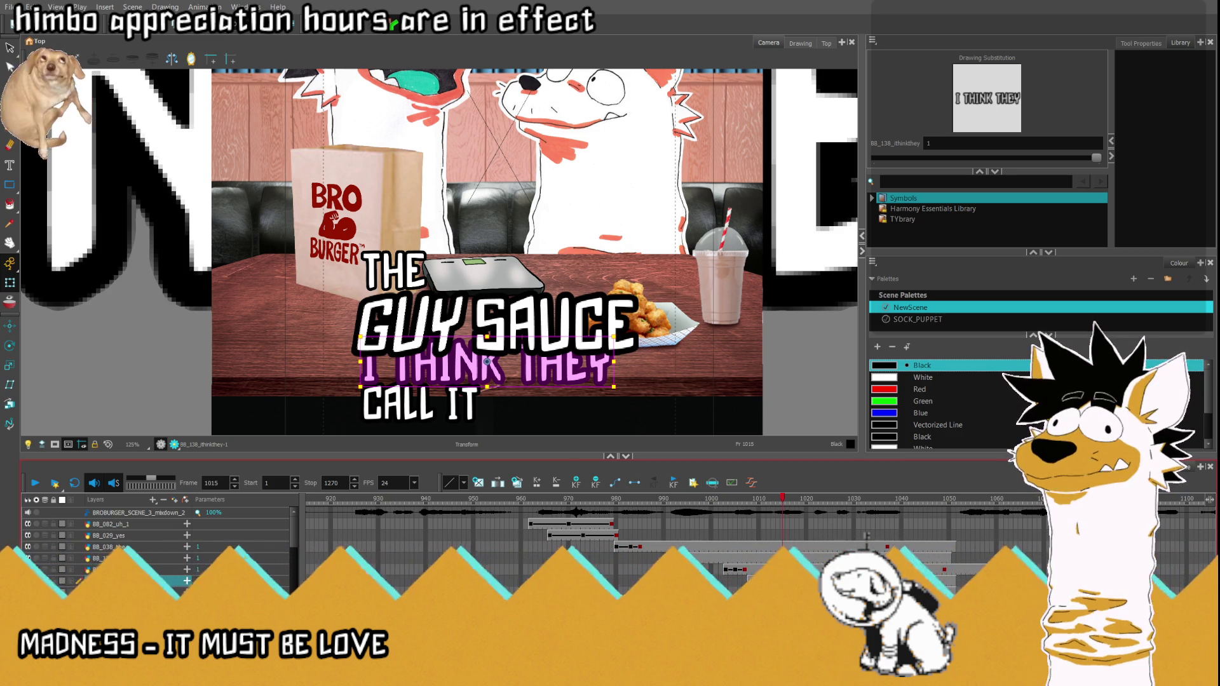
{"action": "key", "text": "comma"}
{"action": "key", "text": "comma"}
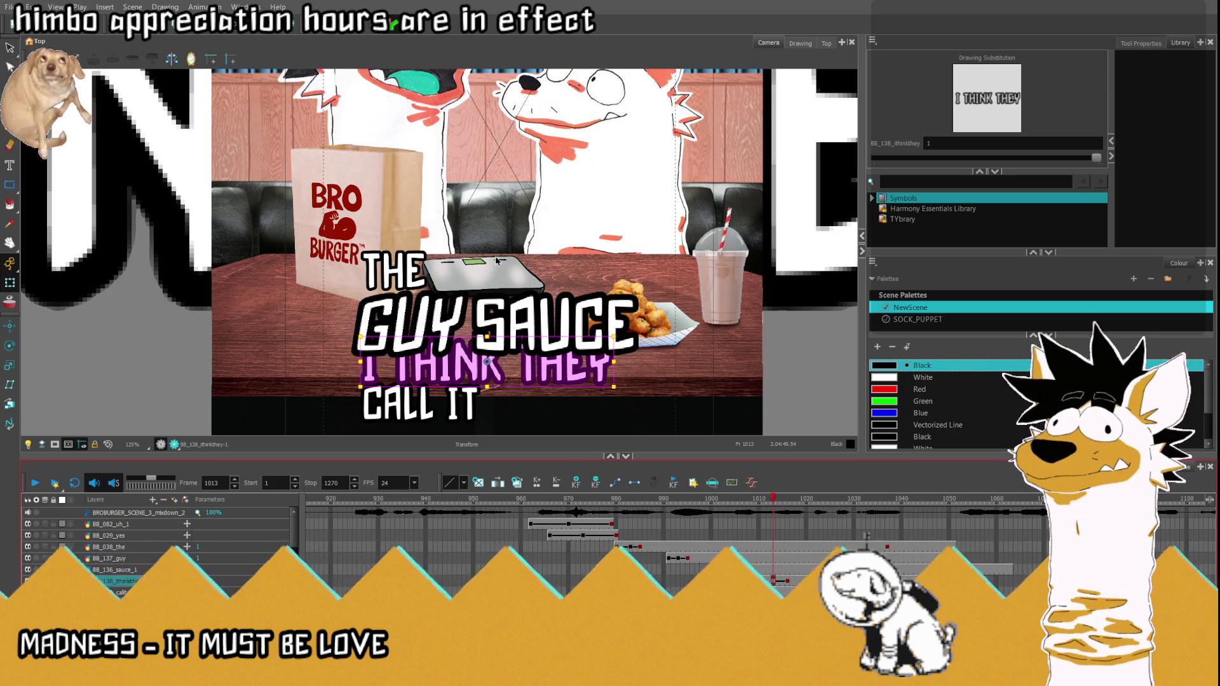
{"action": "scroll", "coordinate": [498, 261], "scroll_direction": "down", "scroll_amount": 1}
{"action": "key", "text": "period"}
{"action": "key", "text": "period"}
{"action": "key", "text": "period"}
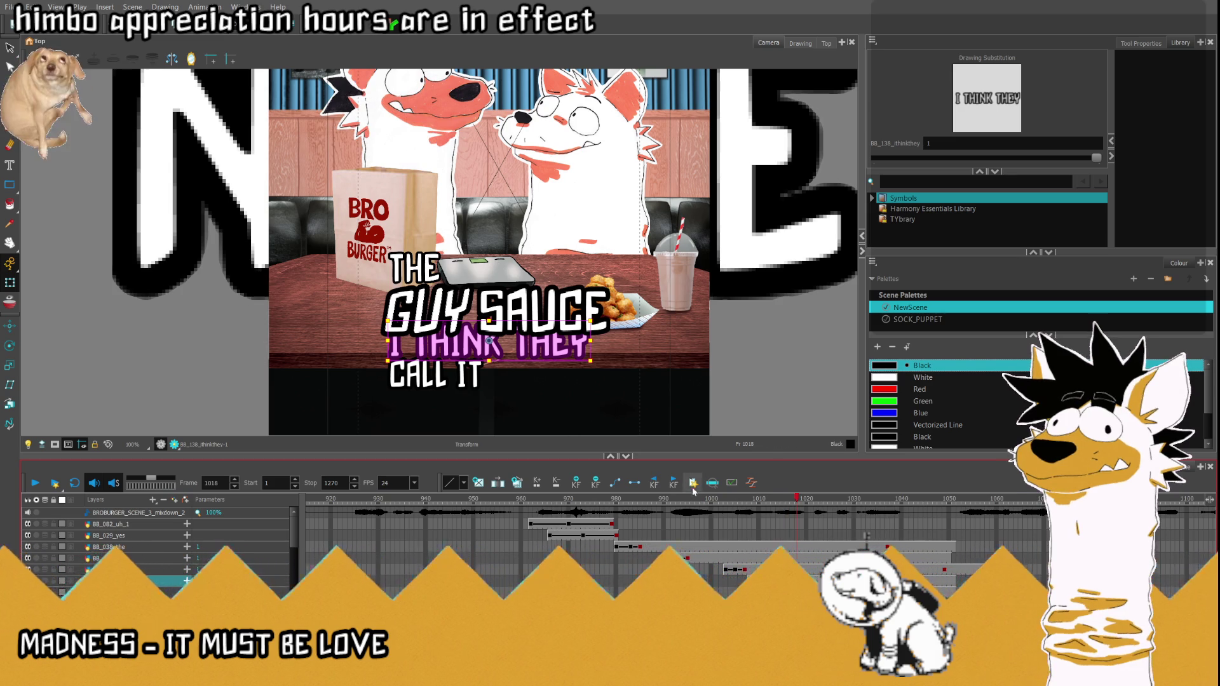
{"action": "left_click", "coordinate": [622, 484]}
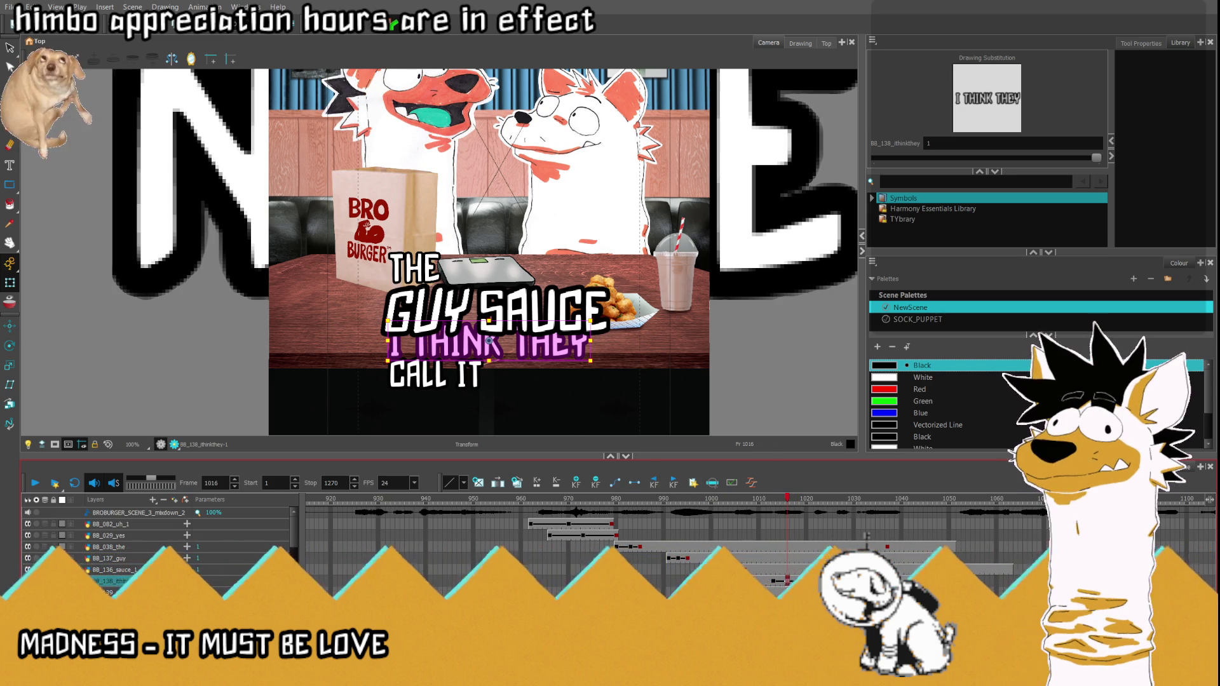
{"action": "key", "text": "comma"}
{"action": "key", "text": "period"}
{"action": "key", "text": "period"}
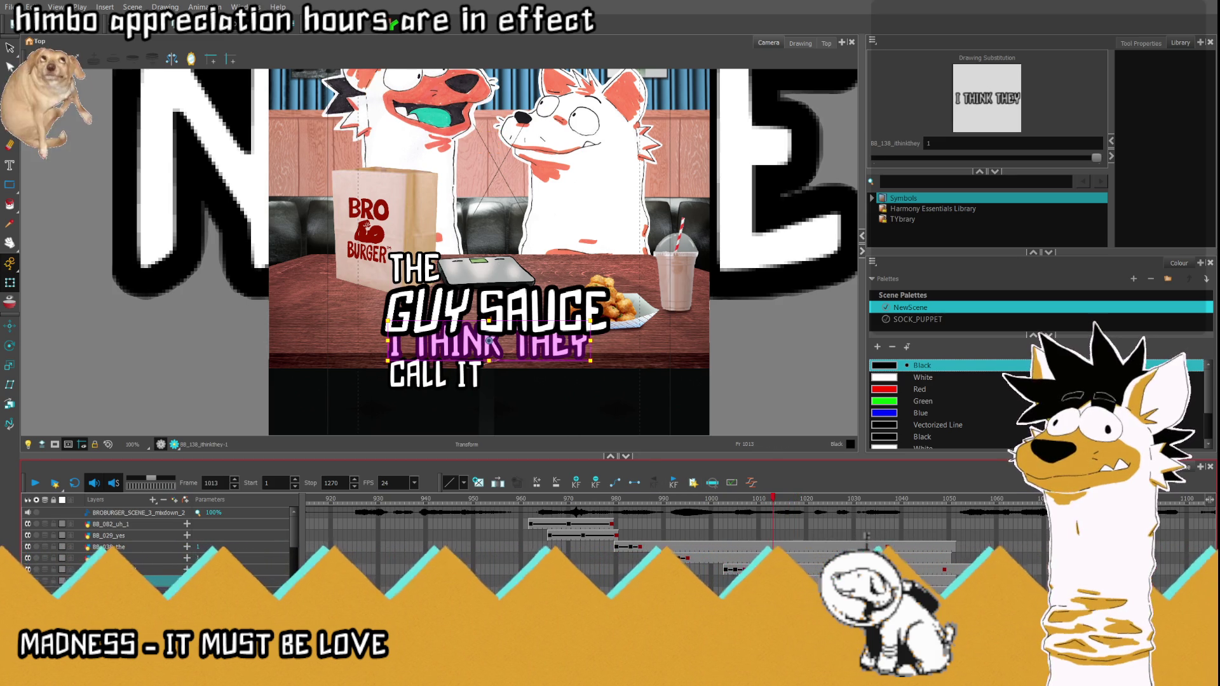
{"action": "scroll", "coordinate": [579, 288], "scroll_direction": "down", "scroll_amount": 2}
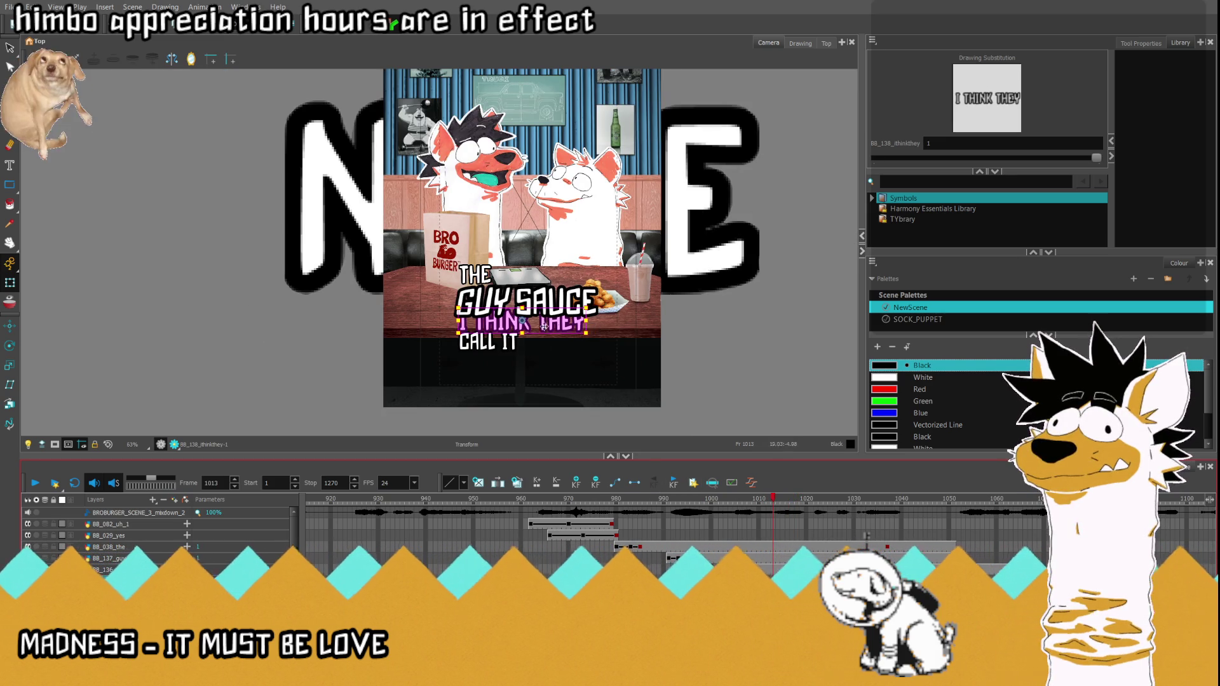
{"action": "scroll", "coordinate": [539, 321], "scroll_direction": "up", "scroll_amount": 1}
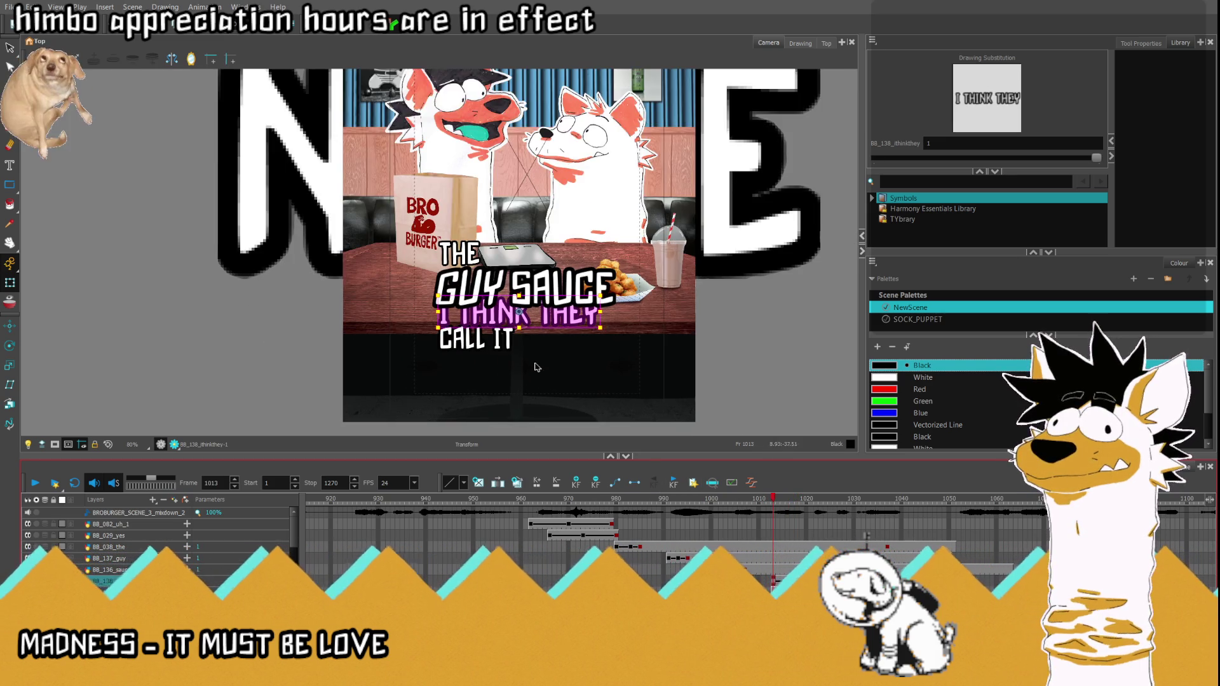
{"action": "scroll", "coordinate": [520, 311], "scroll_direction": "up", "scroll_amount": 1}
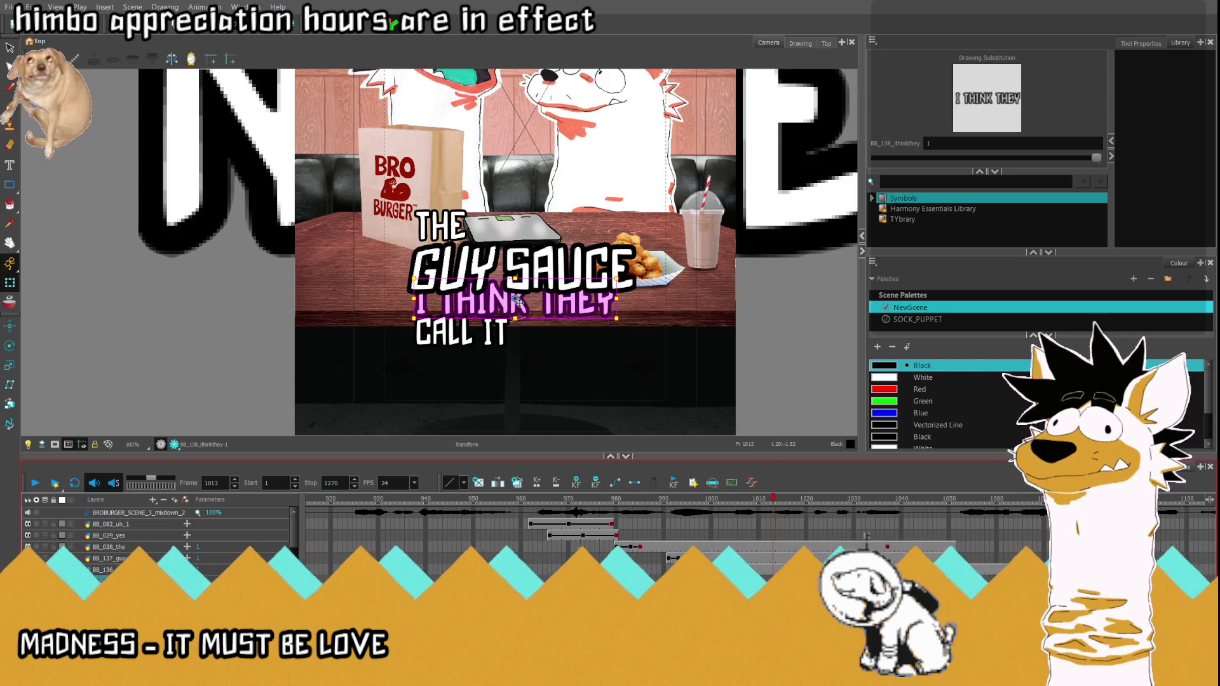
{"action": "scroll", "coordinate": [518, 300], "scroll_direction": "down", "scroll_amount": 1}
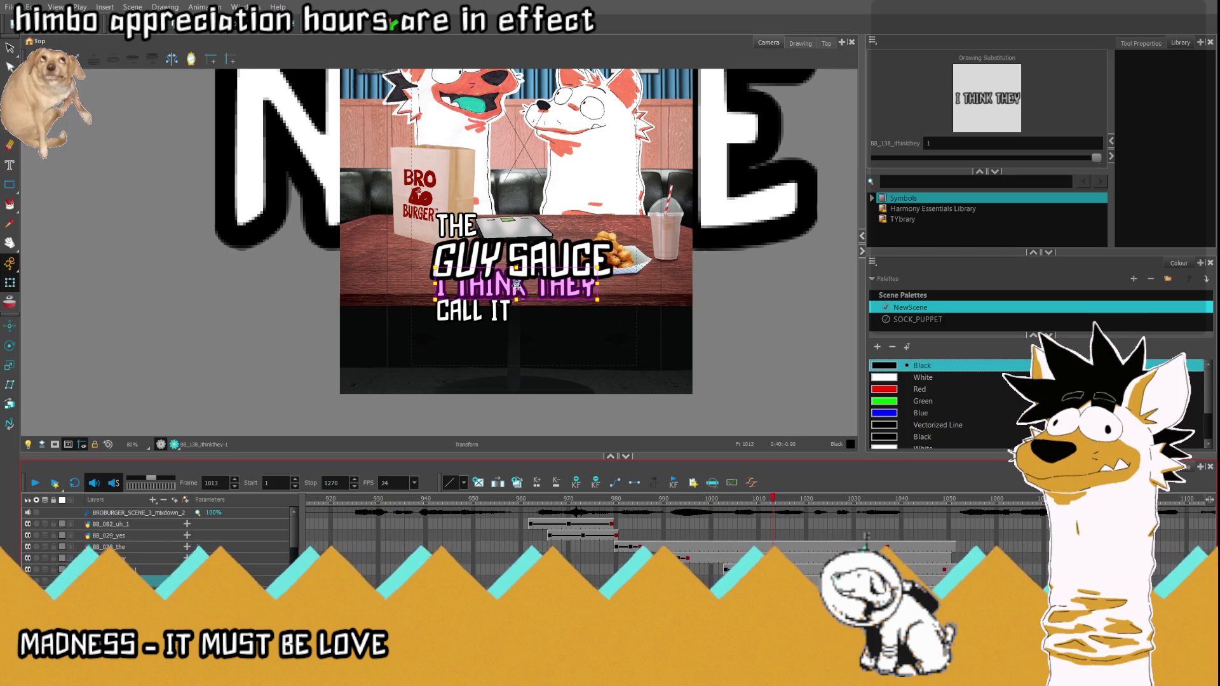
{"action": "left_click_drag", "start_coordinate": [514, 284], "coordinate": [537, 410]}
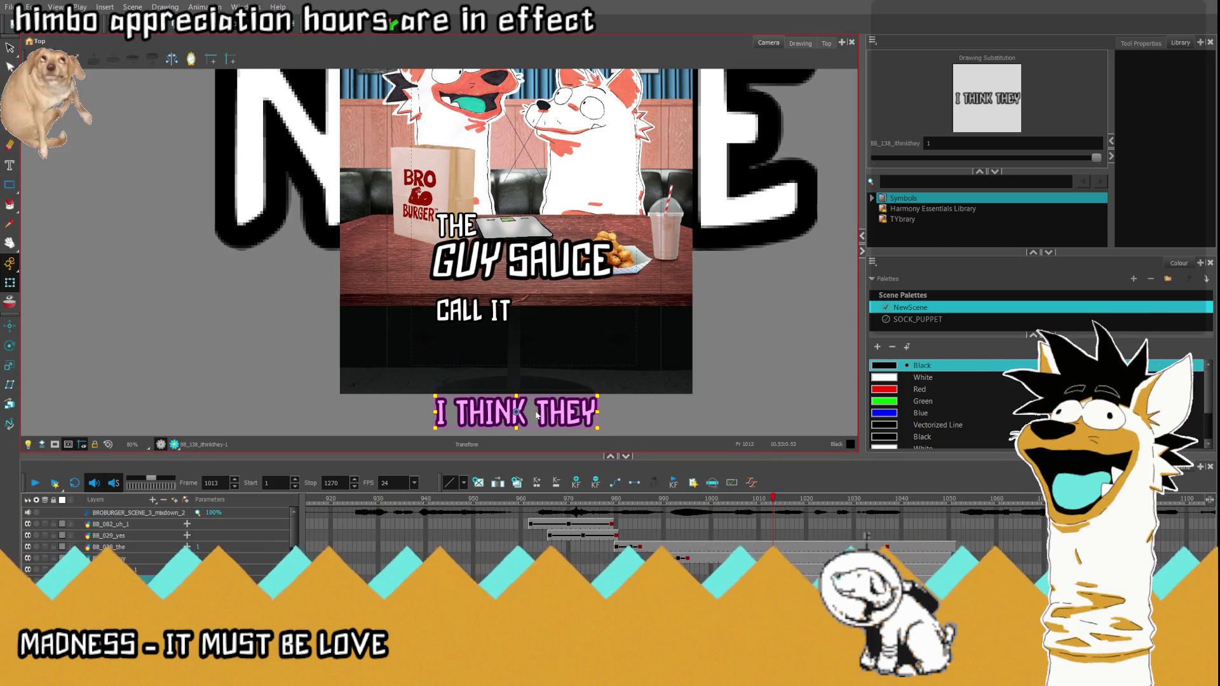
{"action": "scroll", "coordinate": [537, 411], "scroll_direction": "up", "scroll_amount": 4}
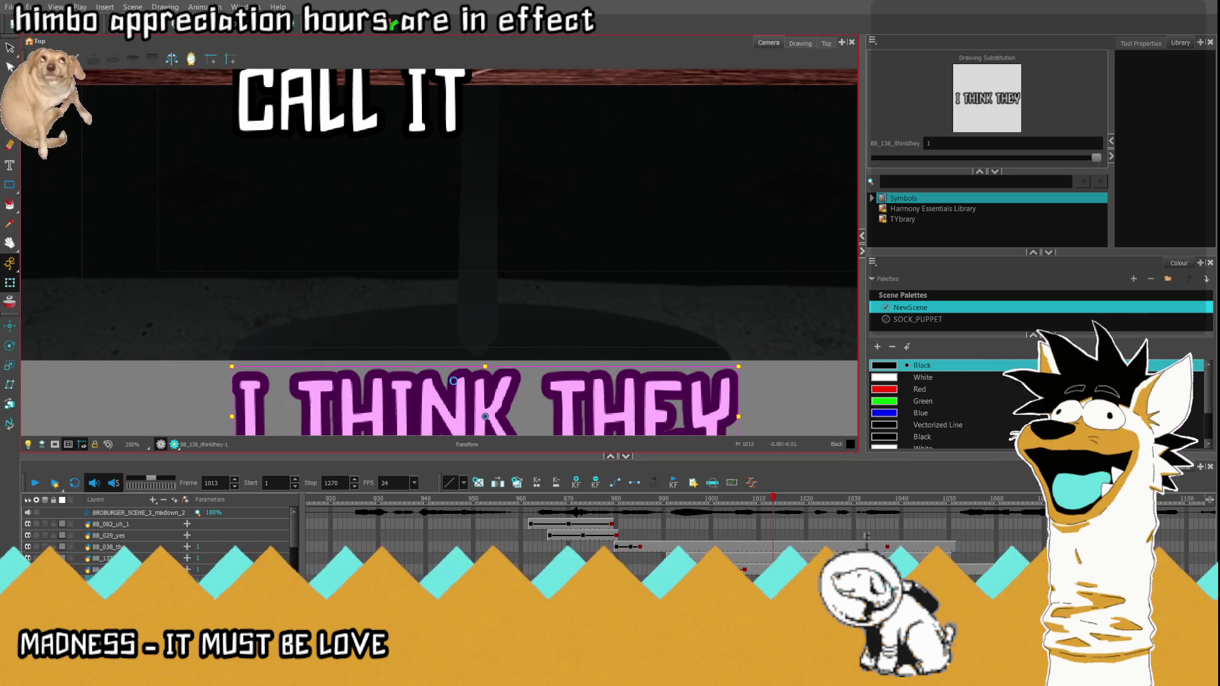
{"action": "key", "text": "ctrl+z"}
{"action": "scroll", "coordinate": [516, 369], "scroll_direction": "down", "scroll_amount": 4}
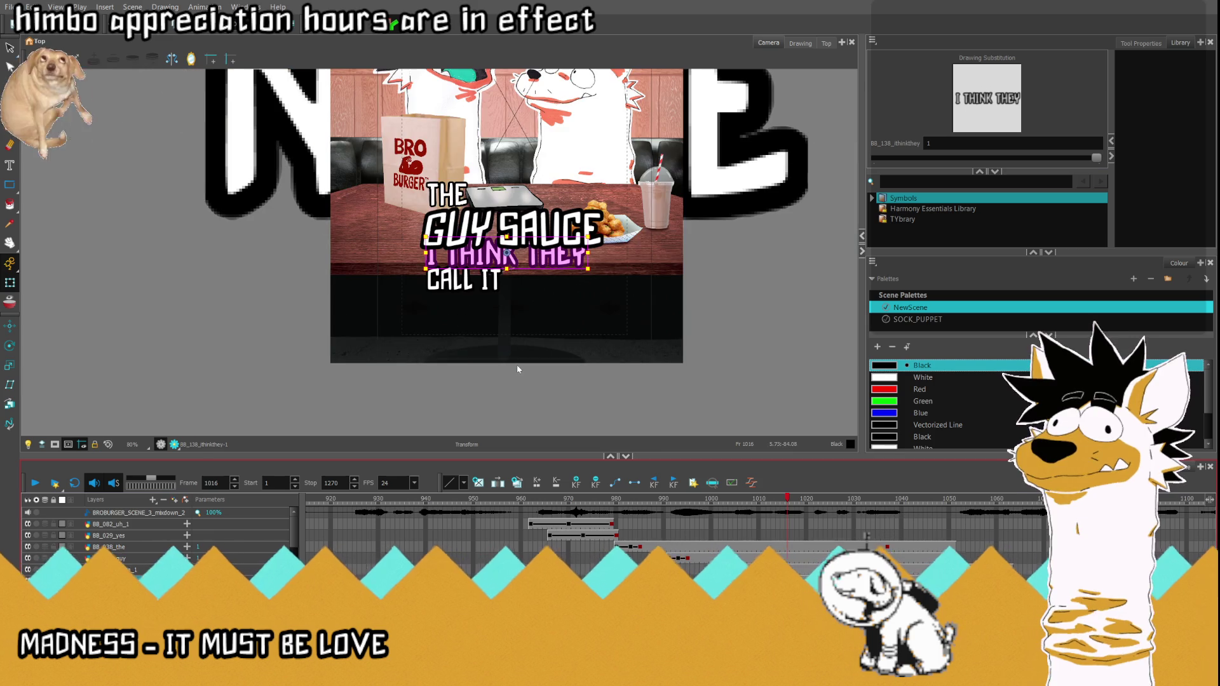
{"action": "scroll", "coordinate": [506, 238], "scroll_direction": "up", "scroll_amount": 3}
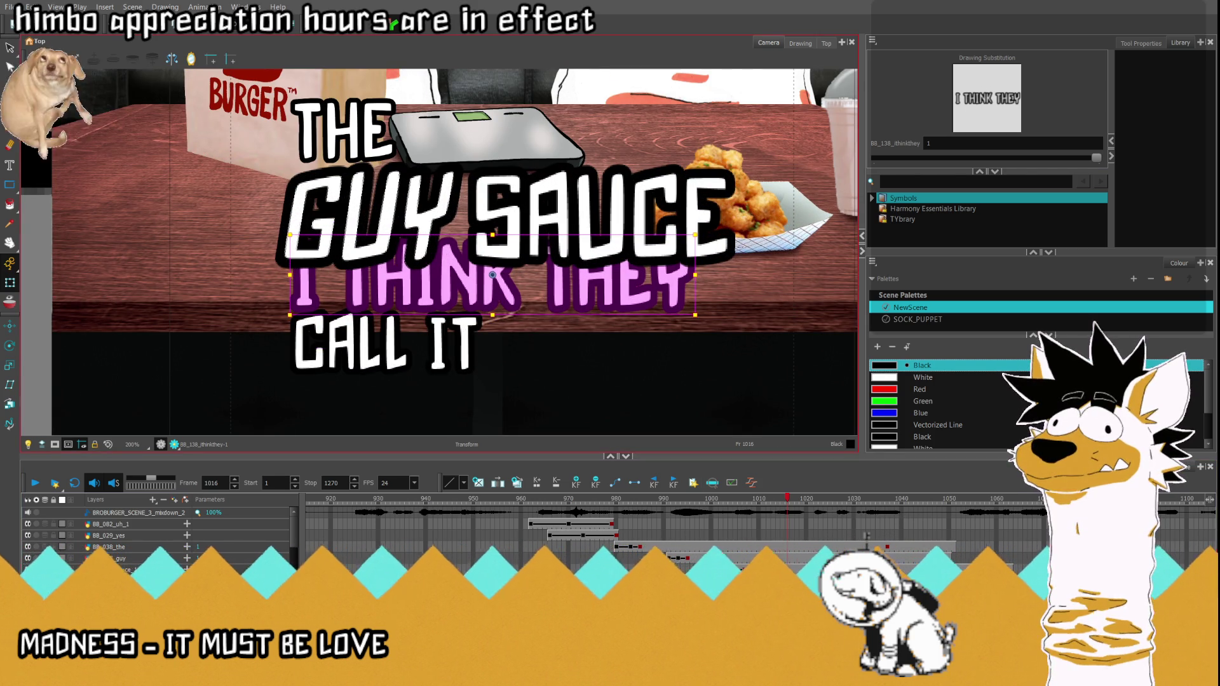
{"action": "left_click", "coordinate": [791, 579]}
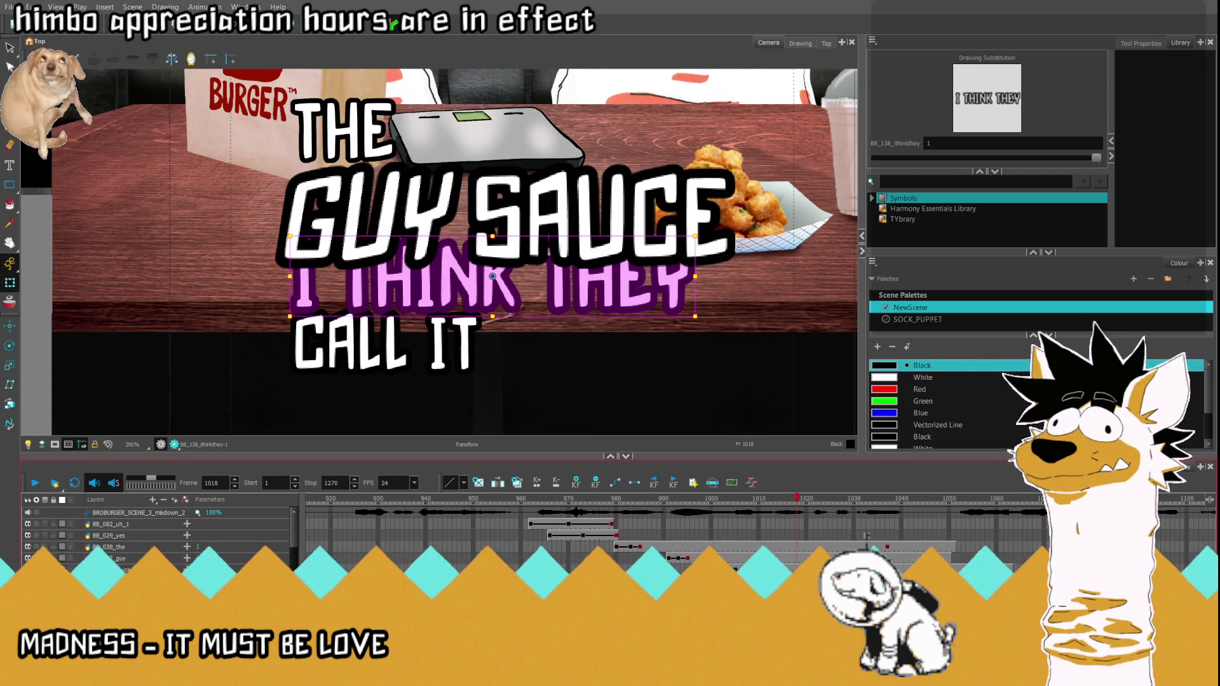
{"action": "left_click", "coordinate": [944, 570]}
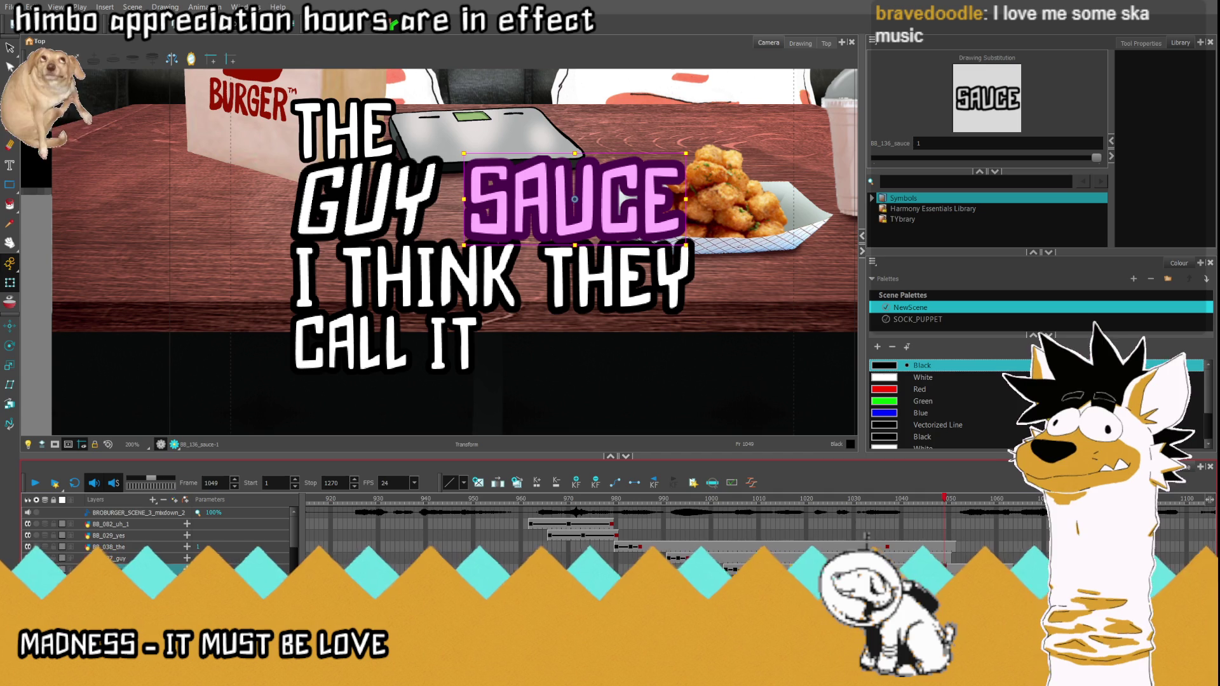
Step: Switch to SAUCE at frame 1016 and key it scaled back down to resting size
{"action": "left_click", "coordinate": [795, 570]}
{"action": "left_click", "coordinate": [882, 558]}
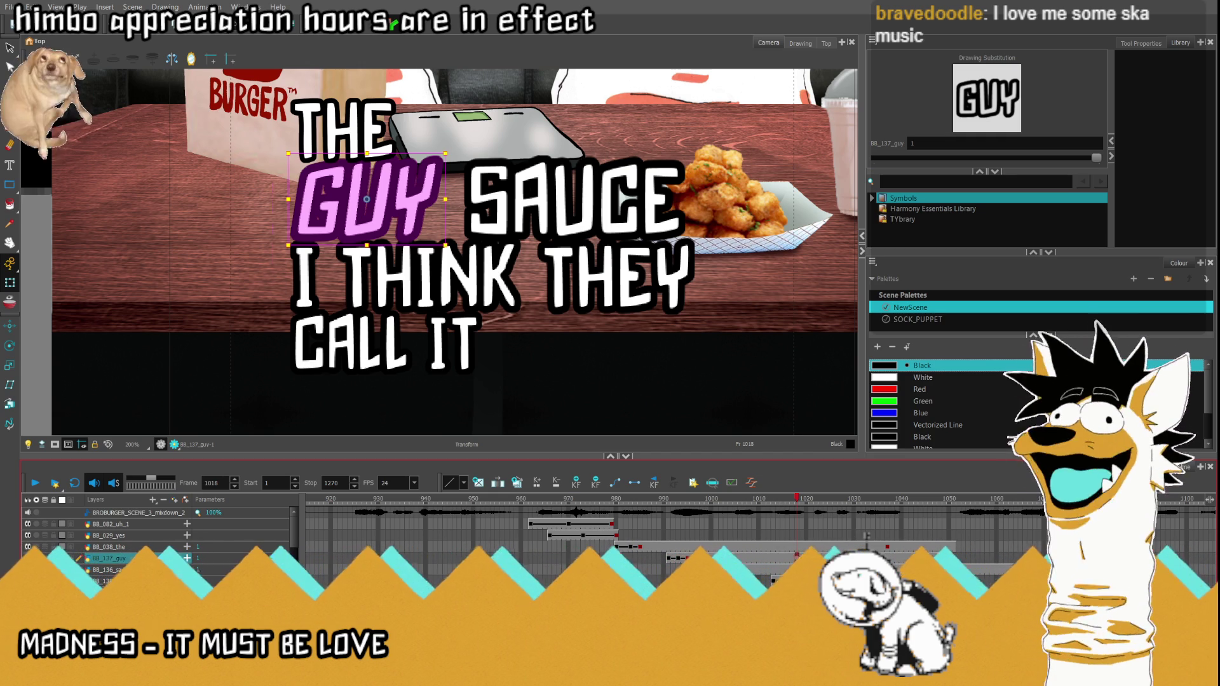
{"action": "key", "text": "comma"}
{"action": "key", "text": "comma"}
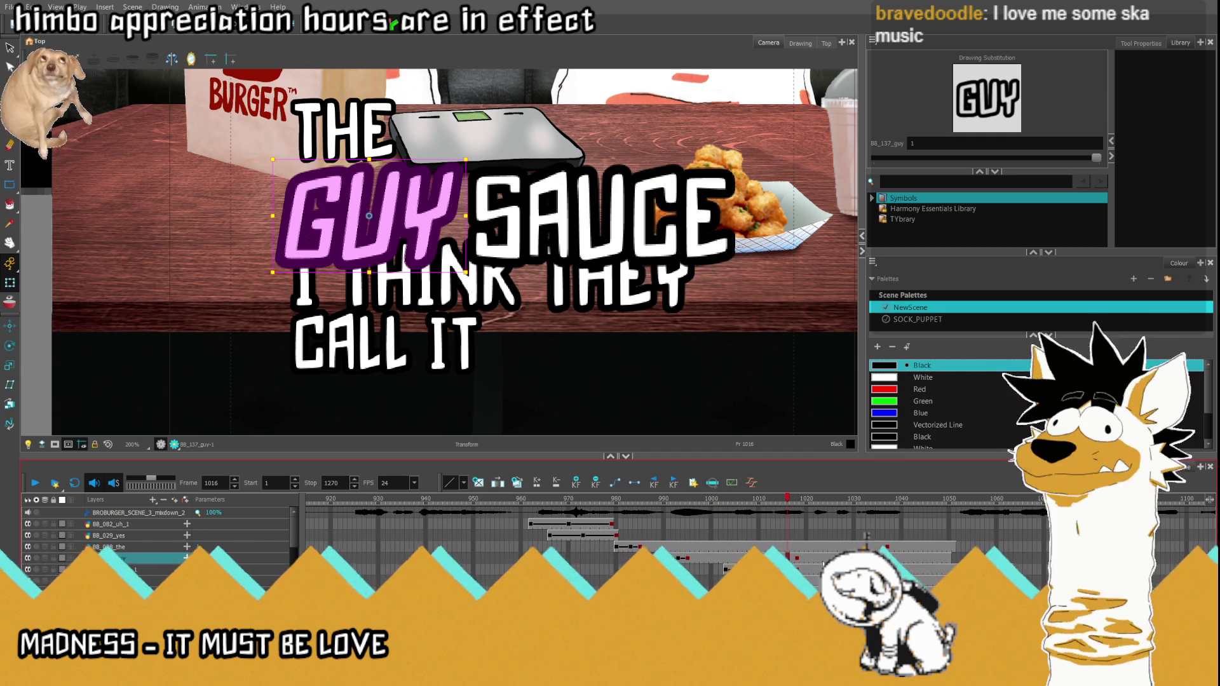
{"action": "key", "text": "Down"}
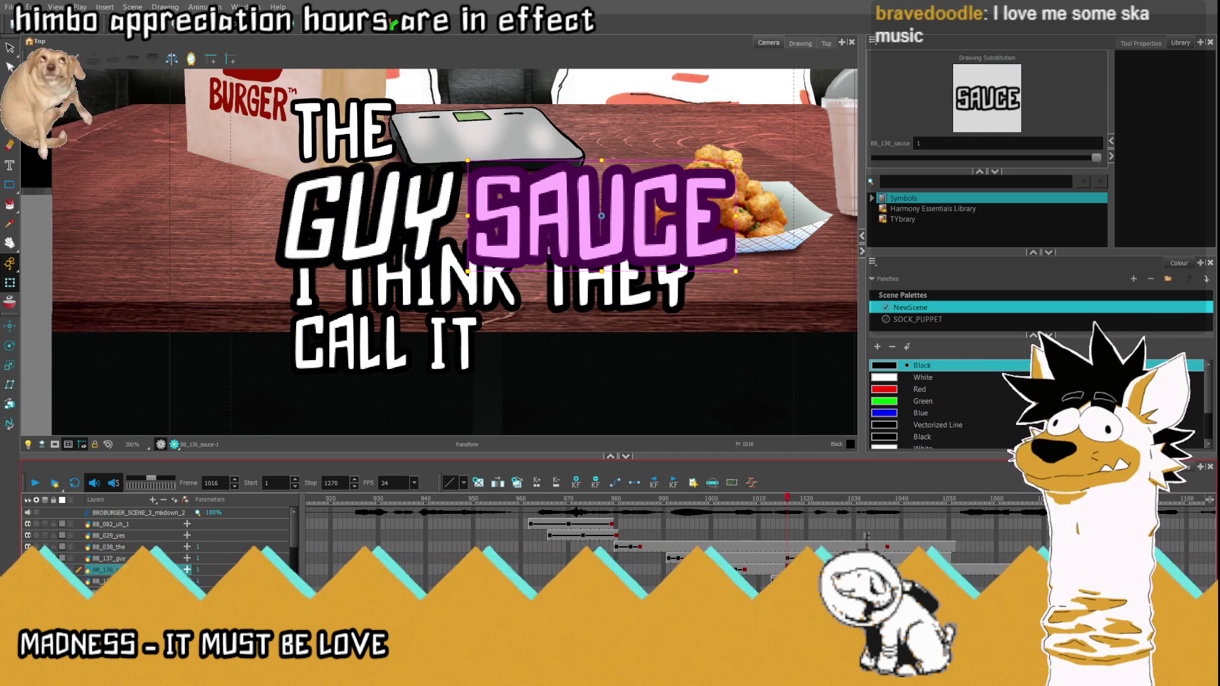
{"action": "key", "text": "period"}
{"action": "key", "text": "period"}
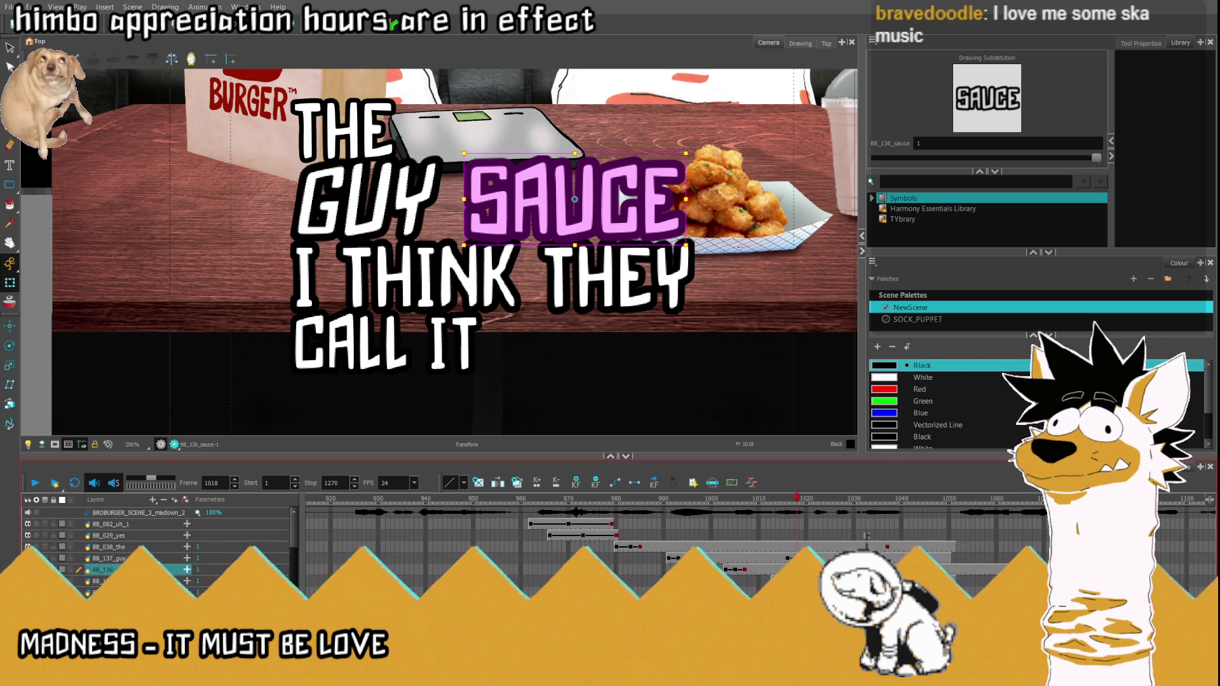
{"action": "key", "text": "comma"}
{"action": "key", "text": "comma"}
{"action": "key", "text": "ctrl+v"}
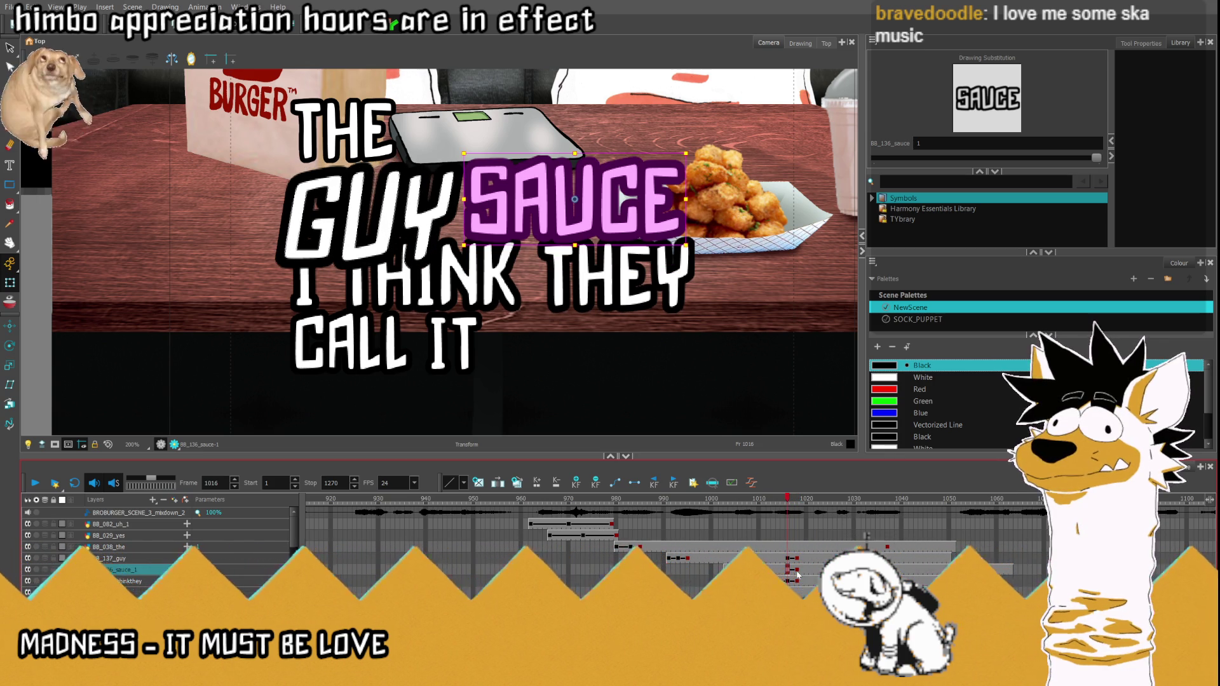
Step: Step through frames 1013-1018 to check GUY and SAUCE sizes around the new key
{"action": "left_click", "coordinate": [796, 561]}
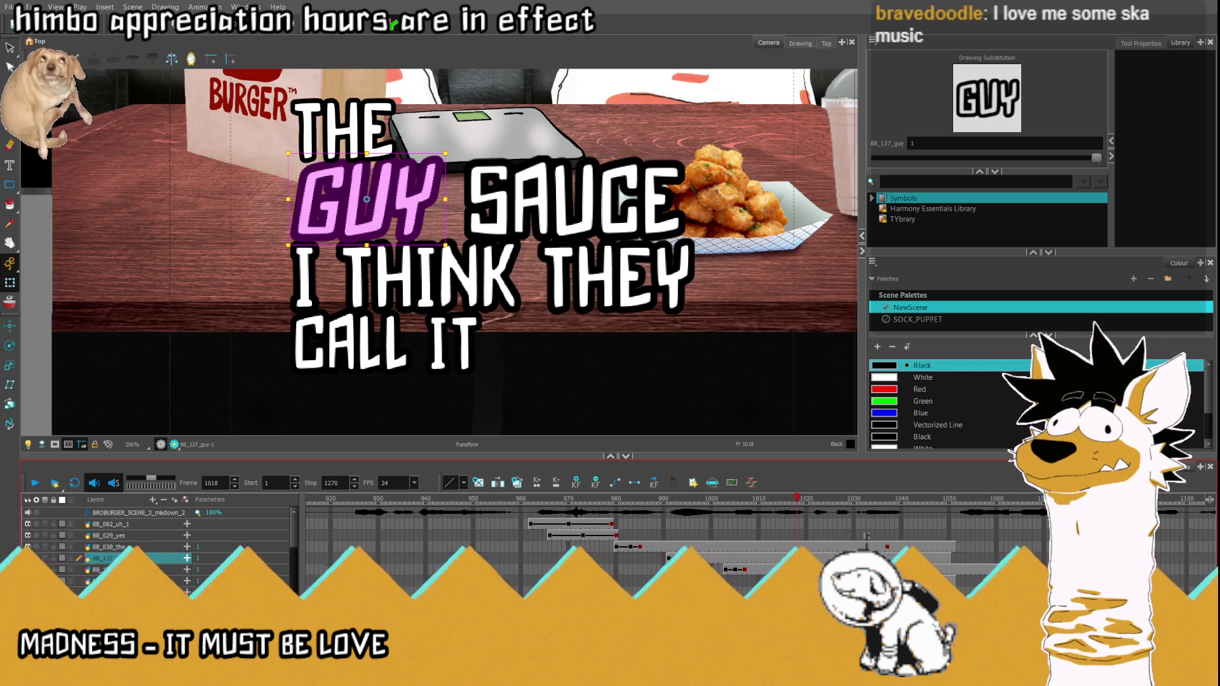
{"action": "key", "text": "comma"}
{"action": "key", "text": "comma"}
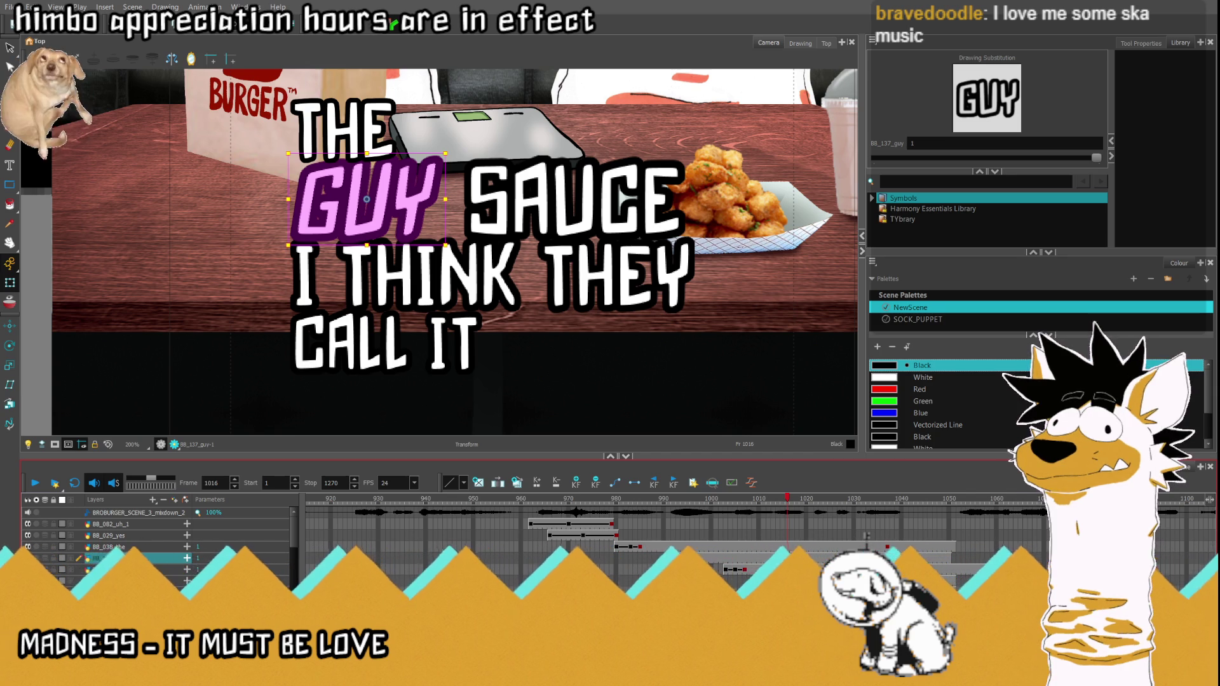
{"action": "key", "text": "comma"}
{"action": "key", "text": "comma"}
{"action": "key", "text": "comma"}
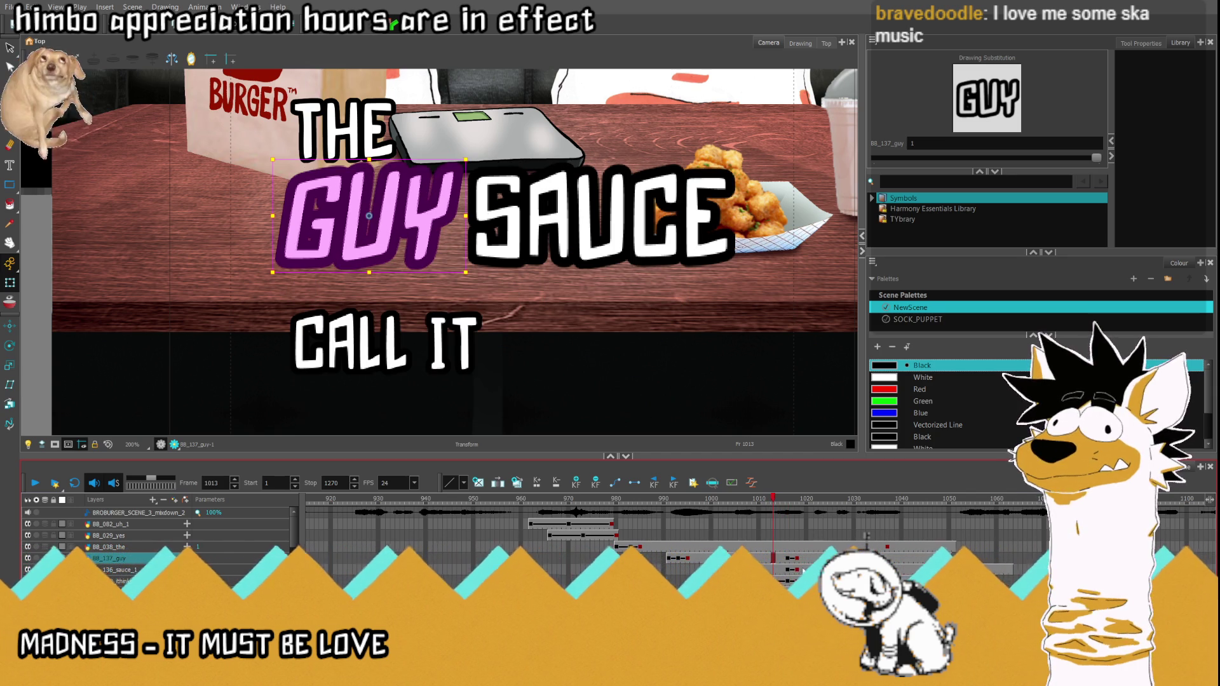
{"action": "left_click", "coordinate": [879, 552]}
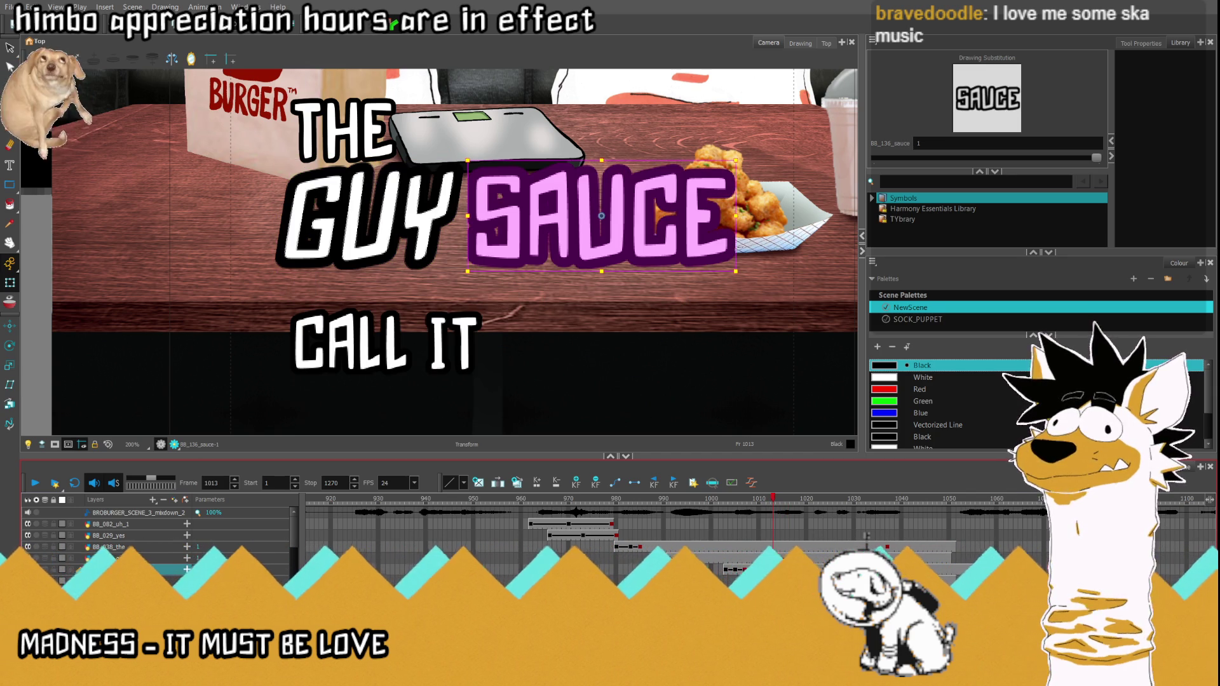
{"action": "key", "text": "period"}
{"action": "key", "text": "period"}
{"action": "key", "text": "period"}
{"action": "key", "text": "period"}
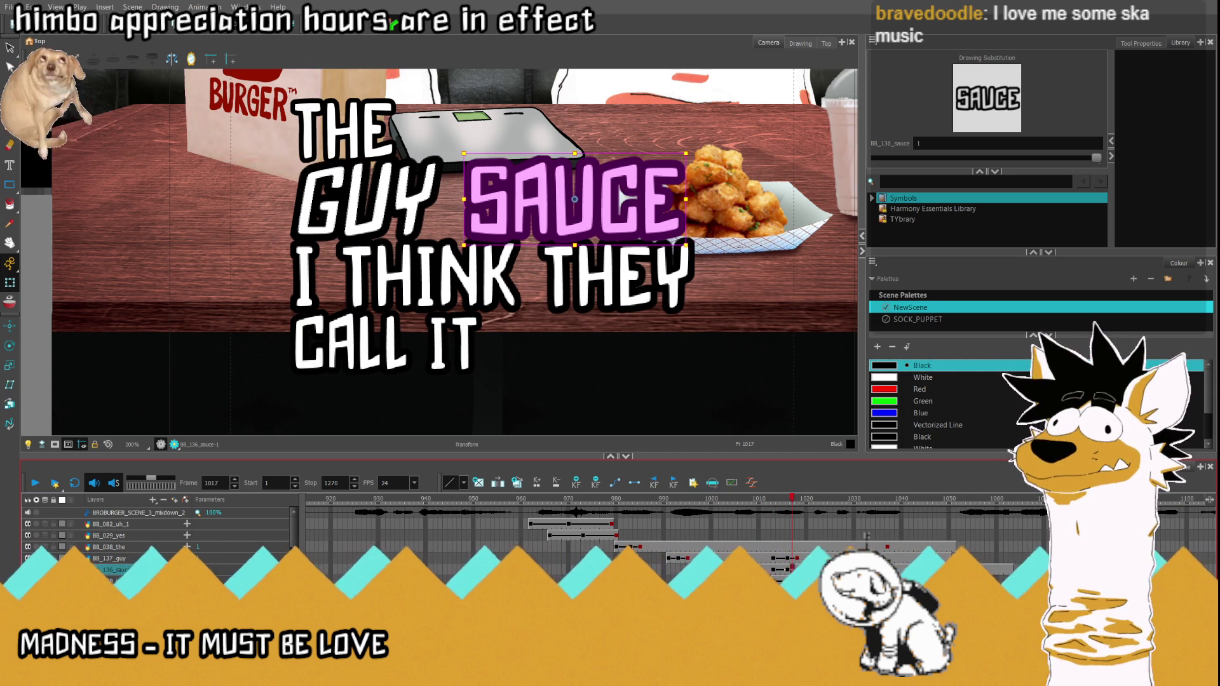
{"action": "key", "text": "comma"}
{"action": "scroll", "coordinate": [622, 197], "scroll_direction": "down", "scroll_amount": 2}
{"action": "scroll", "coordinate": [518, 200], "scroll_direction": "up", "scroll_amount": 3}
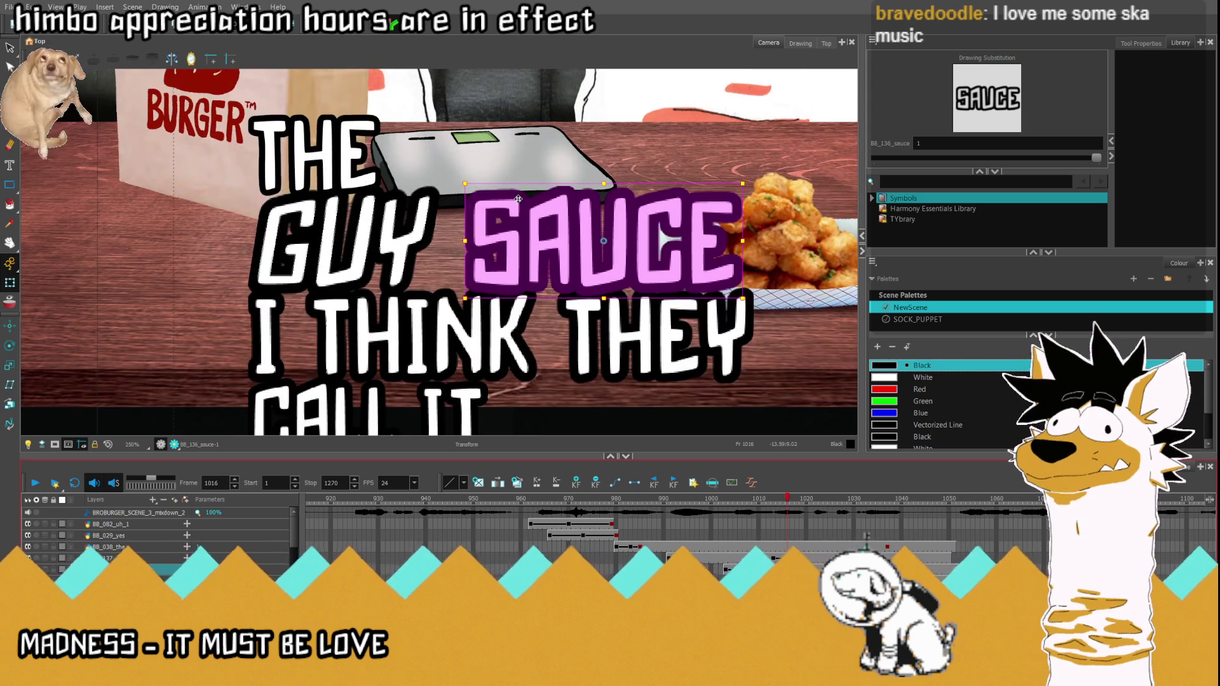
{"action": "scroll", "coordinate": [639, 225], "scroll_direction": "up", "scroll_amount": 1}
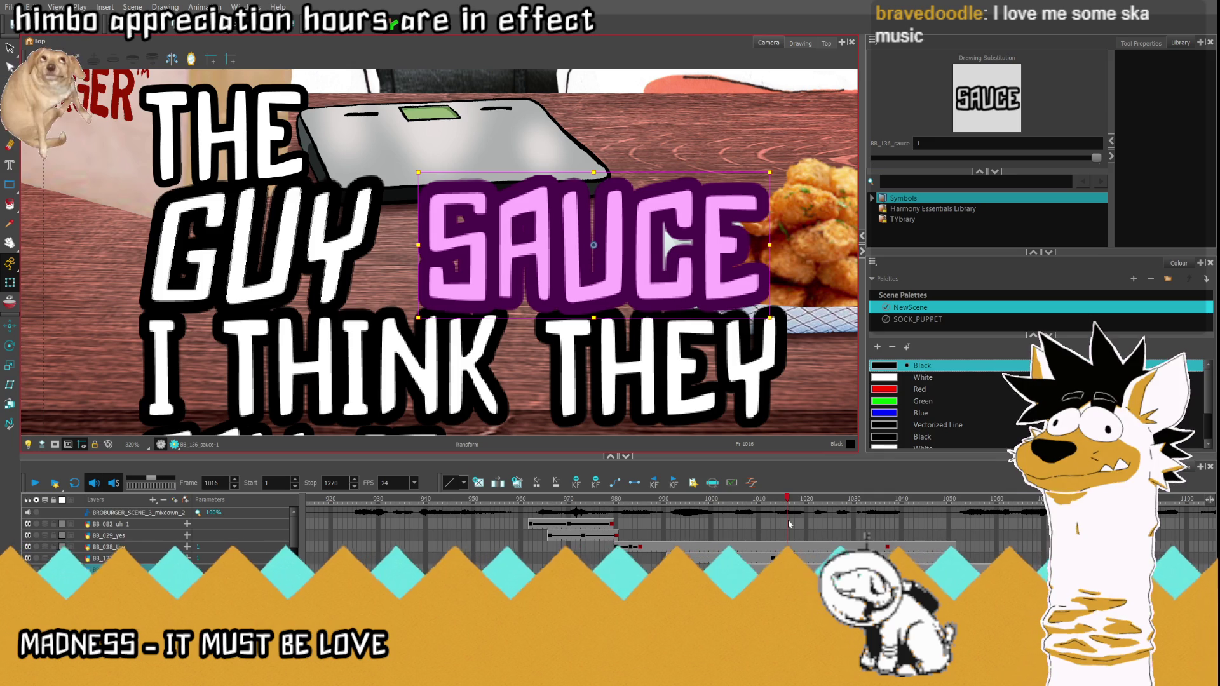
Step: Add a keyframe for the GUY word at frame 1016
{"action": "left_click", "coordinate": [291, 259]}
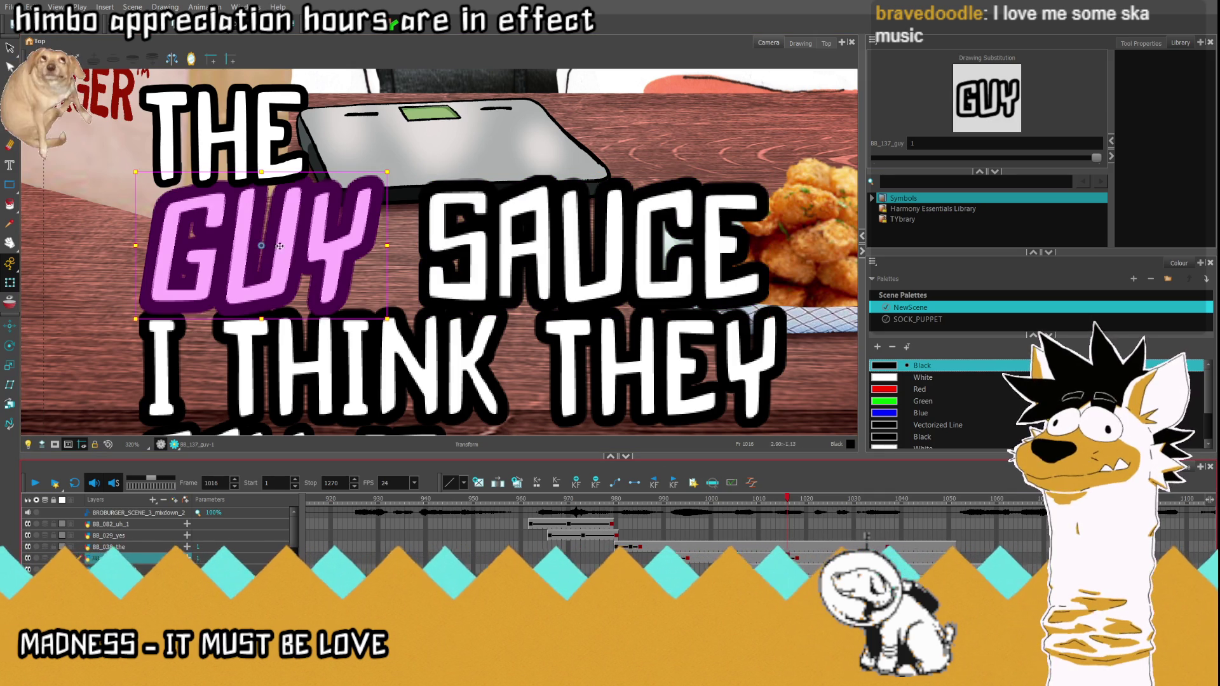
{"action": "left_click", "coordinate": [138, 173]}
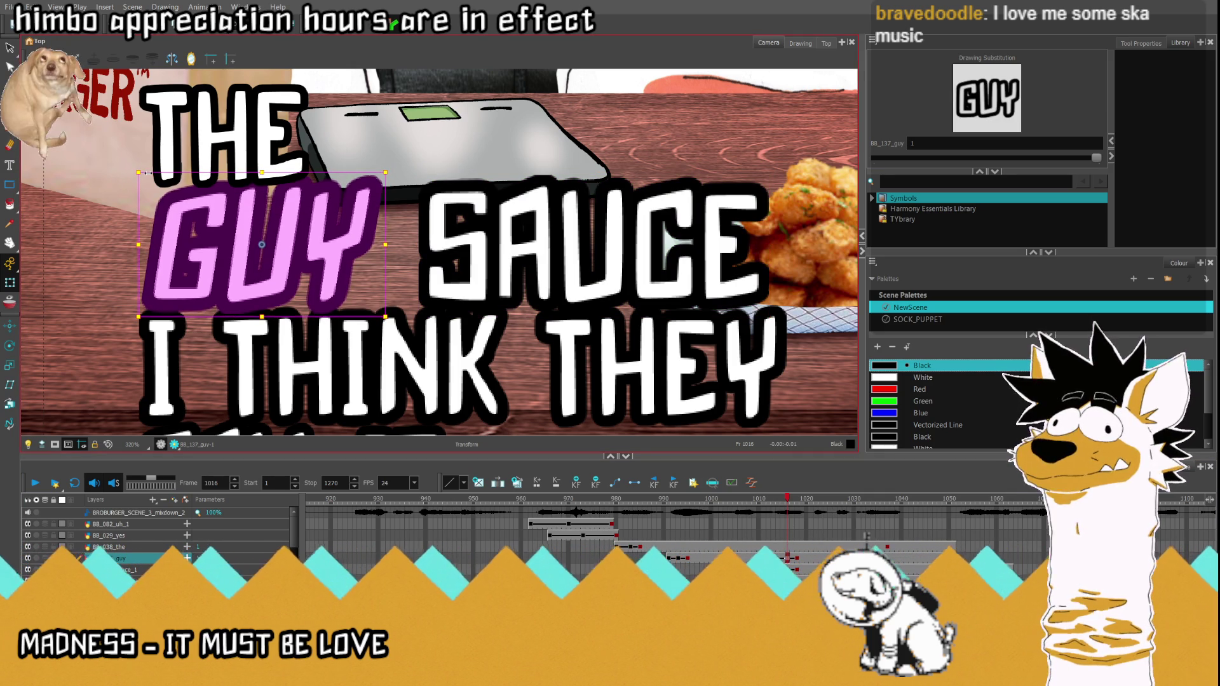
{"action": "left_click", "coordinate": [674, 516]}
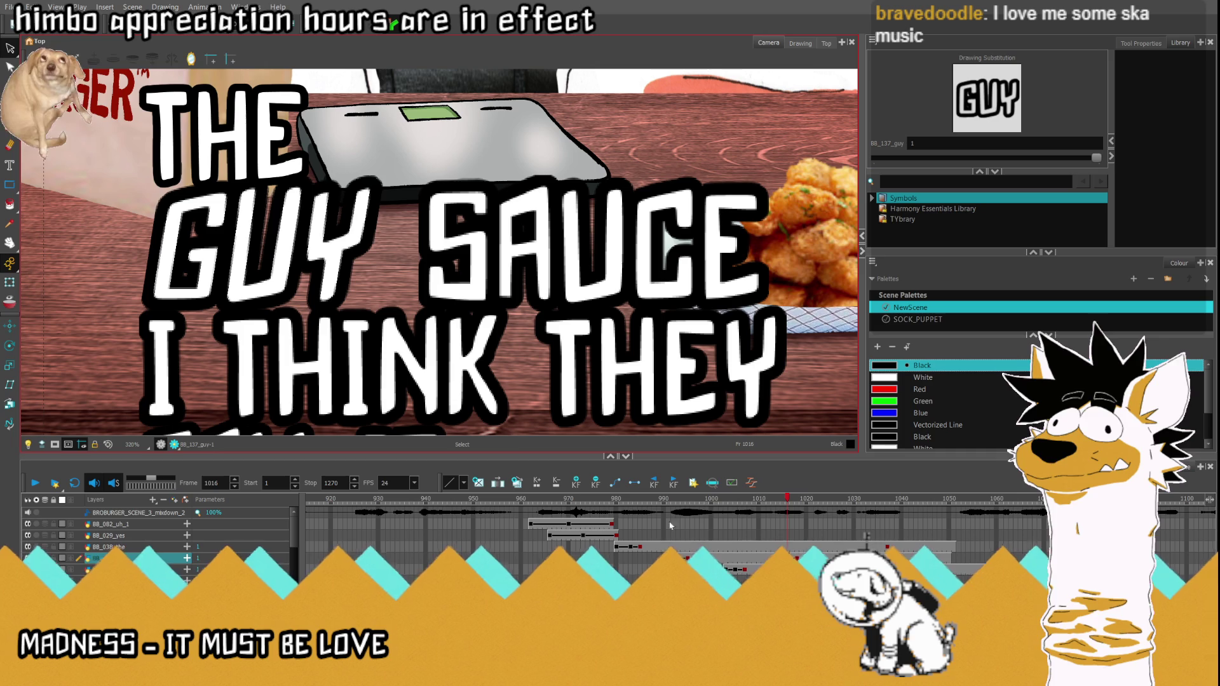
Step: Play the lyric pop-ins from frame 1000, then stop and jump back to frame 961
{"action": "left_click", "coordinate": [711, 547]}
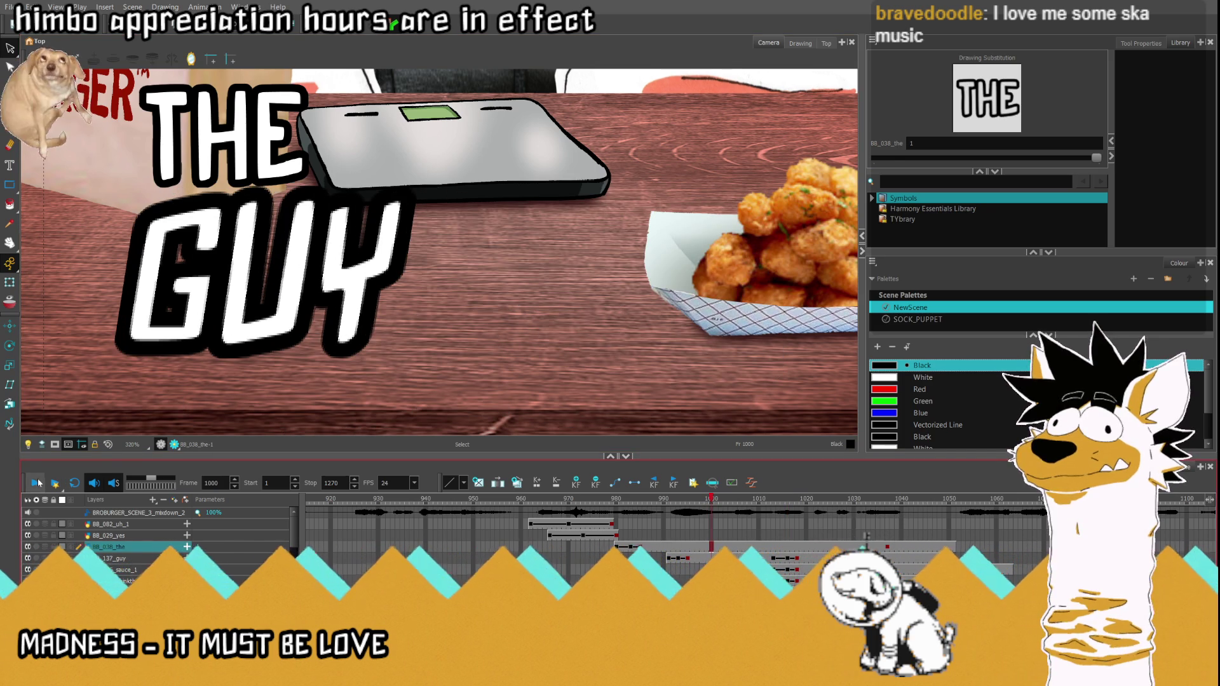
{"action": "left_click", "coordinate": [34, 483]}
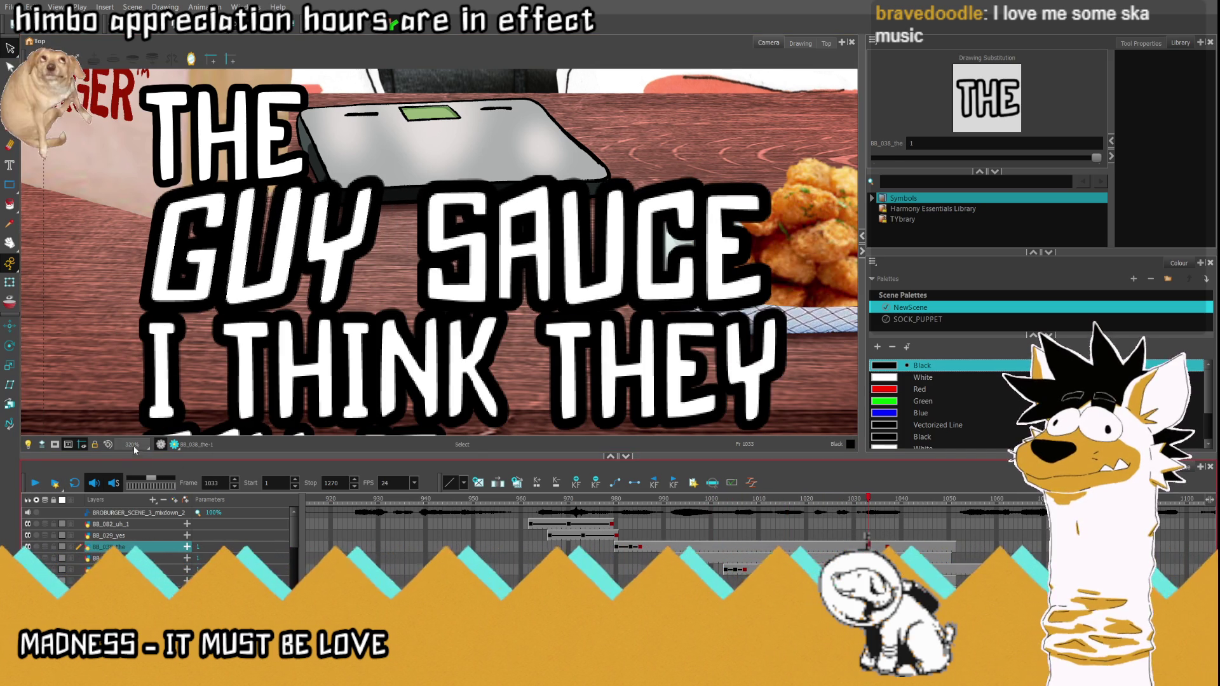
{"action": "key", "text": "Return"}
{"action": "left_click", "coordinate": [522, 533]}
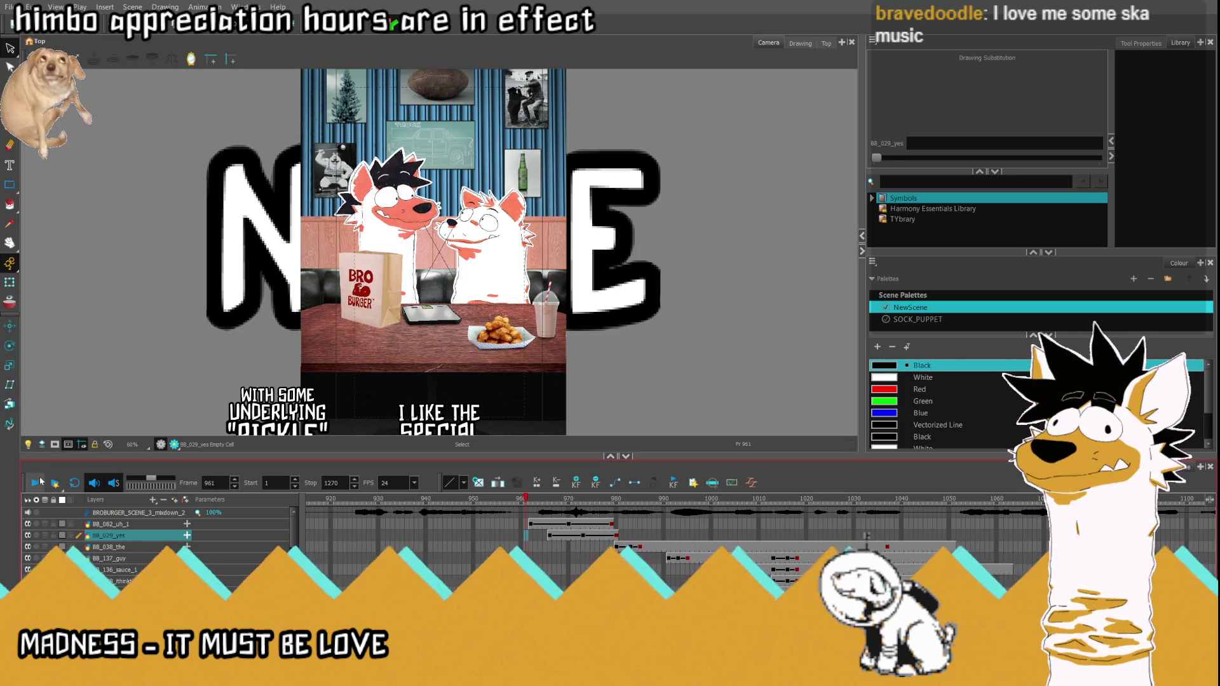
{"action": "left_click", "coordinate": [35, 483]}
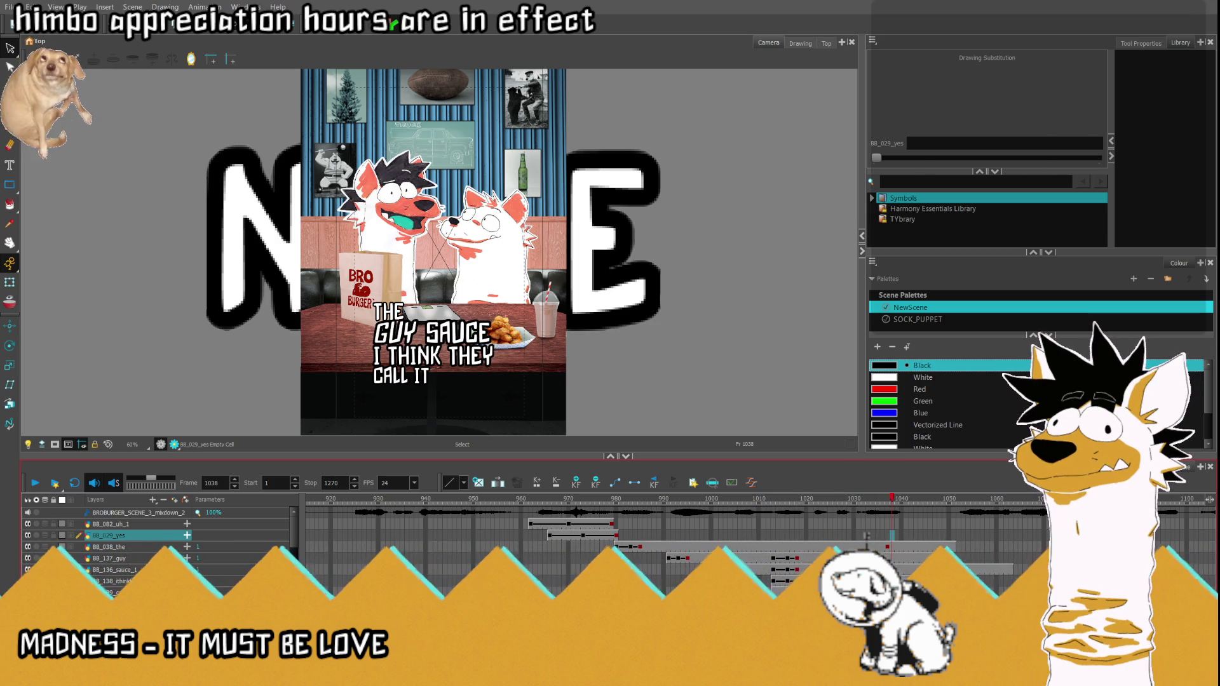
{"action": "left_click", "coordinate": [839, 505]}
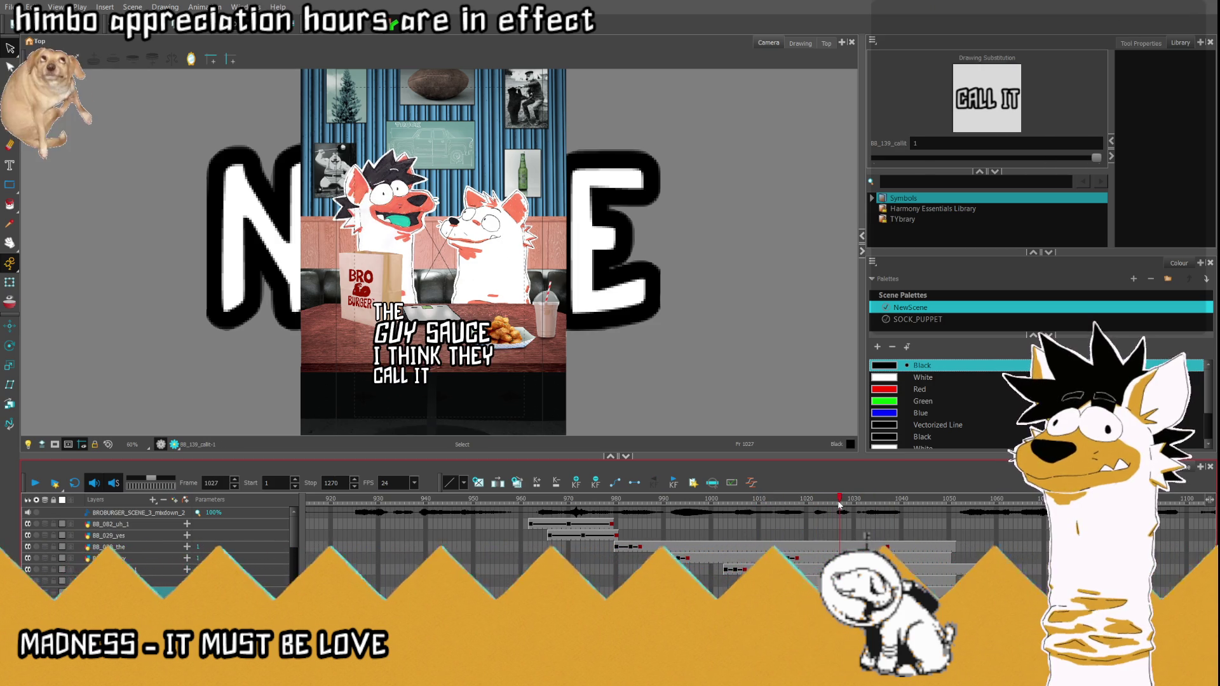
{"action": "left_click_drag", "start_coordinate": [839, 505], "coordinate": [862, 507]}
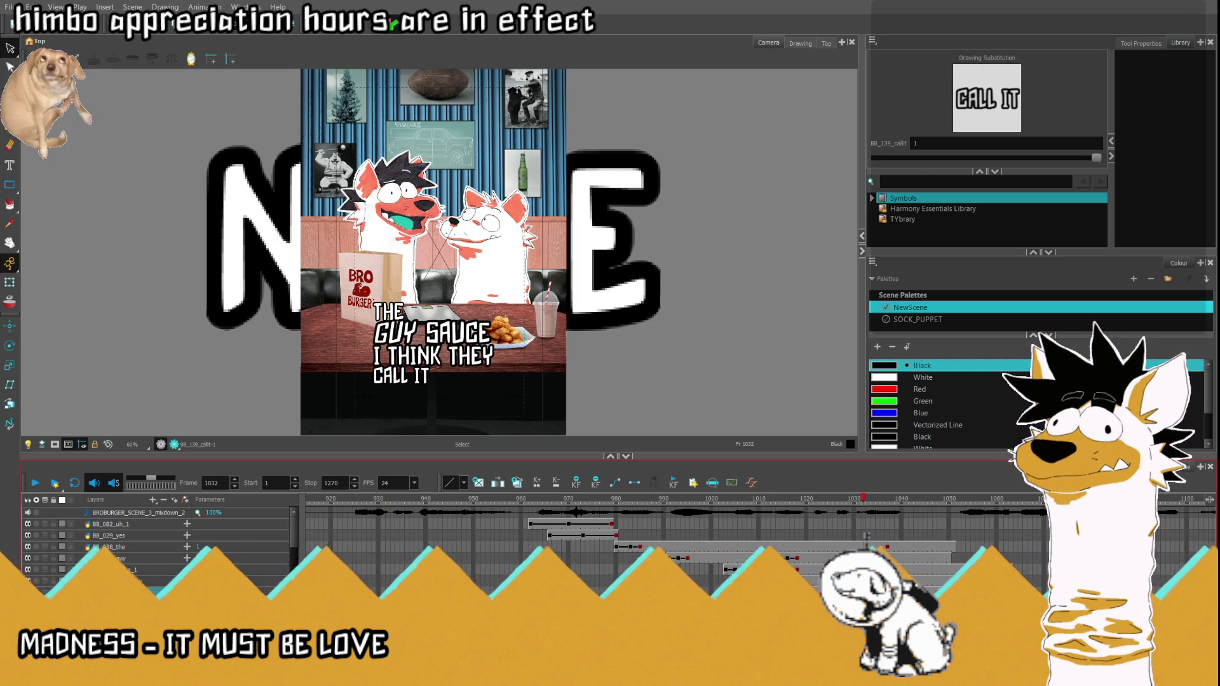
{"action": "left_click", "coordinate": [887, 551]}
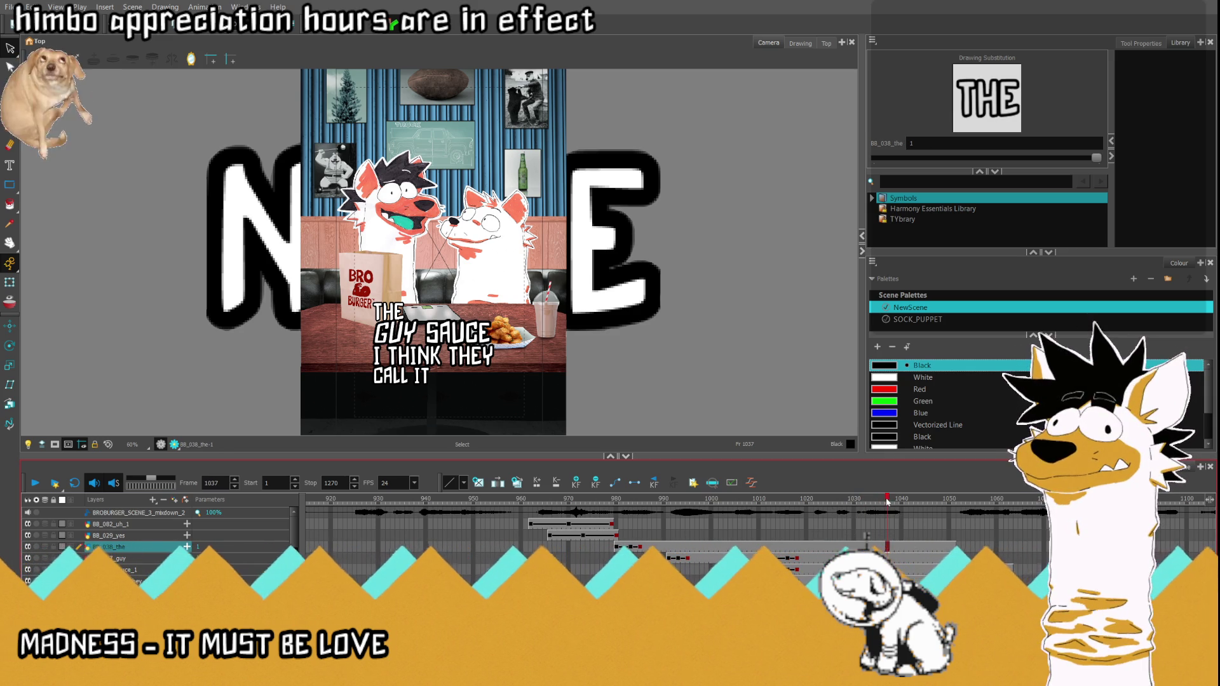
{"action": "left_click_drag", "start_coordinate": [888, 502], "coordinate": [868, 531]}
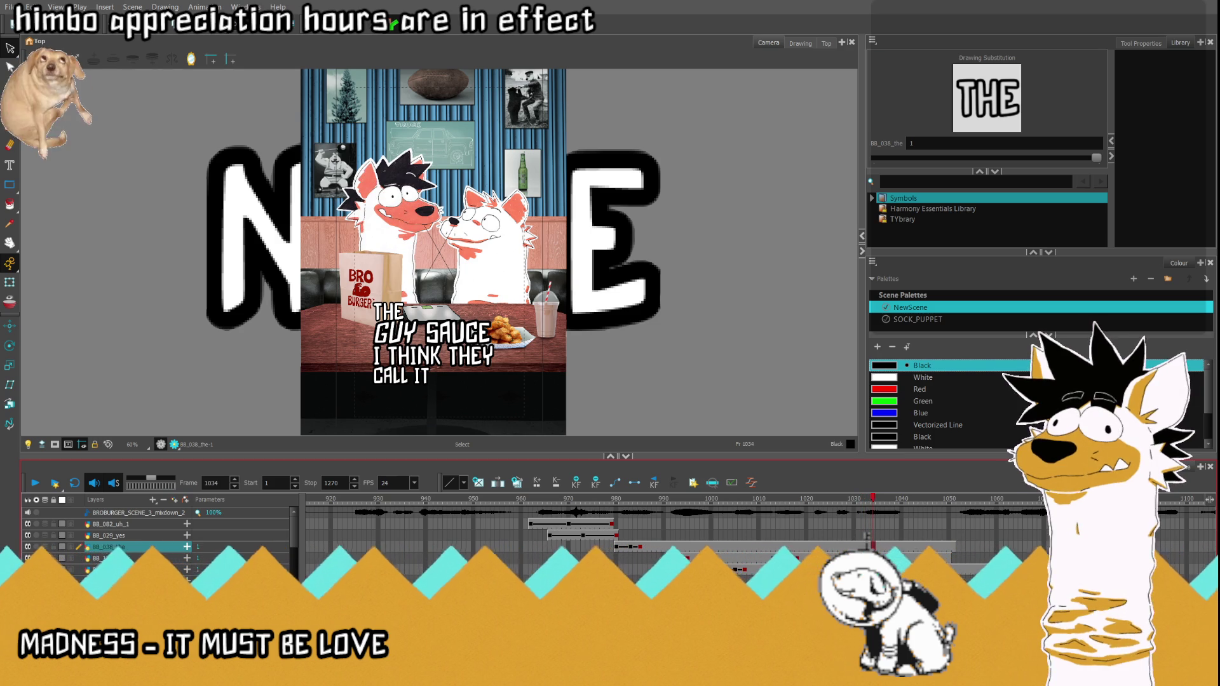
{"action": "key", "text": "comma"}
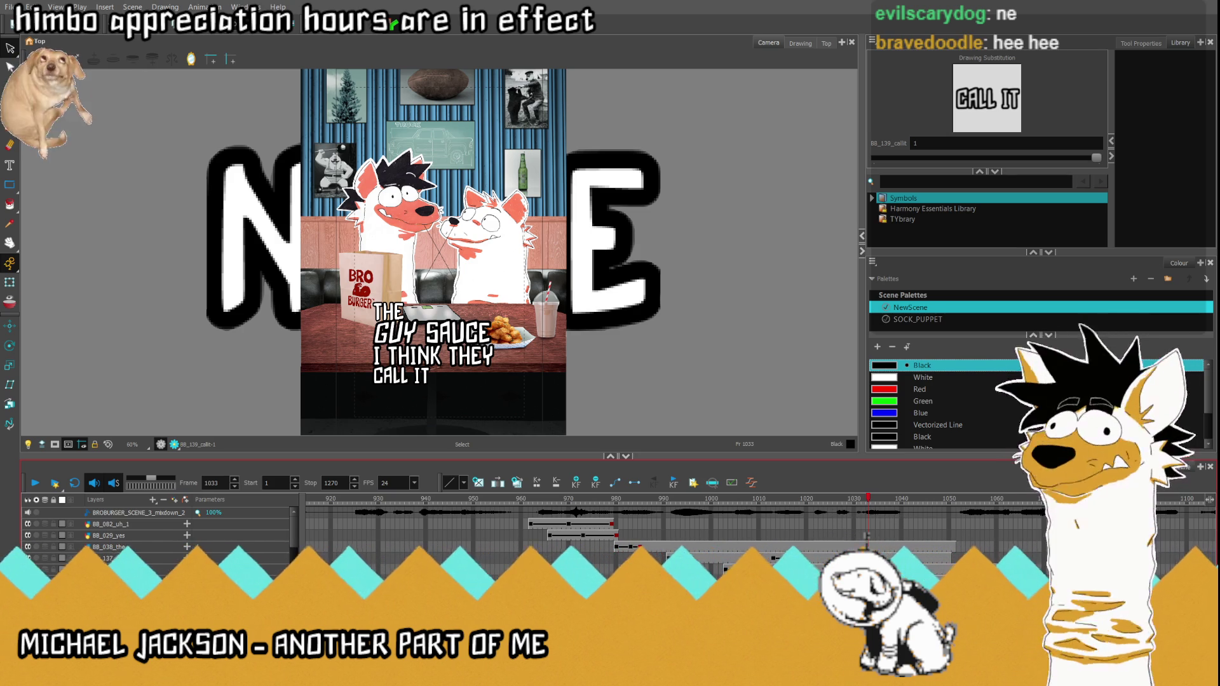
{"action": "left_click", "coordinate": [637, 484]}
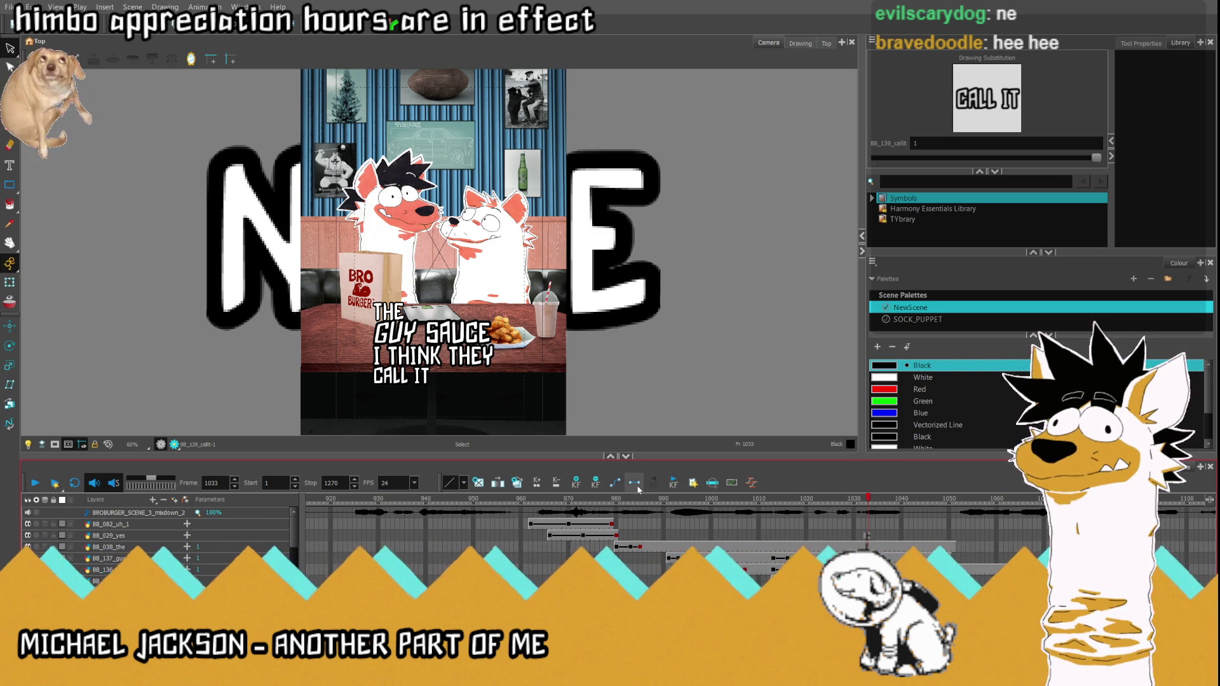
{"action": "key", "text": "comma"}
{"action": "key", "text": "comma"}
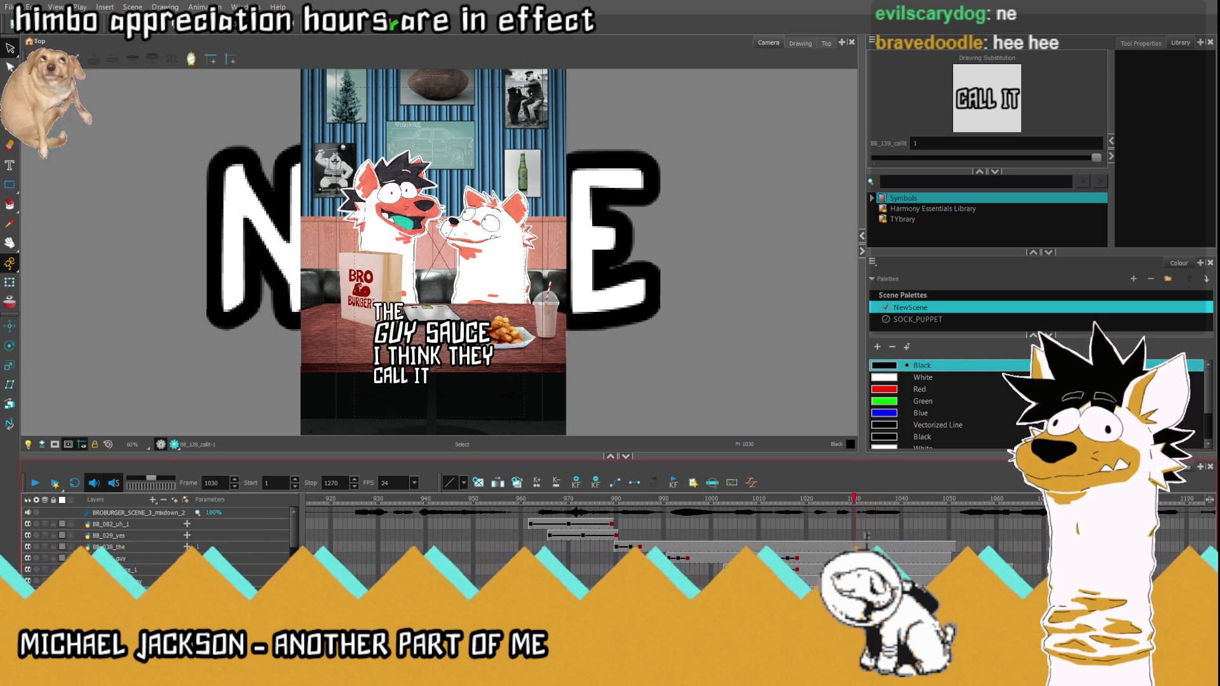
{"action": "key", "text": "comma"}
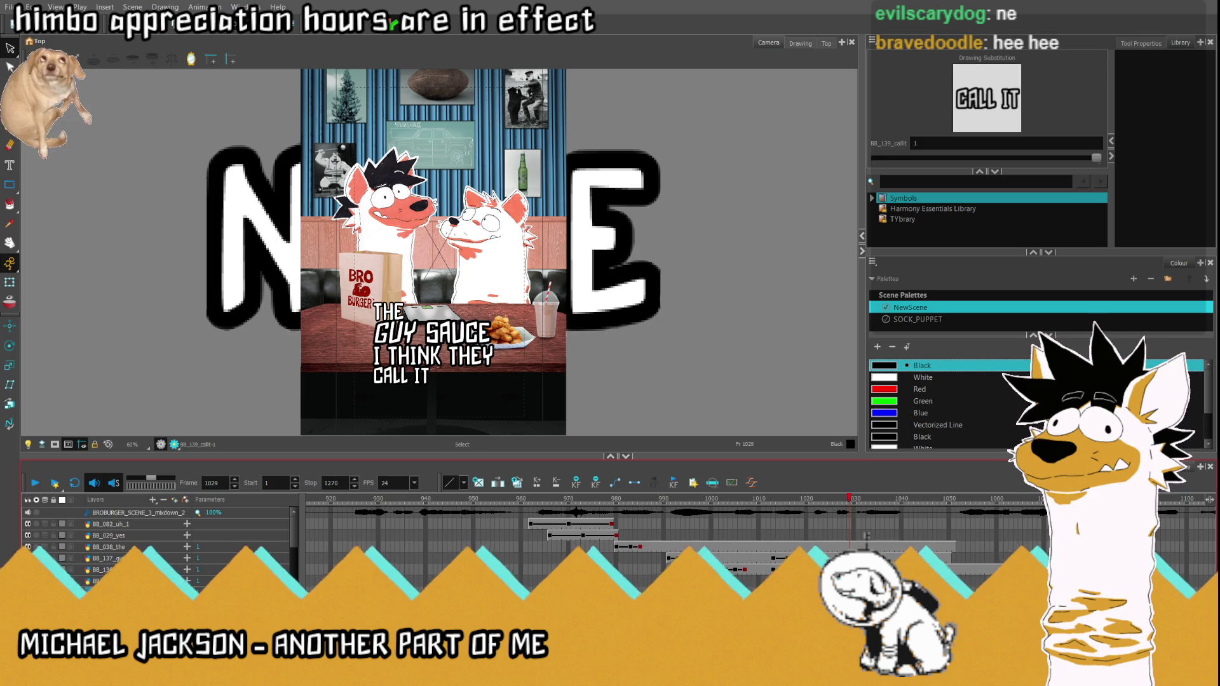
{"action": "key", "text": "period"}
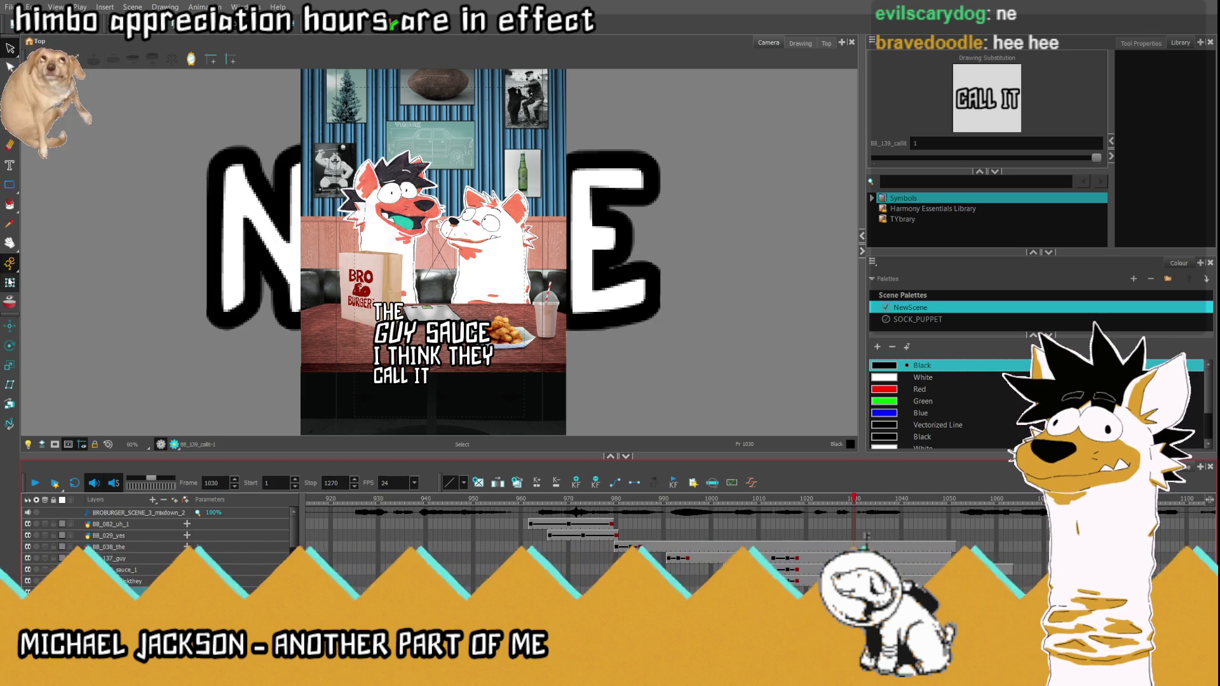
{"action": "left_click", "coordinate": [400, 376]}
{"action": "scroll", "coordinate": [385, 235], "scroll_direction": "up", "scroll_amount": 2}
{"action": "scroll", "coordinate": [386, 234], "scroll_direction": "up", "scroll_amount": 1}
{"action": "scroll", "coordinate": [385, 235], "scroll_direction": "up", "scroll_amount": 1}
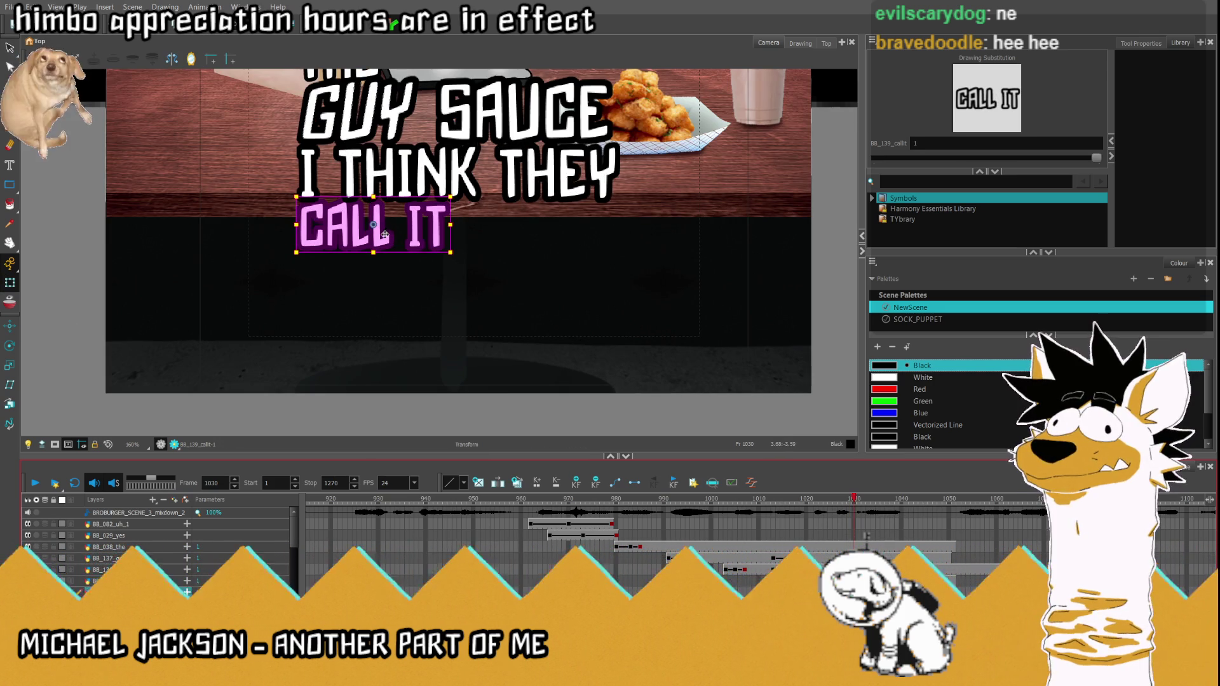
Step: Drag CALL IT below the camera frame at 1030 and check it settles by frames 1033-1035
{"action": "left_click_drag", "start_coordinate": [385, 234], "coordinate": [397, 430]}
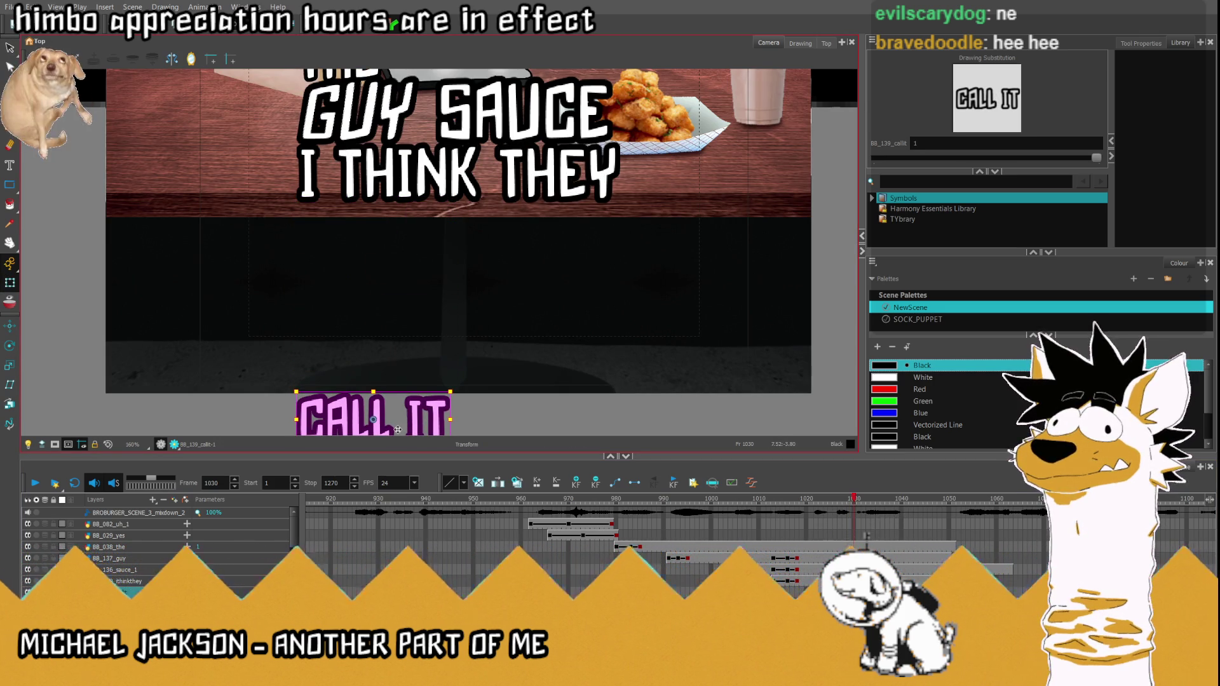
{"action": "key", "text": "period"}
{"action": "key", "text": "period"}
{"action": "key", "text": "period"}
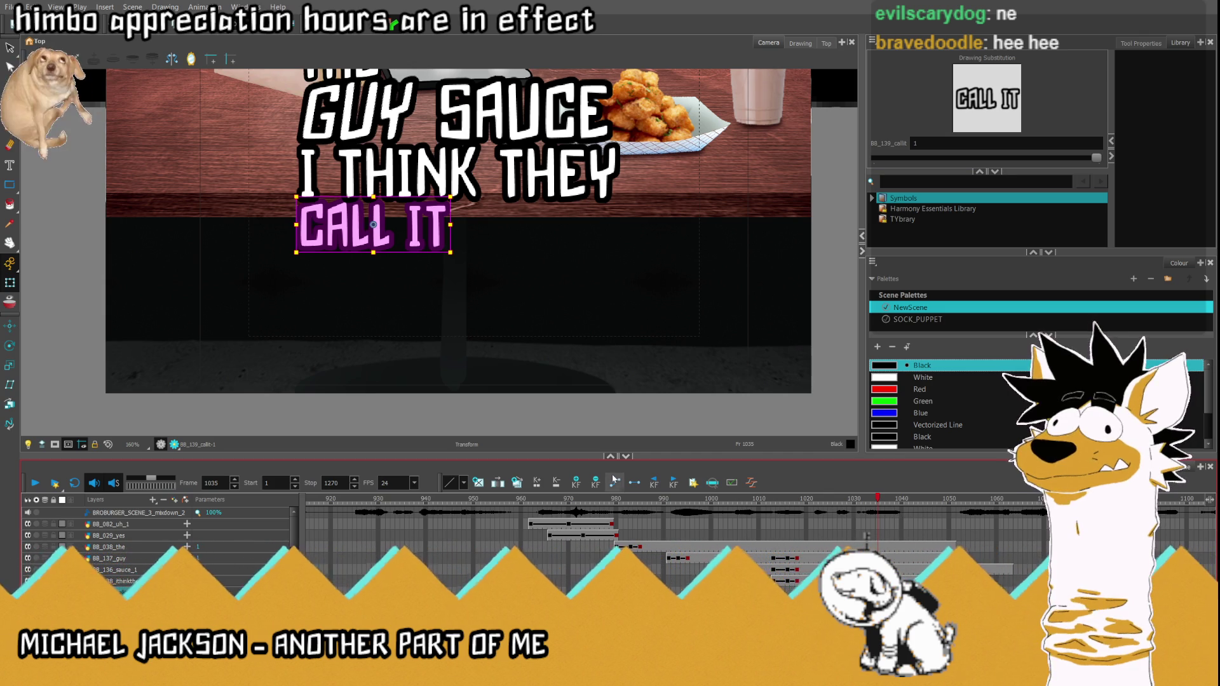
{"action": "key", "text": "comma"}
{"action": "key", "text": "comma"}
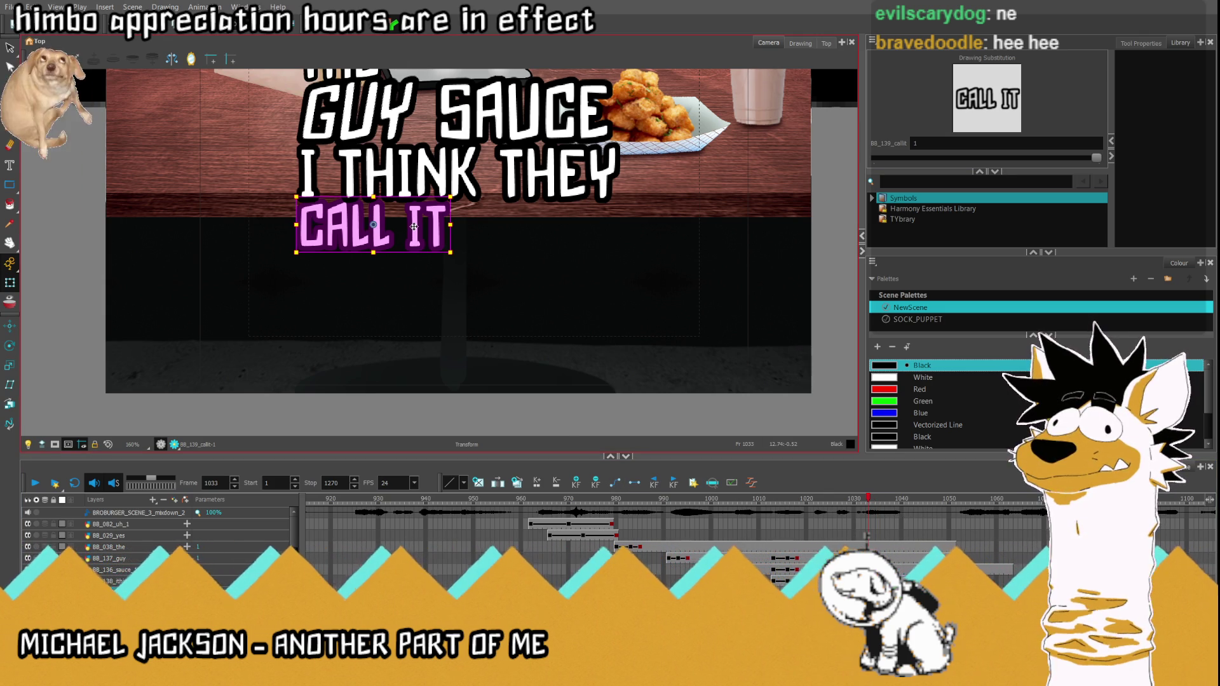
{"action": "key", "text": "shift+m"}
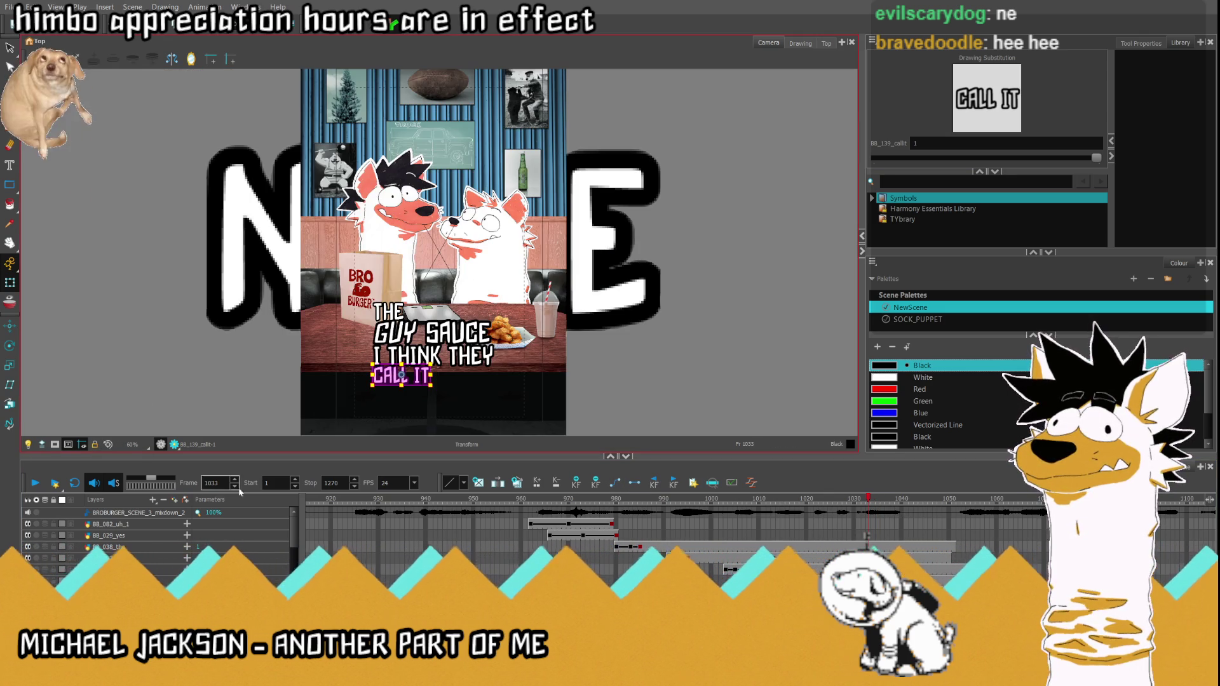
Step: Play the scene from frame 958 and again from 1013 to review the caption animation
{"action": "key", "text": "semicolon"}
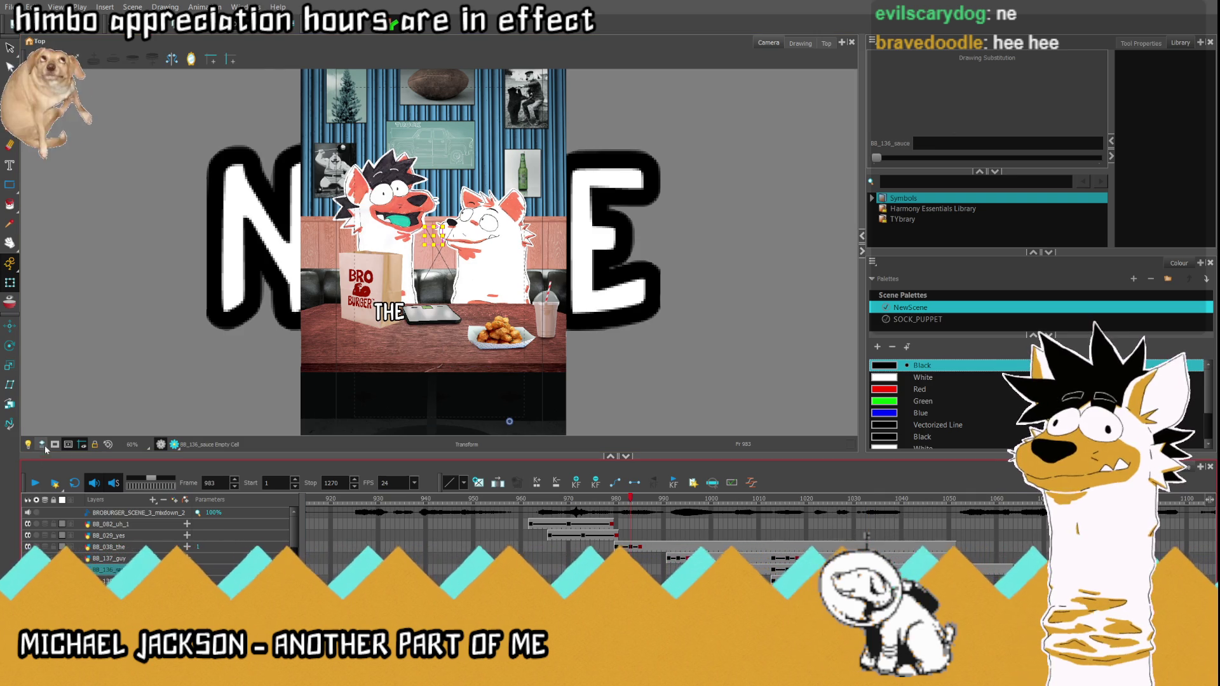
{"action": "left_click", "coordinate": [514, 538]}
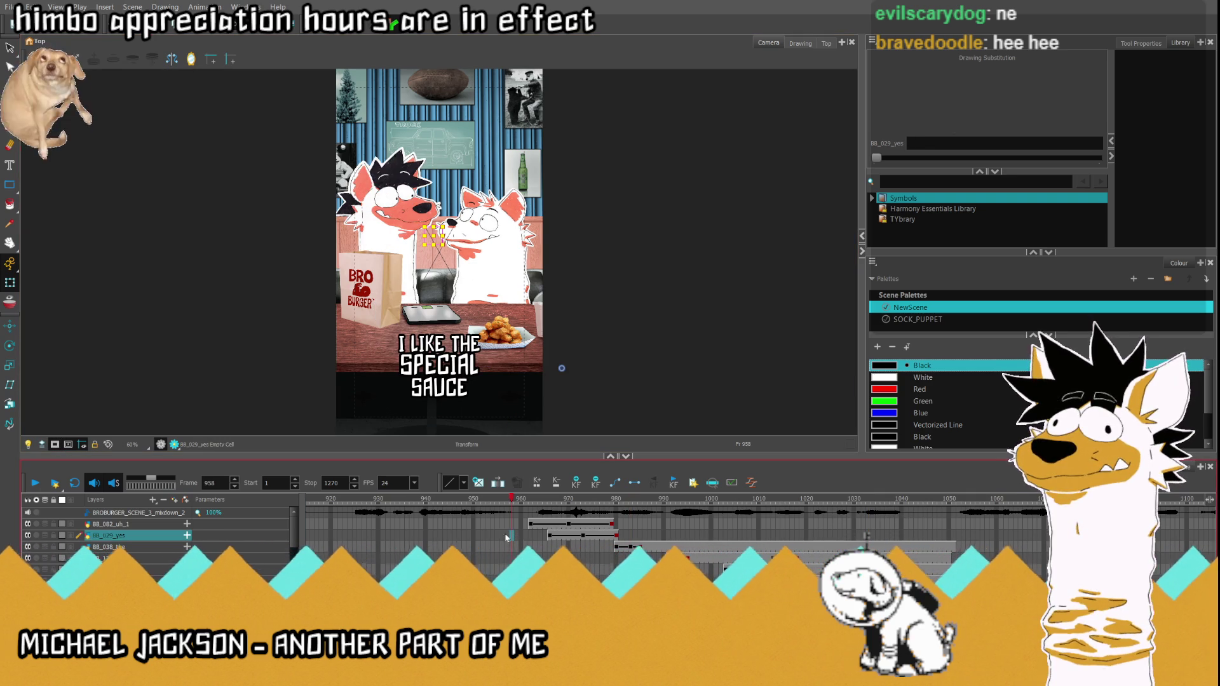
{"action": "left_click", "coordinate": [36, 483]}
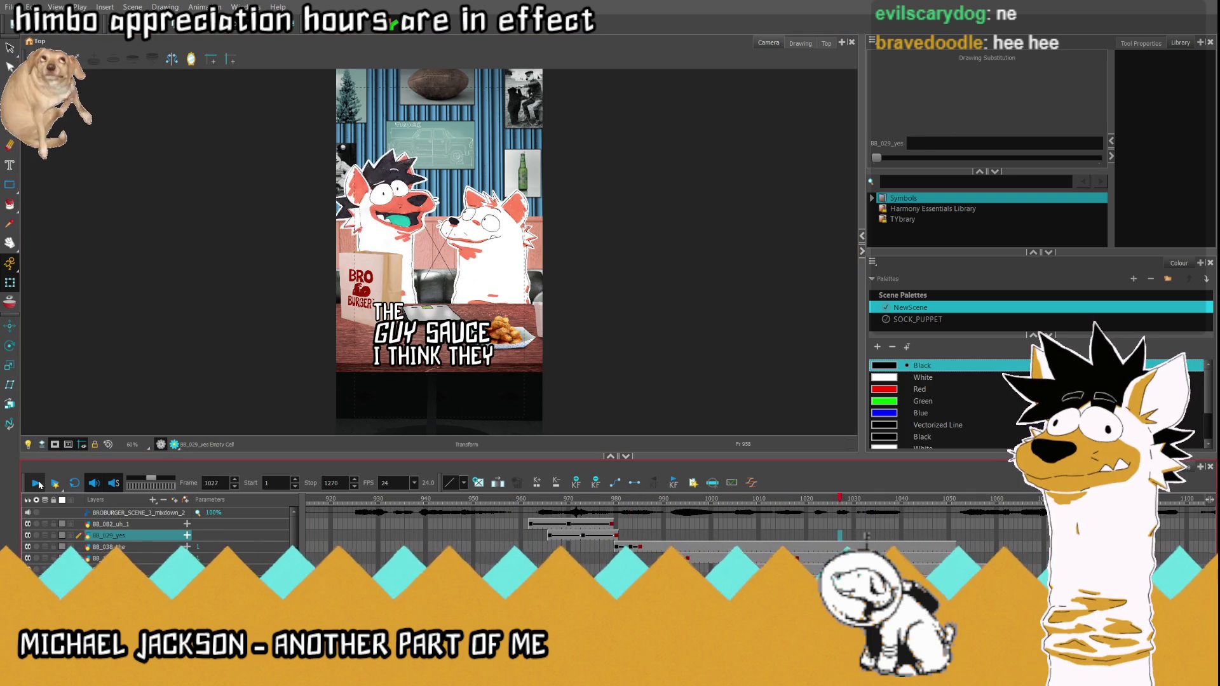
{"action": "left_click", "coordinate": [35, 483]}
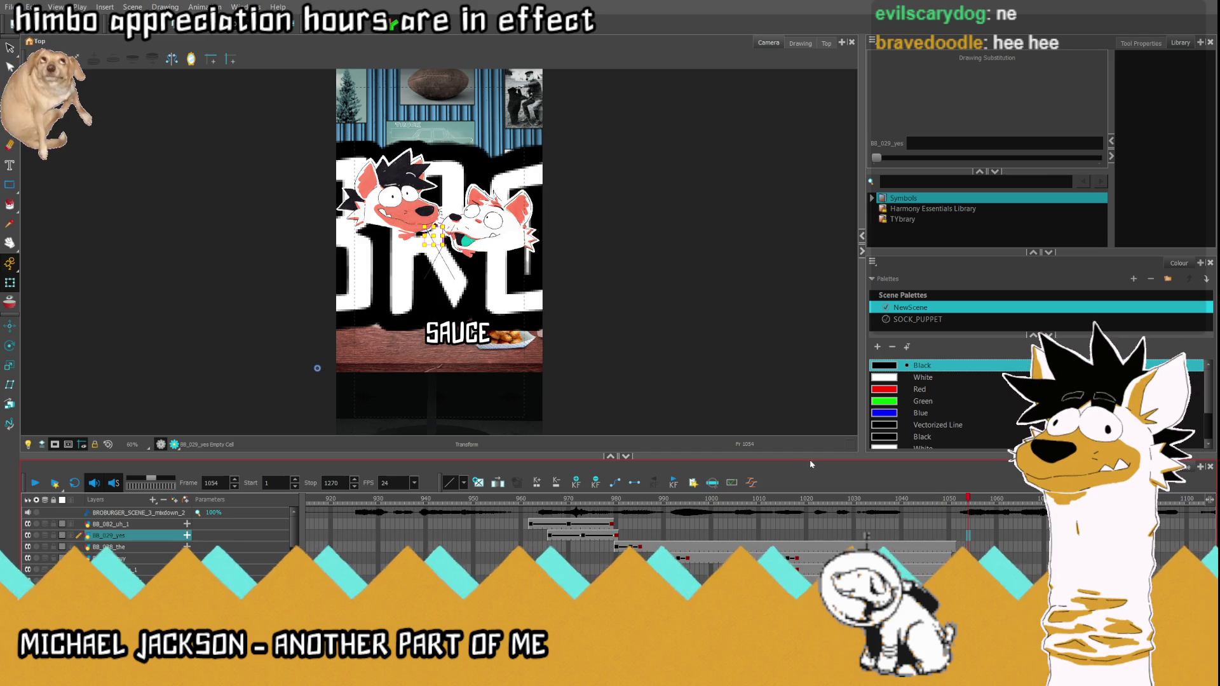
{"action": "left_click", "coordinate": [784, 500]}
{"action": "left_click", "coordinate": [772, 499]}
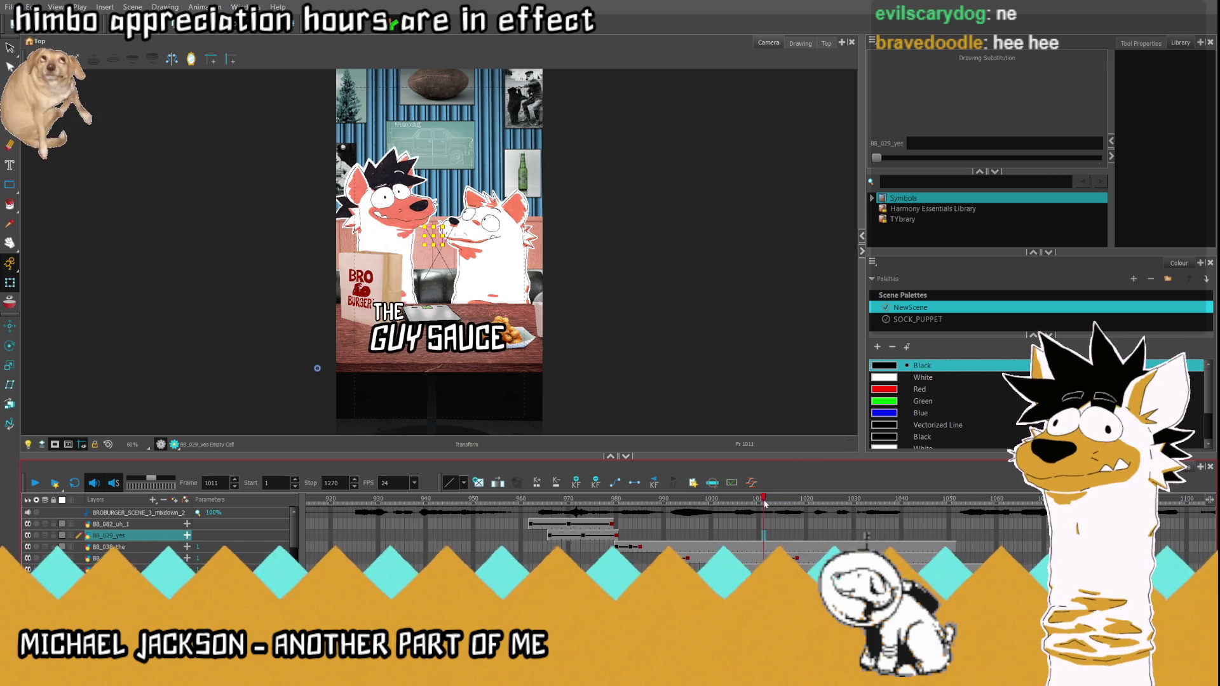
{"action": "left_click", "coordinate": [35, 483]}
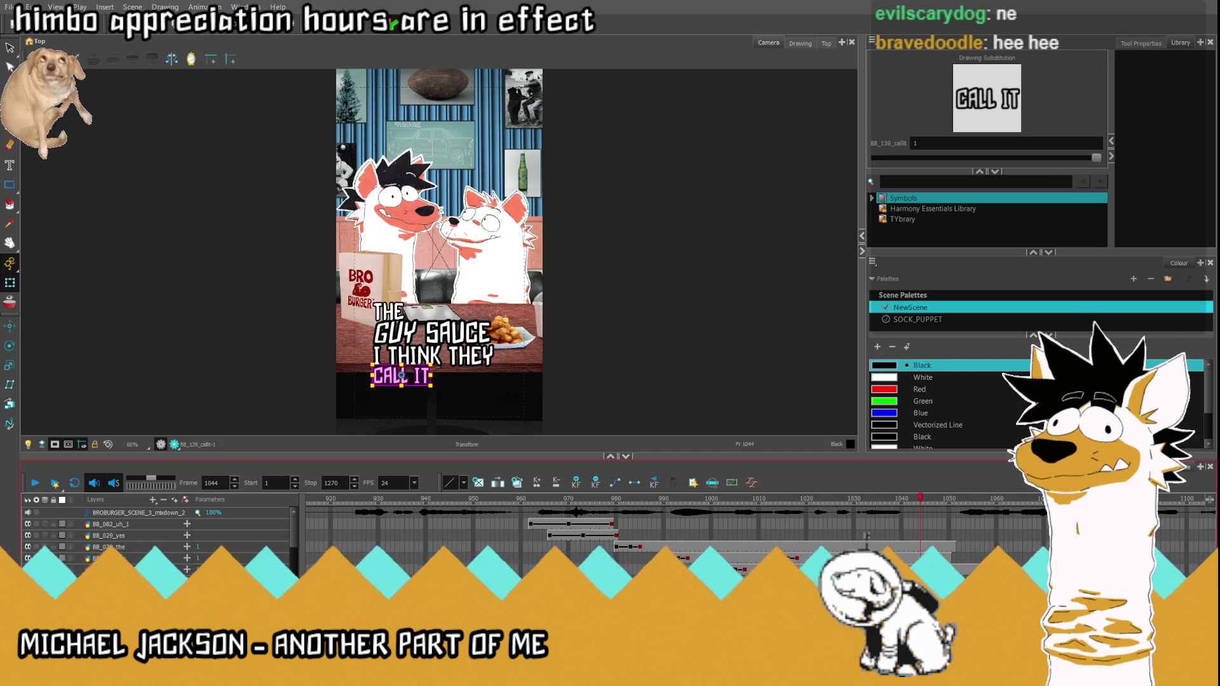
Step: At frame 1050, Ctrl-select the THE, GUY, SAUCE and THINKTHEY/CALLIT layers together
{"action": "left_click", "coordinate": [954, 548]}
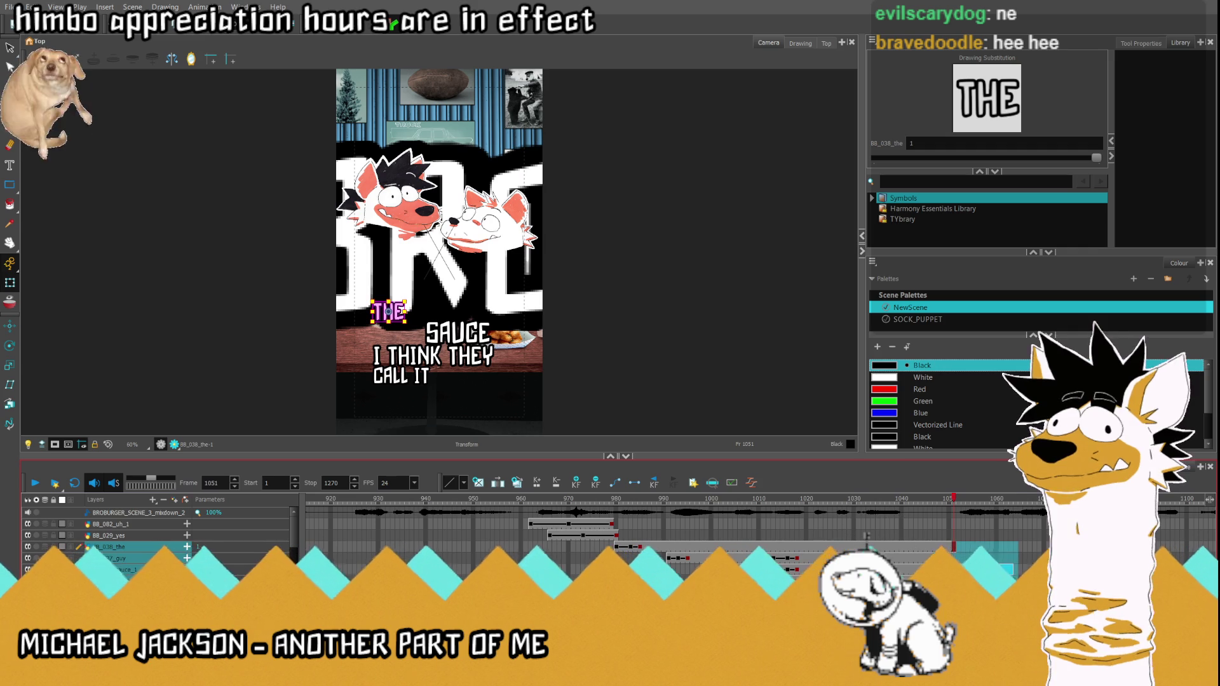
{"action": "left_click", "coordinate": [949, 546]}
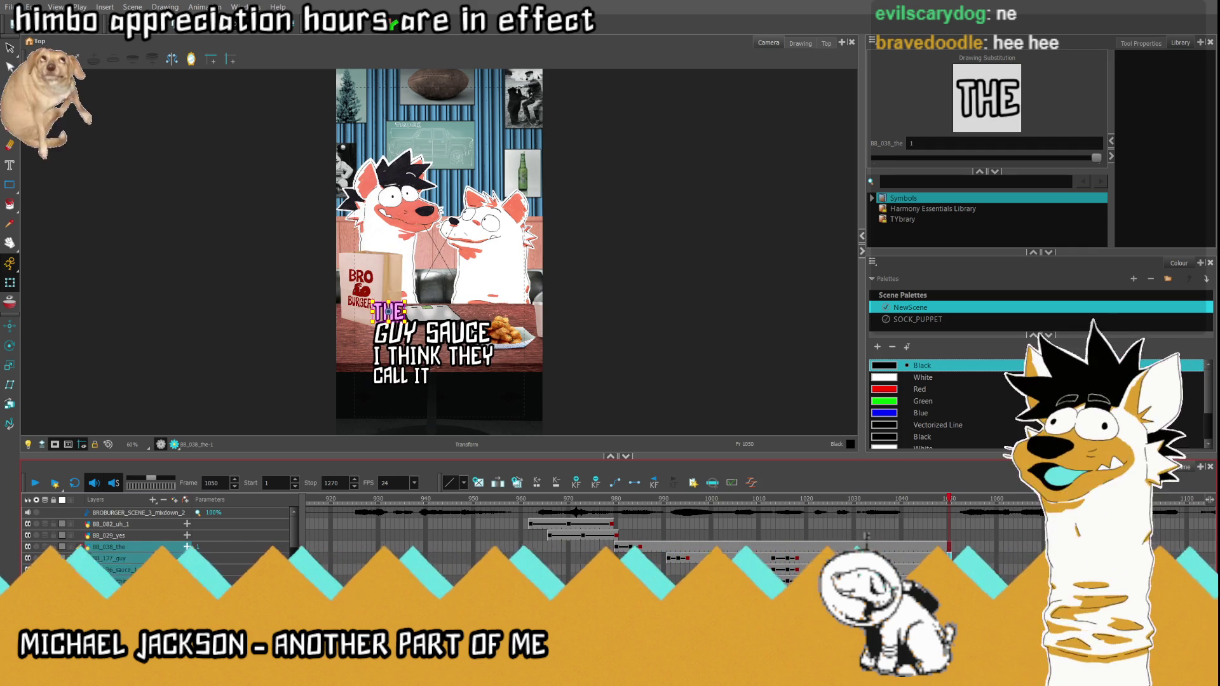
{"action": "left_click", "coordinate": [949, 570]}
{"action": "left_click", "coordinate": [949, 580]}
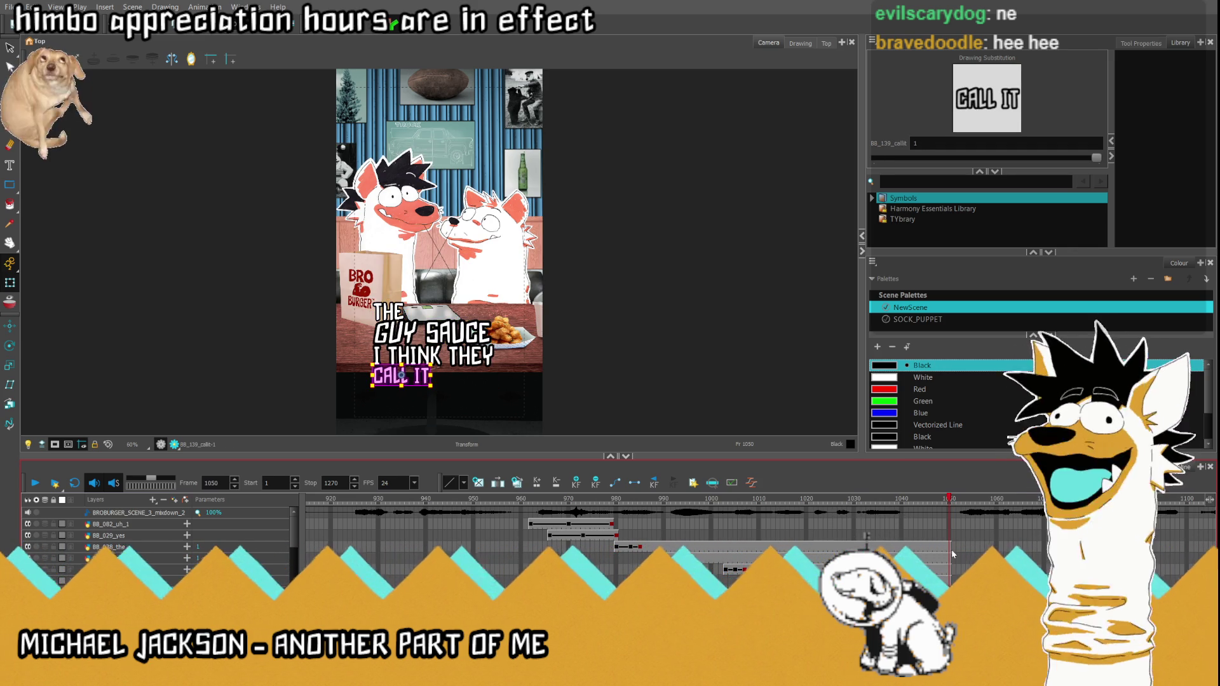
{"action": "left_click", "coordinate": [865, 546], "text": "shift"}
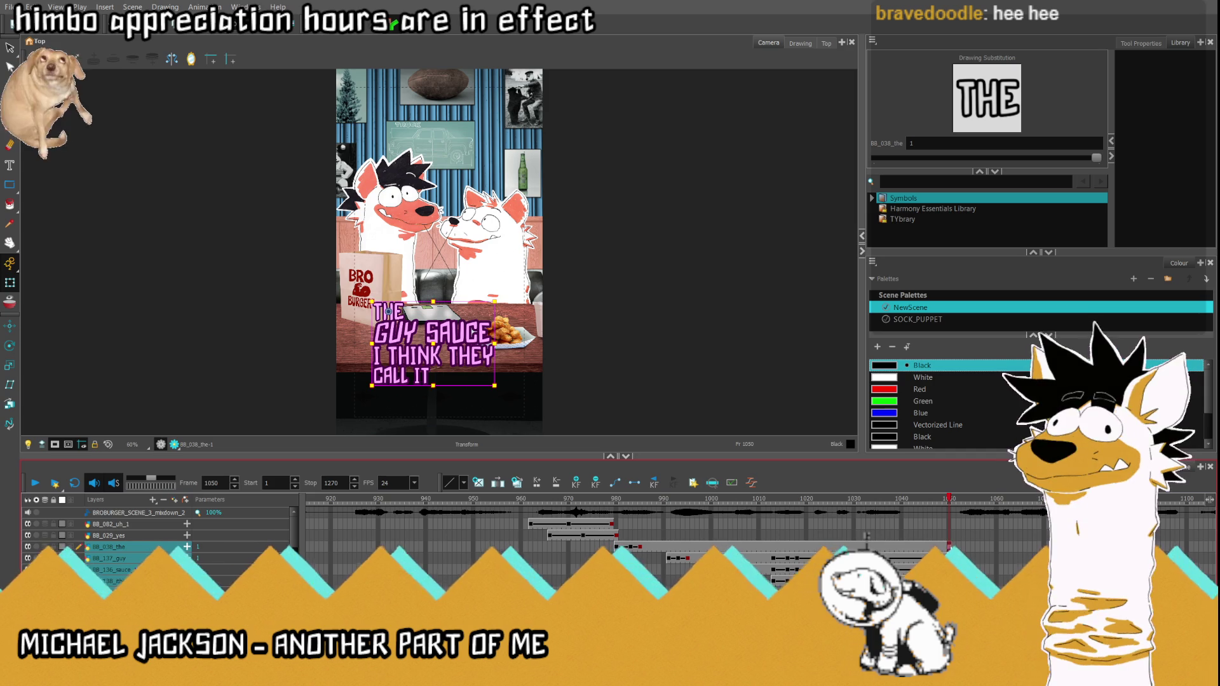
Step: Step back a few frames and drag the four-line caption off the left edge at frame 1050
{"action": "key", "text": "comma"}
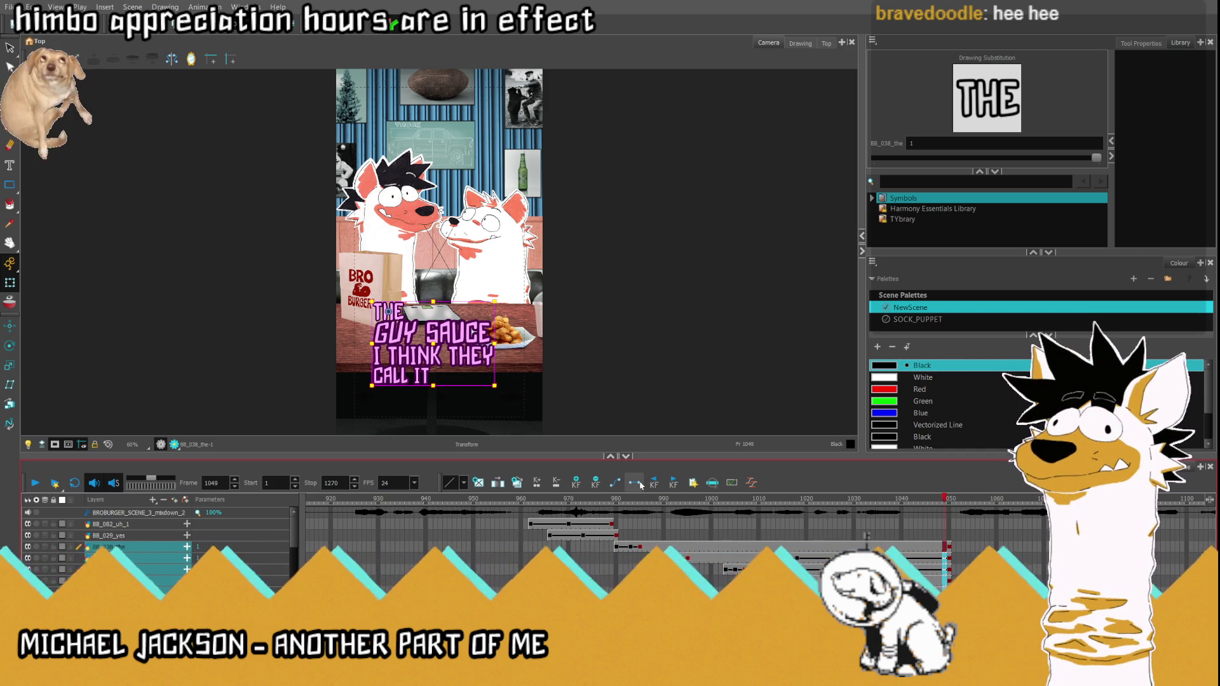
{"action": "key", "text": "comma"}
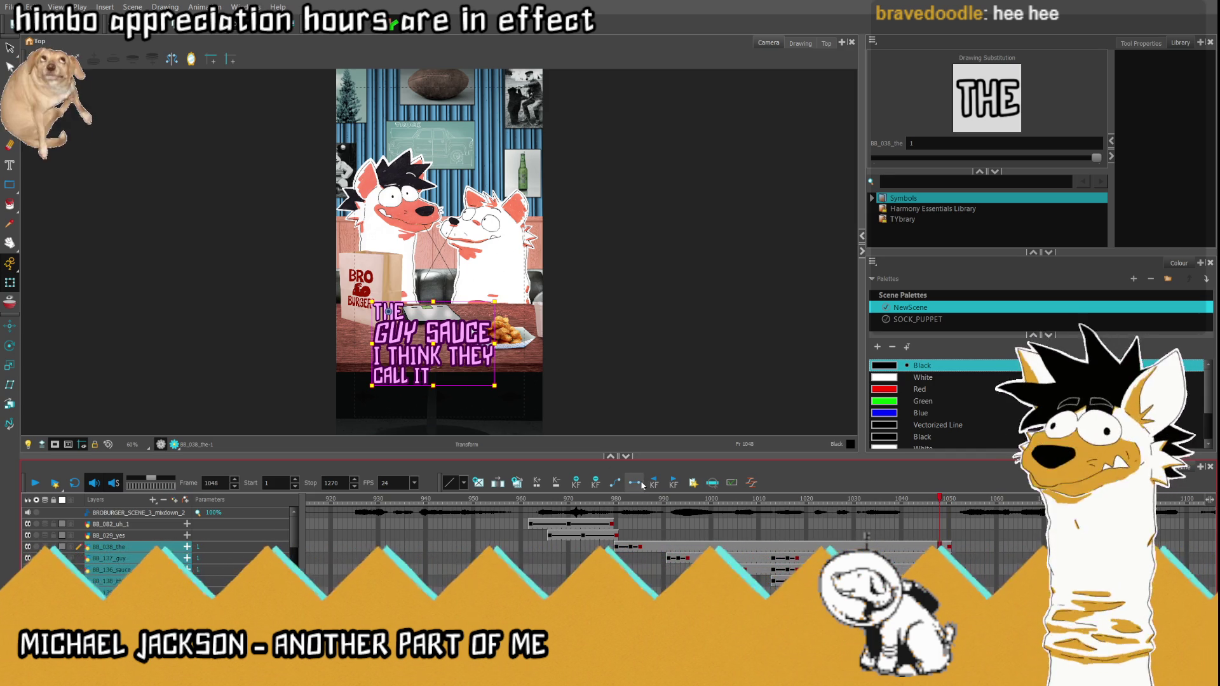
{"action": "key", "text": "comma"}
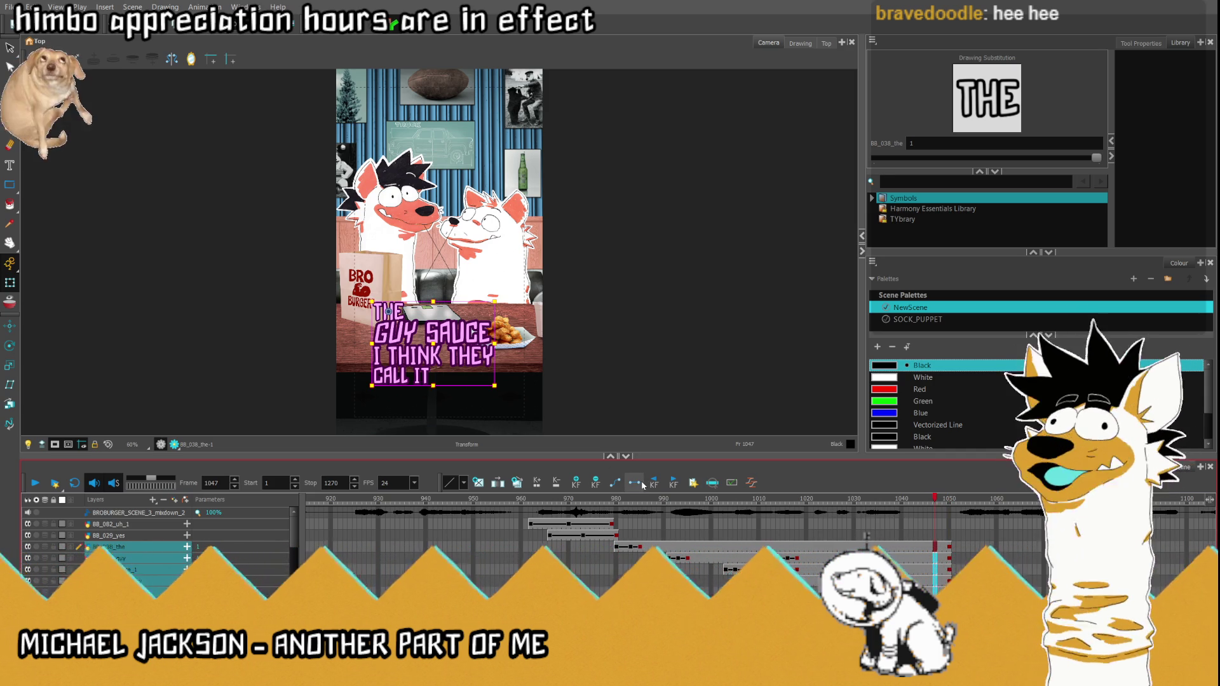
{"action": "key", "text": "comma"}
{"action": "key", "text": "comma"}
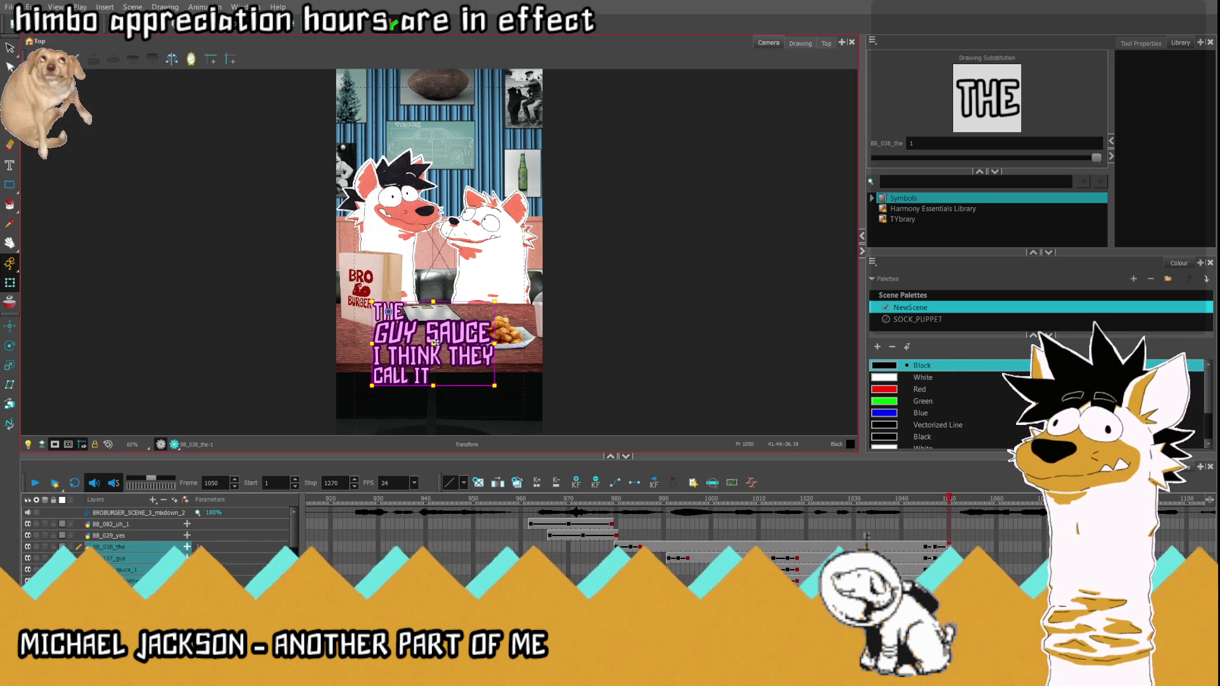
{"action": "left_click_drag", "start_coordinate": [433, 344], "coordinate": [285, 348]}
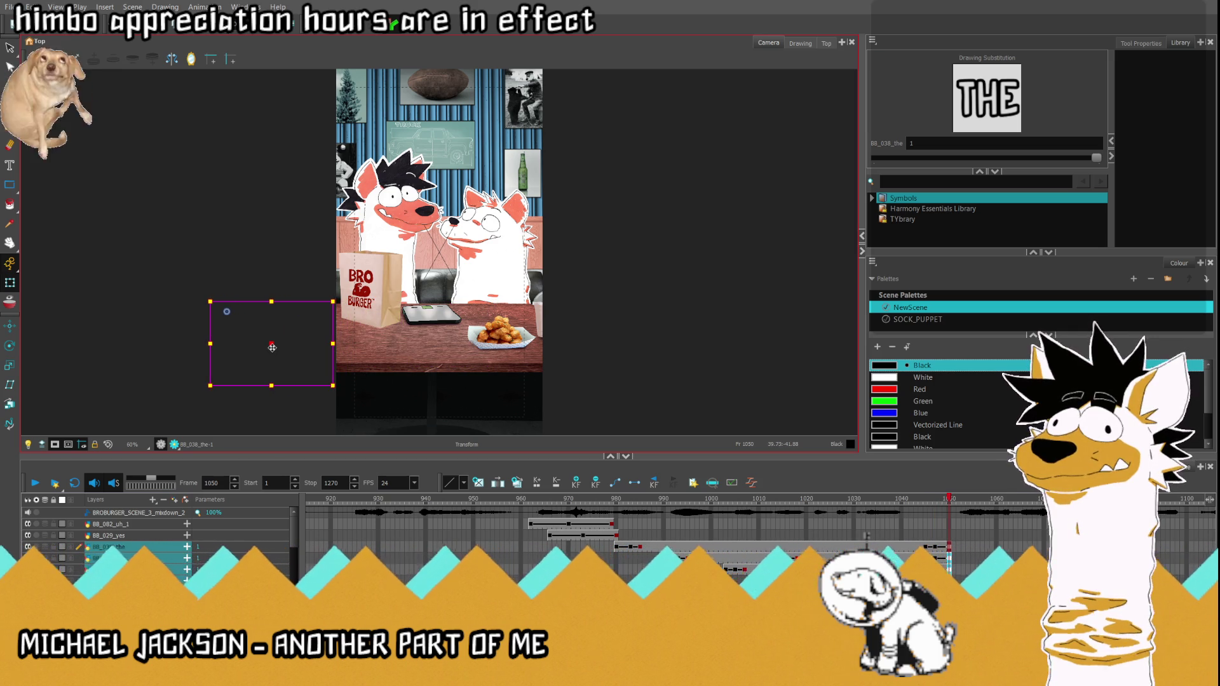
Step: Return to frame 1042 and play back to preview the caption's exit
{"action": "left_click", "coordinate": [909, 495]}
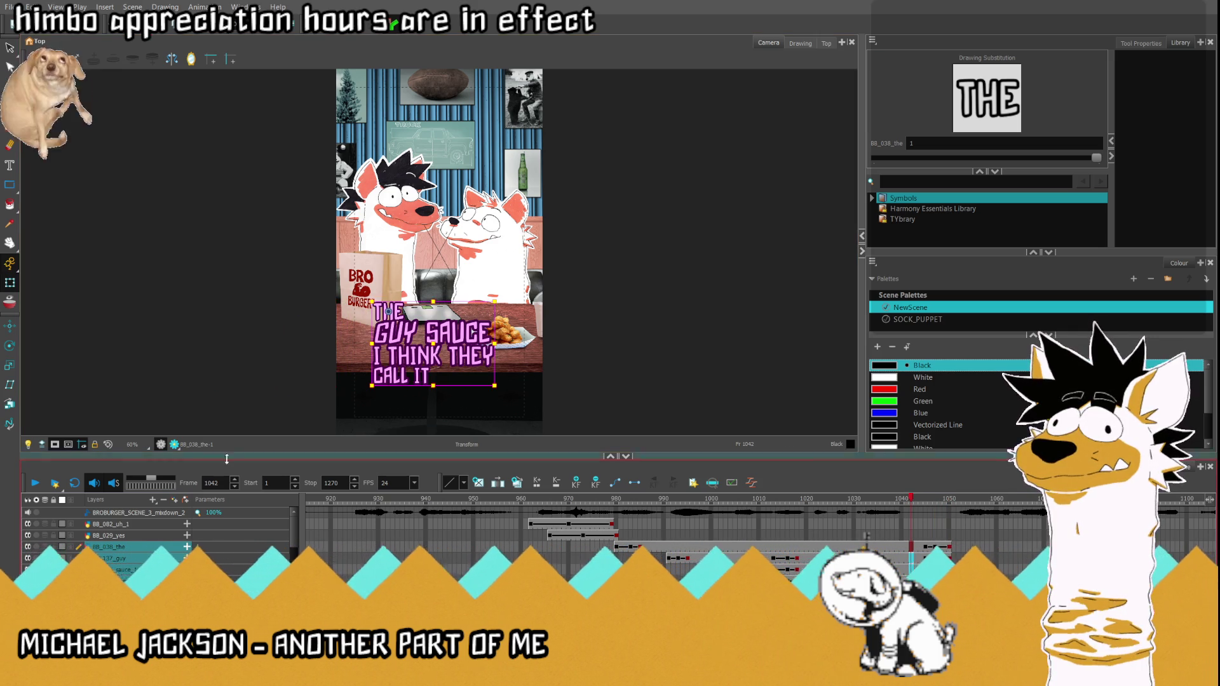
{"action": "left_click", "coordinate": [35, 483]}
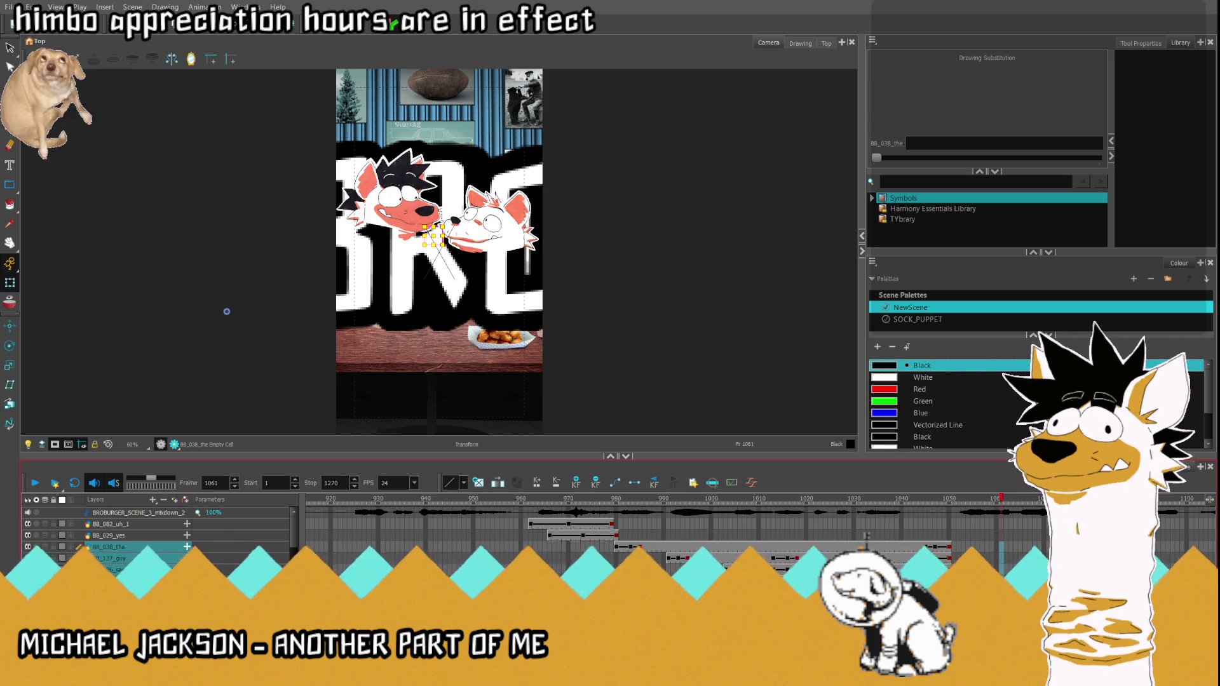
Step: Stop playback, show artwork outside the camera frame, and blank the CHAMEL drawing at frame 1087
{"action": "left_click", "coordinate": [954, 569]}
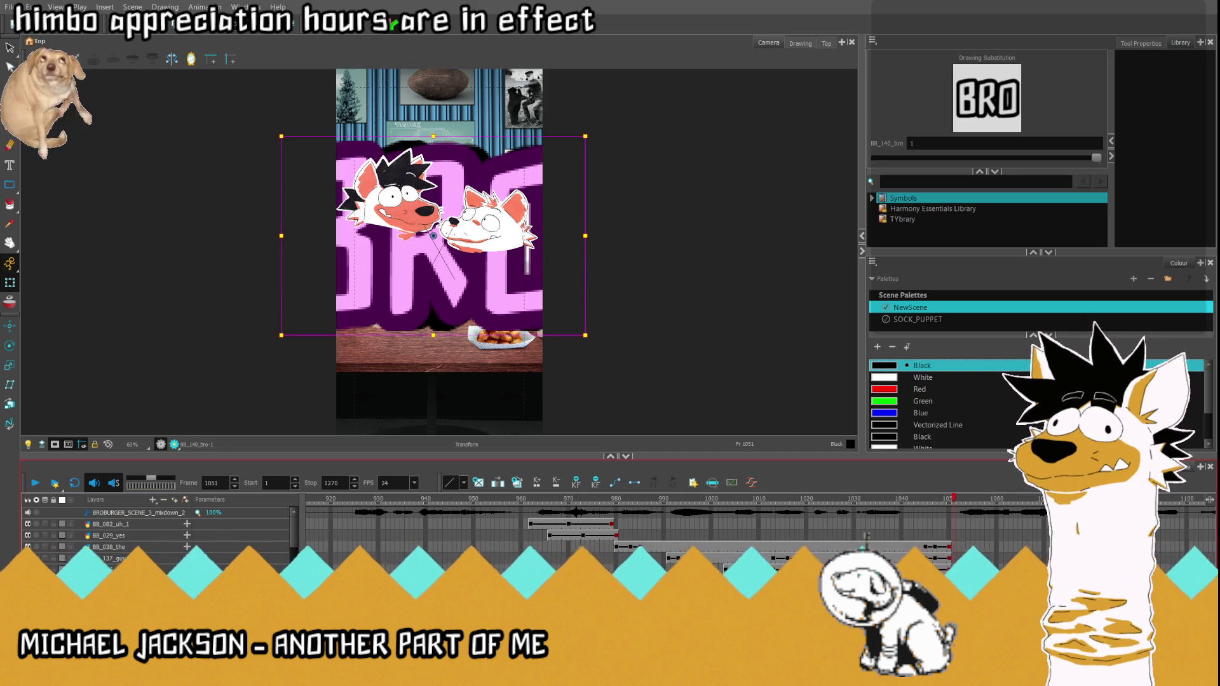
{"action": "scroll", "coordinate": [865, 536], "scroll_direction": "down", "scroll_amount": 3}
{"action": "scroll", "coordinate": [867, 537], "scroll_direction": "up", "scroll_amount": 2}
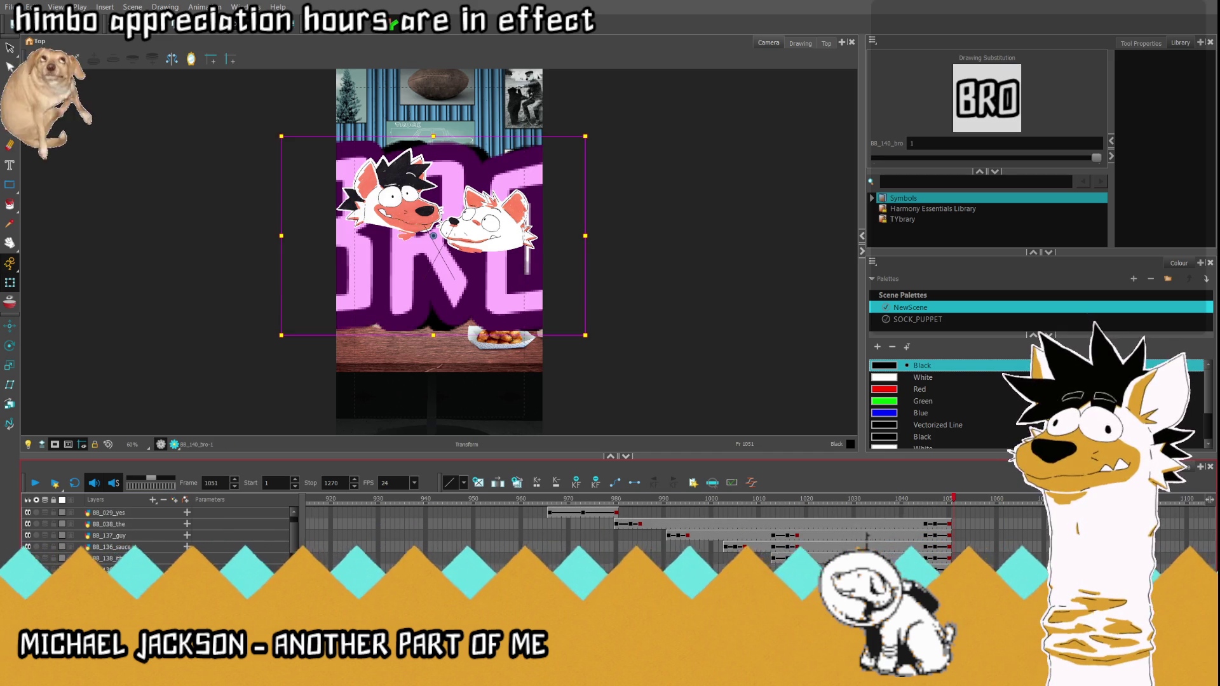
{"action": "scroll", "coordinate": [864, 537], "scroll_direction": "right", "scroll_amount": 5}
{"action": "left_click", "coordinate": [54, 445]}
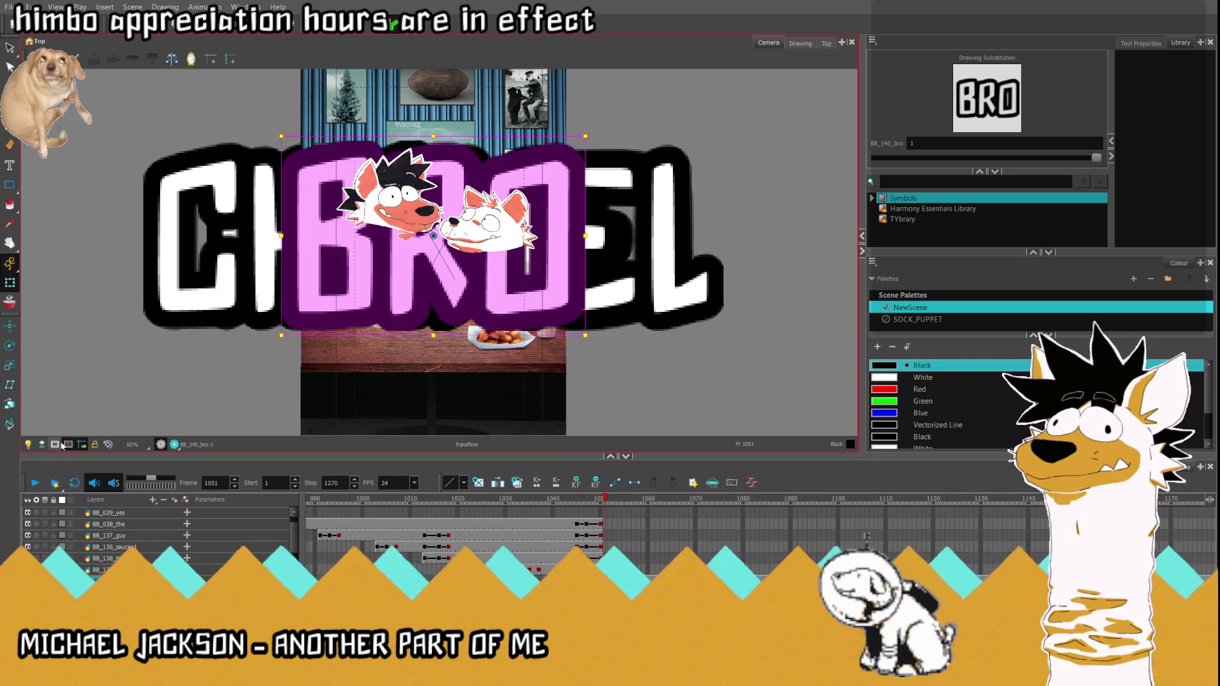
{"action": "left_click_drag", "start_coordinate": [600, 511], "coordinate": [779, 514]}
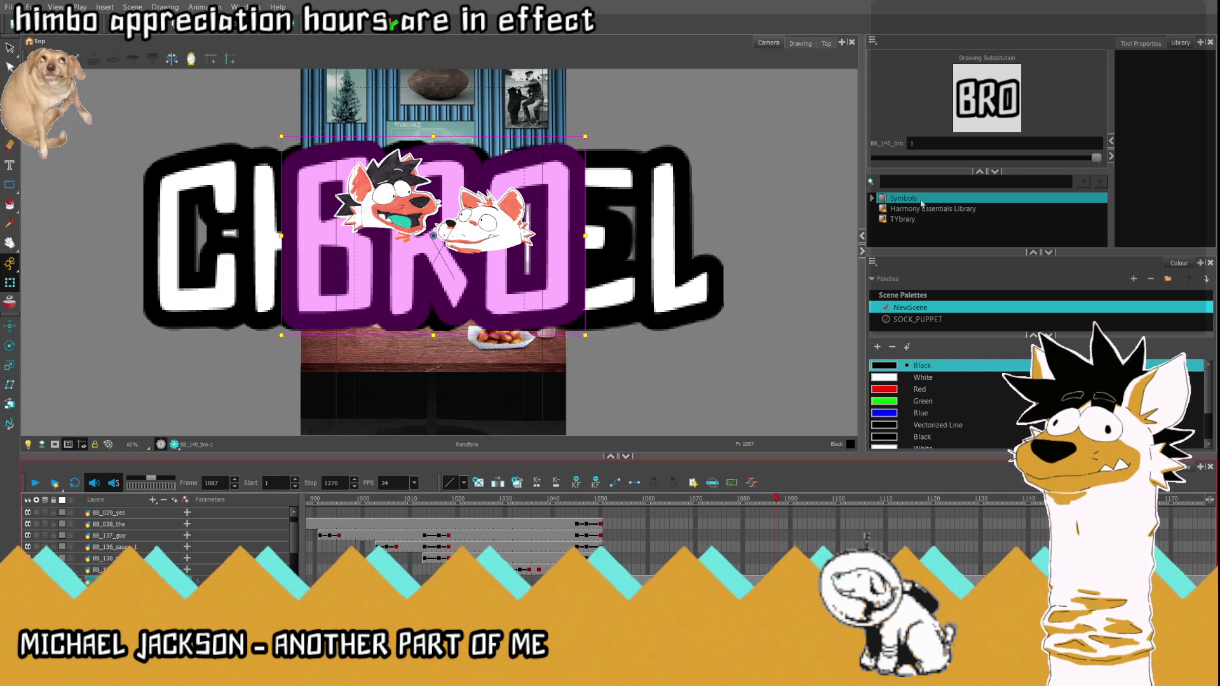
{"action": "key", "text": "Delete"}
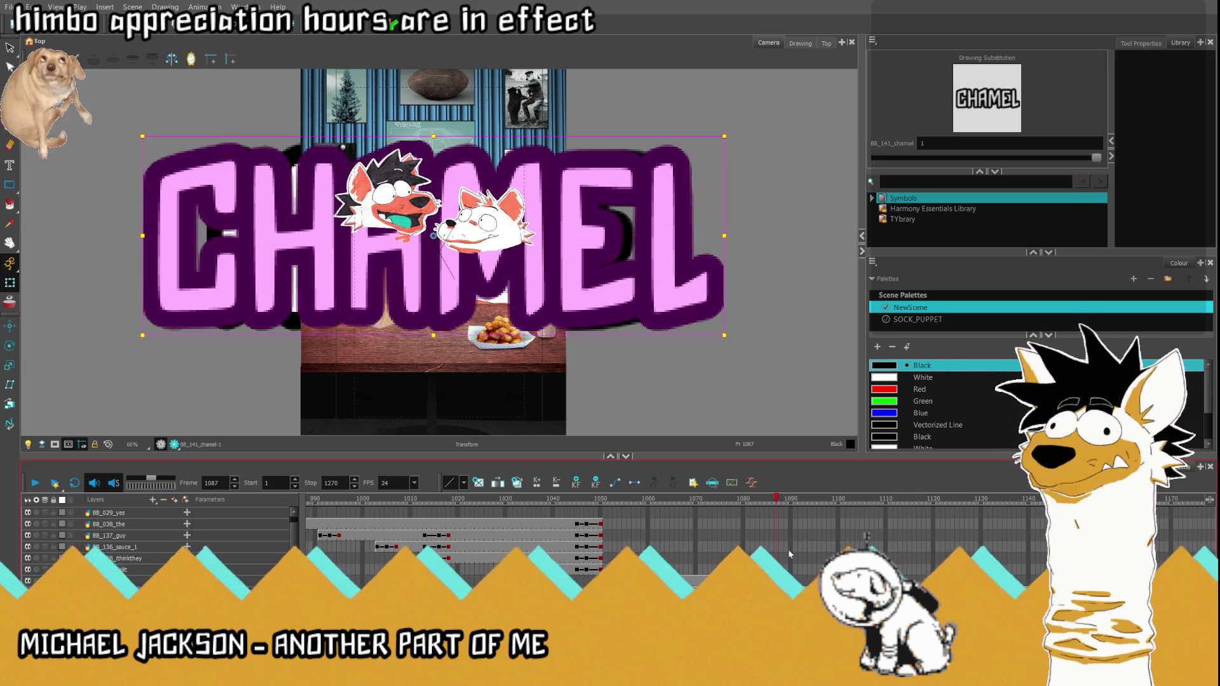
{"action": "key", "text": "slash"}
{"action": "left_click", "coordinate": [880, 158]}
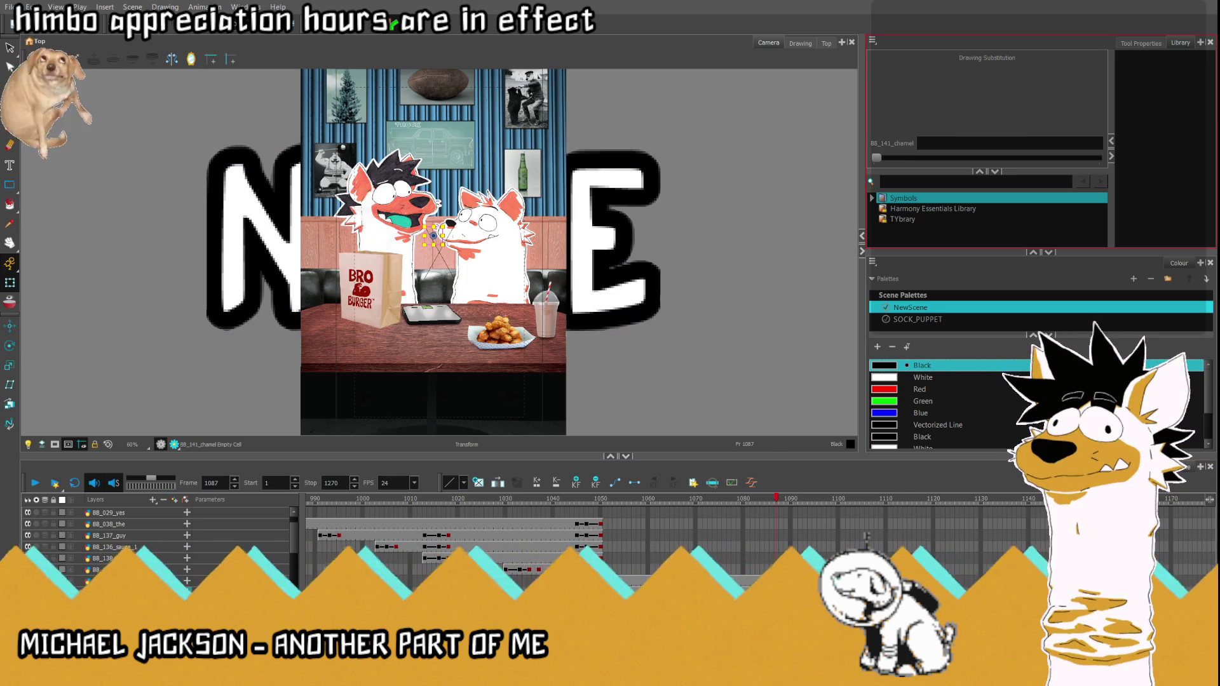
Step: At frame 1068 select both title words and scale them down into a small label on the table
{"action": "left_click", "coordinate": [639, 498]}
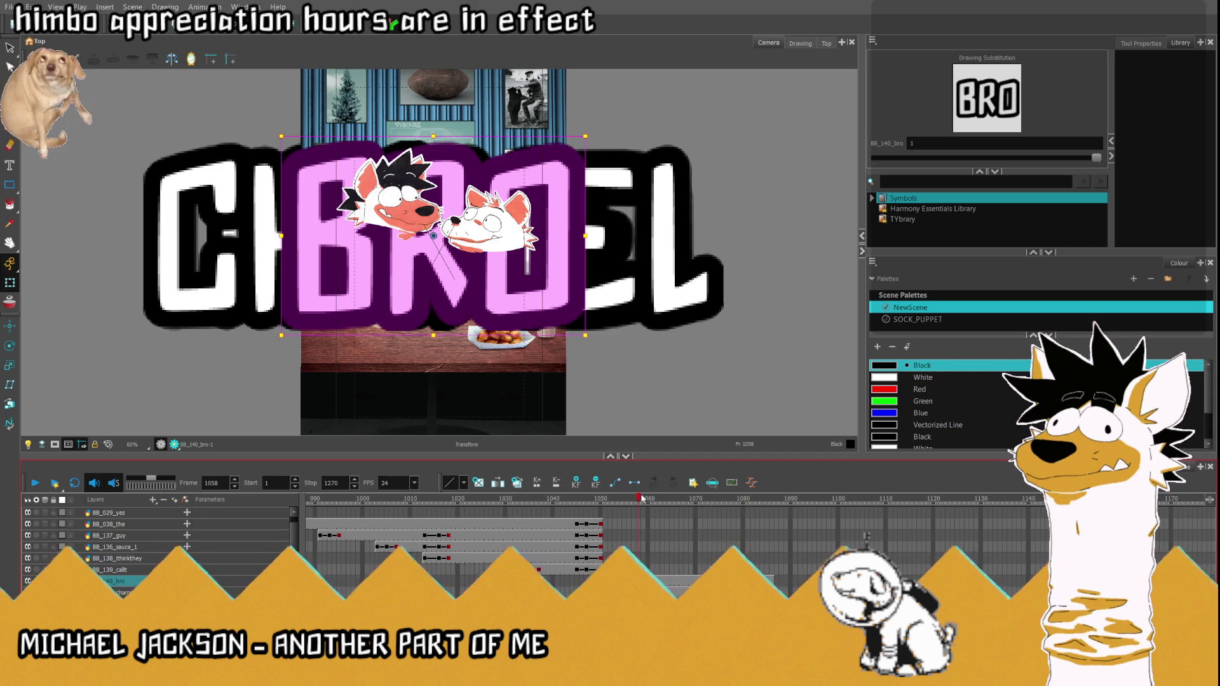
{"action": "left_click", "coordinate": [687, 499]}
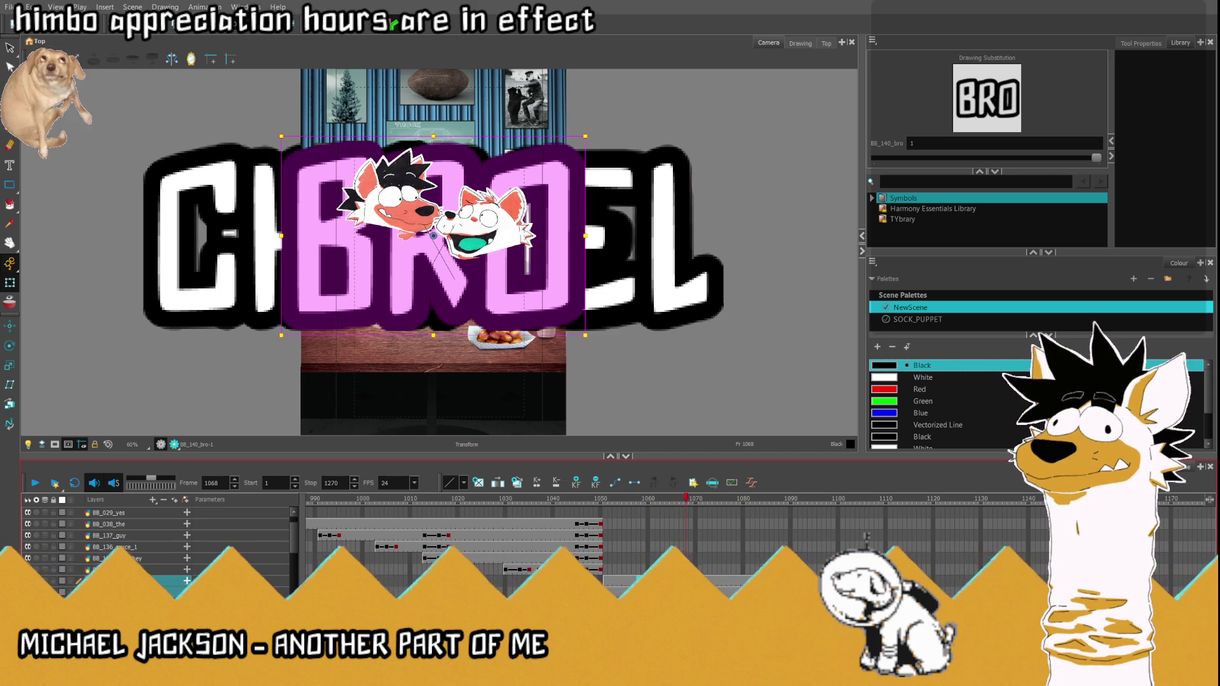
{"action": "key", "text": "shift+b"}
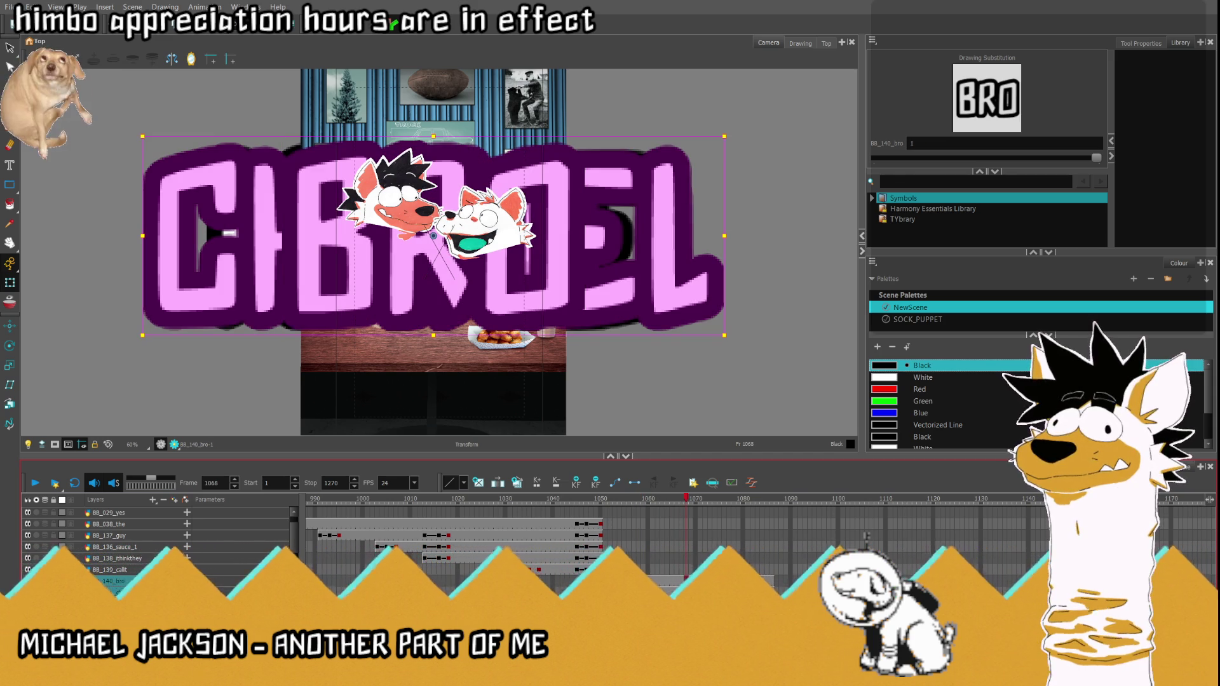
{"action": "mouse_move", "coordinate": [133, 135]}
{"action": "left_mouse_down"}
{"action": "mouse_move", "coordinate": [400, 251]}
{"action": "mouse_move", "coordinate": [434, 354]}
{"action": "left_mouse_up"}
{"action": "left_click_drag", "start_coordinate": [308, 316], "coordinate": [393, 330]}
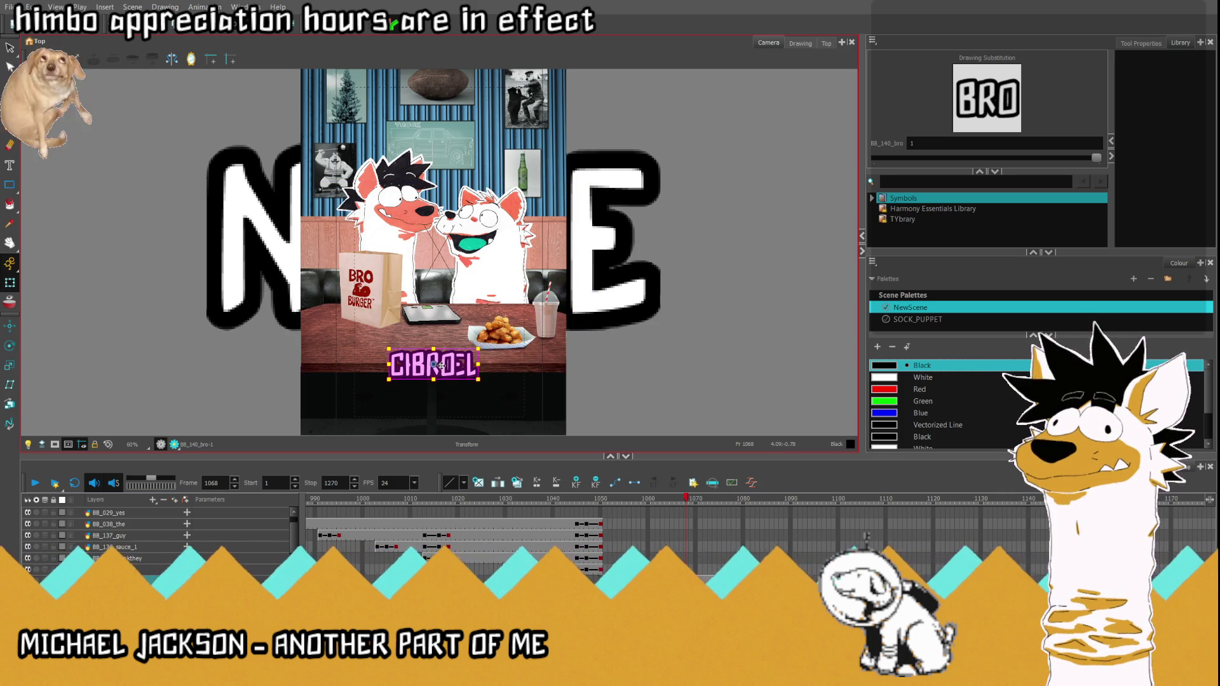
Step: Move BRO directly left of CHAMEL so the label reads BROCHAMEL
{"action": "left_click_drag", "start_coordinate": [434, 355], "coordinate": [433, 352]}
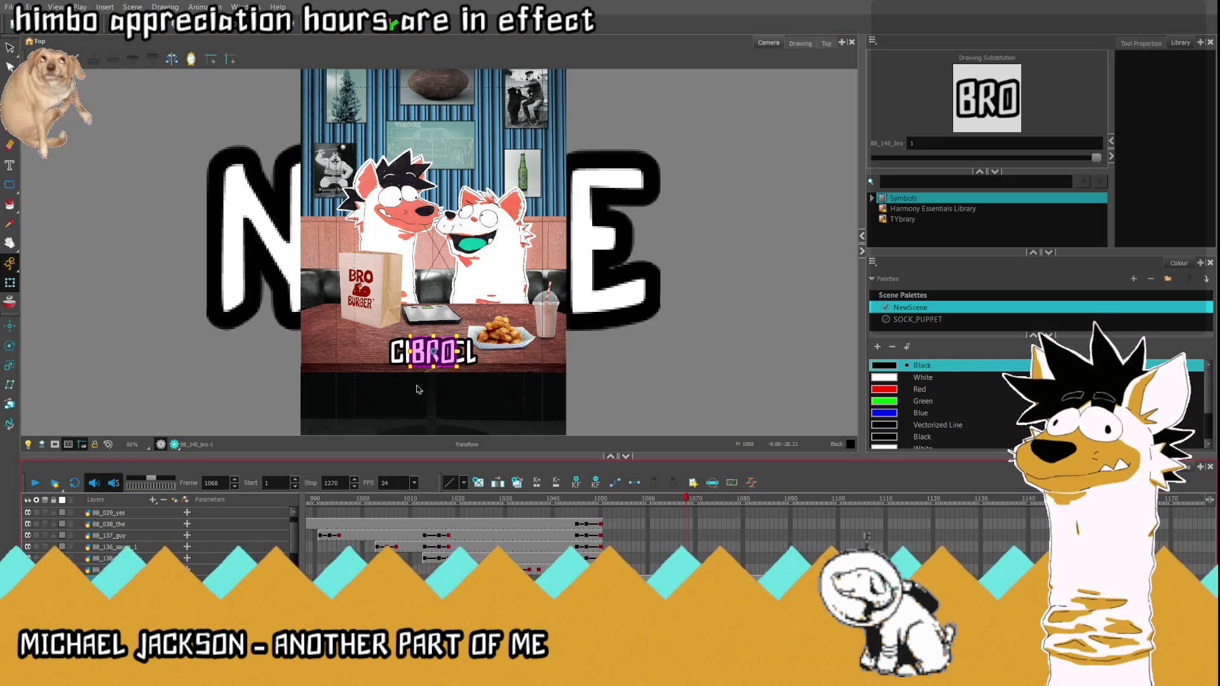
{"action": "scroll", "coordinate": [434, 352], "scroll_direction": "up", "scroll_amount": 3}
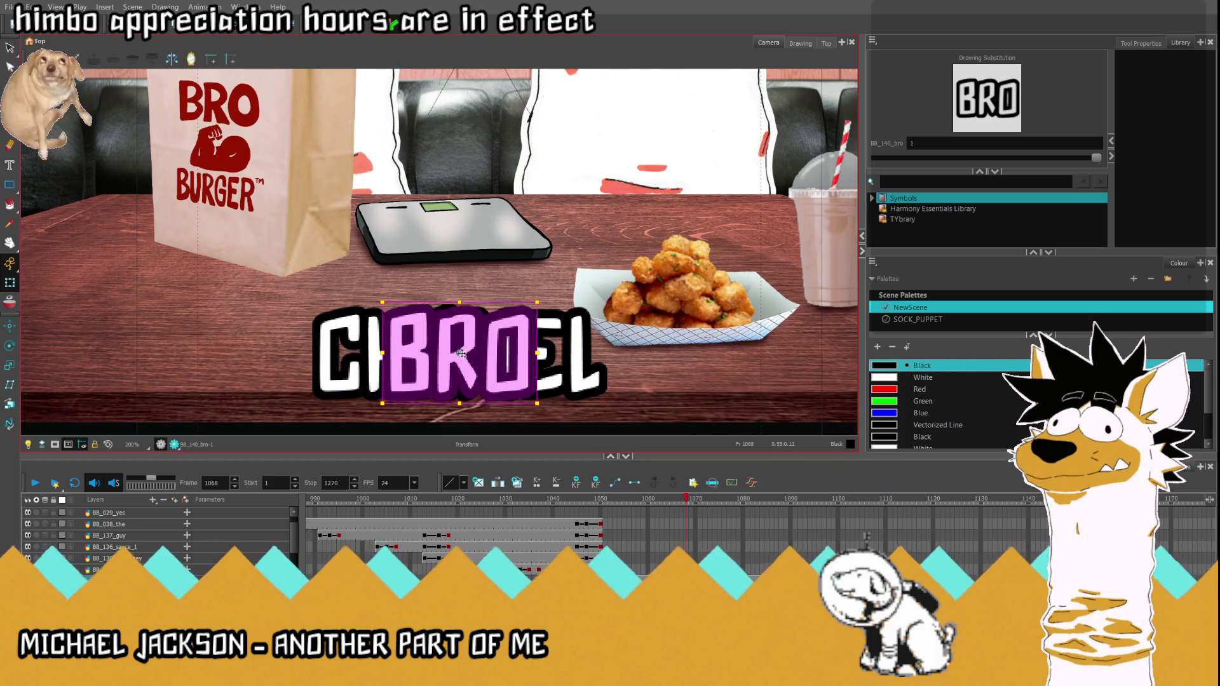
{"action": "left_click_drag", "start_coordinate": [460, 353], "coordinate": [243, 342]}
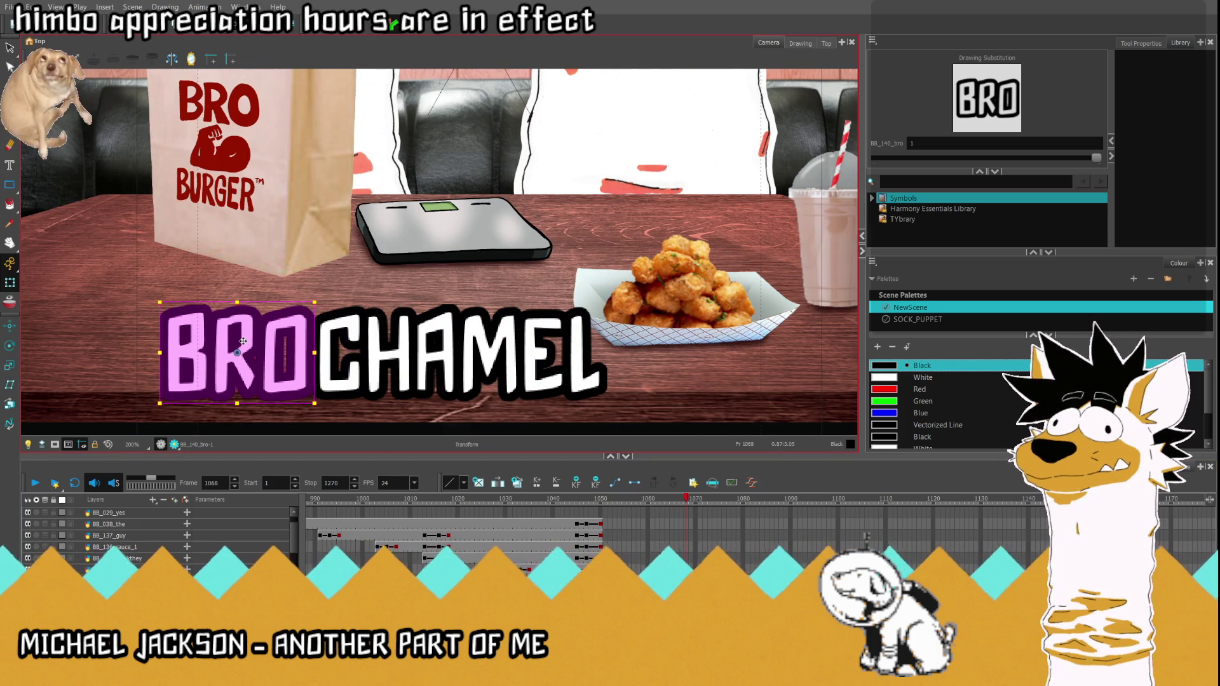
{"action": "key", "text": "alt+s"}
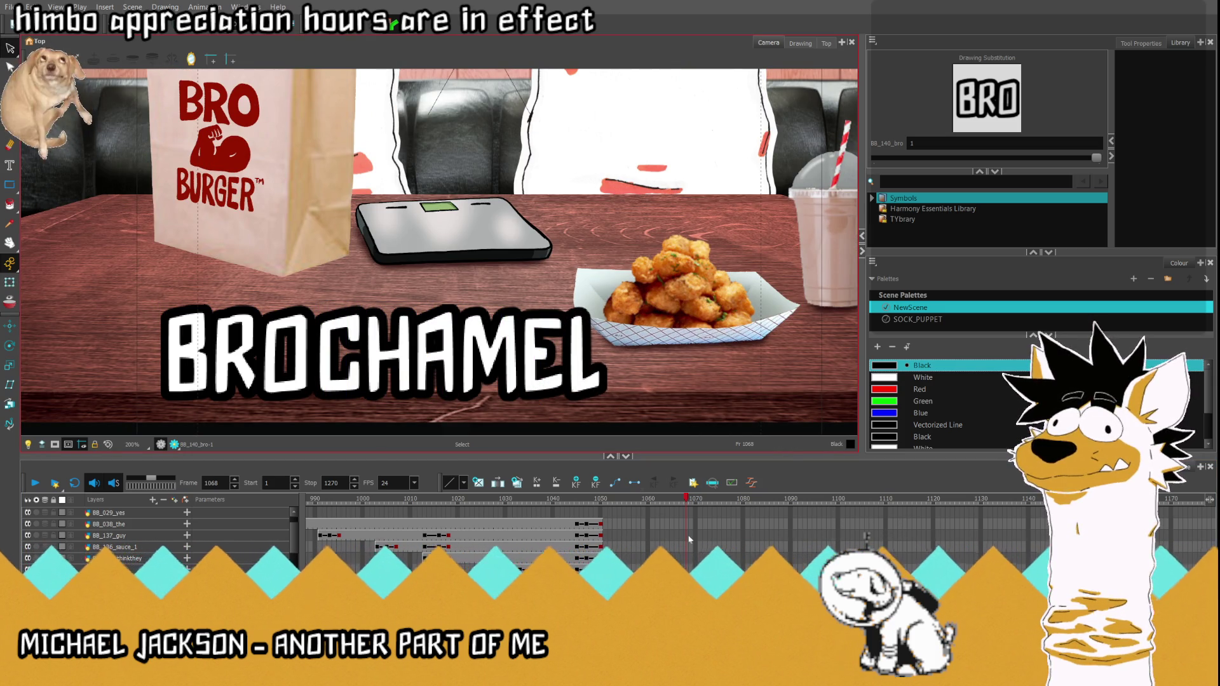
{"action": "scroll", "coordinate": [483, 242], "scroll_direction": "down", "scroll_amount": 3}
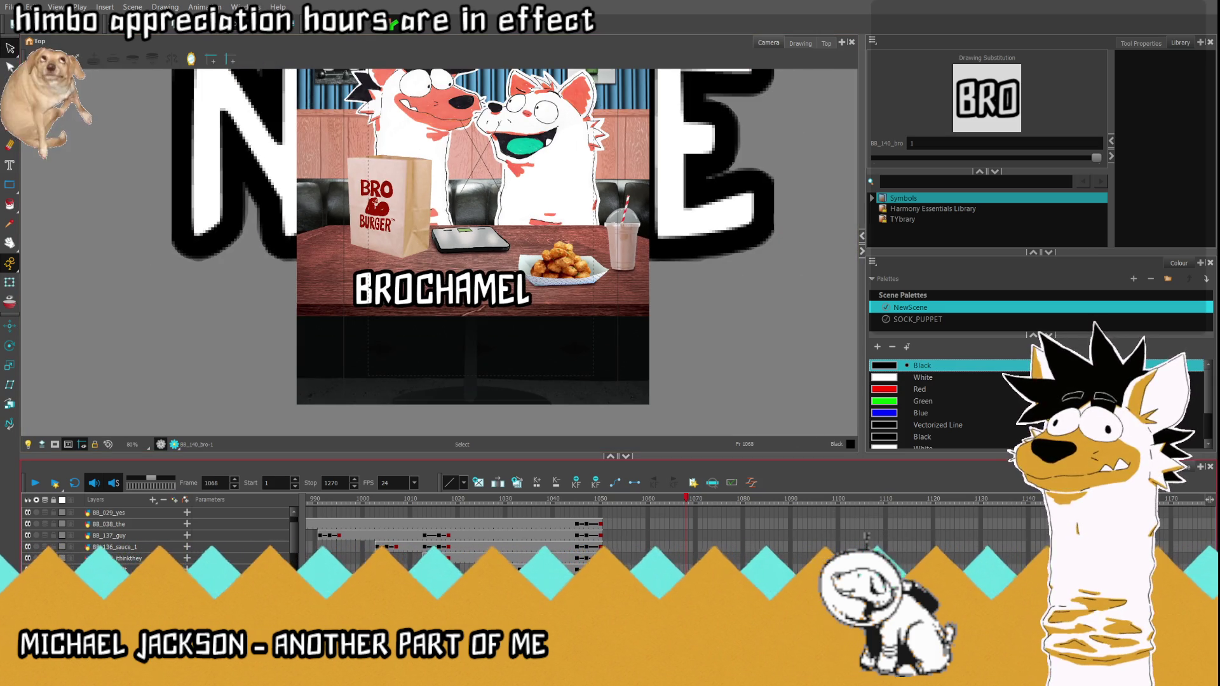
Step: Reselect the whole BROCHAMEL word and settle it back down on the table's front edge
{"action": "key", "text": "shift+t"}
{"action": "left_click", "coordinate": [415, 300]}
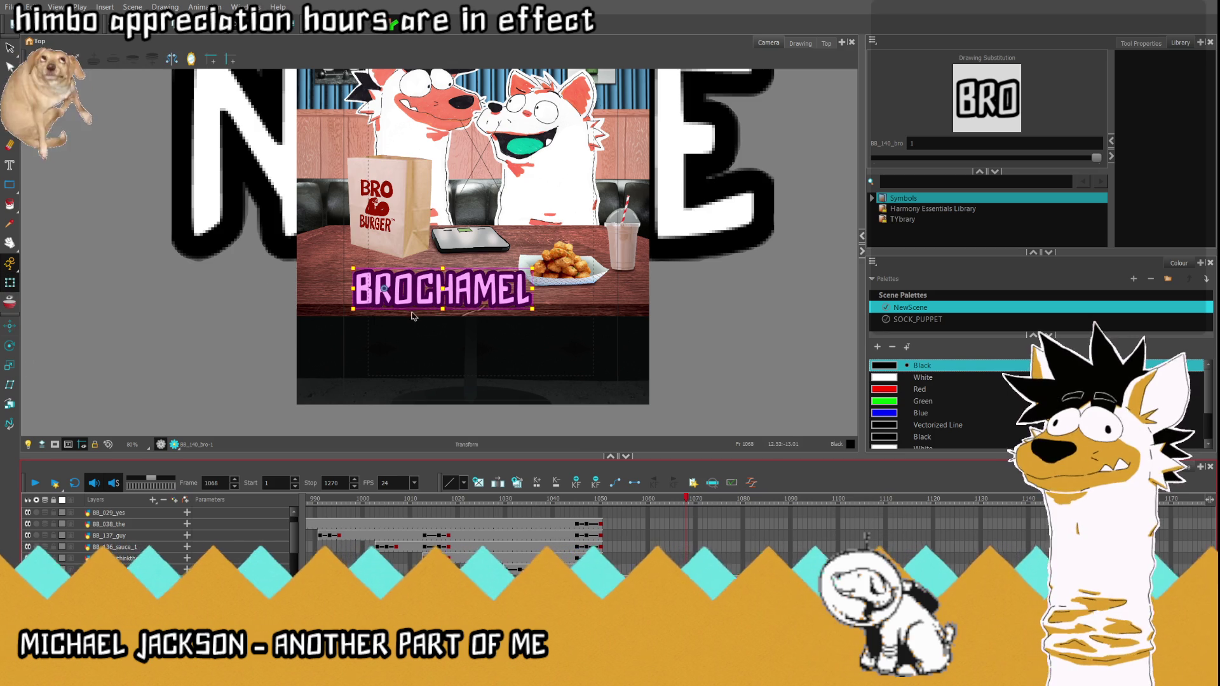
{"action": "scroll", "coordinate": [417, 326], "scroll_direction": "down", "scroll_amount": 2}
{"action": "scroll", "coordinate": [416, 326], "scroll_direction": "up", "scroll_amount": 2}
{"action": "left_click_drag", "start_coordinate": [444, 346], "coordinate": [514, 156]}
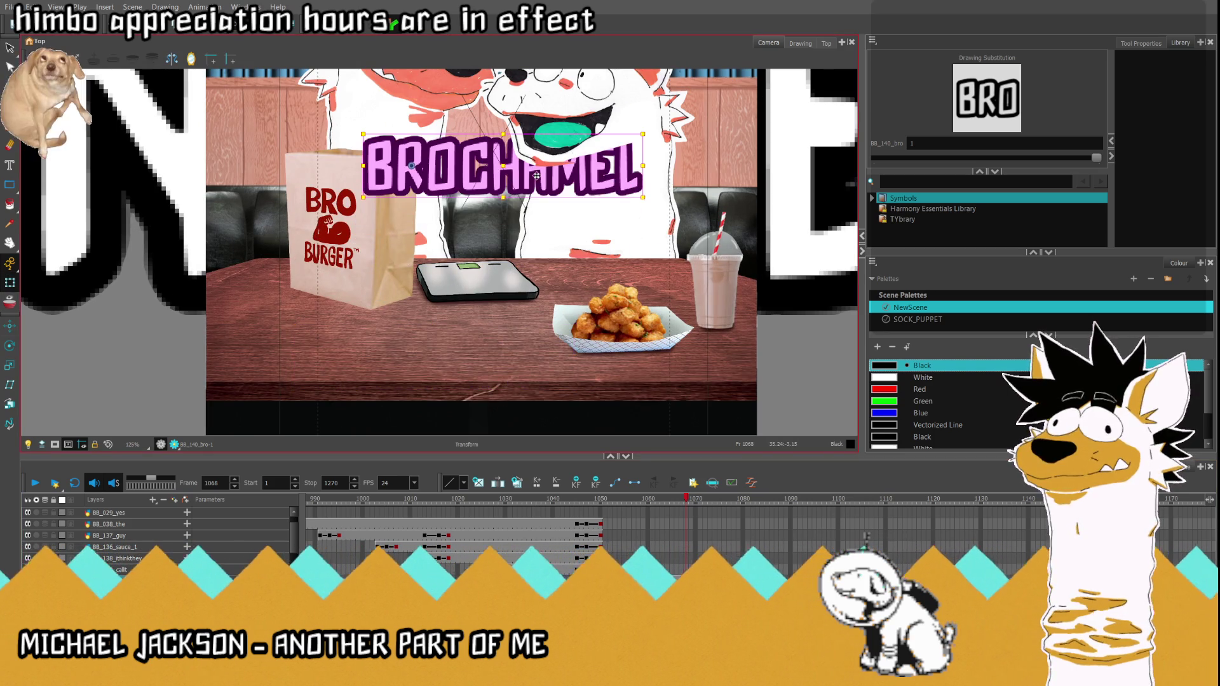
{"action": "scroll", "coordinate": [514, 157], "scroll_direction": "up", "scroll_amount": 4}
{"action": "scroll", "coordinate": [489, 140], "scroll_direction": "up", "scroll_amount": 2}
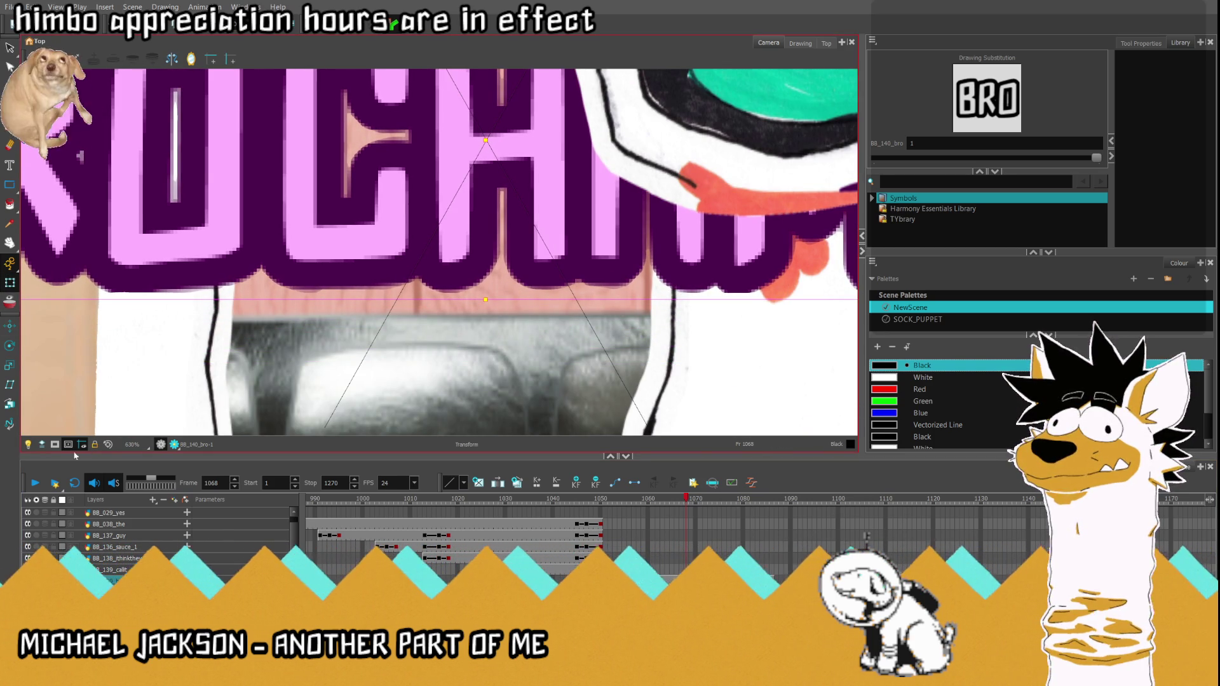
{"action": "left_click", "coordinate": [107, 446]}
{"action": "left_click_drag", "start_coordinate": [445, 258], "coordinate": [445, 355]}
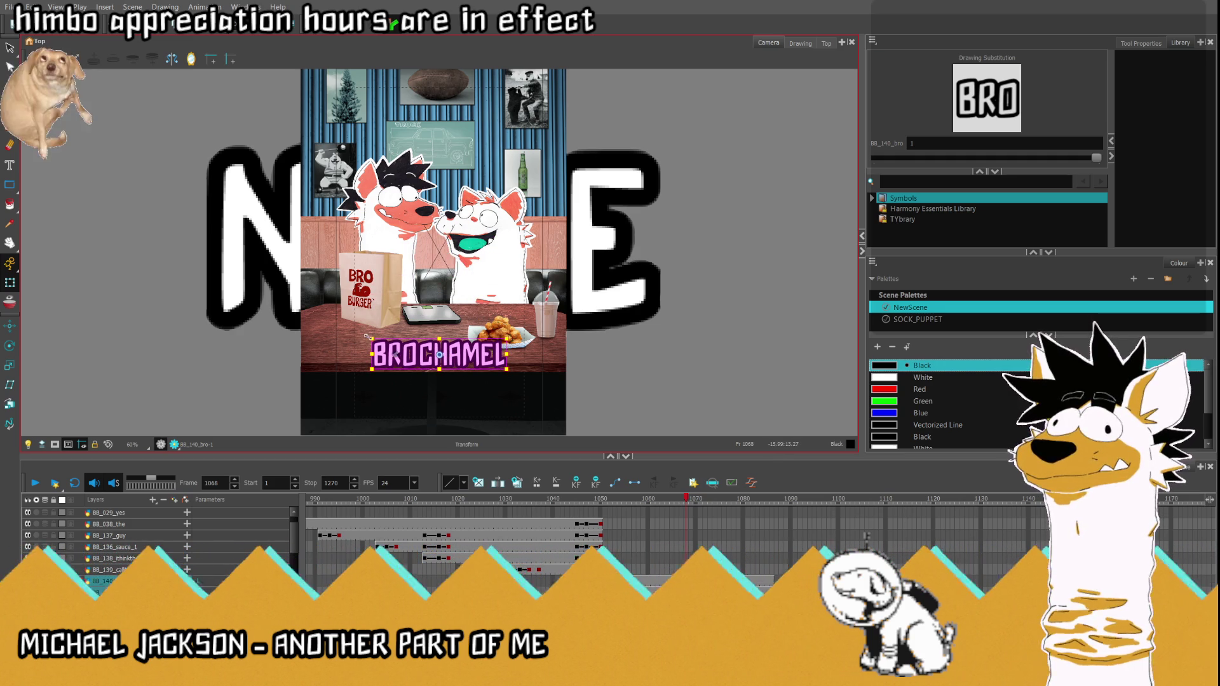
{"action": "left_click_drag", "start_coordinate": [367, 336], "coordinate": [355, 330]}
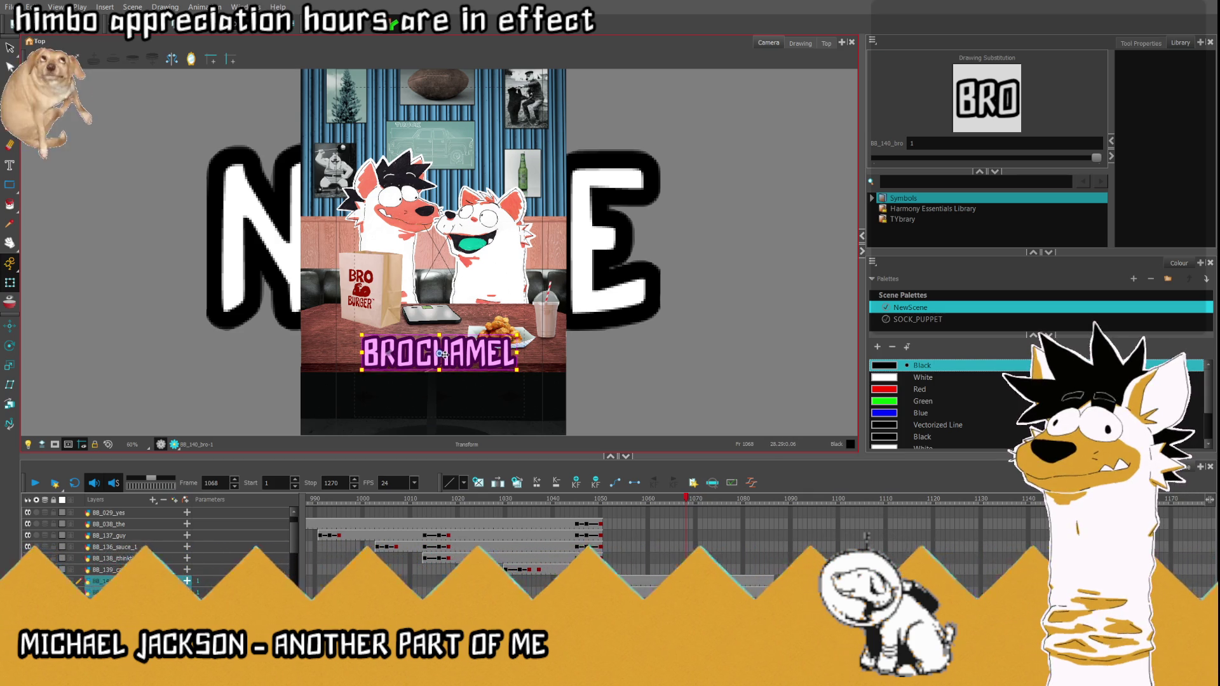
{"action": "left_click_drag", "start_coordinate": [442, 355], "coordinate": [442, 353]}
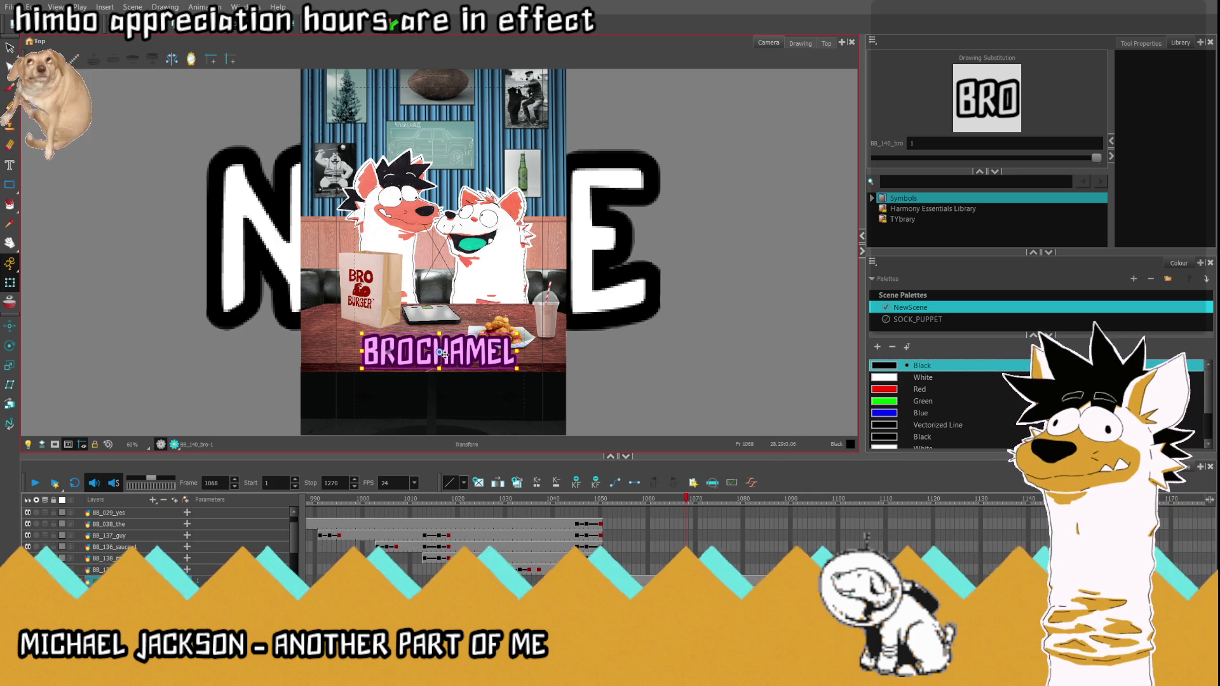
{"action": "left_click", "coordinate": [610, 498]}
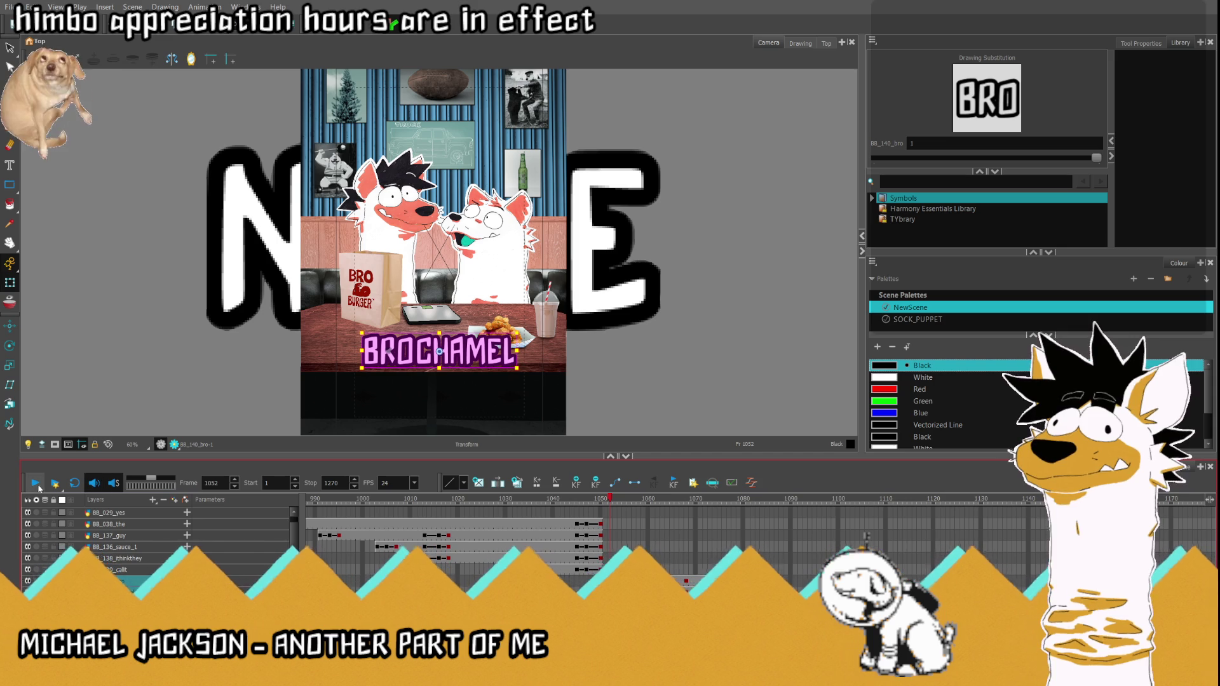
{"action": "left_click", "coordinate": [34, 483]}
{"action": "key", "text": "Return"}
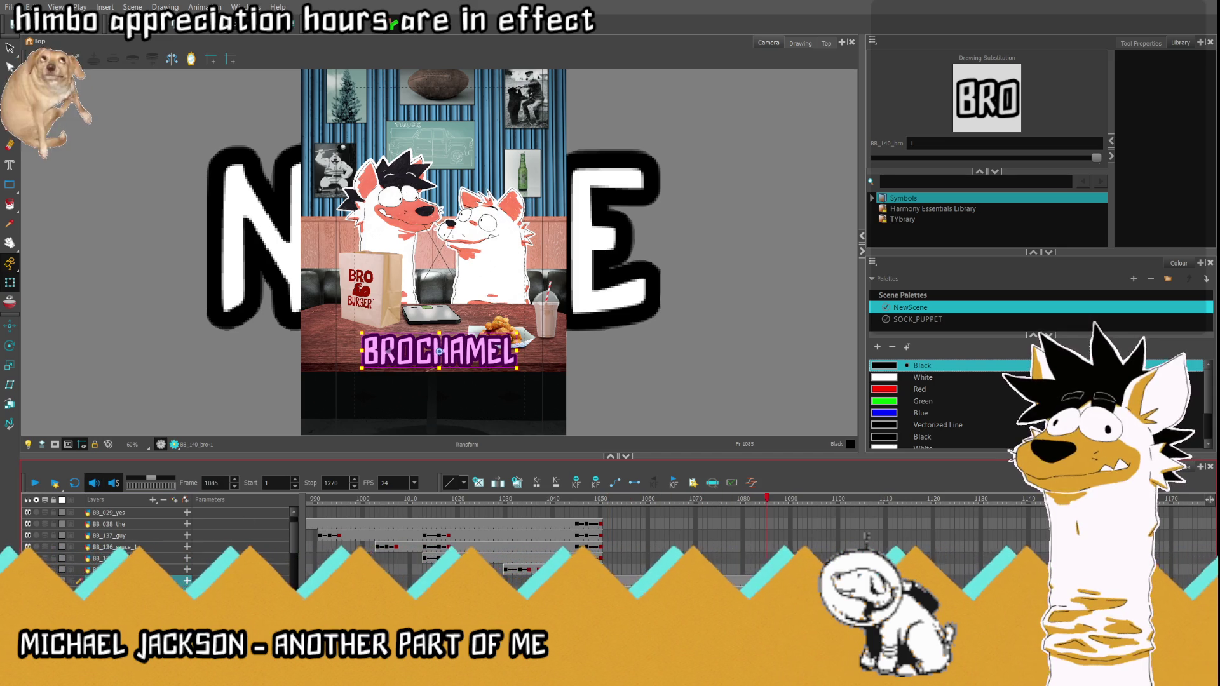
{"action": "left_click", "coordinate": [677, 499]}
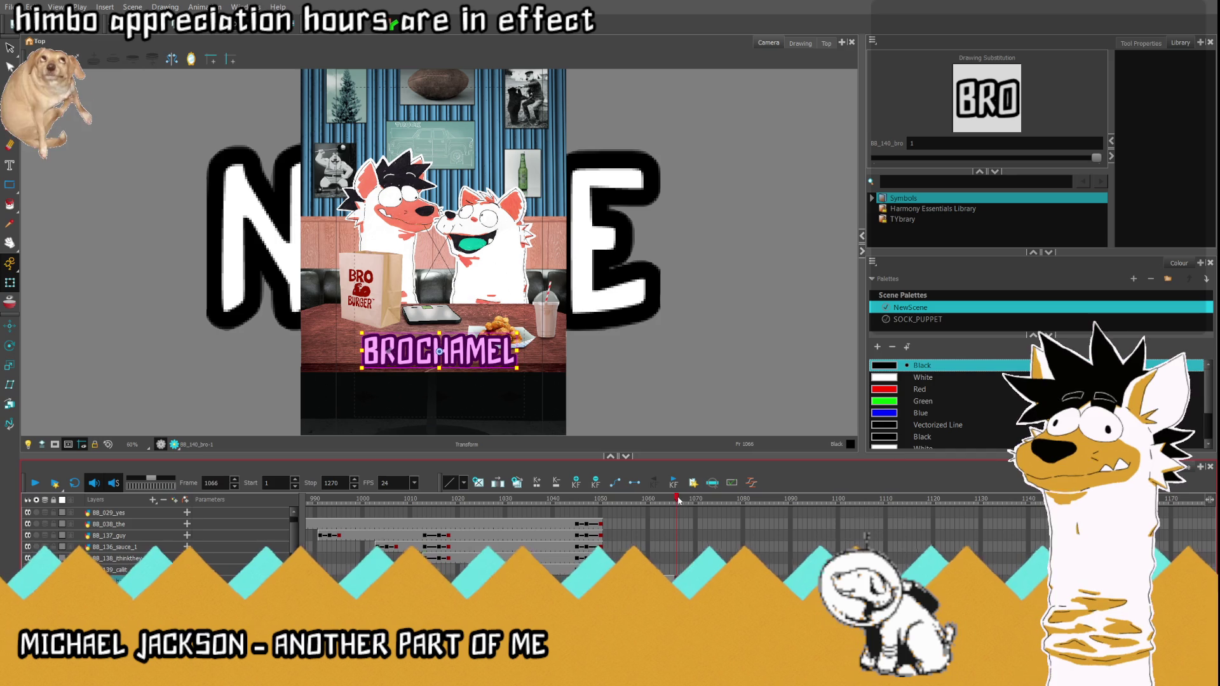
{"action": "mouse_move", "coordinate": [686, 499]}
{"action": "left_mouse_down"}
{"action": "mouse_move", "coordinate": [604, 500]}
{"action": "mouse_move", "coordinate": [619, 514]}
{"action": "left_mouse_up"}
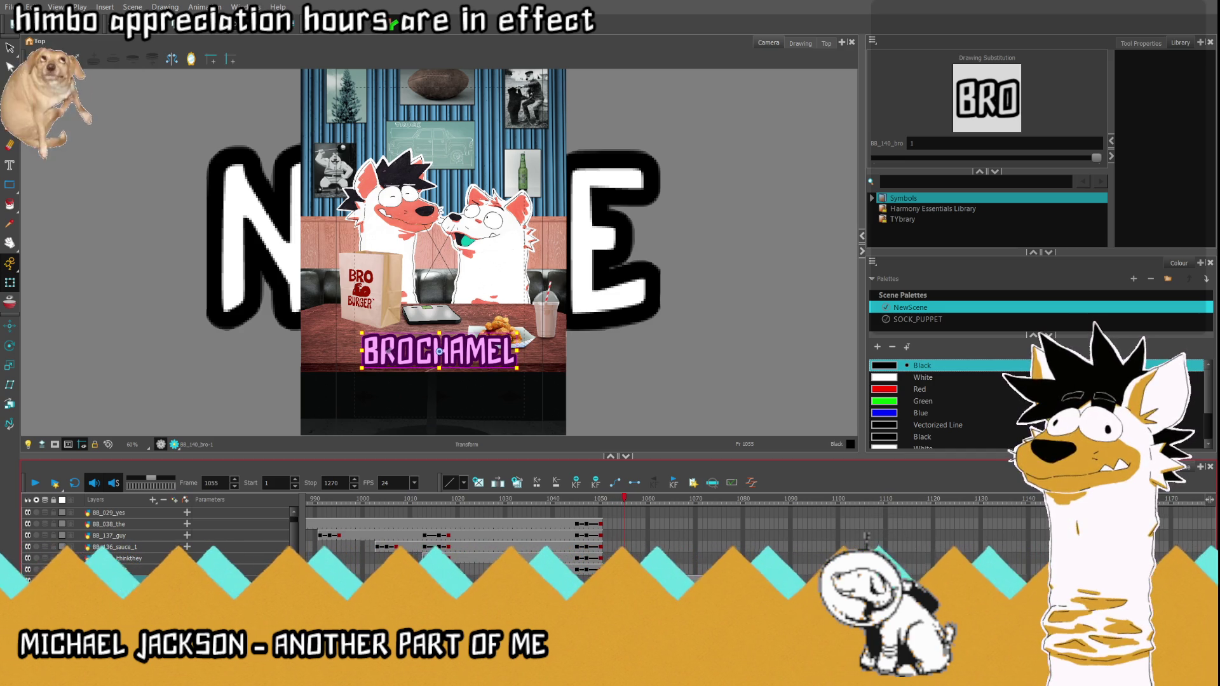
{"action": "left_click", "coordinate": [625, 501]}
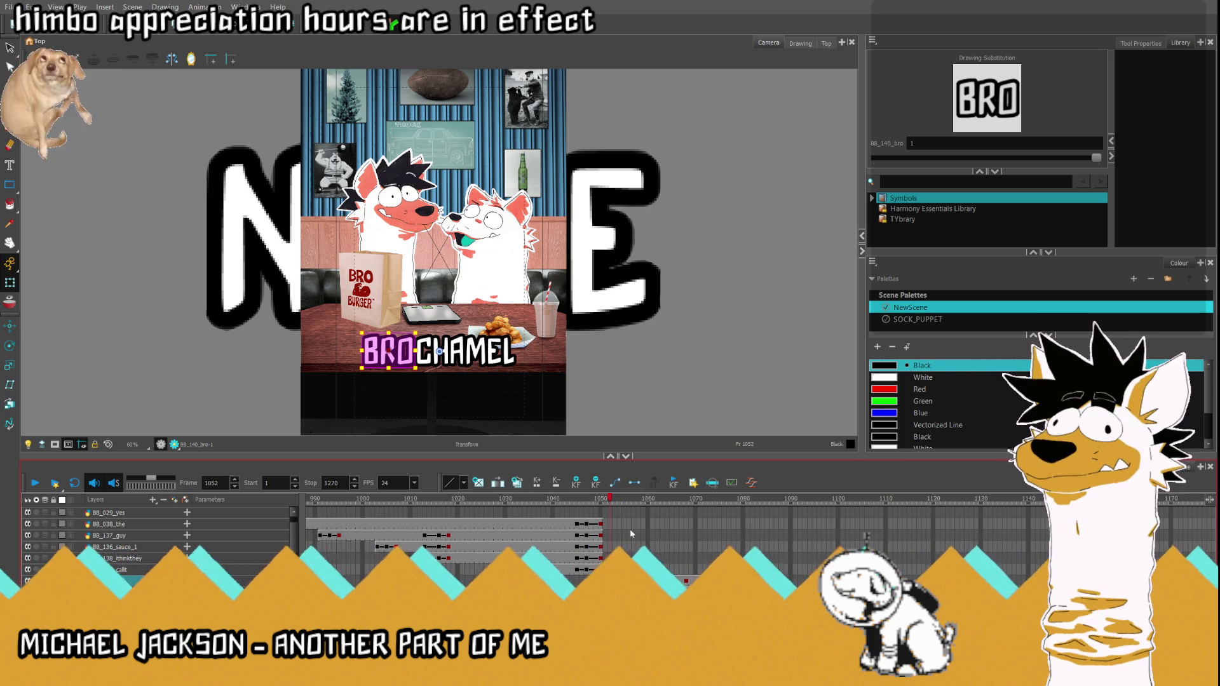
Step: Scrub and frame-step between frames 1051 and 1064 to find where BRO and CHAMEL first appear
{"action": "left_click", "coordinate": [610, 504]}
{"action": "left_click_drag", "start_coordinate": [610, 505], "coordinate": [654, 505]}
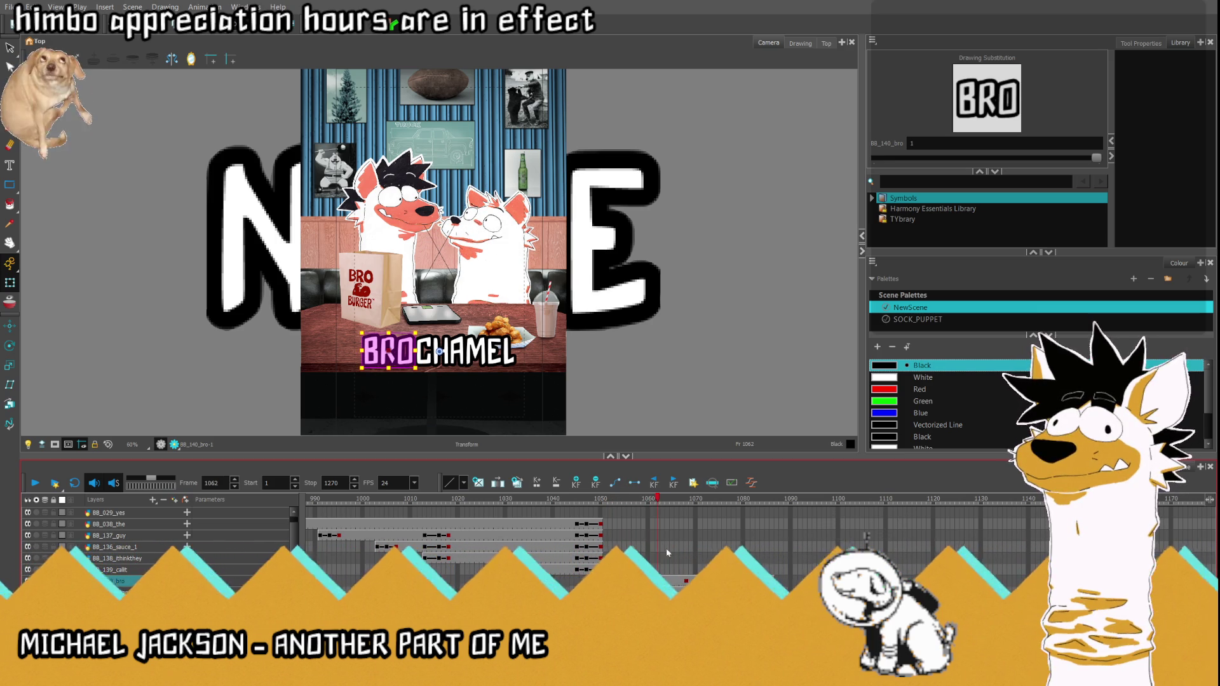
{"action": "left_click_drag", "start_coordinate": [654, 506], "coordinate": [658, 501]}
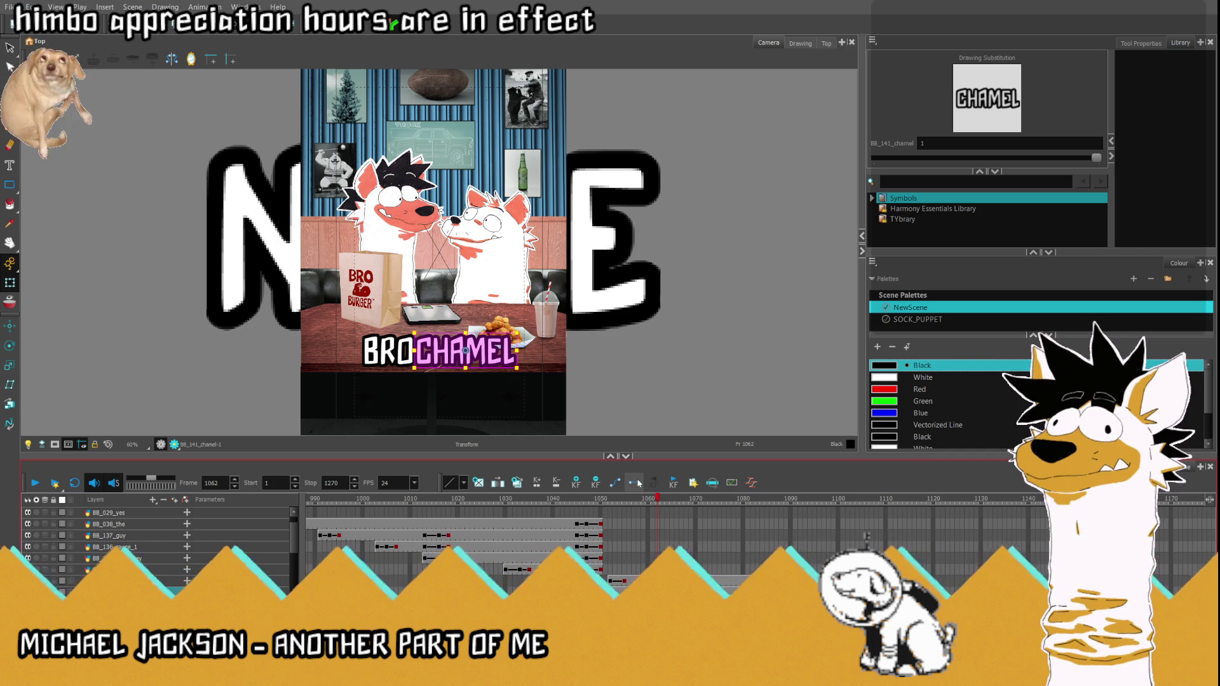
{"action": "key", "text": "period"}
{"action": "key", "text": "period"}
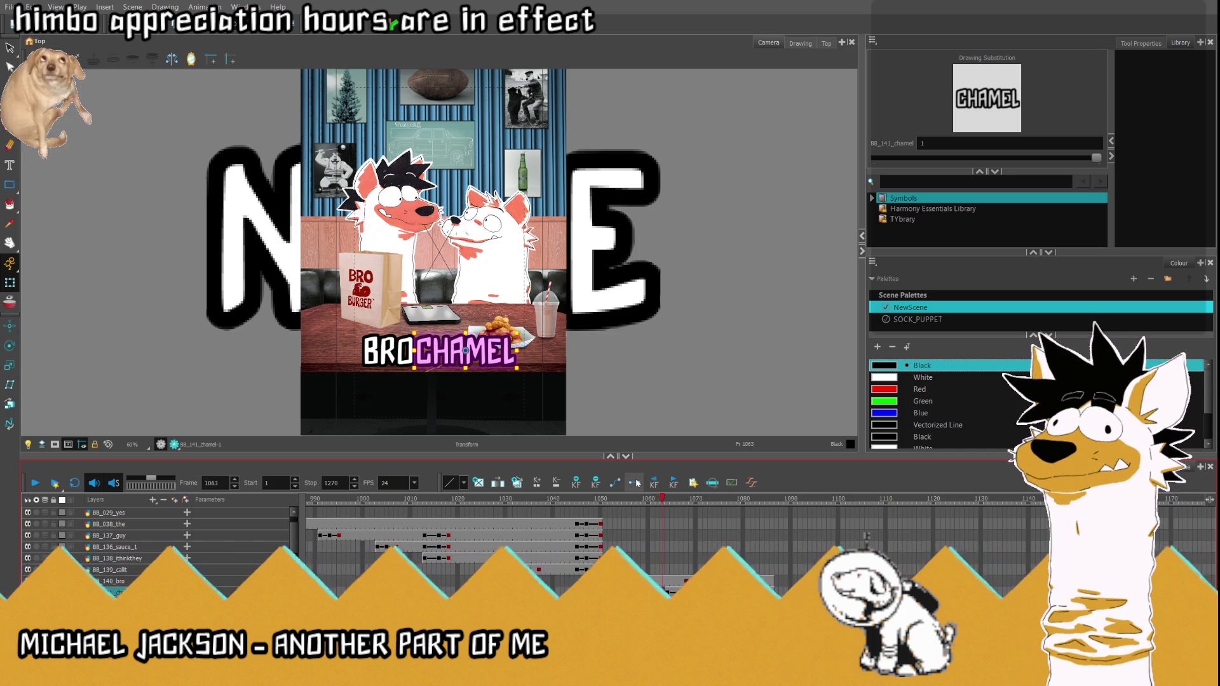
{"action": "key", "text": "comma"}
{"action": "key", "text": "comma"}
{"action": "key", "text": "comma"}
{"action": "key", "text": "comma"}
{"action": "key", "text": "comma"}
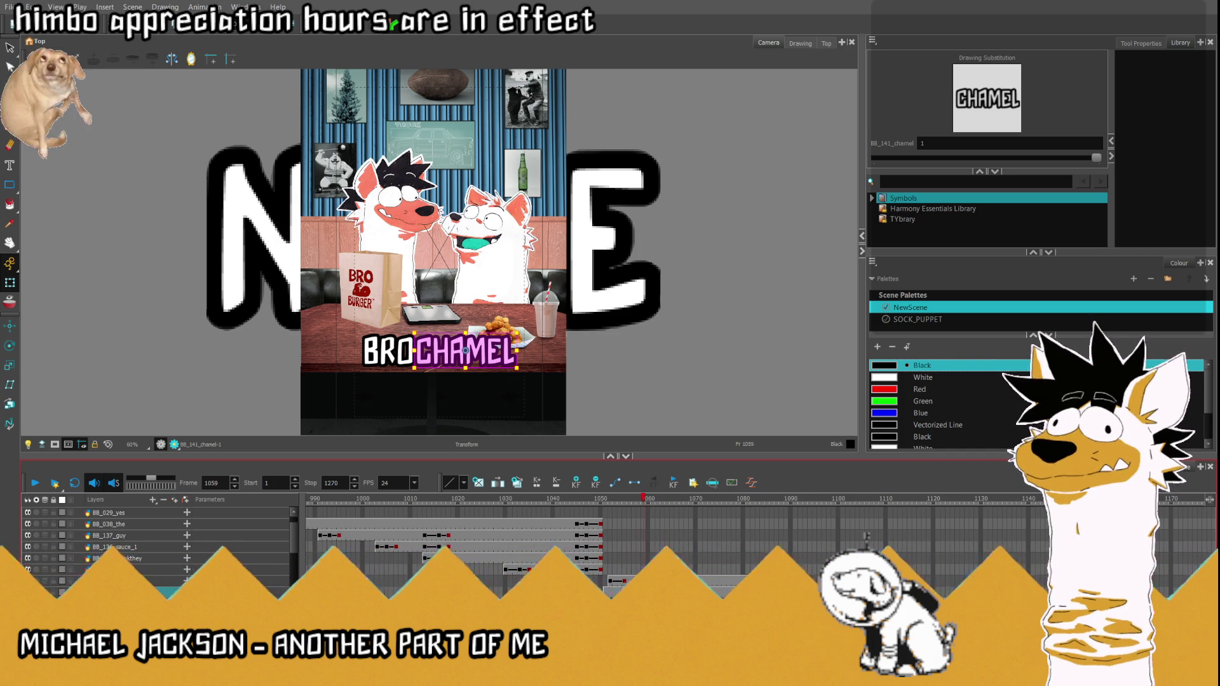
{"action": "key", "text": "comma"}
{"action": "key", "text": "comma"}
{"action": "key", "text": "comma"}
{"action": "key", "text": "period"}
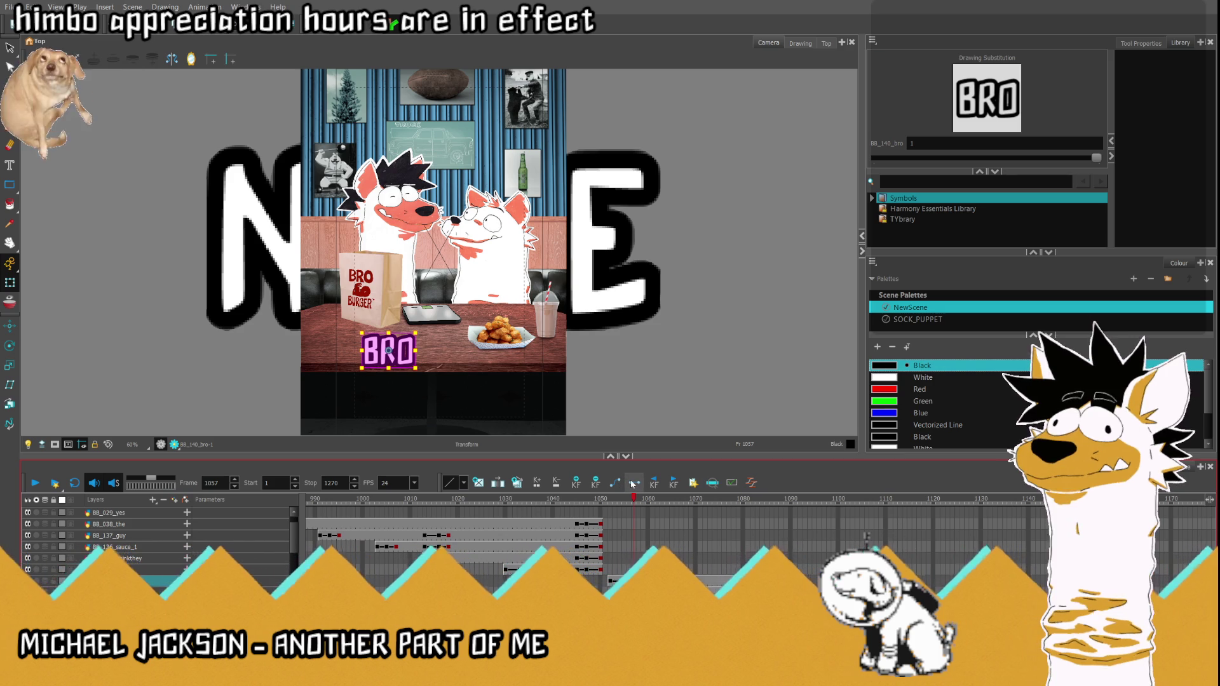
{"action": "key", "text": "comma"}
{"action": "key", "text": "comma"}
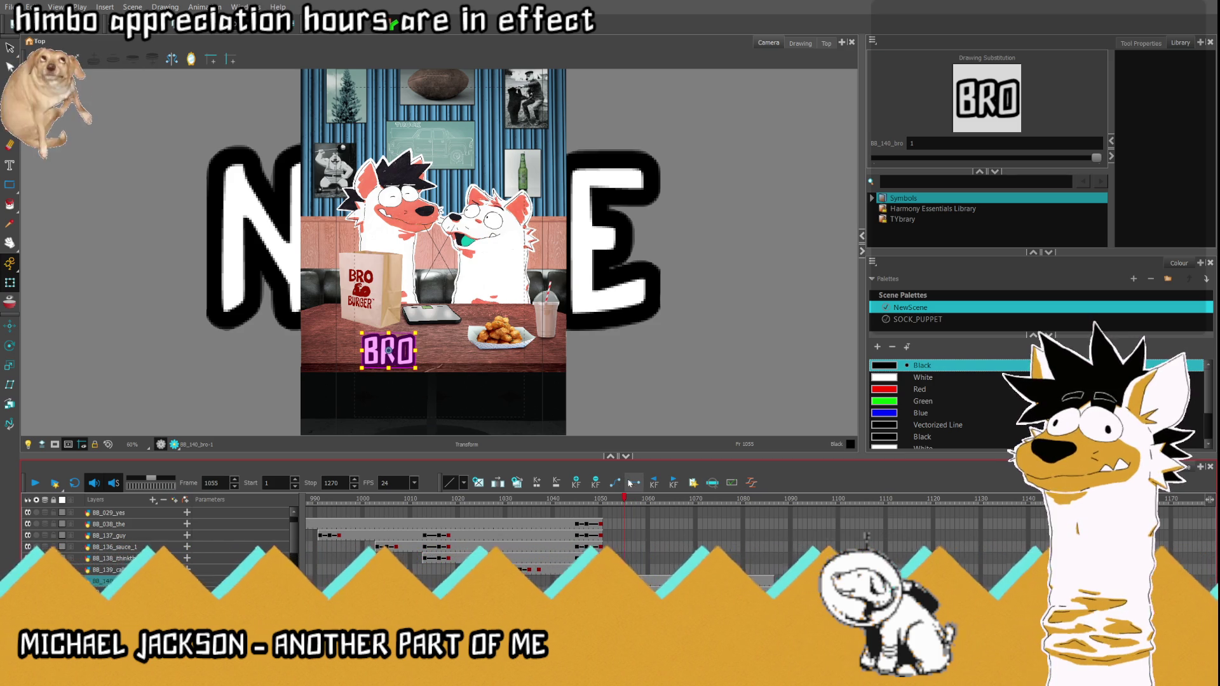
{"action": "scroll", "coordinate": [389, 354], "scroll_direction": "up", "scroll_amount": 4}
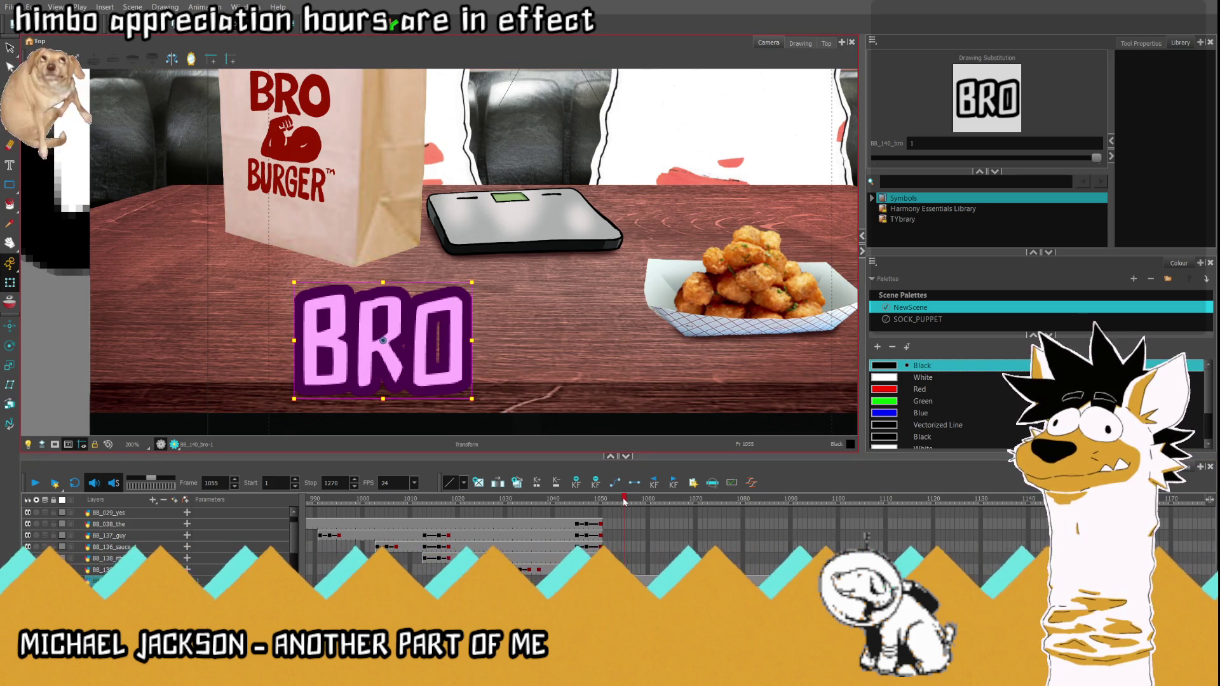
Step: At frame 1052 move BRO far left to start off-screen, then preview the slide-in
{"action": "key", "text": "comma"}
{"action": "key", "text": "comma"}
{"action": "key", "text": "comma"}
{"action": "left_click_drag", "start_coordinate": [382, 344], "coordinate": [108, 342]}
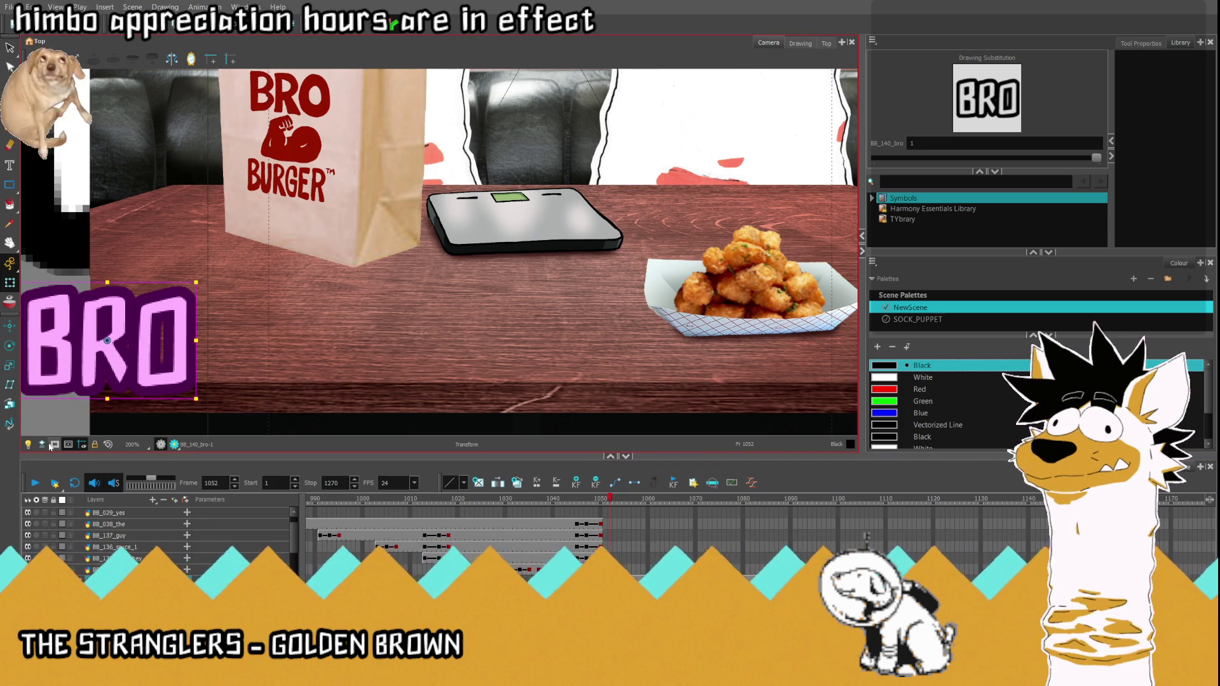
{"action": "left_click_drag", "start_coordinate": [109, 346], "coordinate": [115, 340]}
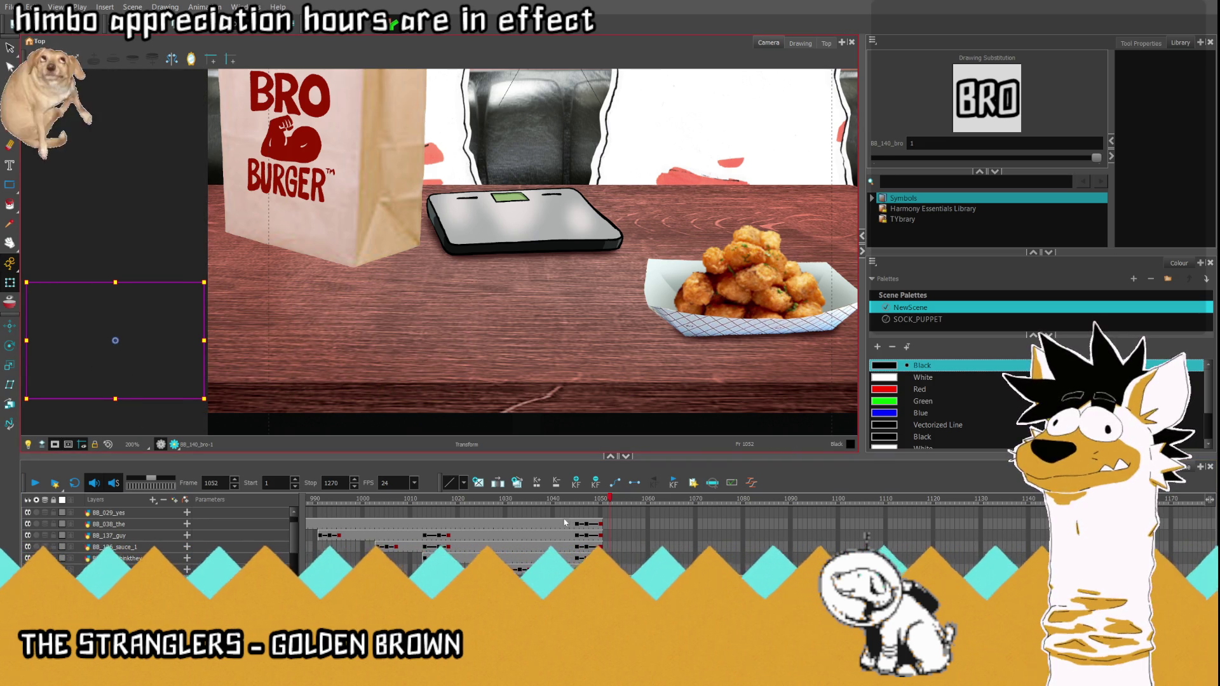
{"action": "left_click", "coordinate": [34, 485]}
{"action": "left_click", "coordinate": [35, 484]}
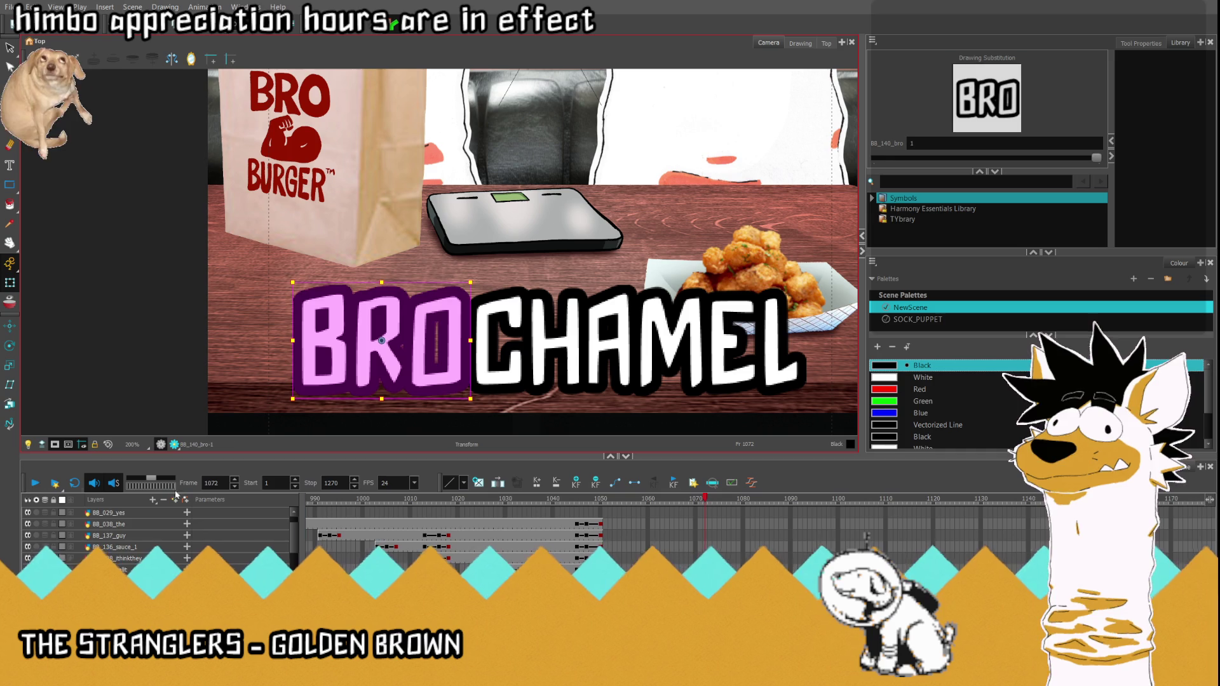
Step: Nudge CHAMEL at frame 1062, then push it off the right side at frame 1059
{"action": "left_click", "coordinate": [669, 506]}
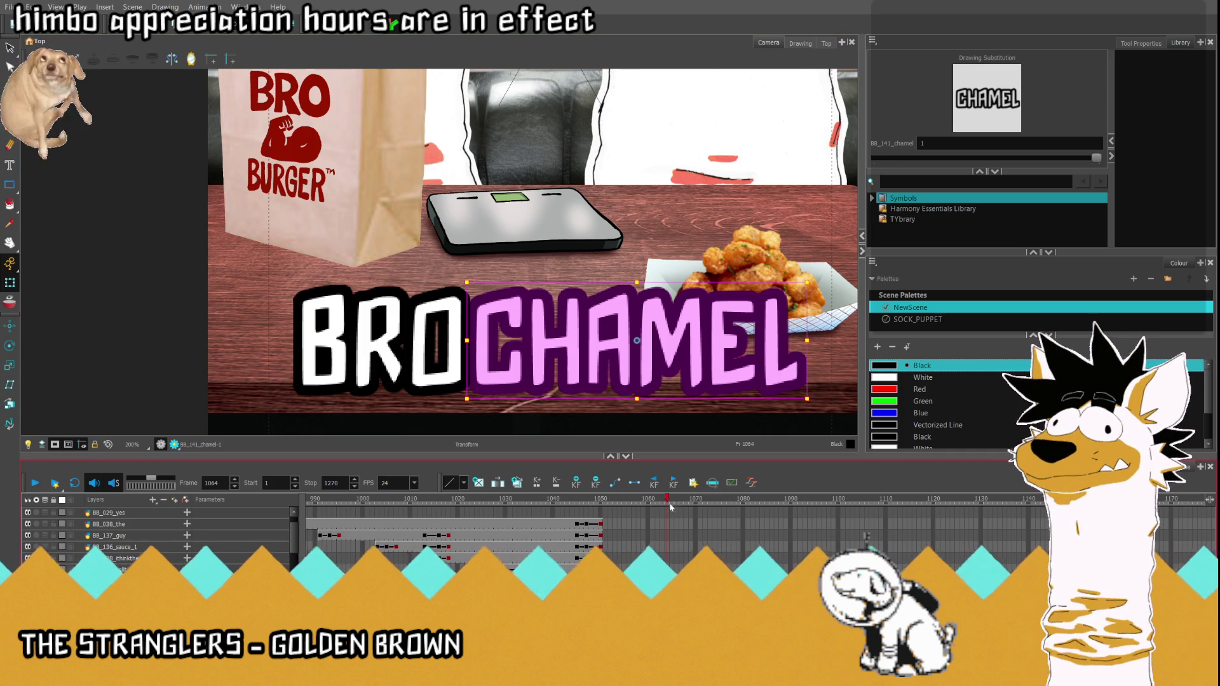
{"action": "key", "text": "comma"}
{"action": "key", "text": "comma"}
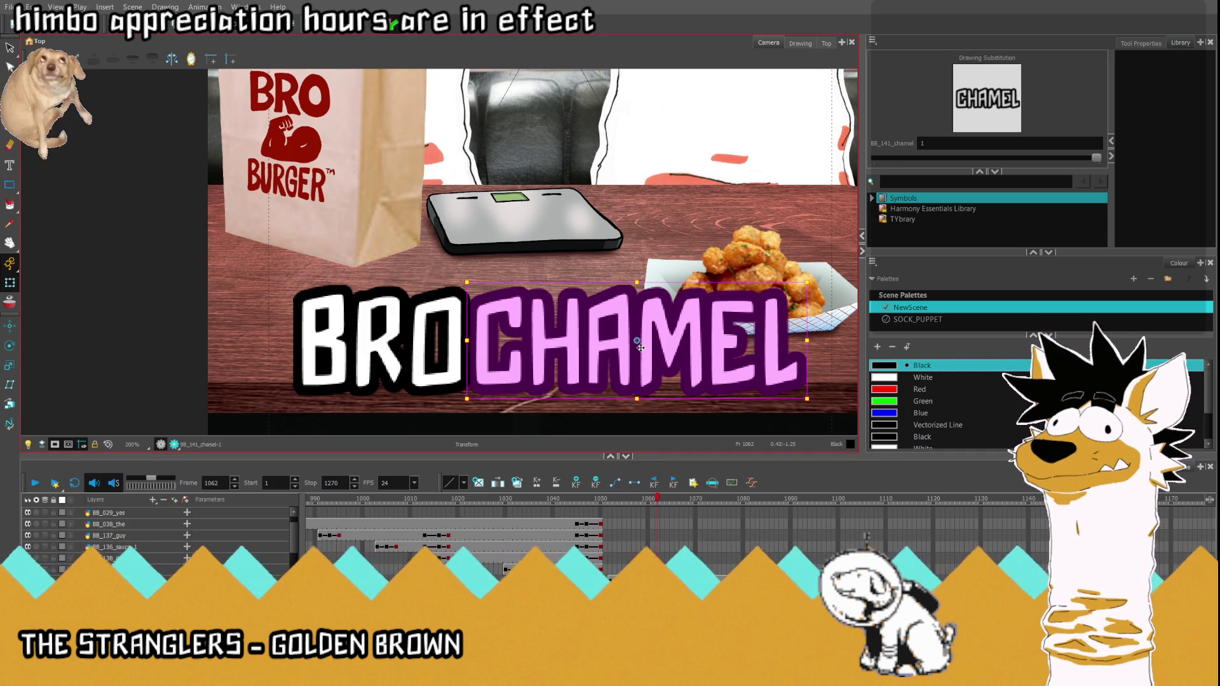
{"action": "left_click_drag", "start_coordinate": [642, 348], "coordinate": [635, 344]}
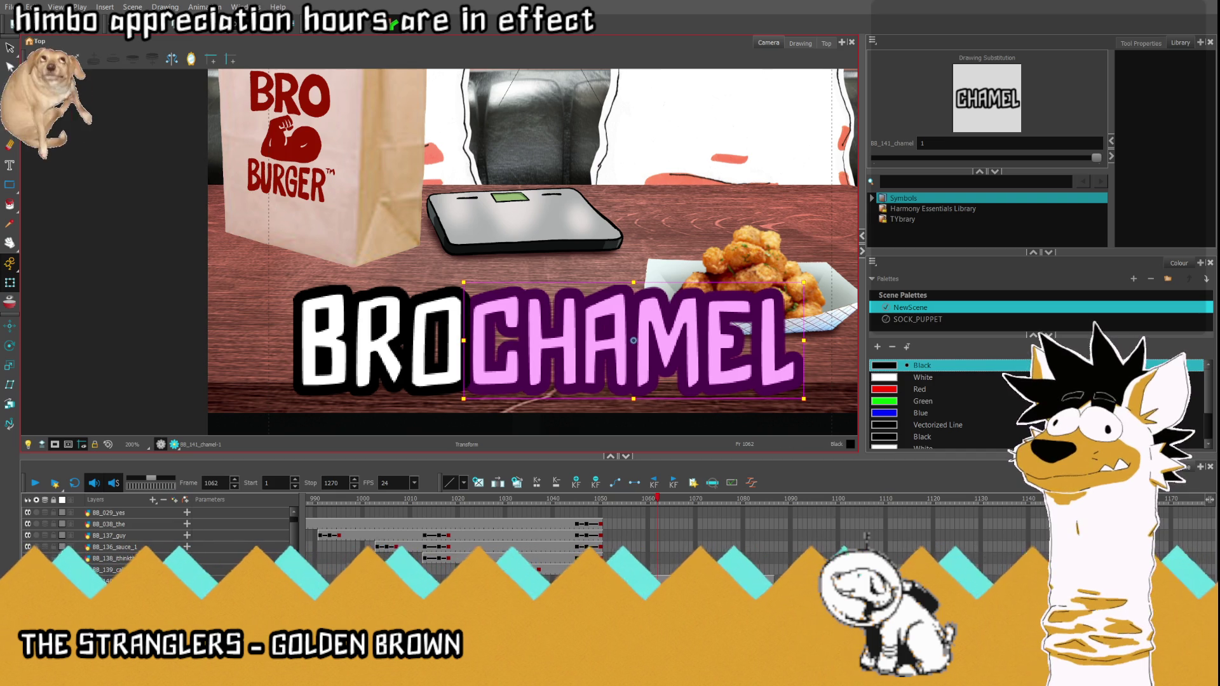
{"action": "key", "text": "comma"}
{"action": "key", "text": "comma"}
{"action": "key", "text": "comma"}
{"action": "scroll", "coordinate": [525, 358], "scroll_direction": "down", "scroll_amount": 2}
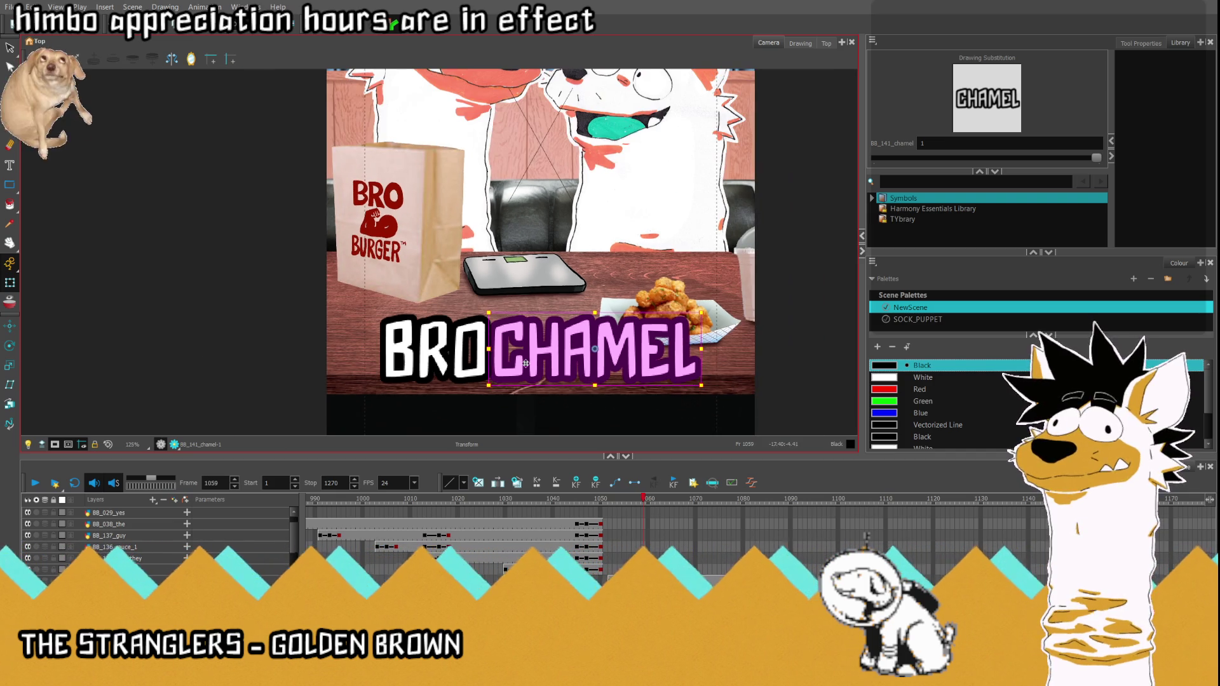
{"action": "left_click_drag", "start_coordinate": [595, 358], "coordinate": [852, 353]}
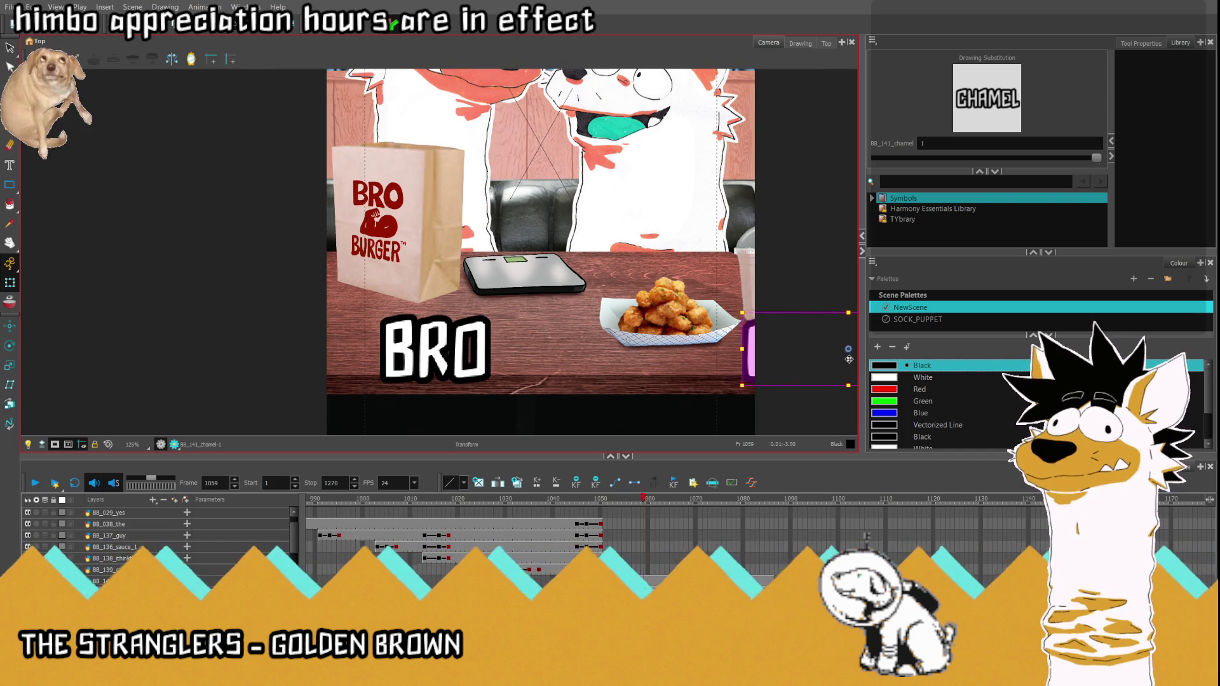
Step: Nudge BRO right at frame 1052, then play the whole scene from frame 1051 to watch BROCHAMEL slide in
{"action": "key", "text": "comma"}
{"action": "key", "text": "comma"}
{"action": "key", "text": "comma"}
{"action": "left_click", "coordinate": [256, 374]}
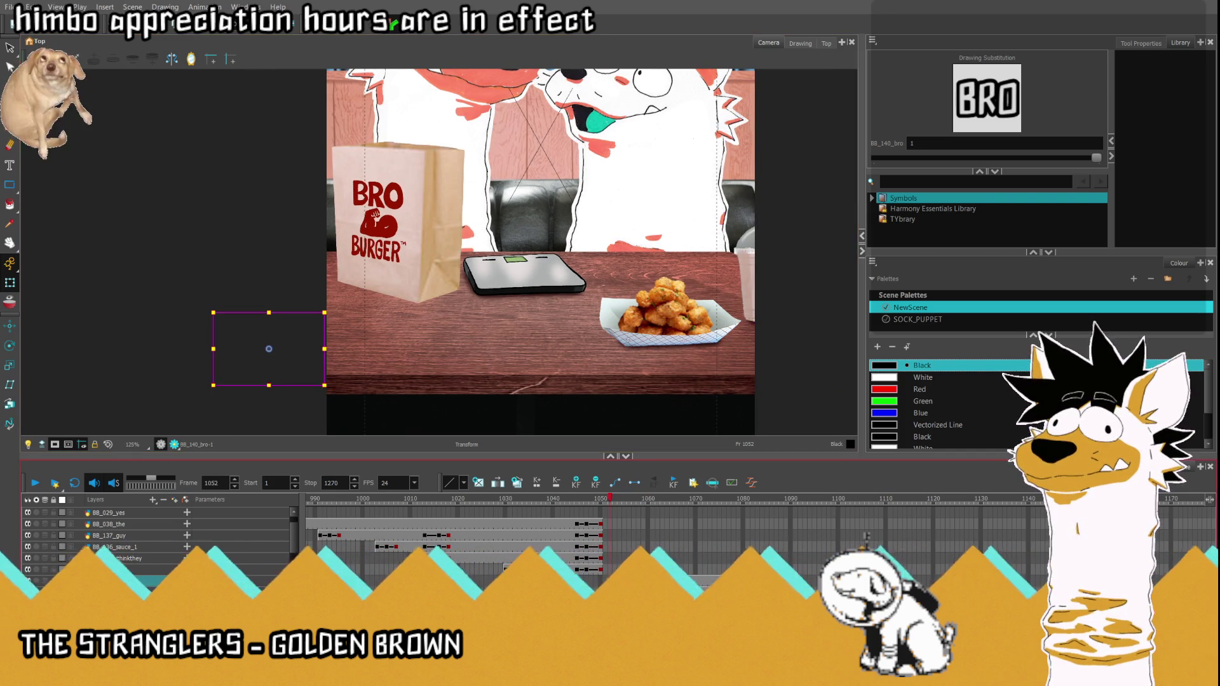
{"action": "left_click_drag", "start_coordinate": [269, 354], "coordinate": [282, 353]}
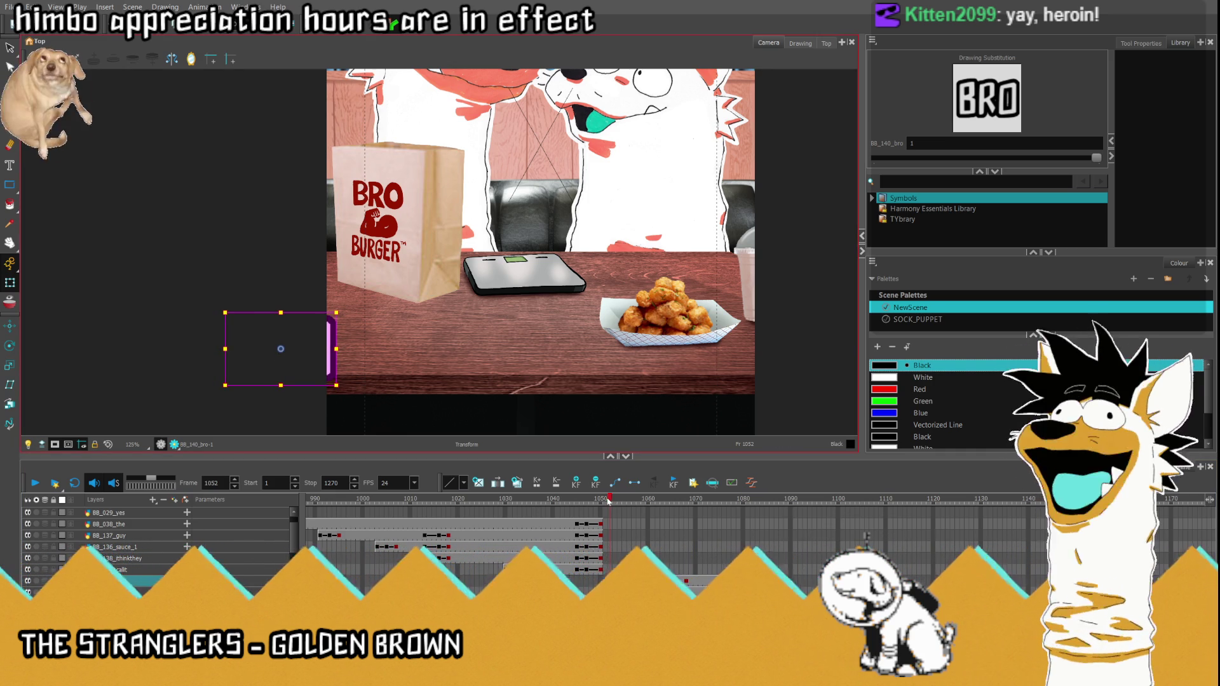
{"action": "key", "text": "comma"}
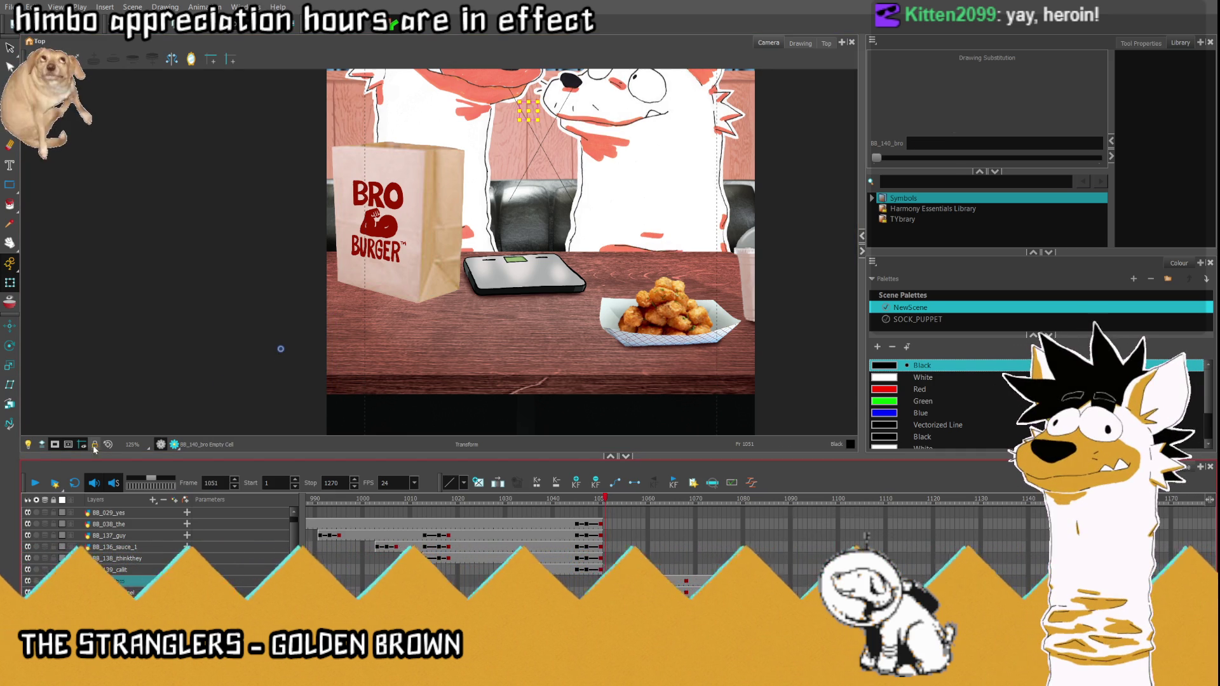
{"action": "left_click", "coordinate": [95, 444]}
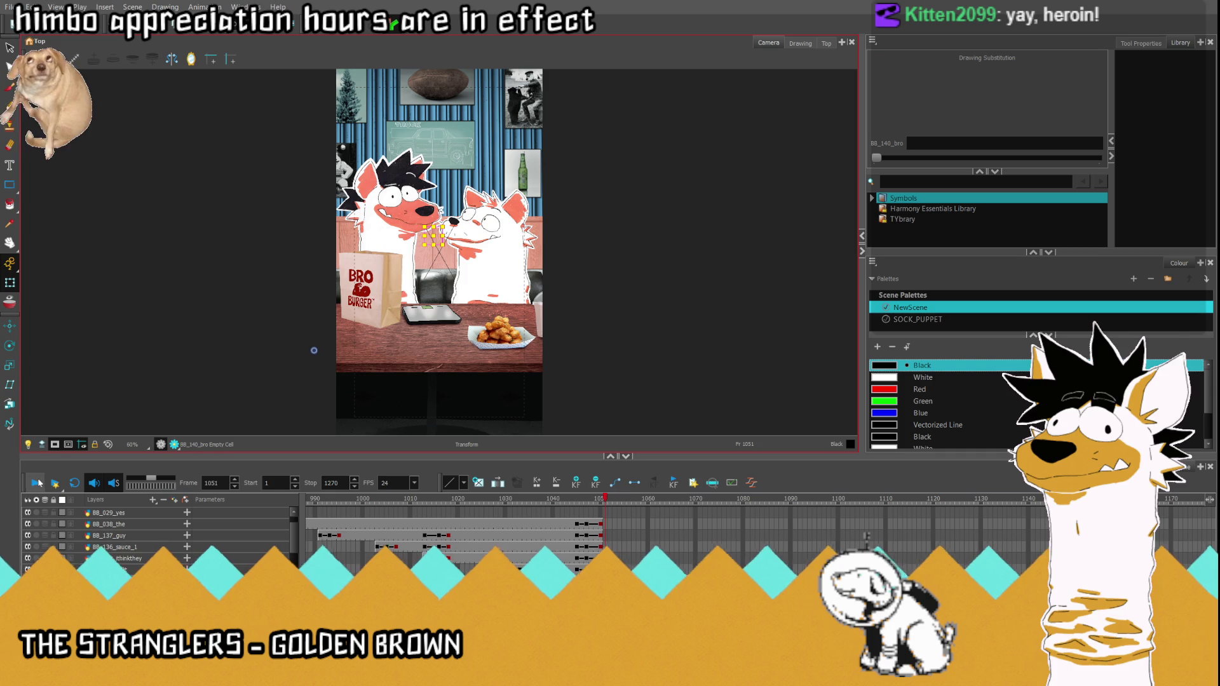
{"action": "left_click", "coordinate": [35, 483]}
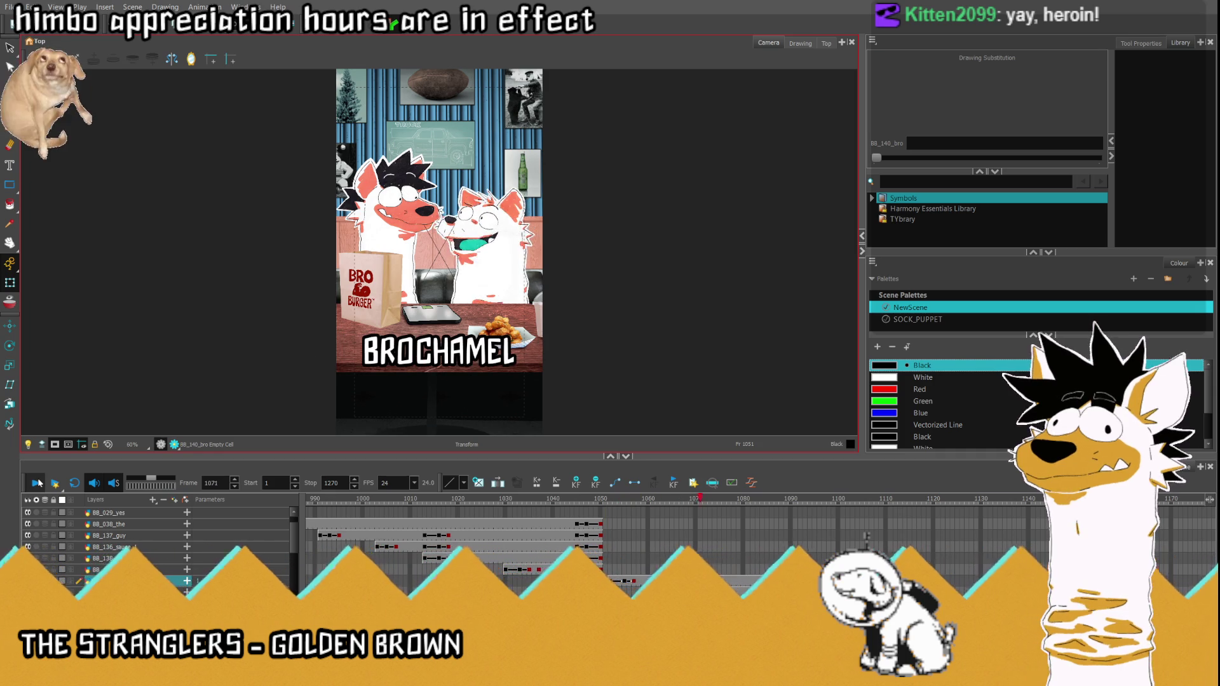
{"action": "key", "text": "Return"}
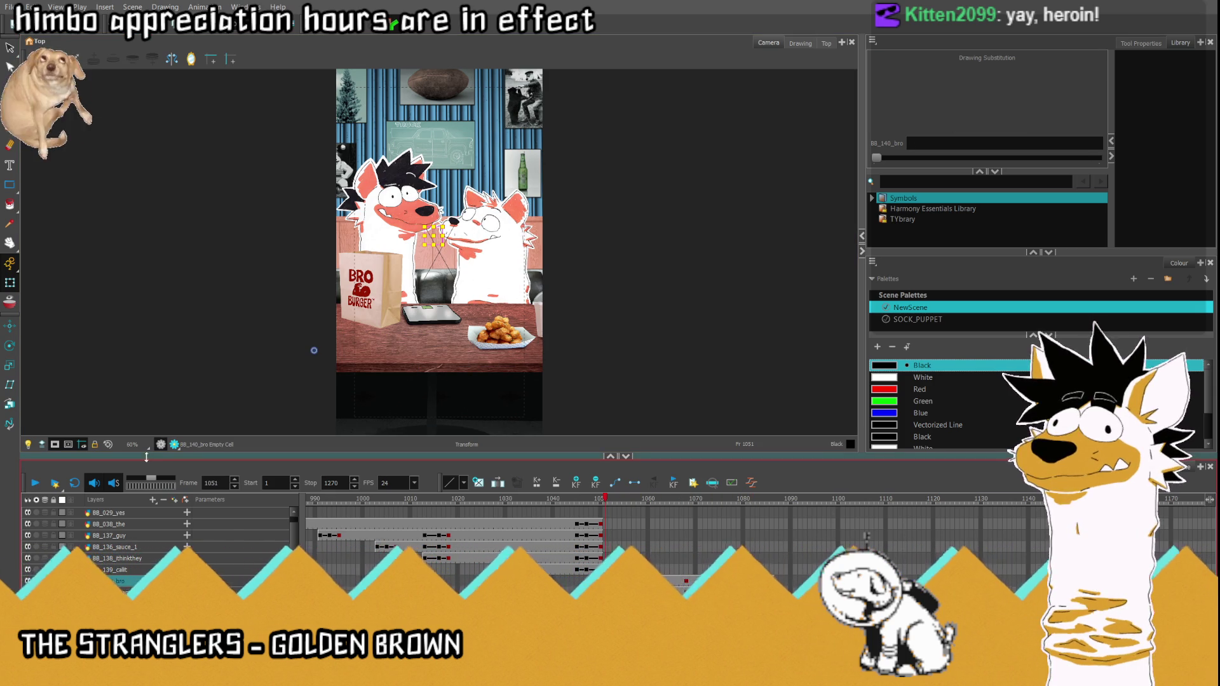
{"action": "key", "text": "Return"}
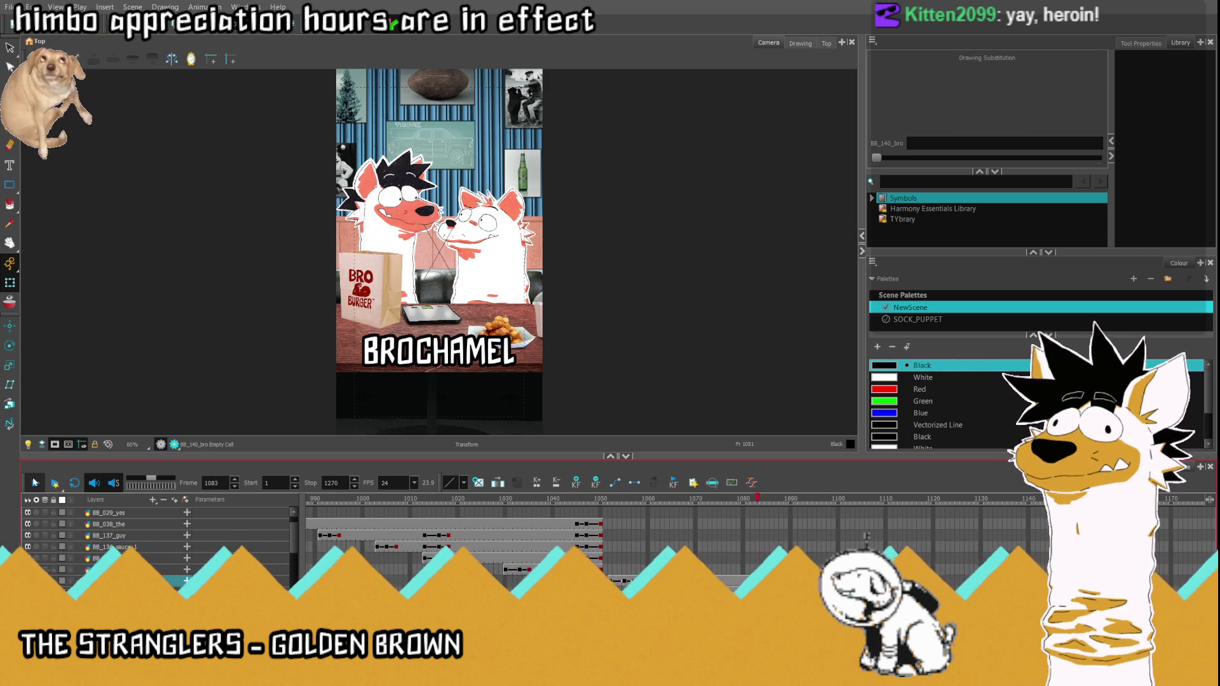
{"action": "left_click", "coordinate": [636, 556]}
{"action": "left_click", "coordinate": [638, 558]}
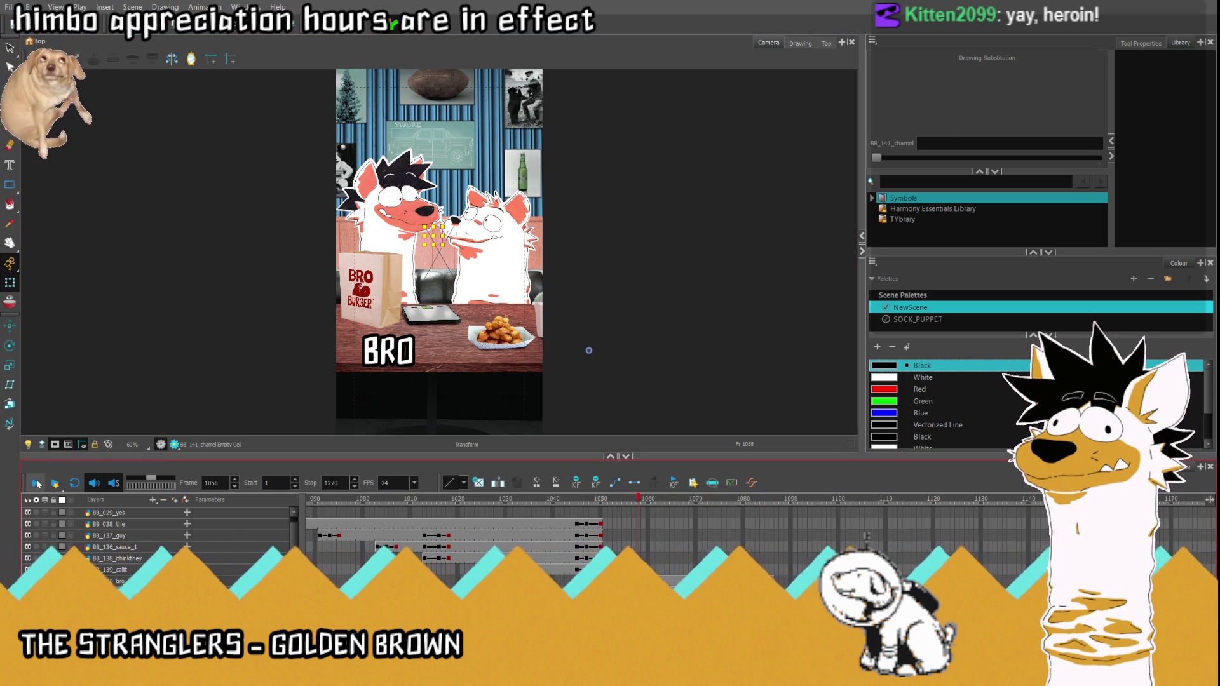
{"action": "key", "text": "Return"}
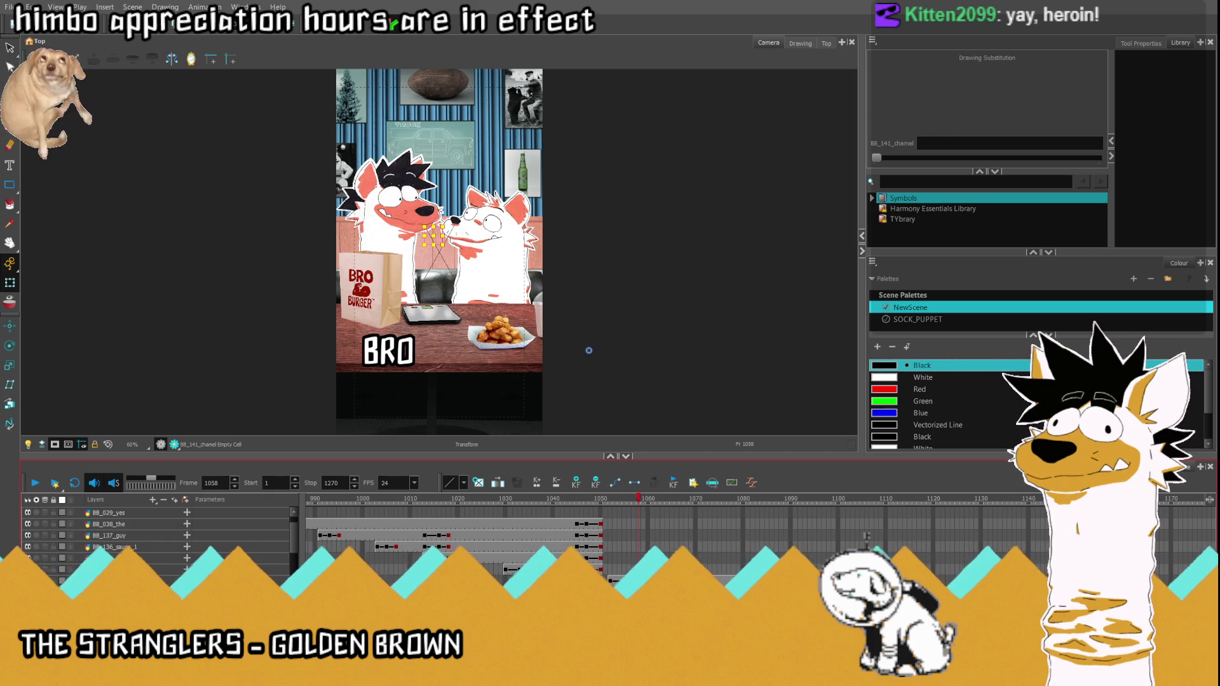
{"action": "left_click", "coordinate": [603, 558]}
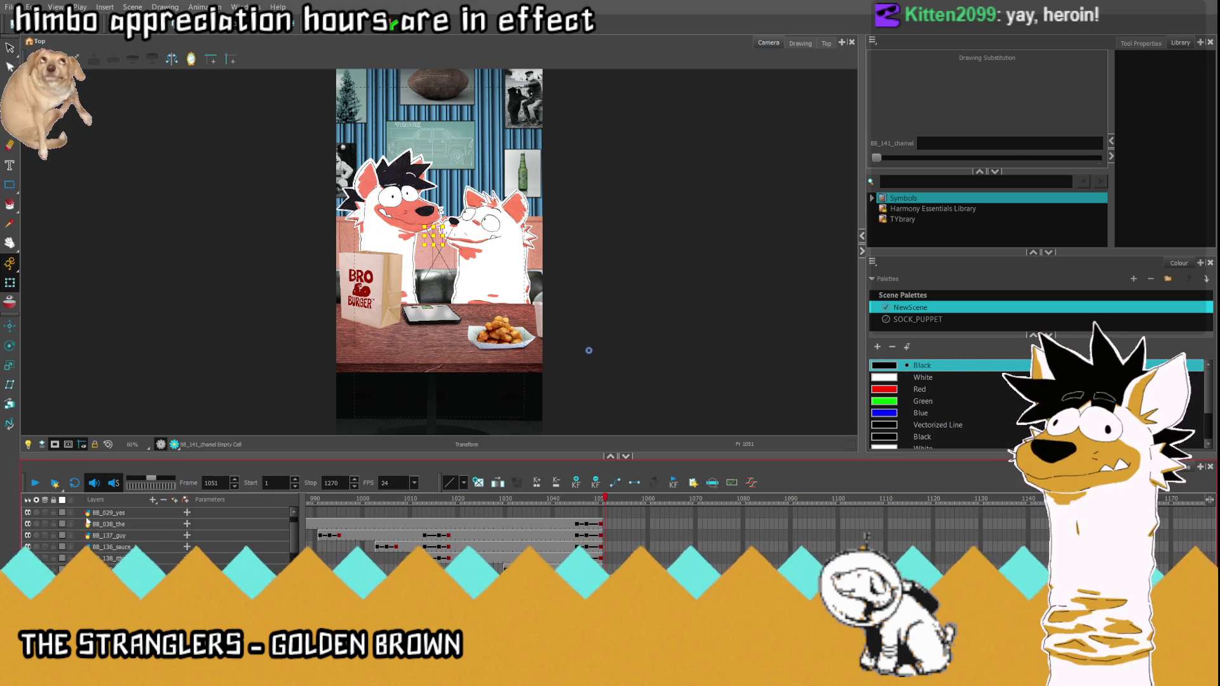
{"action": "left_click", "coordinate": [35, 483]}
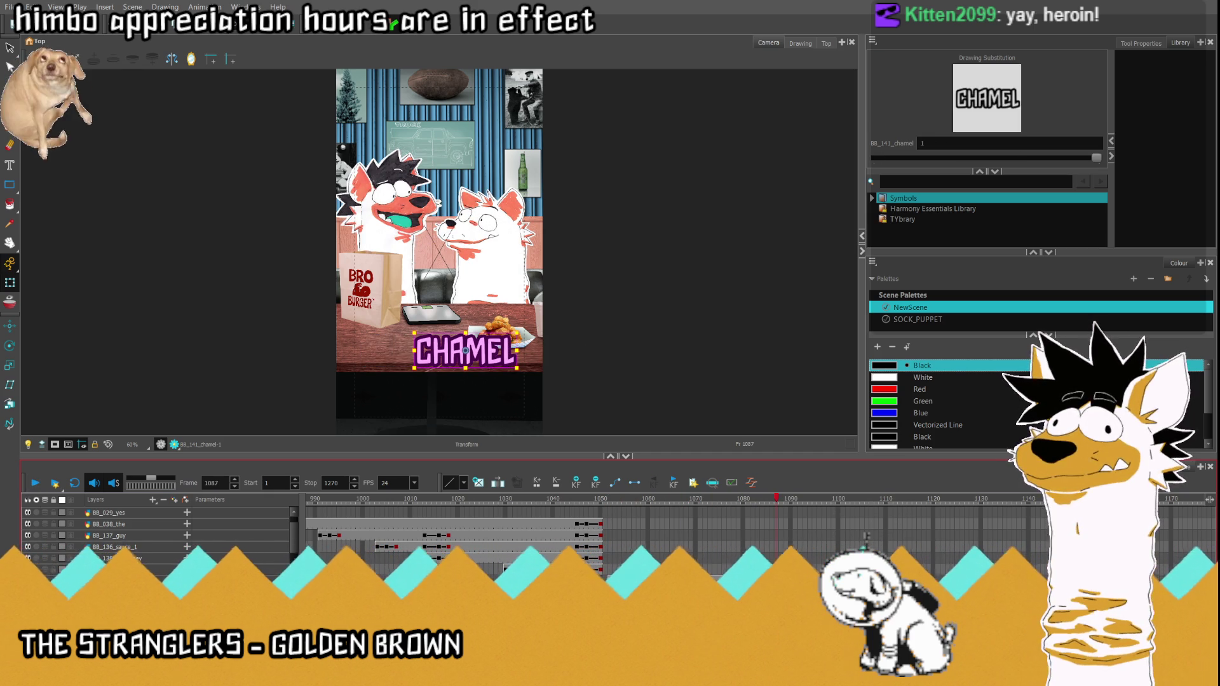
{"action": "left_click", "coordinate": [681, 542]}
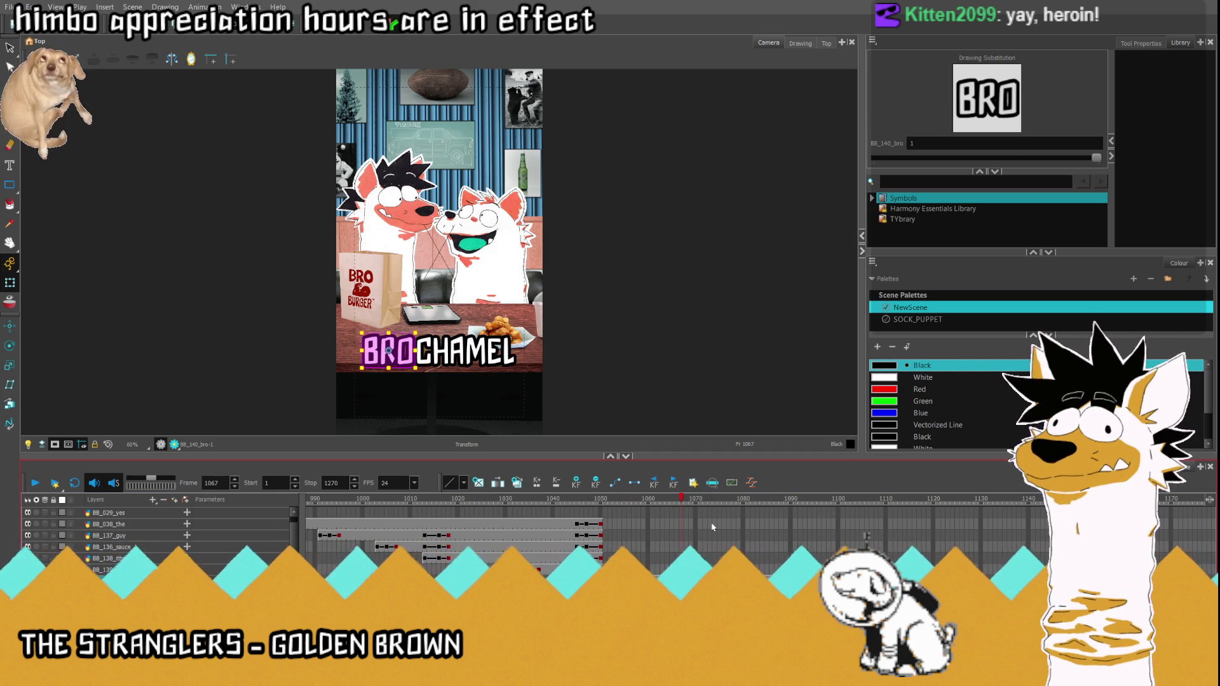
{"action": "left_click_drag", "start_coordinate": [706, 542], "coordinate": [748, 507]}
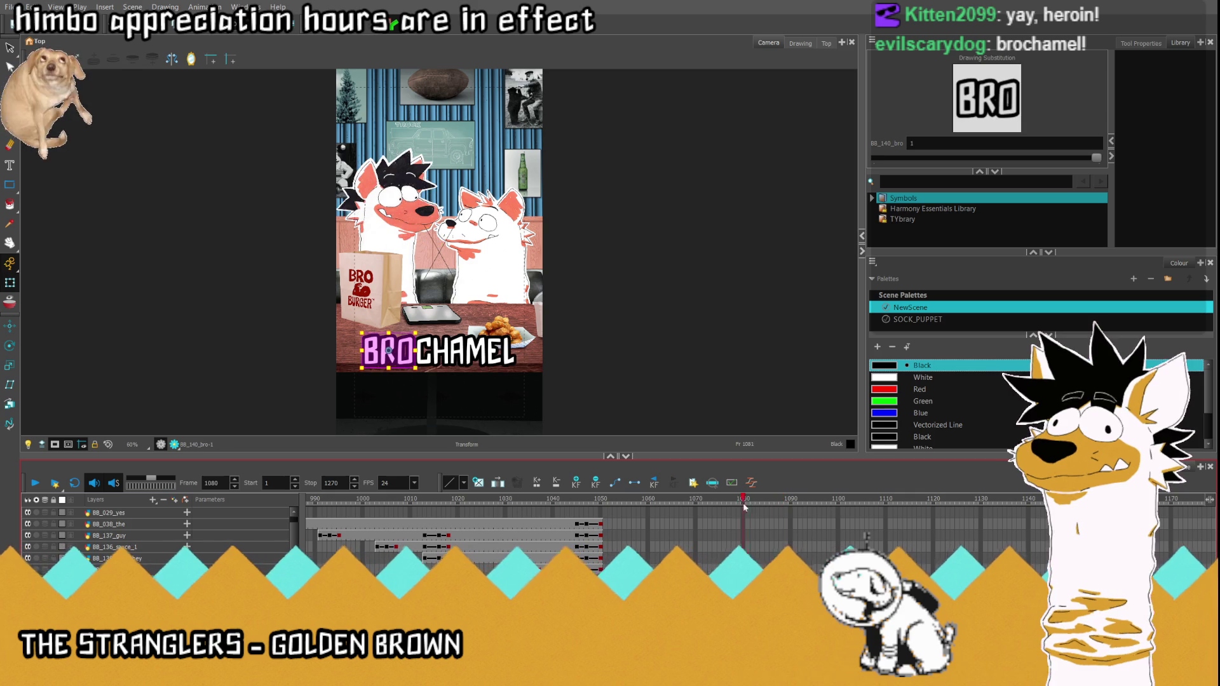
{"action": "left_click", "coordinate": [687, 503]}
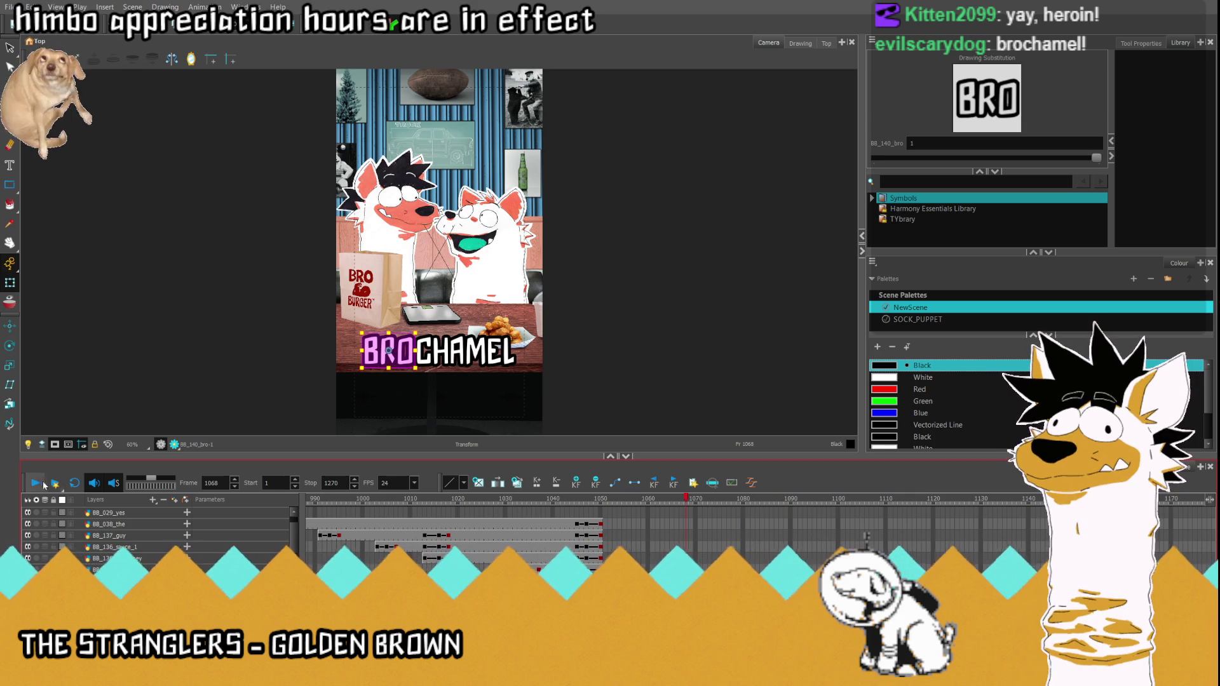
{"action": "left_click", "coordinate": [52, 484]}
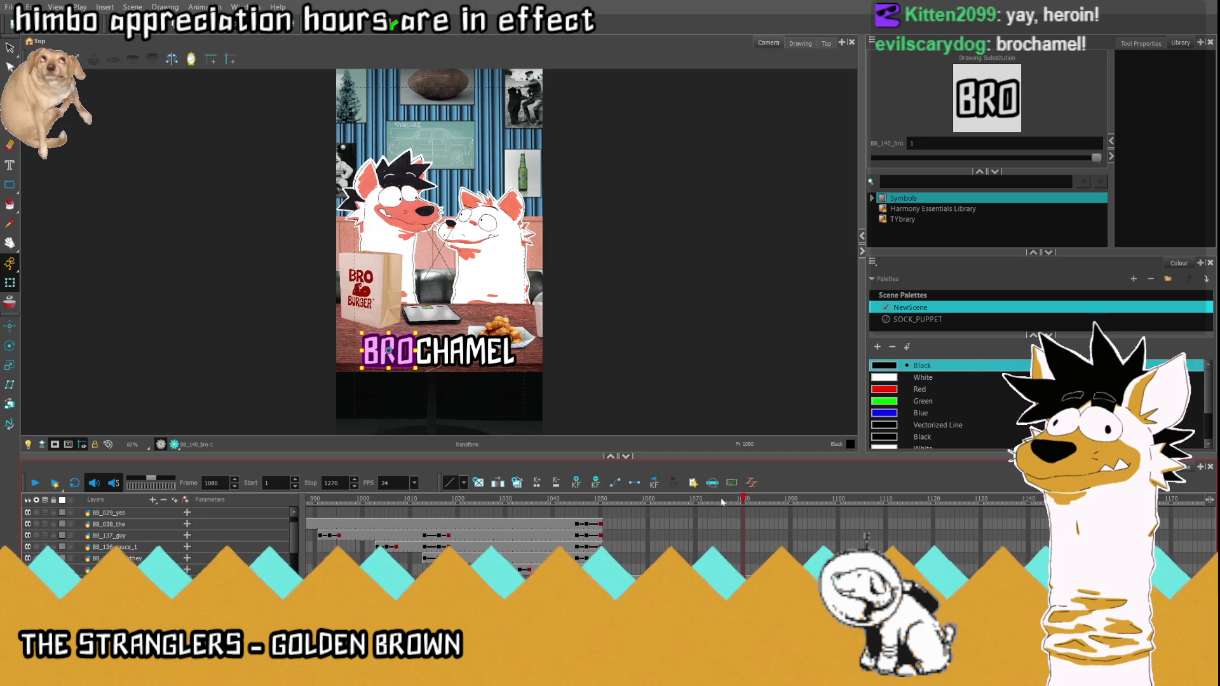
{"action": "left_click", "coordinate": [753, 500]}
{"action": "mouse_move", "coordinate": [753, 500]}
{"action": "left_mouse_down"}
{"action": "mouse_move", "coordinate": [694, 500]}
{"action": "mouse_move", "coordinate": [777, 501]}
{"action": "mouse_move", "coordinate": [763, 500]}
{"action": "left_mouse_up"}
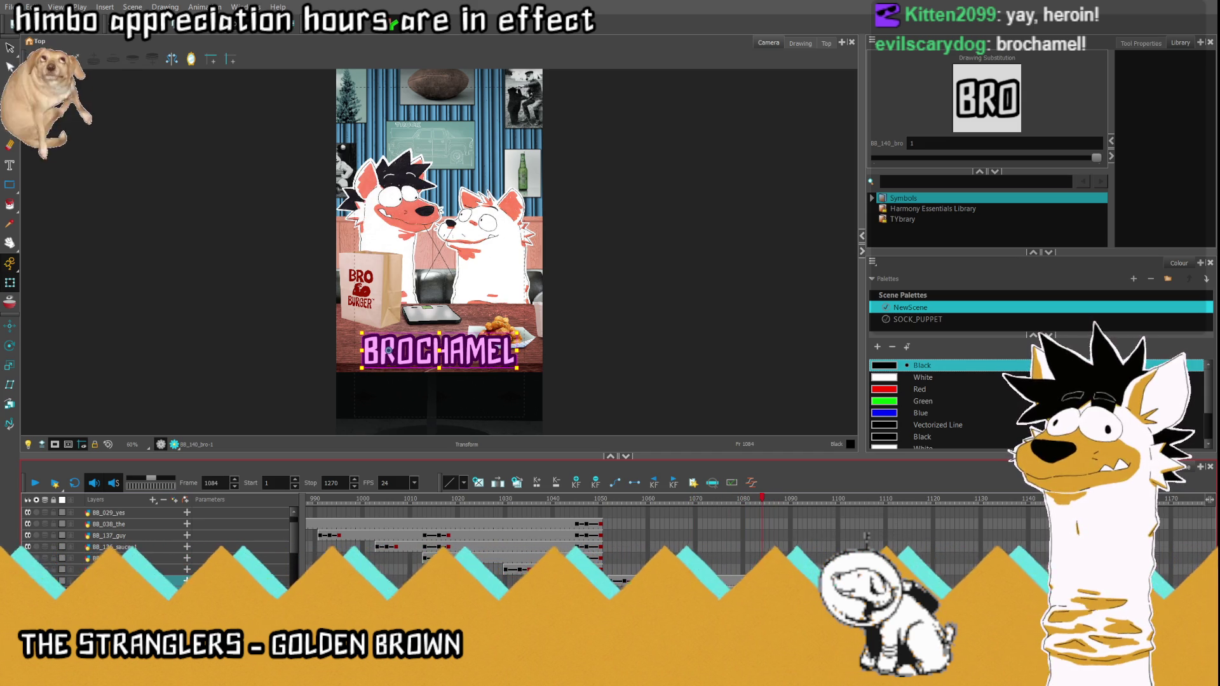
Step: At frame 1087 drag the whole BROCHAMEL title down below the camera frame
{"action": "left_click", "coordinate": [778, 500]}
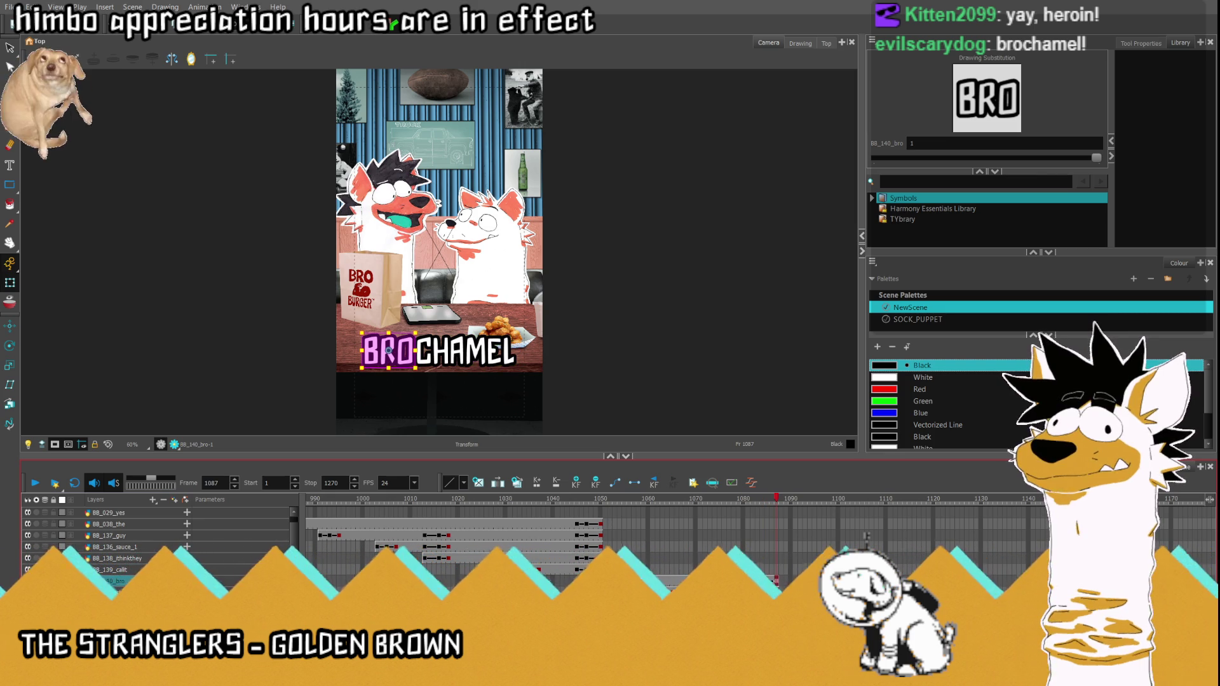
{"action": "left_click", "coordinate": [441, 349]}
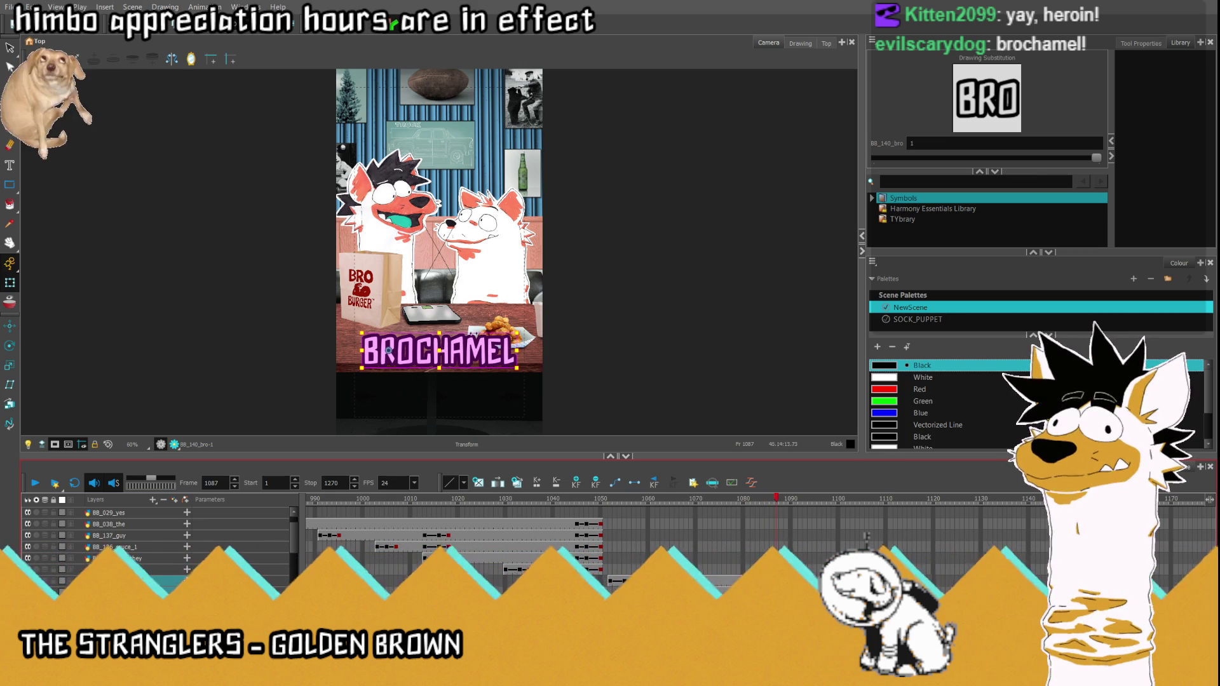
{"action": "left_click_drag", "start_coordinate": [441, 349], "coordinate": [457, 458]}
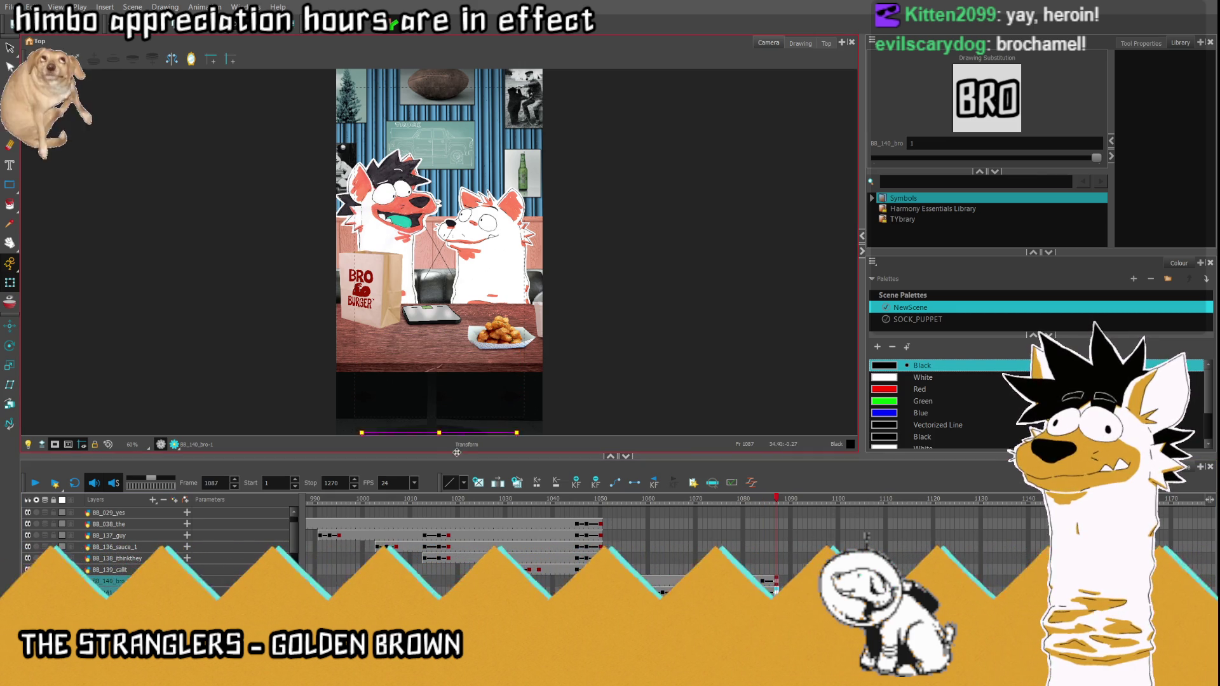
{"action": "key", "text": "2"}
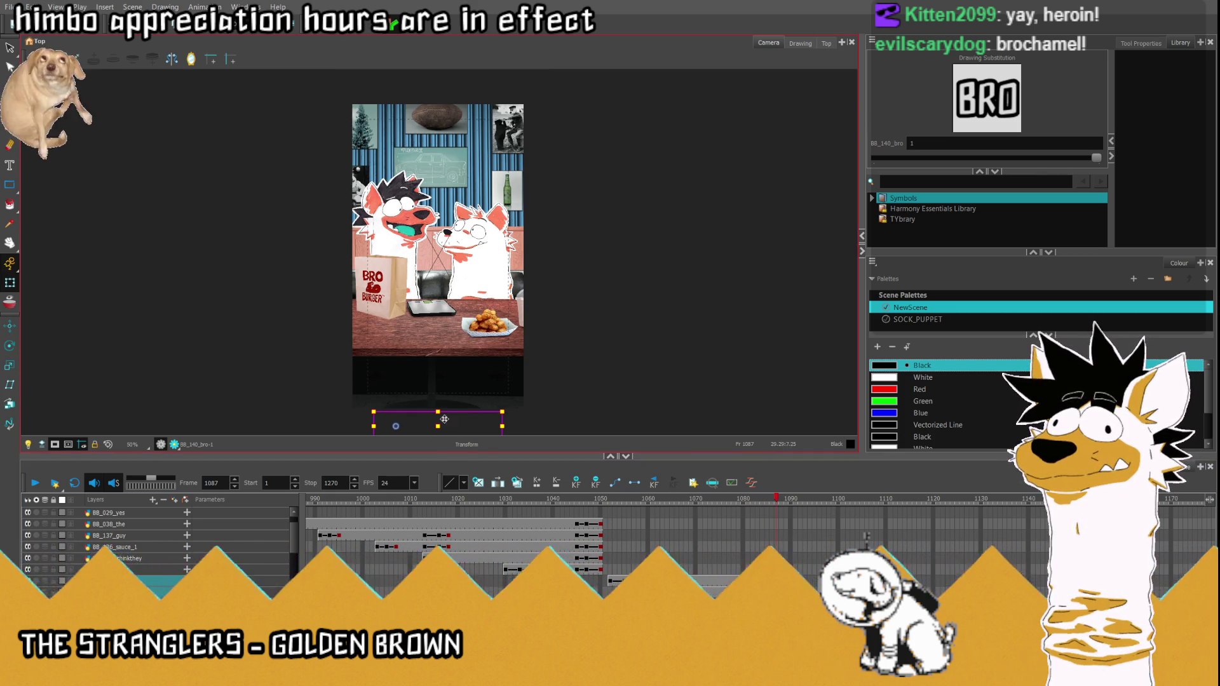
Step: Step through frames 1082-1086 and back to 1070 to check the title's drop
{"action": "left_click", "coordinate": [757, 542]}
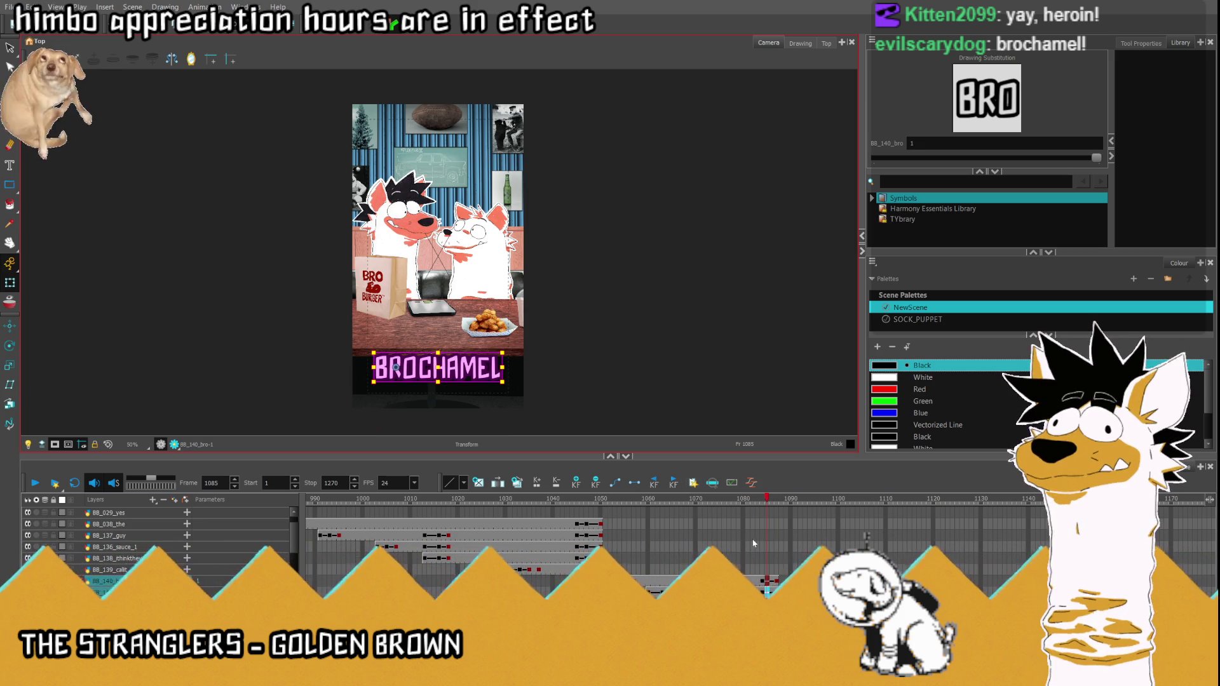
{"action": "key", "text": "comma"}
{"action": "key", "text": "comma"}
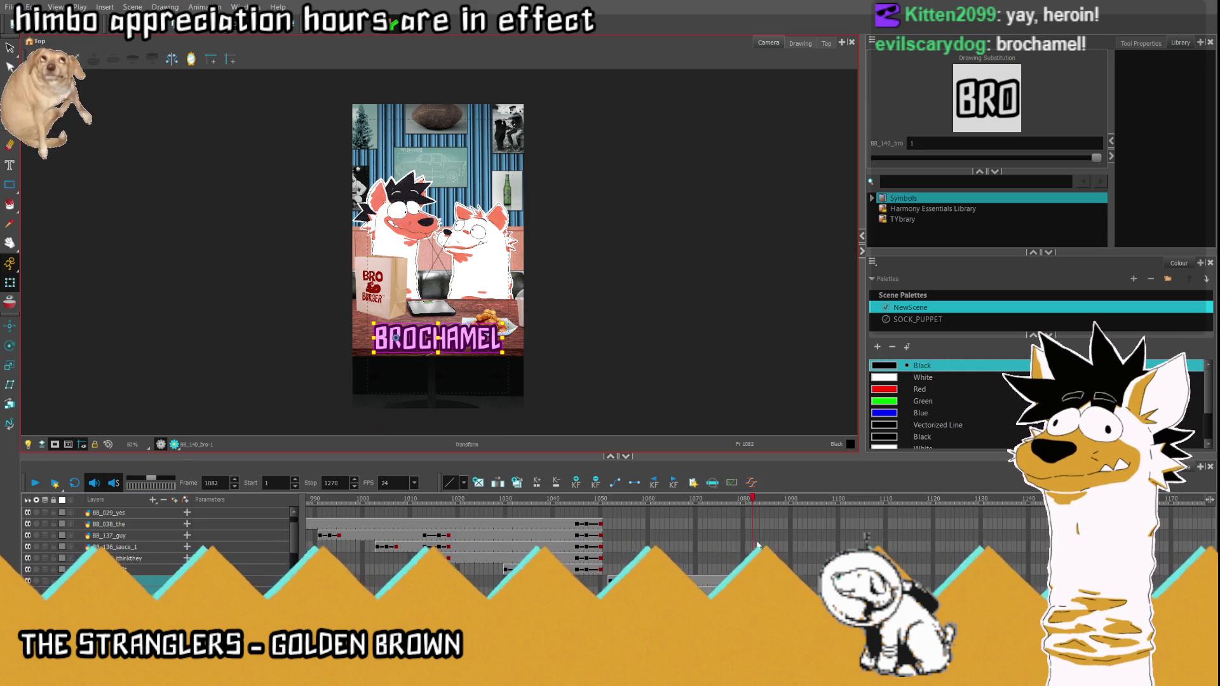
{"action": "key", "text": "period"}
{"action": "key", "text": "period"}
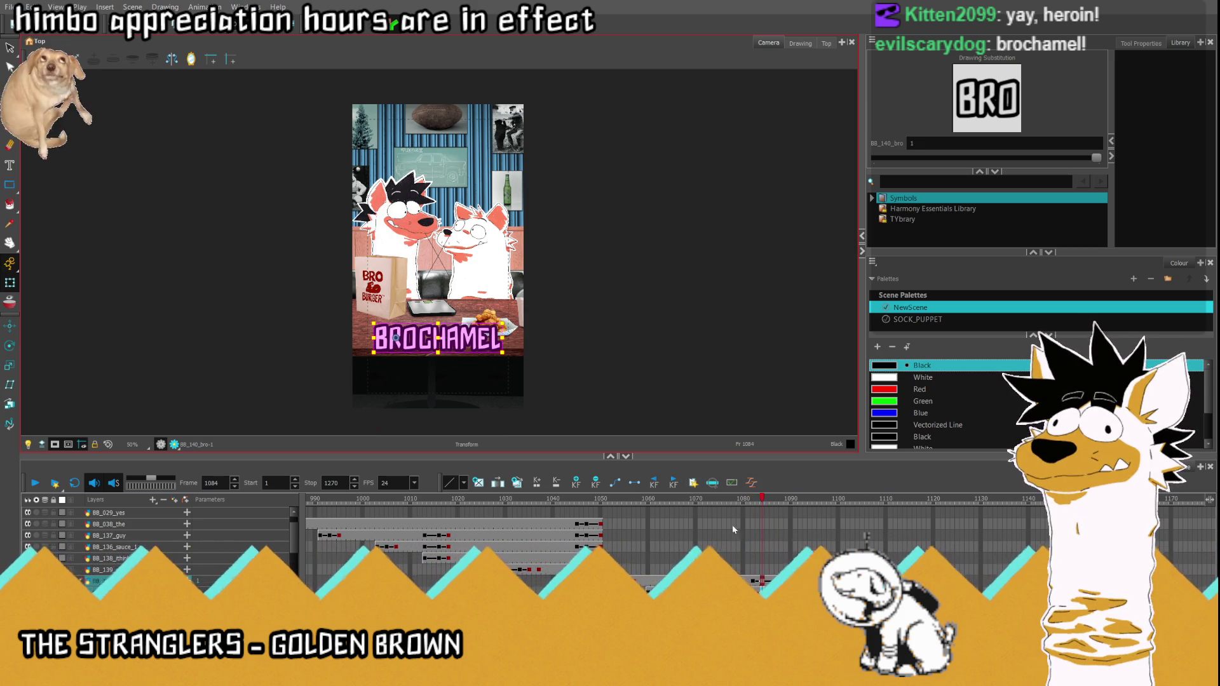
{"action": "scroll", "coordinate": [427, 346], "scroll_direction": "up", "scroll_amount": 4}
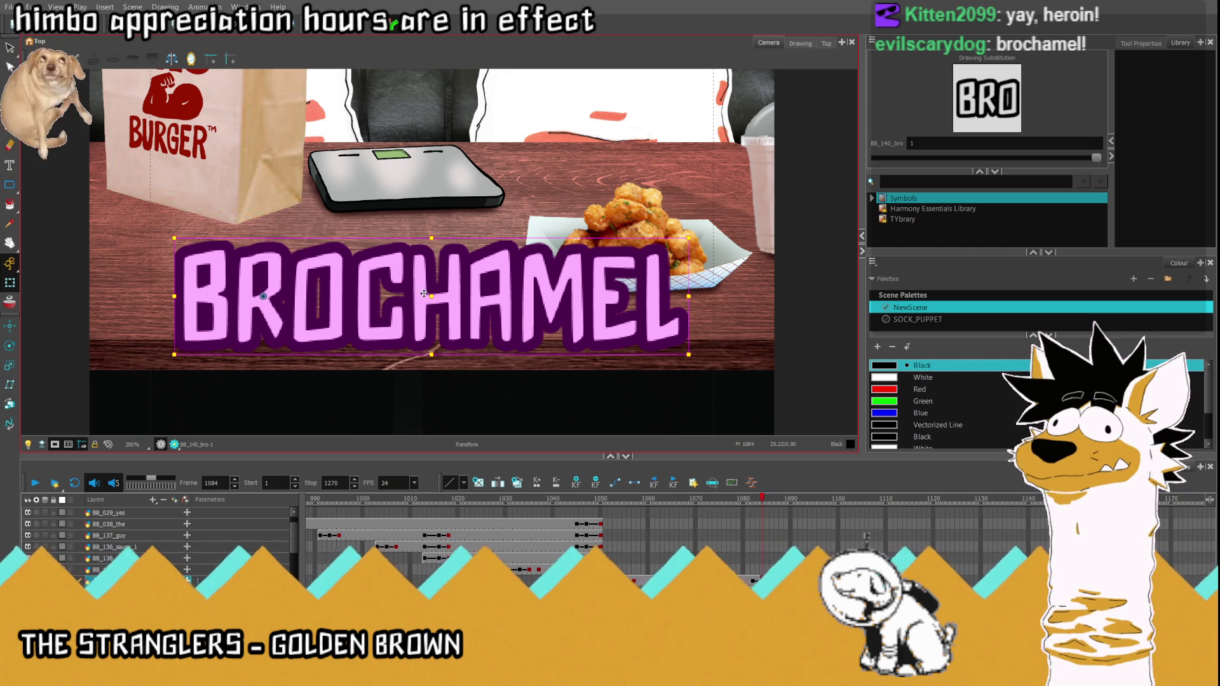
{"action": "scroll", "coordinate": [148, 326], "scroll_direction": "down", "scroll_amount": 4}
{"action": "key", "text": "comma"}
{"action": "key", "text": "comma"}
{"action": "key", "text": "comma"}
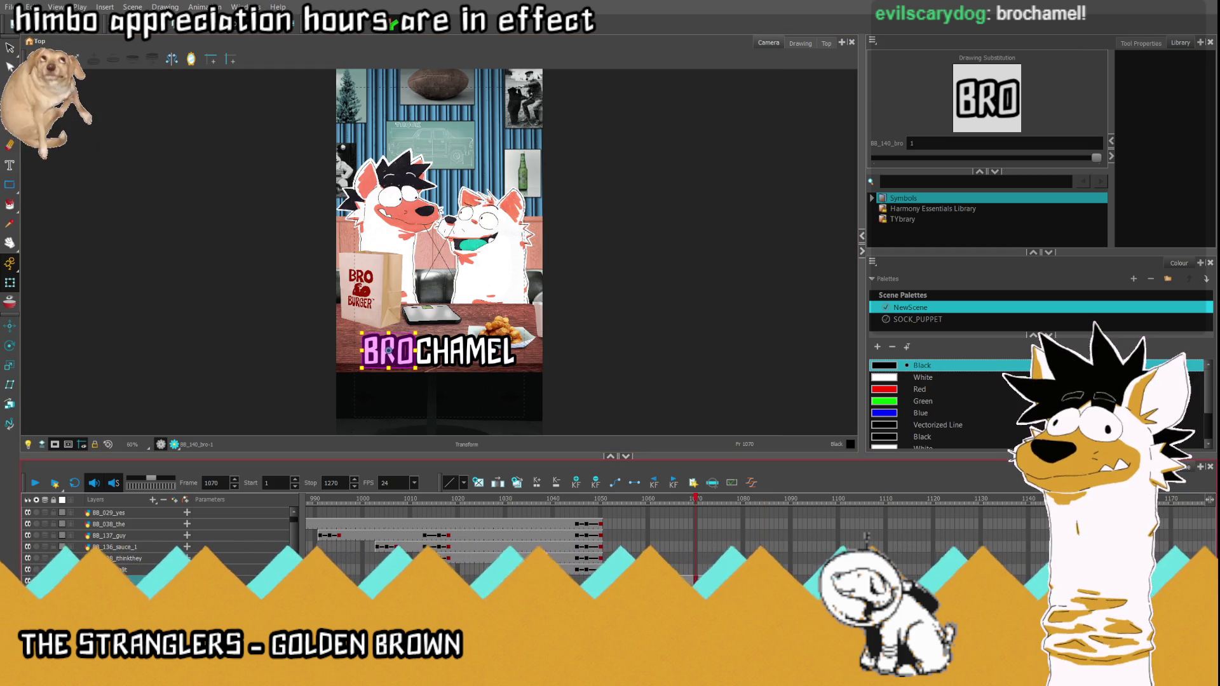
{"action": "key", "text": "Return"}
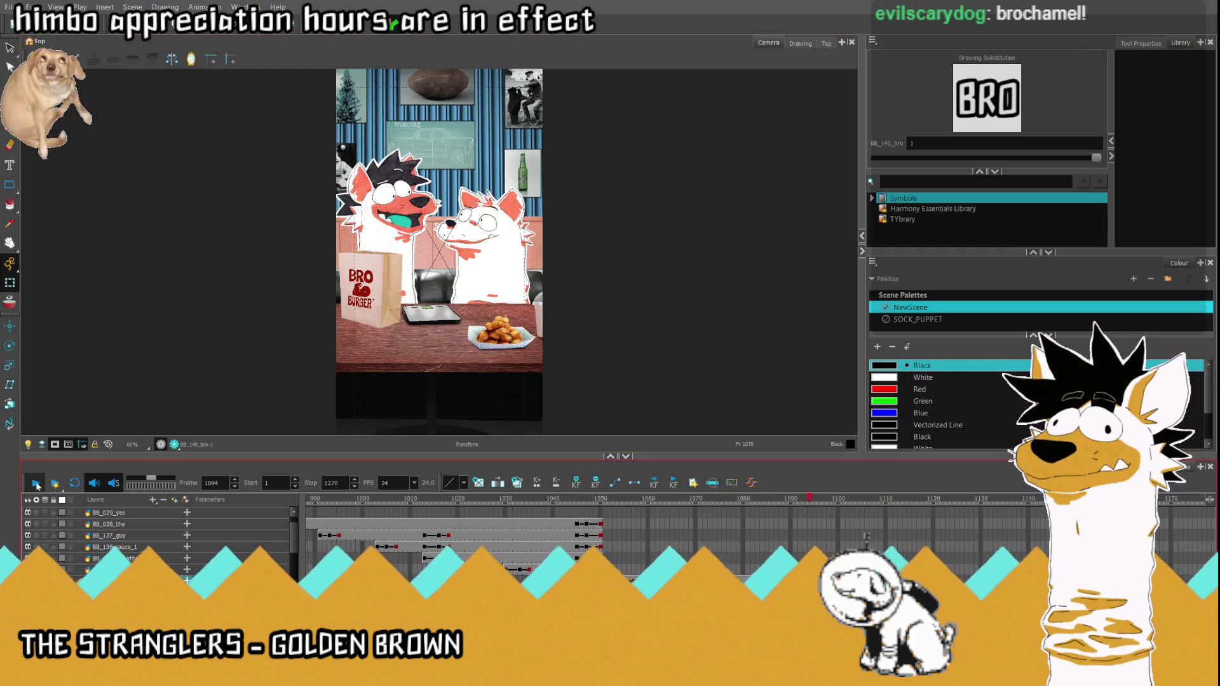
{"action": "left_click", "coordinate": [783, 507]}
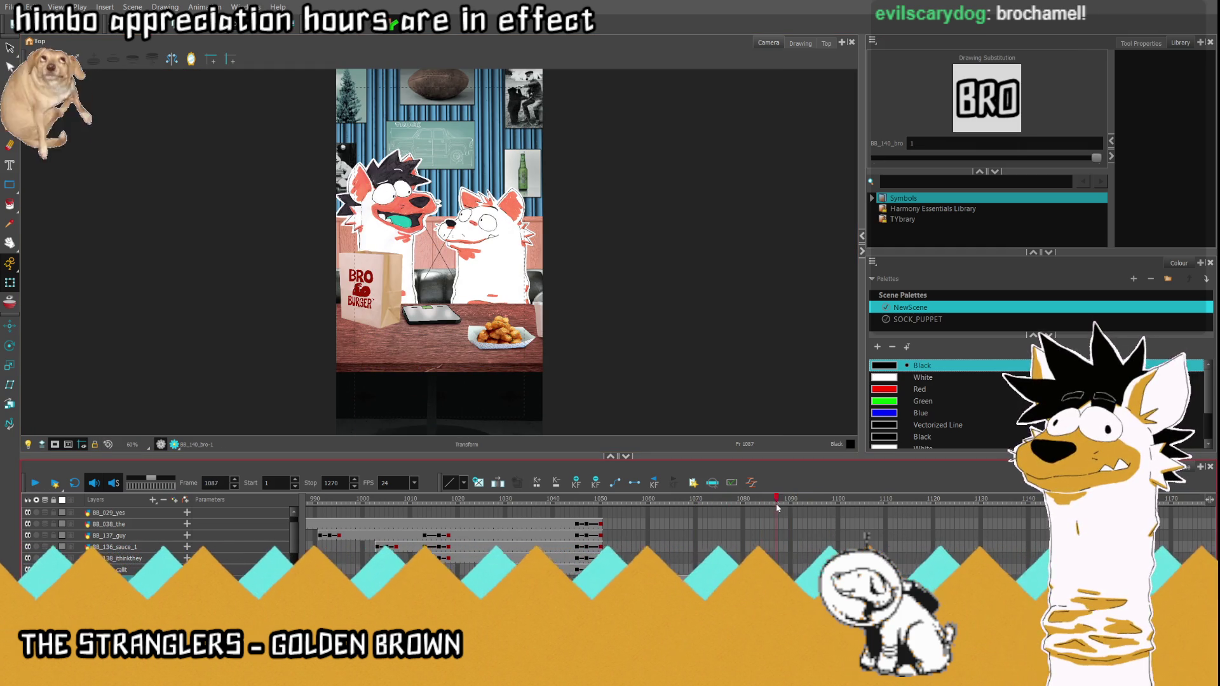
{"action": "left_click", "coordinate": [730, 580]}
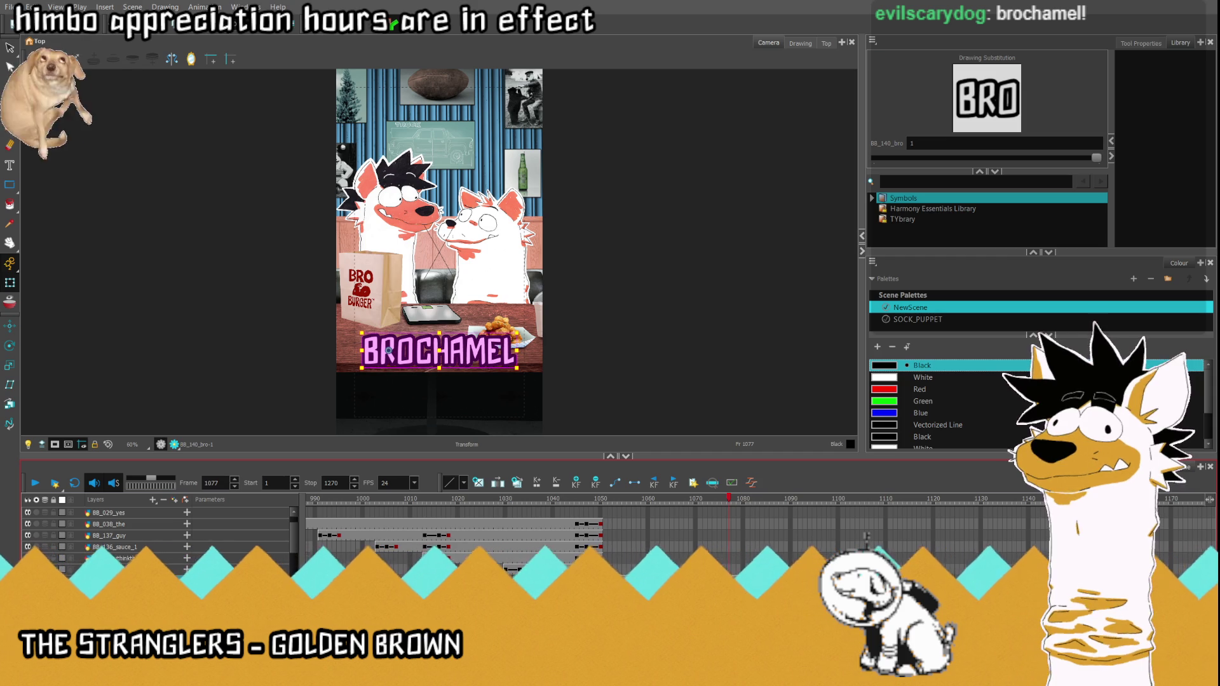
{"action": "left_click", "coordinate": [792, 581]}
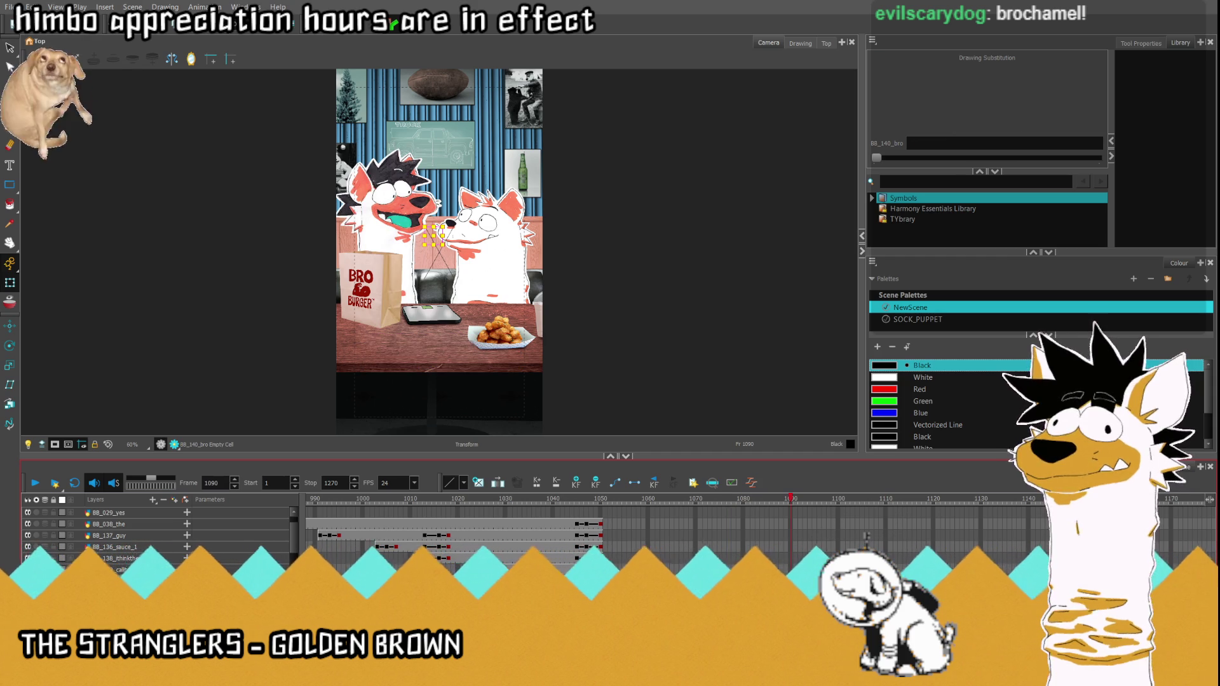
{"action": "scroll", "coordinate": [765, 581], "scroll_direction": "up", "scroll_amount": 2}
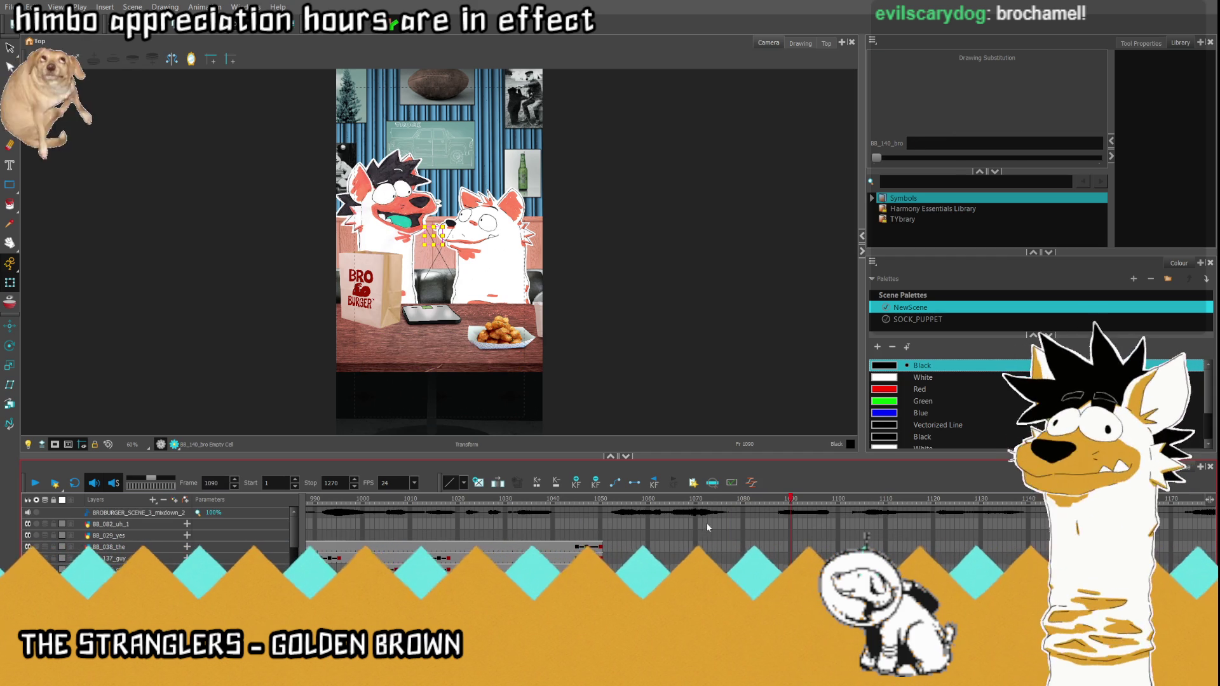
Step: On layer BB_082_uh_1, expose the UH drawing at frame 1087 and extend its exposure
{"action": "left_click", "coordinate": [706, 503]}
{"action": "left_click_drag", "start_coordinate": [706, 500], "coordinate": [779, 502]}
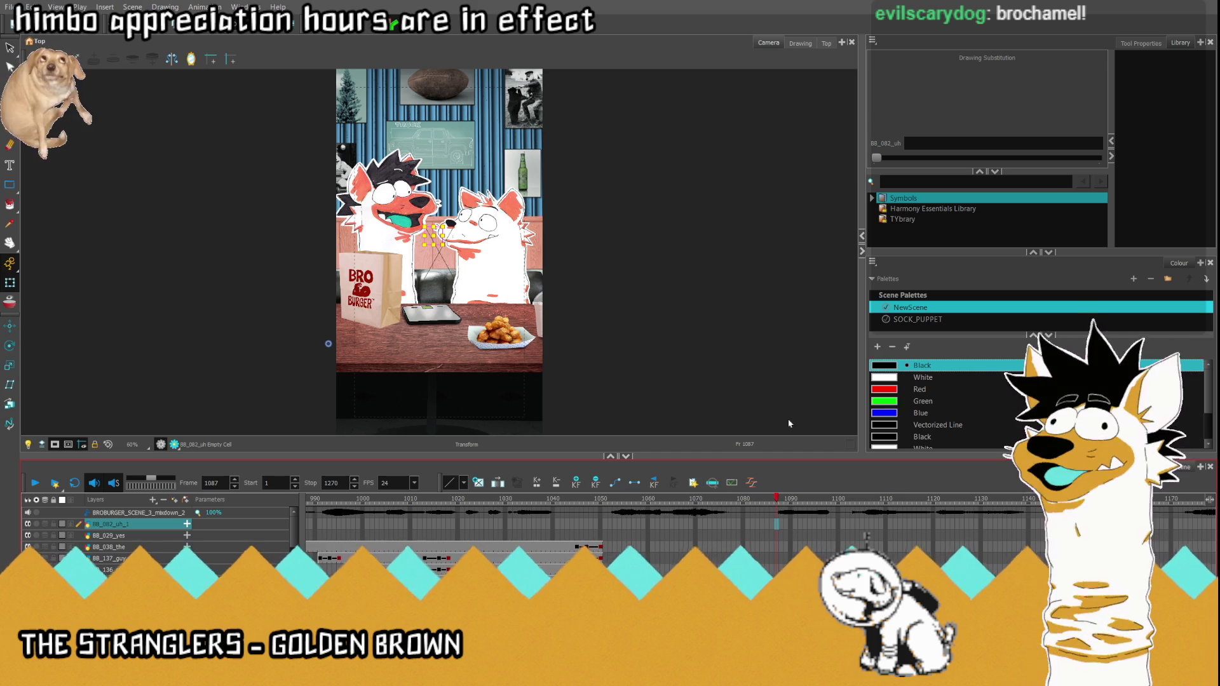
{"action": "left_click_drag", "start_coordinate": [892, 161], "coordinate": [1153, 161]}
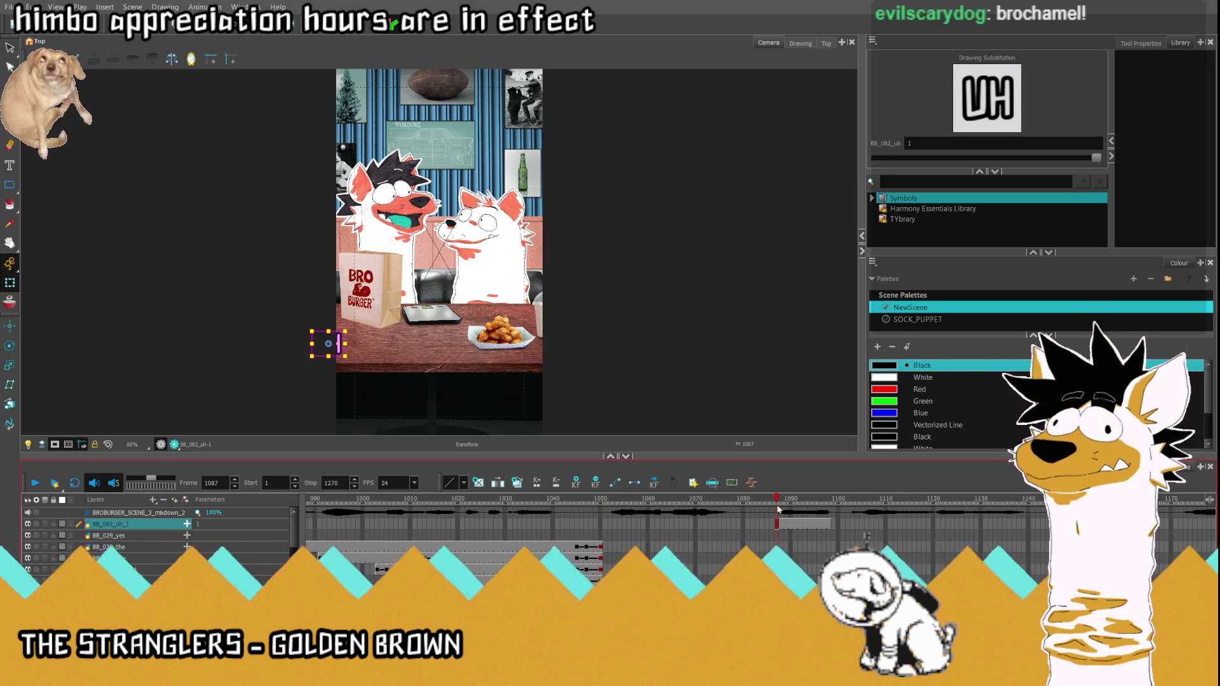
{"action": "left_click_drag", "start_coordinate": [778, 504], "coordinate": [790, 509]}
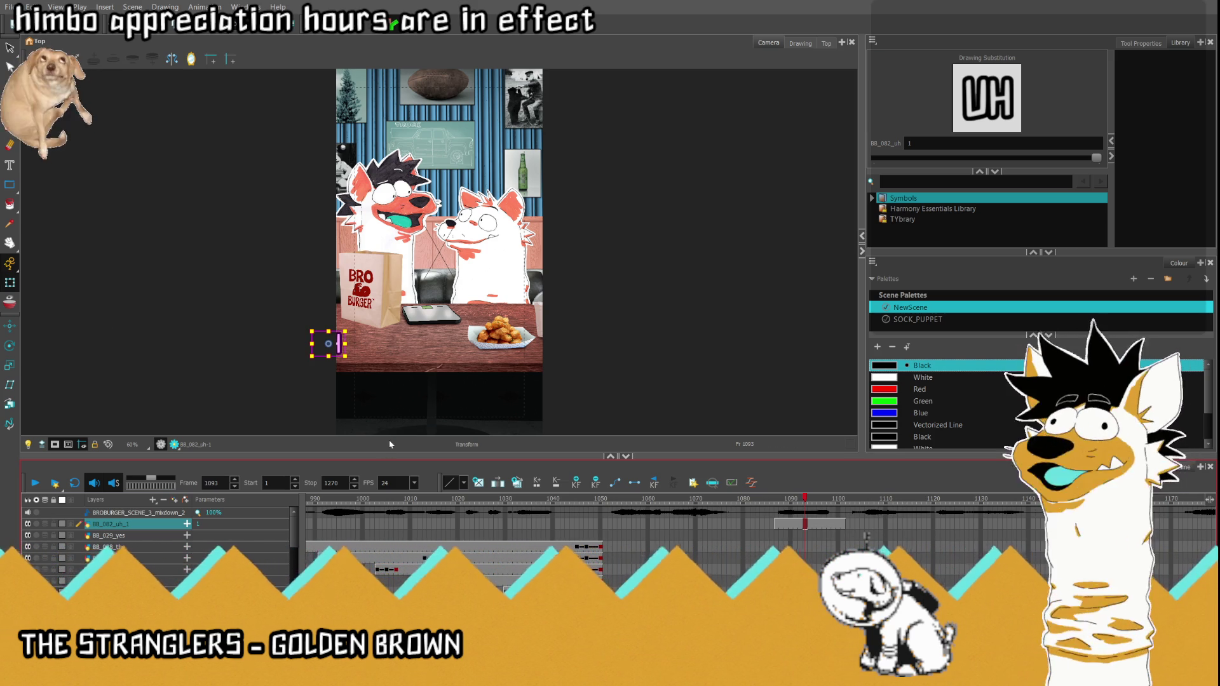
Step: Enlarge the UH word and move it onto the table centre beside the nuggets
{"action": "left_click_drag", "start_coordinate": [344, 356], "coordinate": [355, 362]}
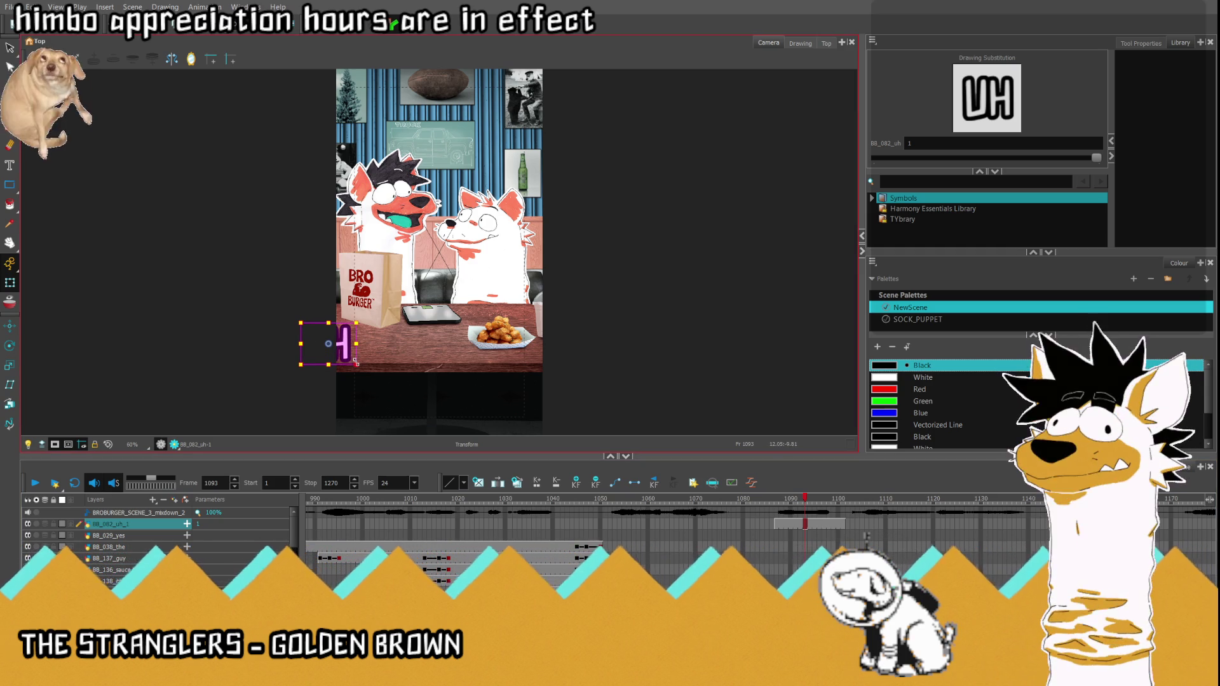
{"action": "left_click", "coordinate": [747, 525]}
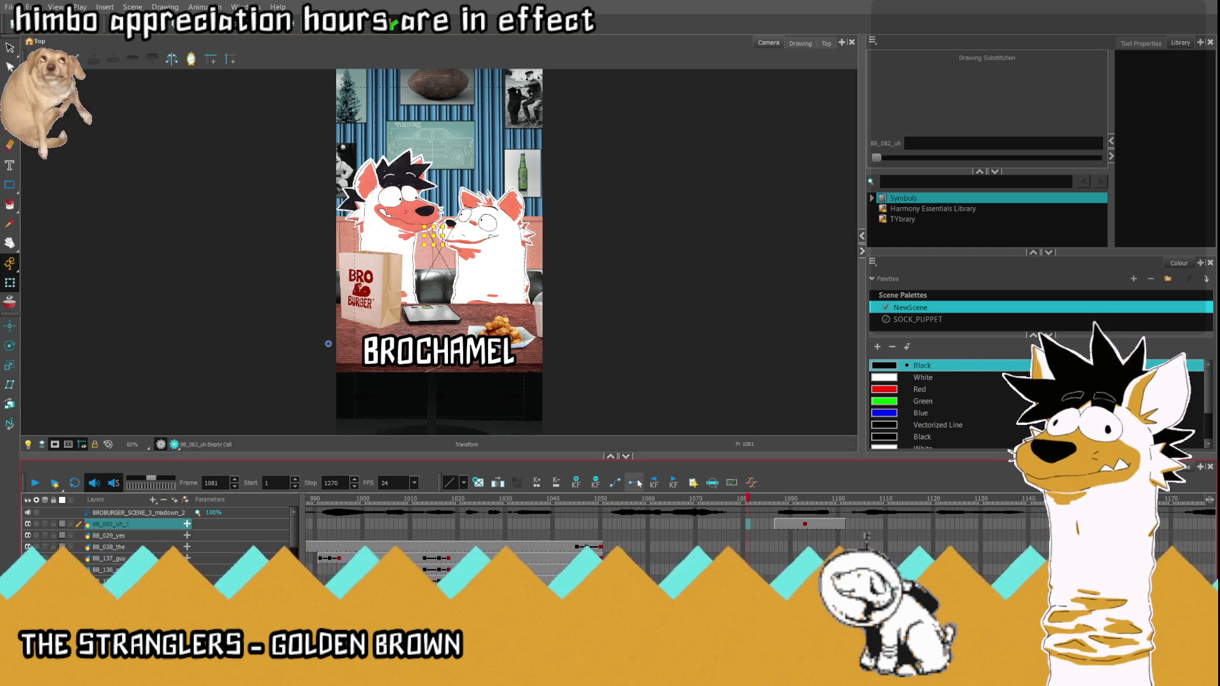
{"action": "left_click", "coordinate": [803, 526]}
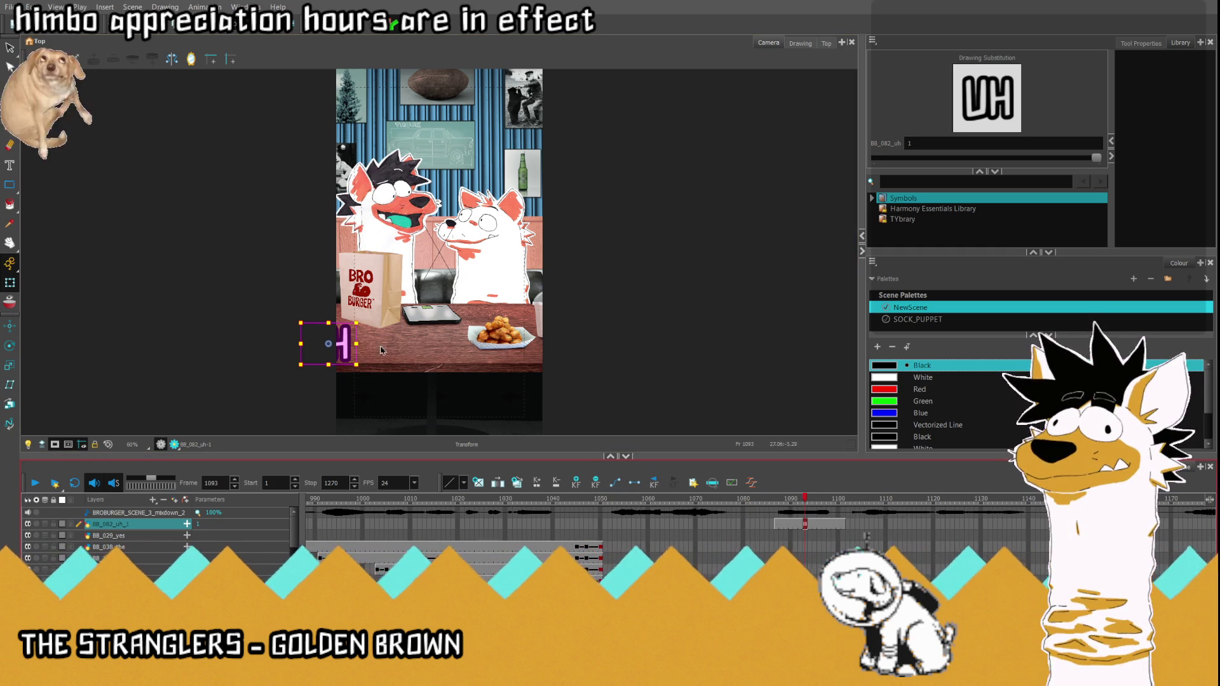
{"action": "left_click_drag", "start_coordinate": [331, 344], "coordinate": [442, 353]}
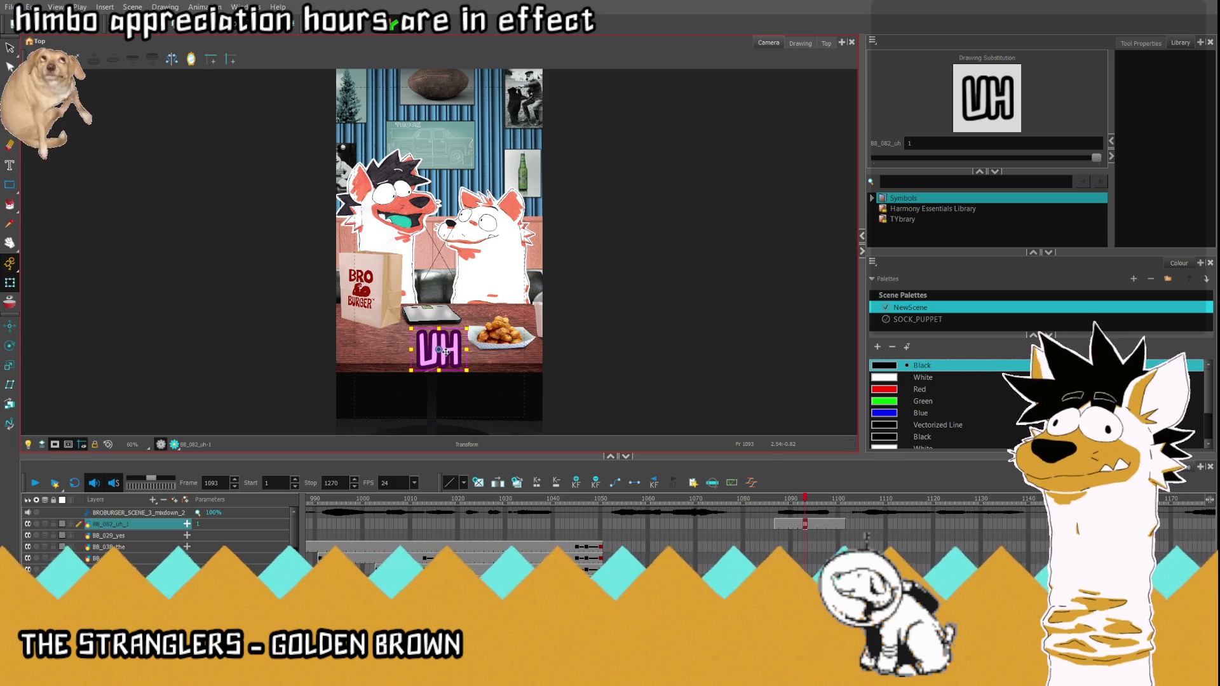
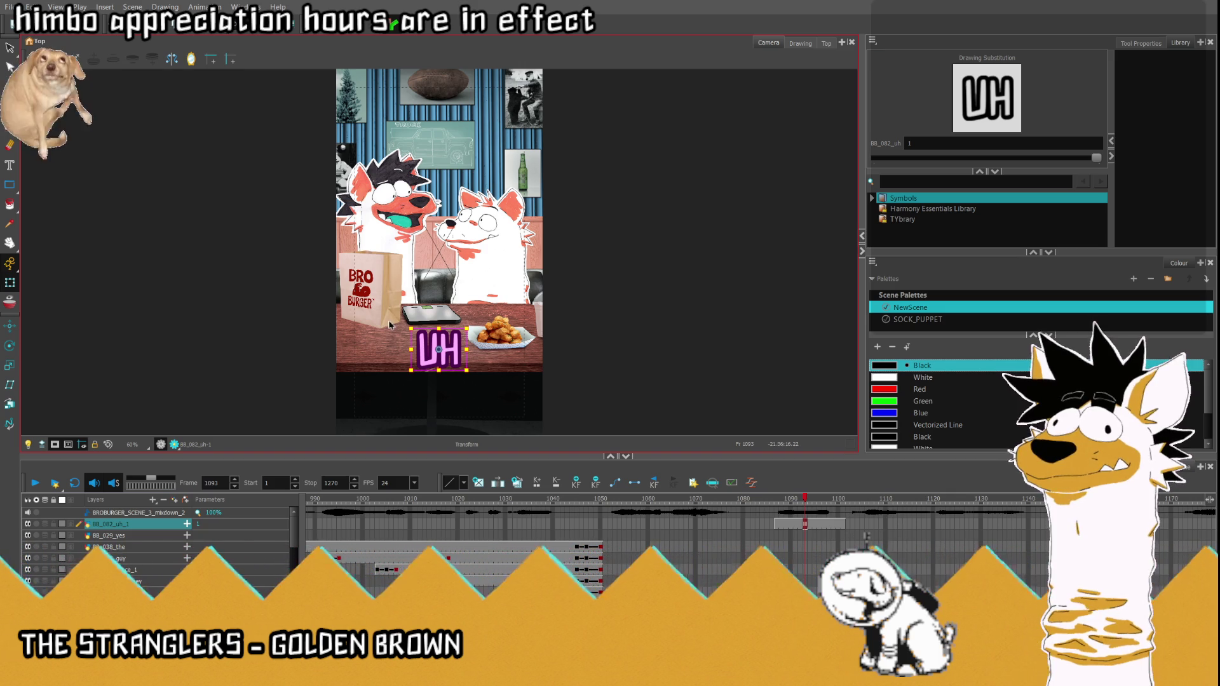
{"action": "scroll", "coordinate": [449, 328], "scroll_direction": "up", "scroll_amount": 2}
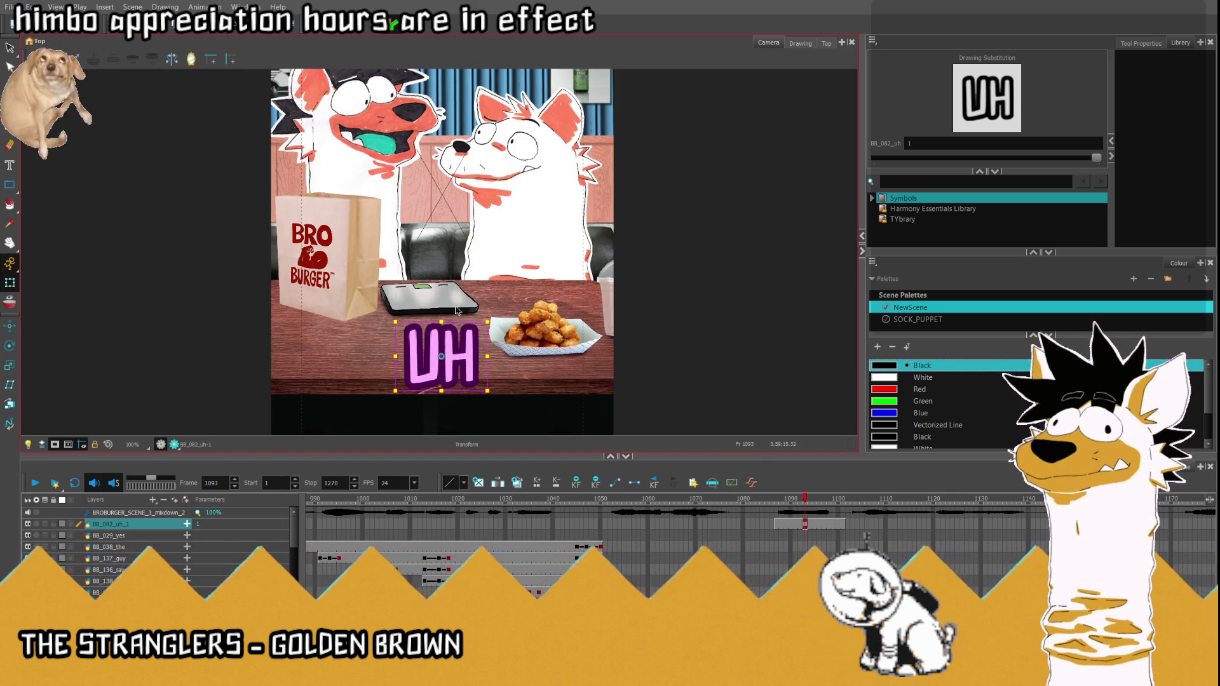
{"action": "scroll", "coordinate": [455, 331], "scroll_direction": "up", "scroll_amount": 1}
{"action": "scroll", "coordinate": [468, 295], "scroll_direction": "up", "scroll_amount": 1}
{"action": "scroll", "coordinate": [485, 251], "scroll_direction": "up", "scroll_amount": 2}
{"action": "scroll", "coordinate": [485, 251], "scroll_direction": "up", "scroll_amount": 1}
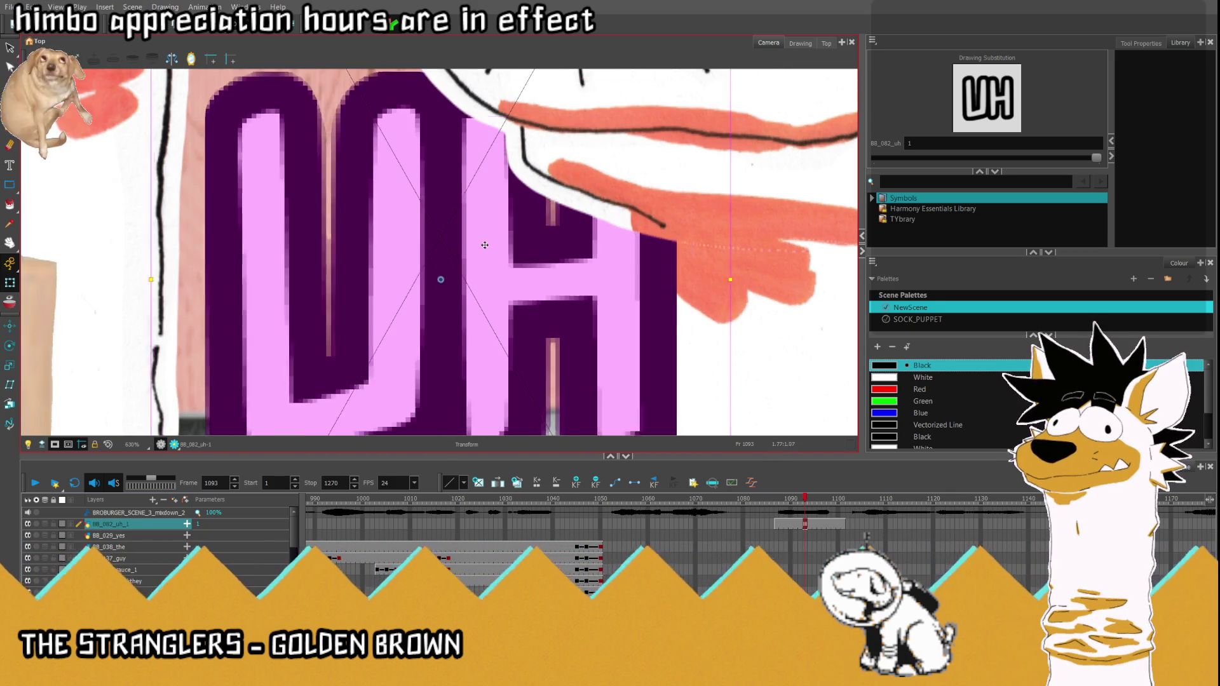
Step: Drag the UH caption down to sit just below the table's front edge at frame 1093
{"action": "left_click_drag", "start_coordinate": [485, 251], "coordinate": [483, 200]}
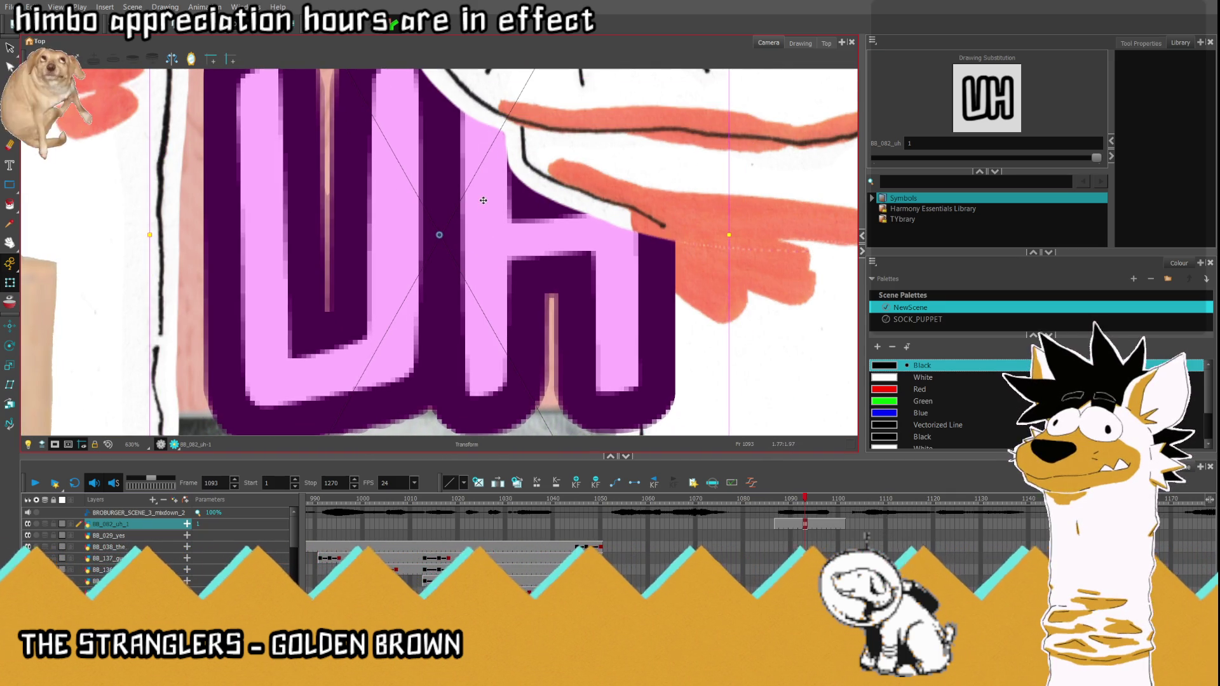
{"action": "key", "text": "shift+m"}
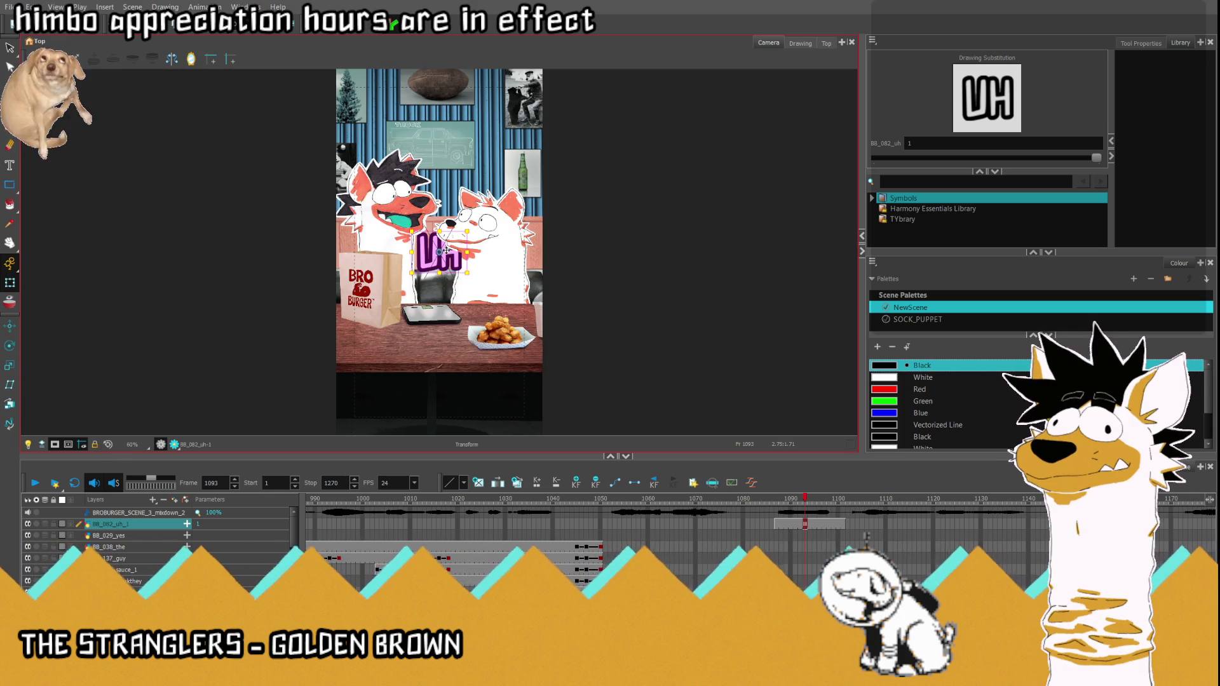
{"action": "left_click_drag", "start_coordinate": [448, 246], "coordinate": [456, 362]}
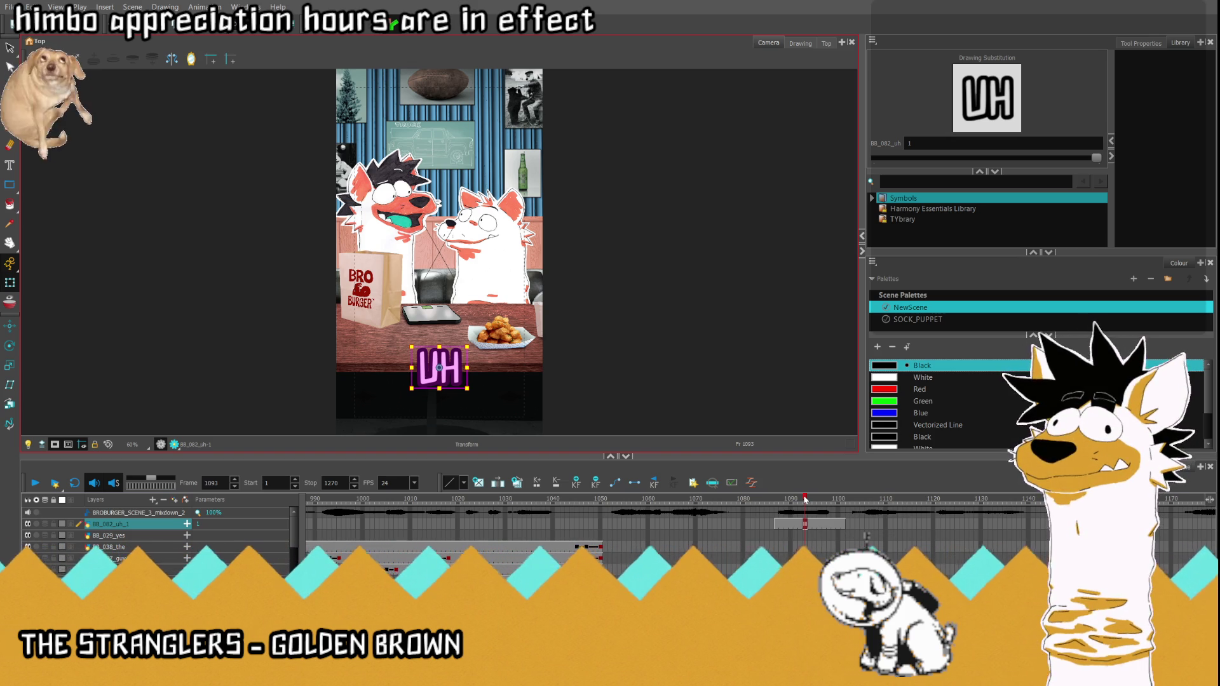
{"action": "mouse_move", "coordinate": [805, 500]}
{"action": "left_mouse_down"}
{"action": "mouse_move", "coordinate": [777, 503]}
{"action": "mouse_move", "coordinate": [810, 503]}
{"action": "left_mouse_up"}
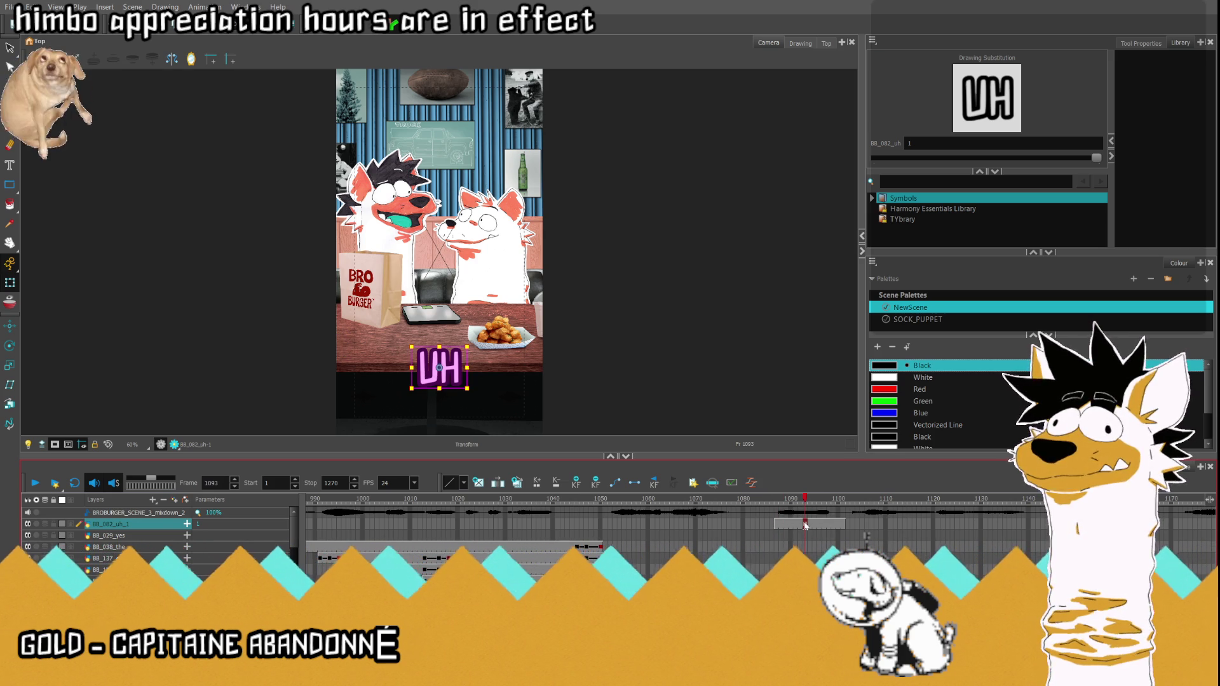
Step: Step through frames 1087-1099 to find where the UH entrance should start
{"action": "key", "text": "comma"}
{"action": "key", "text": "comma"}
{"action": "key", "text": "comma"}
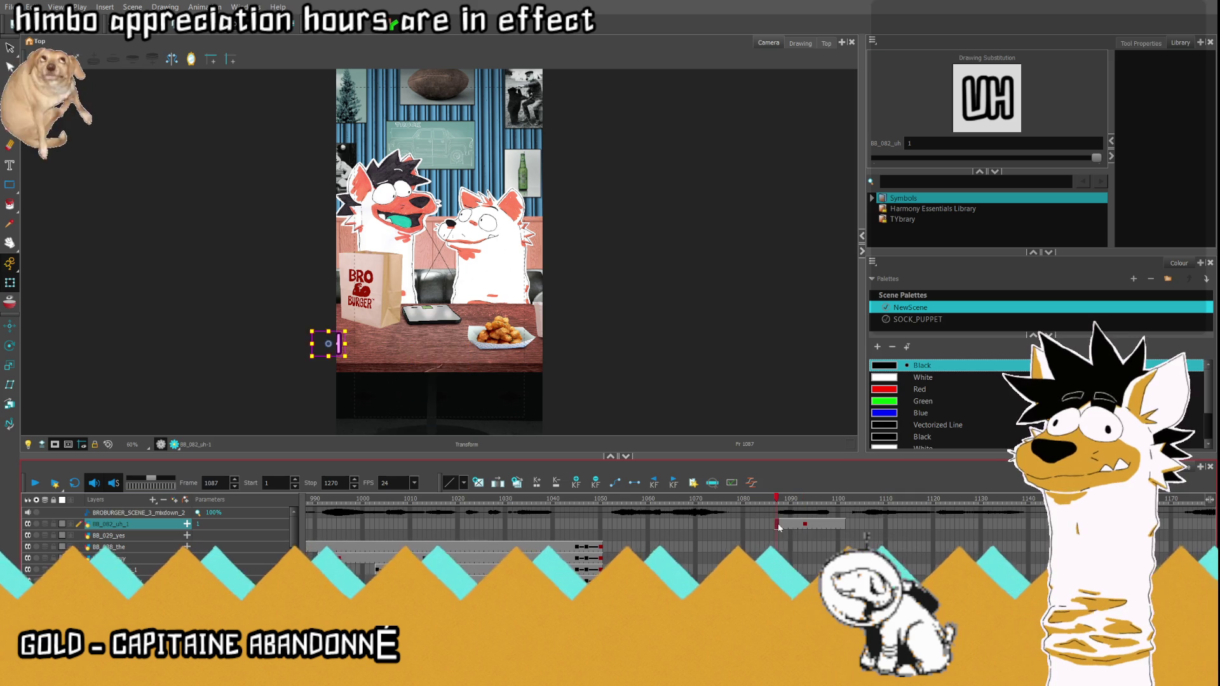
{"action": "key", "text": "comma"}
{"action": "key", "text": "comma"}
{"action": "key", "text": "comma"}
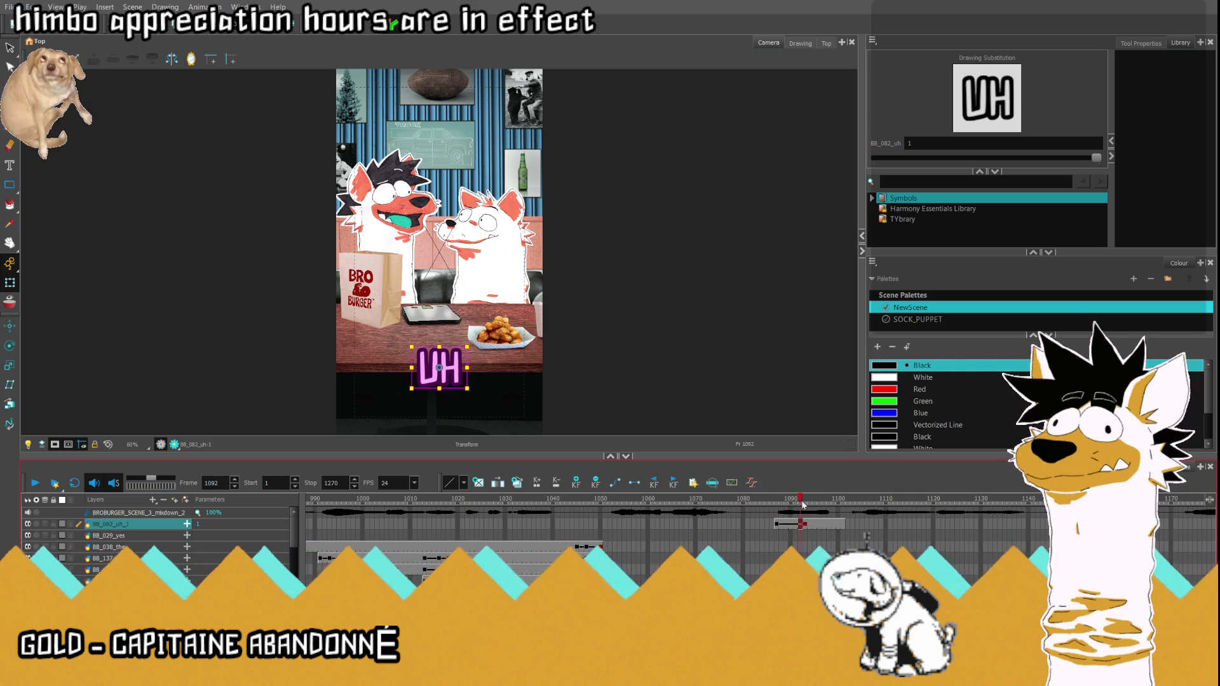
{"action": "key", "text": "period"}
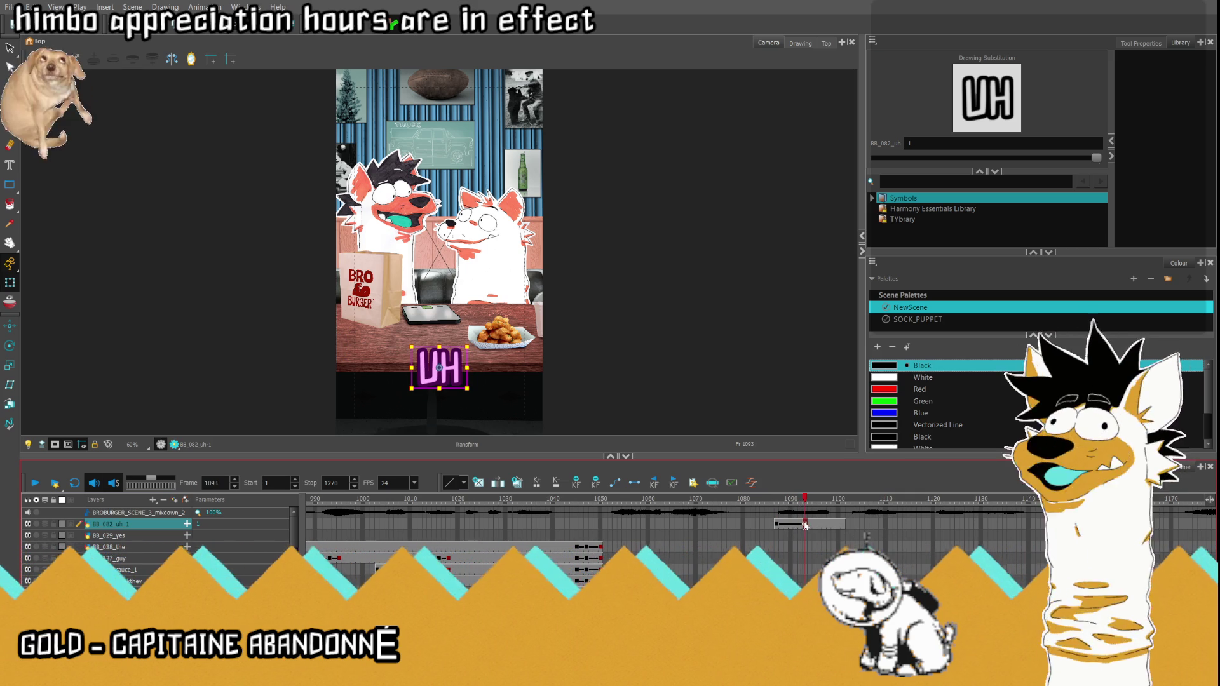
{"action": "left_click_drag", "start_coordinate": [805, 524], "coordinate": [796, 525]}
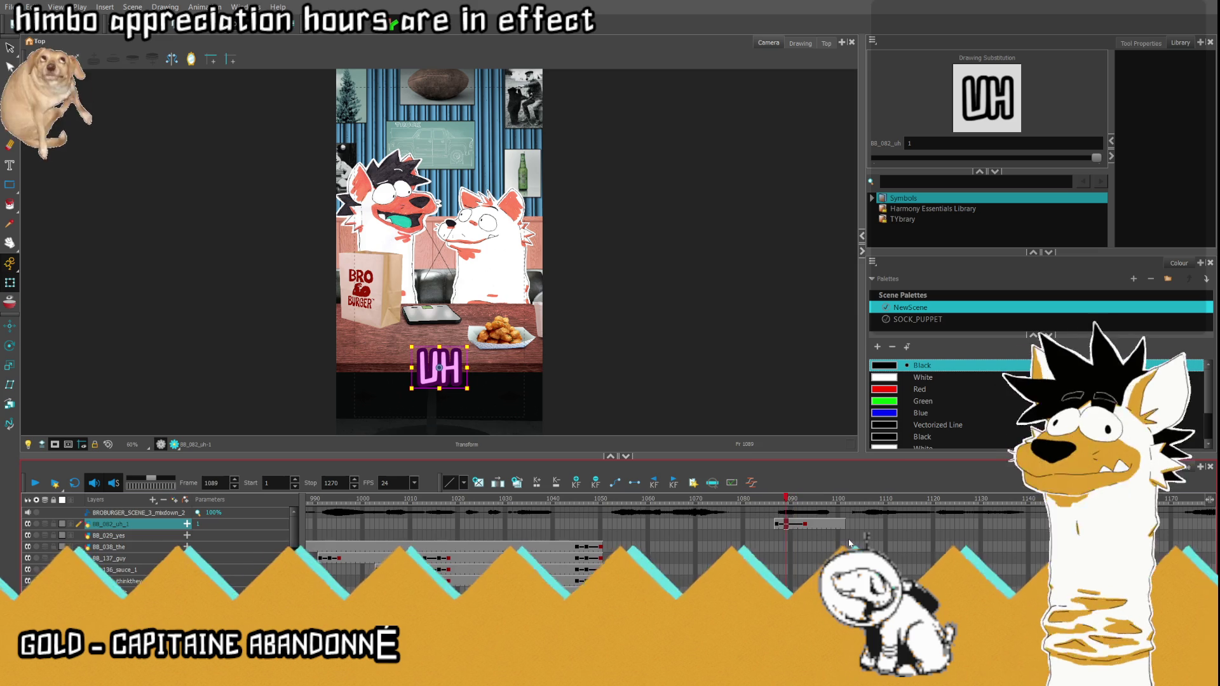
{"action": "left_click", "coordinate": [812, 531]}
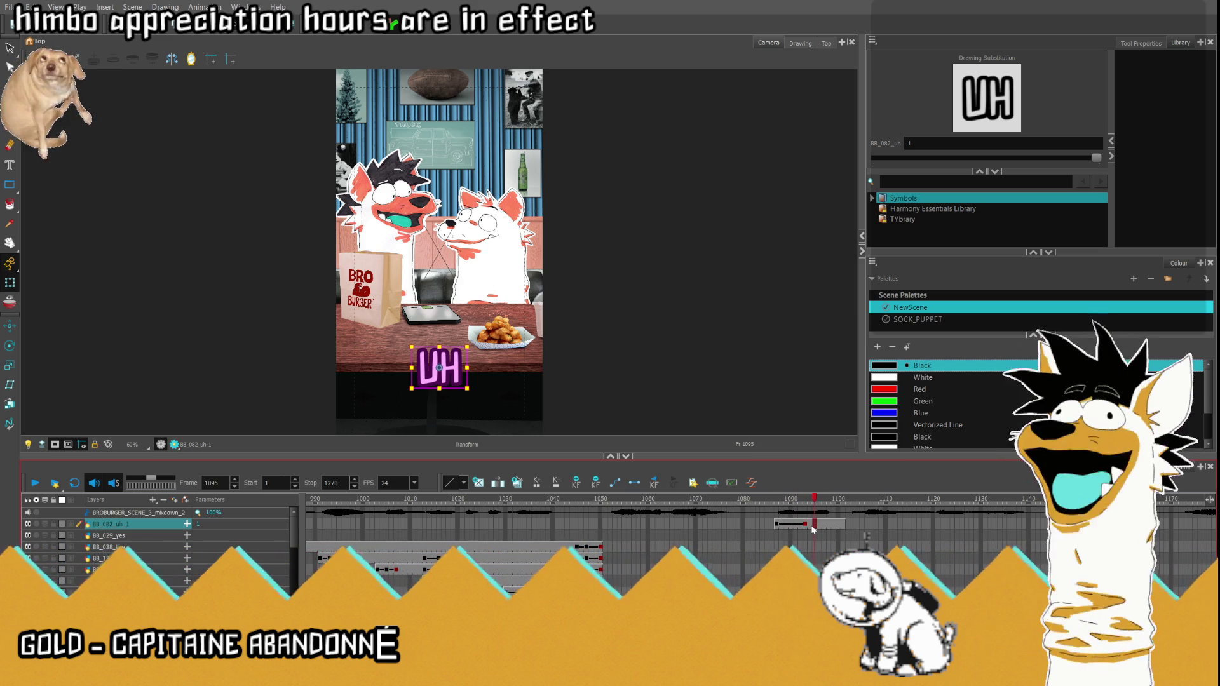
{"action": "key", "text": "period"}
{"action": "key", "text": "period"}
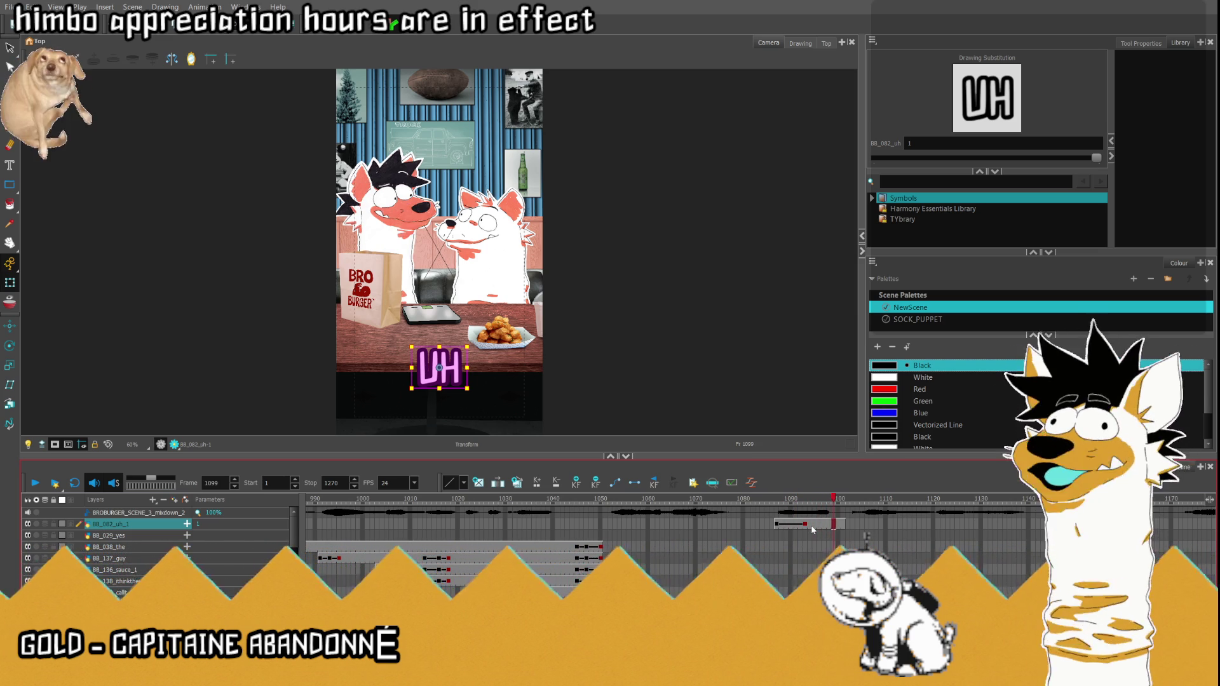
{"action": "key", "text": "period"}
{"action": "key", "text": "period"}
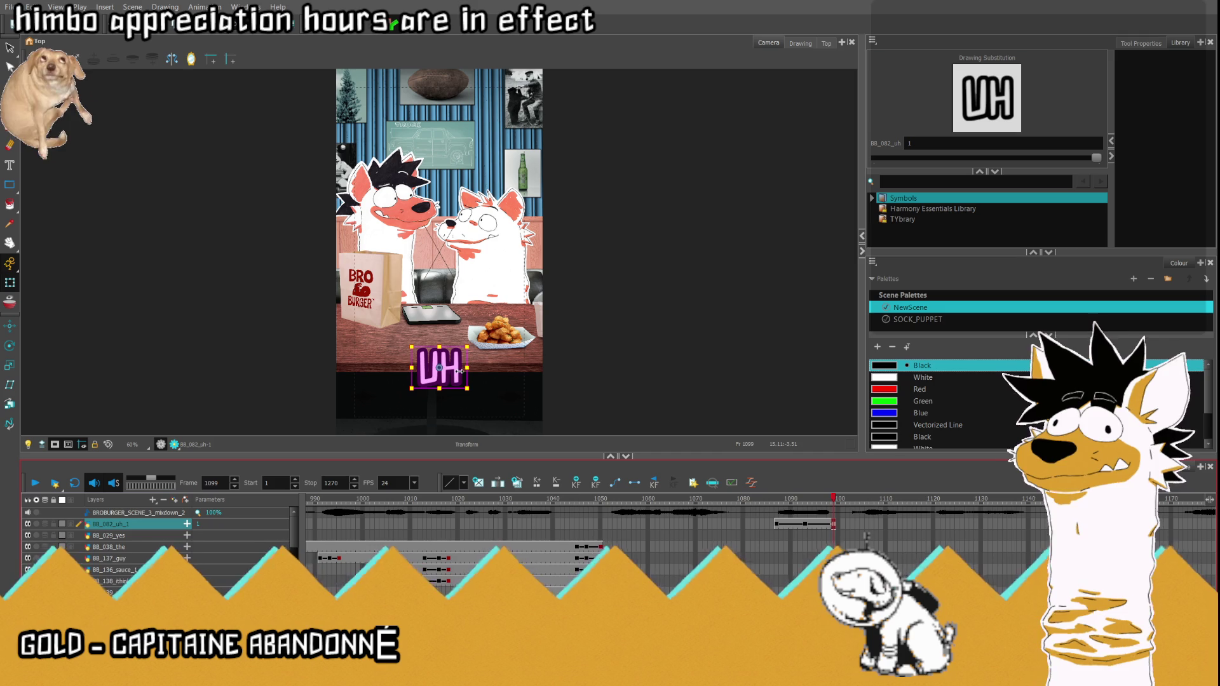
Step: Push UH below the camera frame at 1087 so it rises into place by 1093
{"action": "left_click_drag", "start_coordinate": [460, 368], "coordinate": [454, 446]}
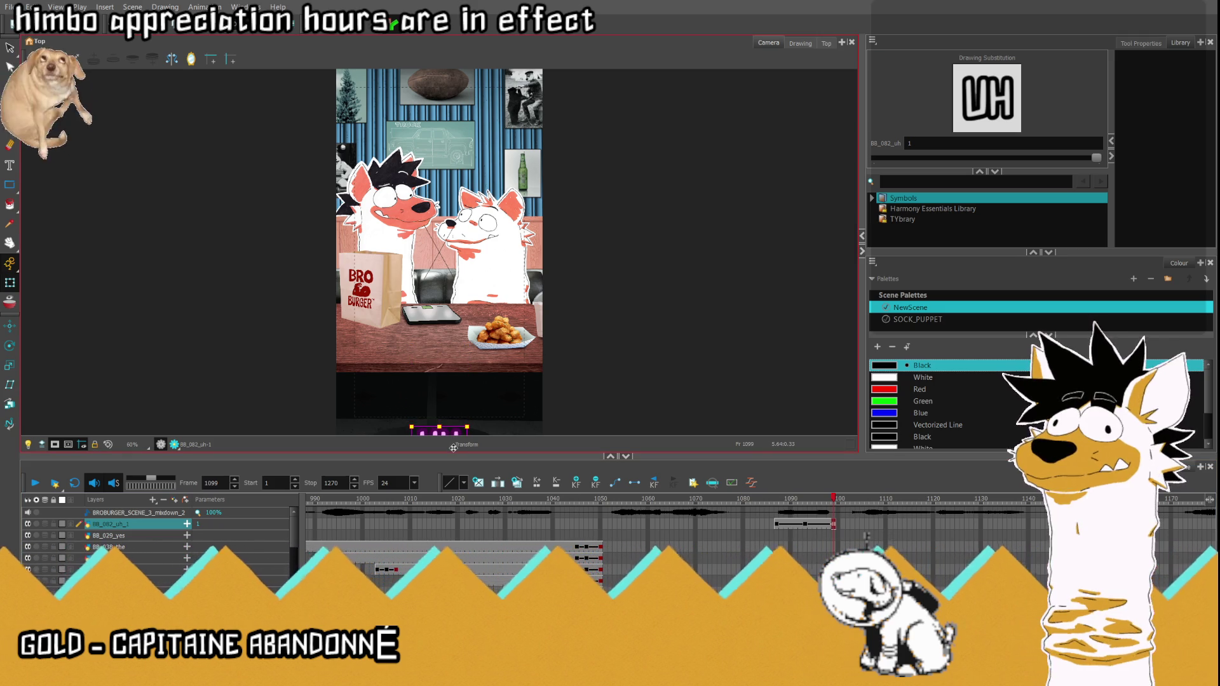
{"action": "key", "text": ";"}
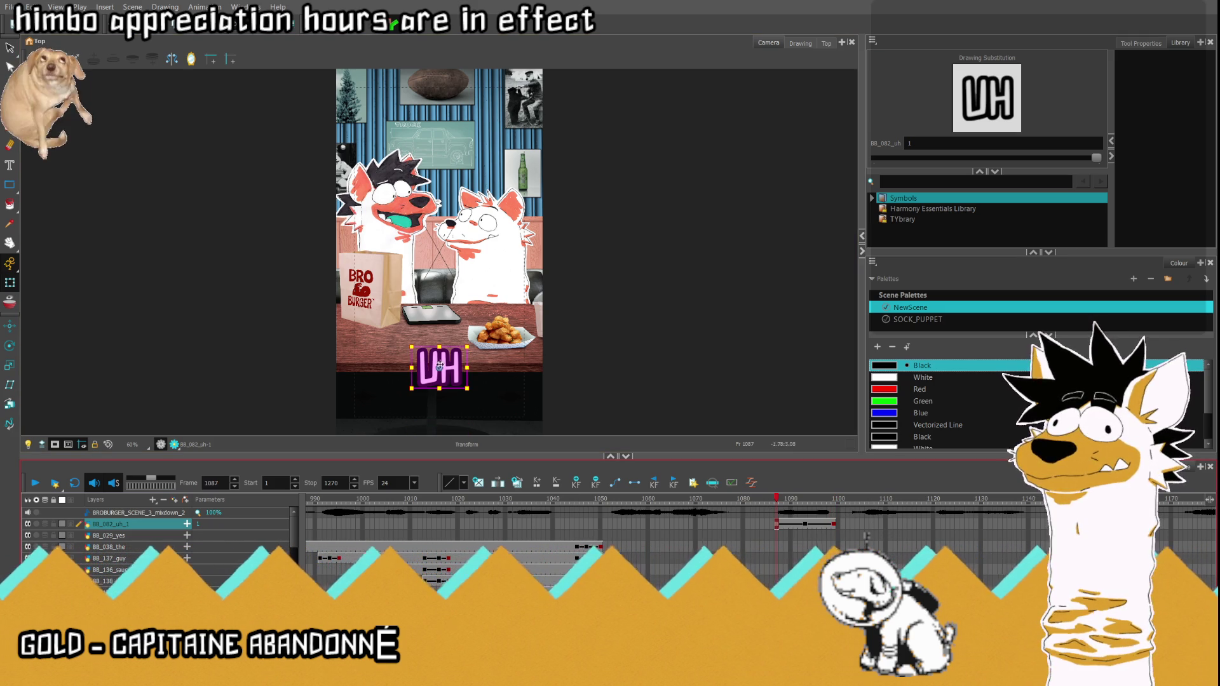
{"action": "left_click_drag", "start_coordinate": [444, 432], "coordinate": [449, 448]}
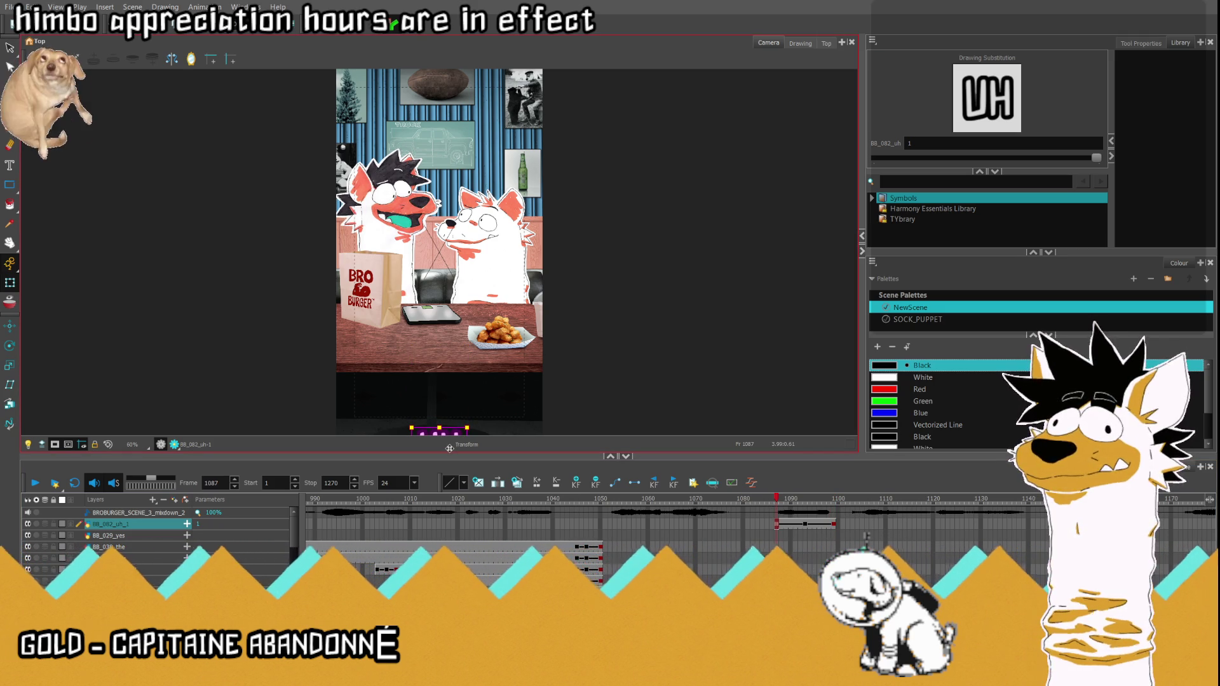
{"action": "left_click", "coordinate": [802, 524]}
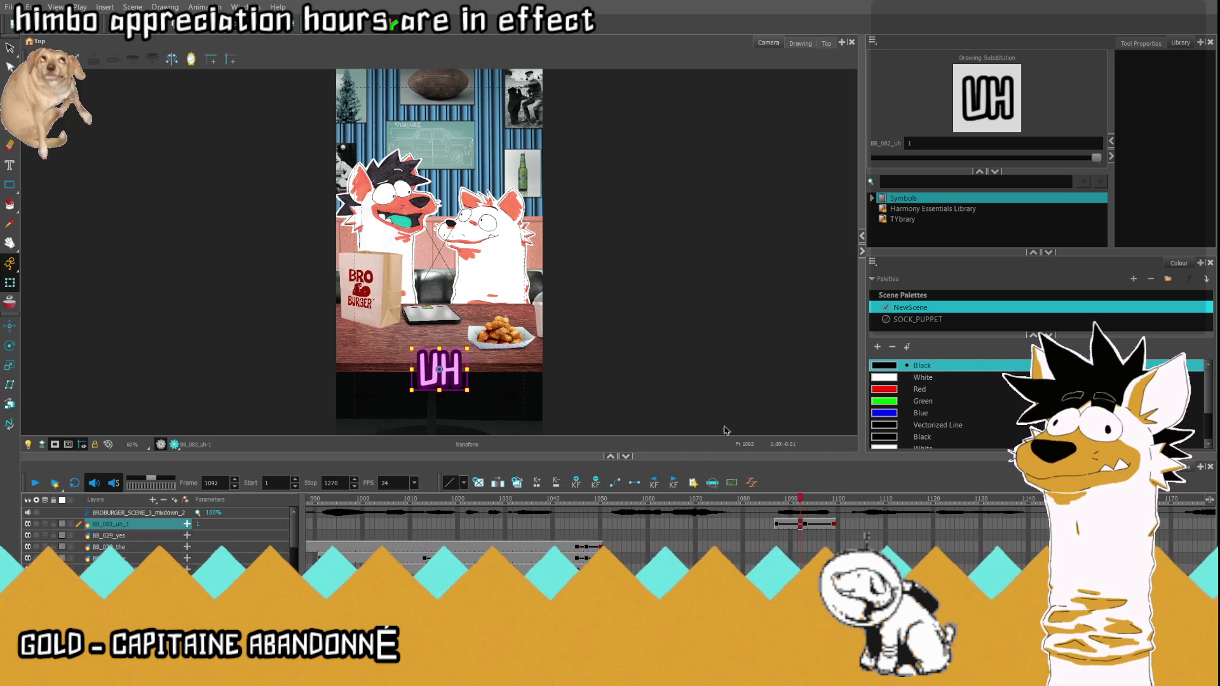
Step: Play the scene from frame 1084 to preview the UH caption popping in
{"action": "key", "text": "comma"}
{"action": "key", "text": "comma"}
{"action": "left_click", "coordinate": [35, 484]}
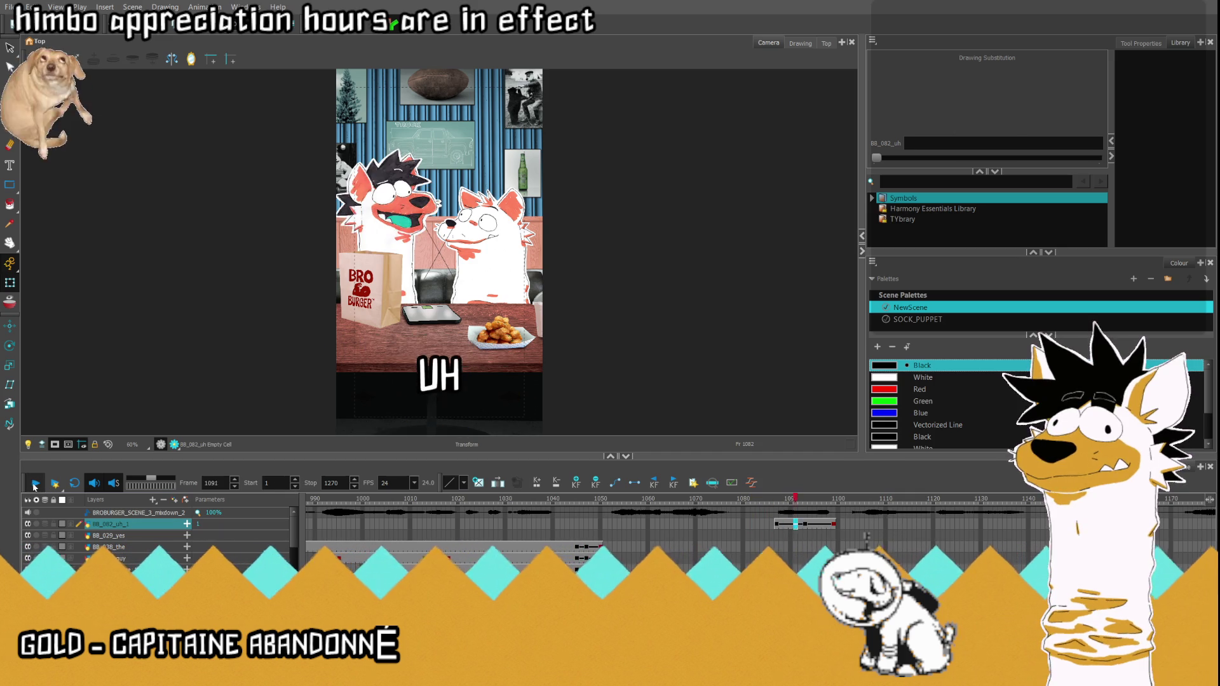
{"action": "left_click", "coordinate": [806, 526]}
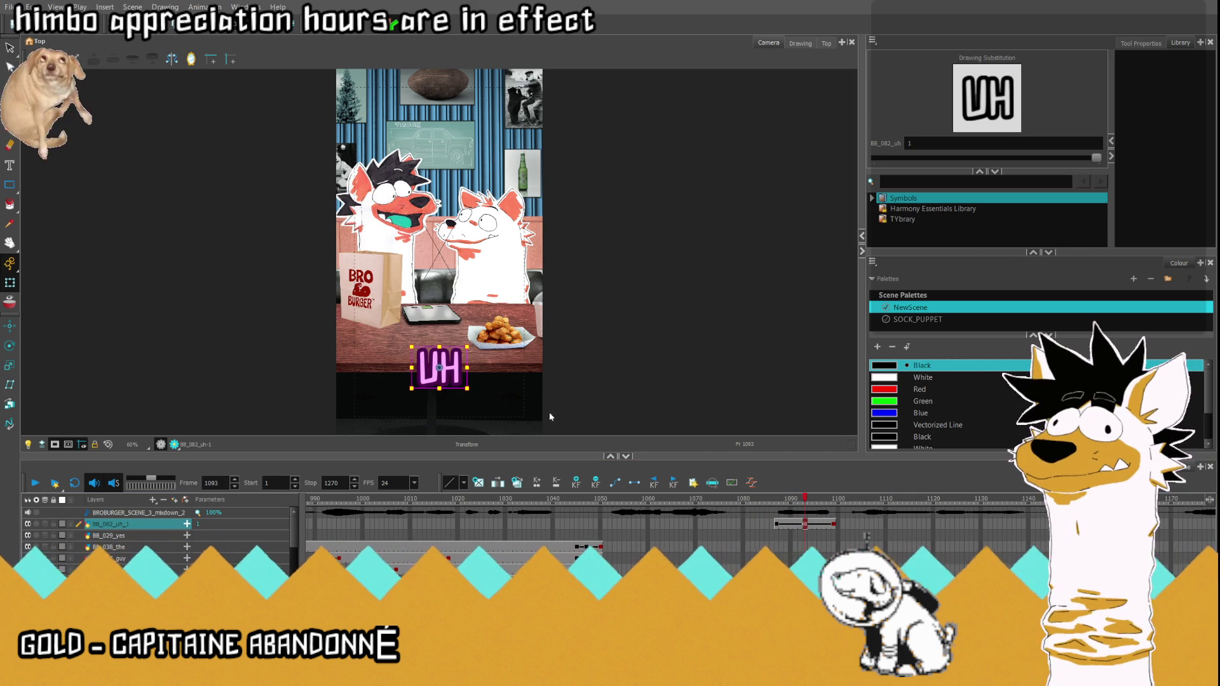
{"action": "left_click", "coordinate": [762, 524]}
{"action": "key", "text": "Return"}
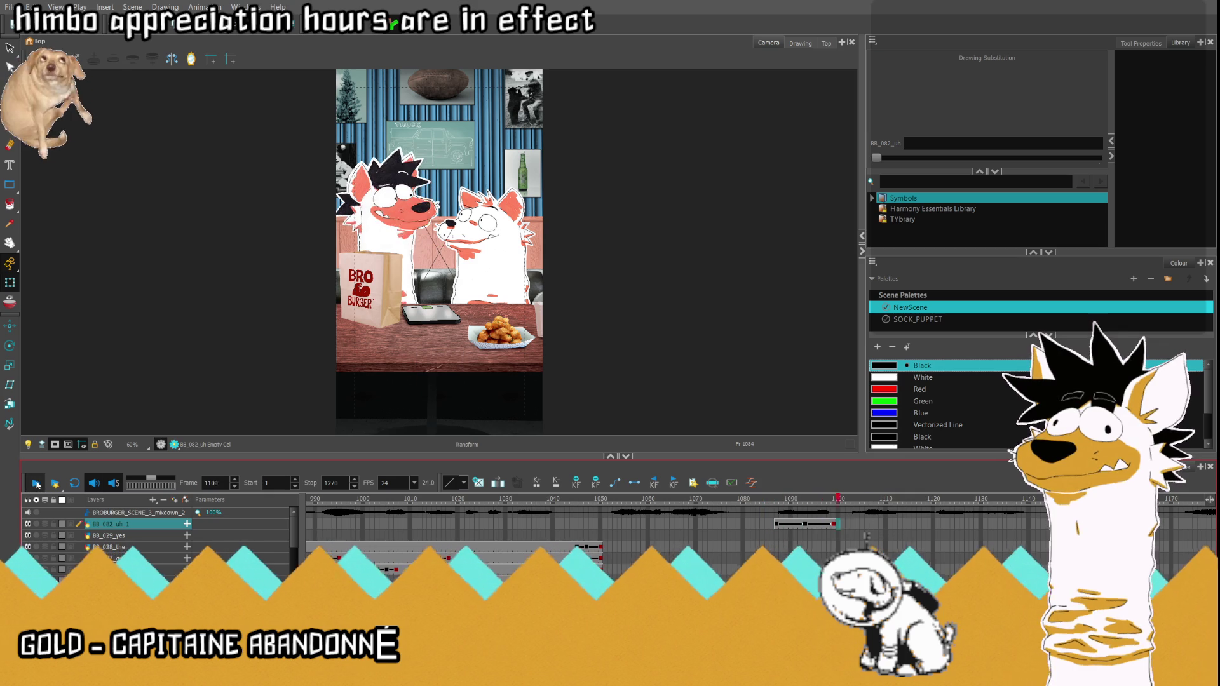
{"action": "left_click", "coordinate": [806, 524]}
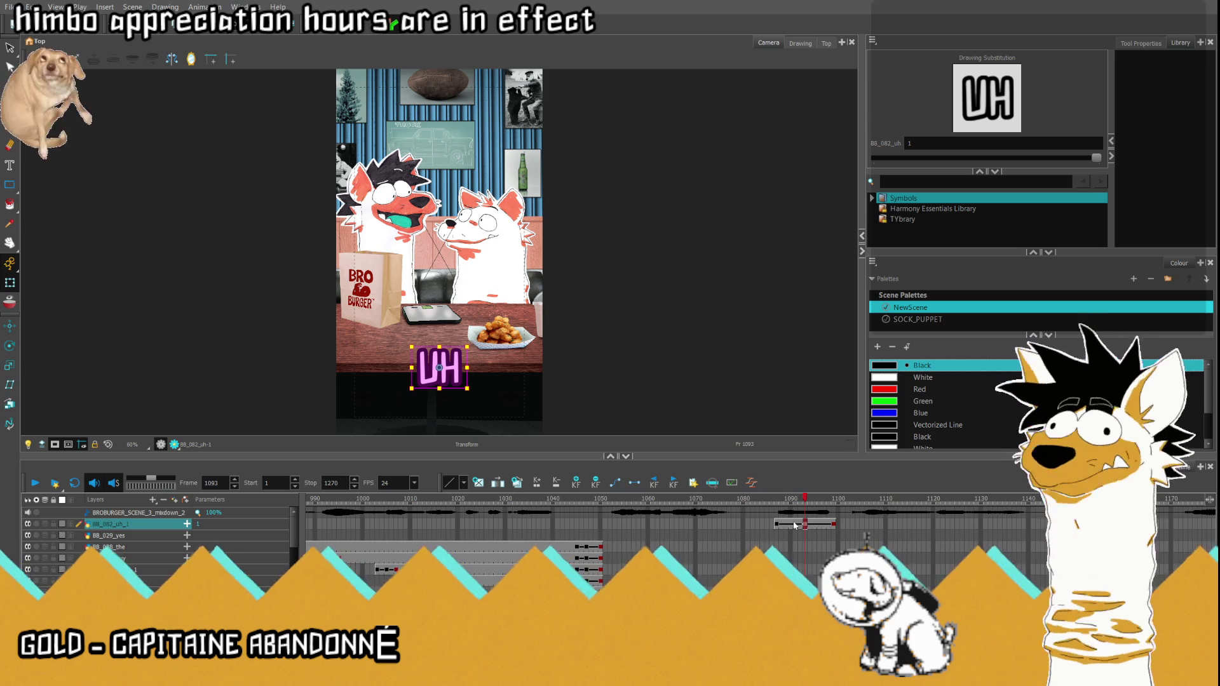
{"action": "left_click", "coordinate": [777, 524]}
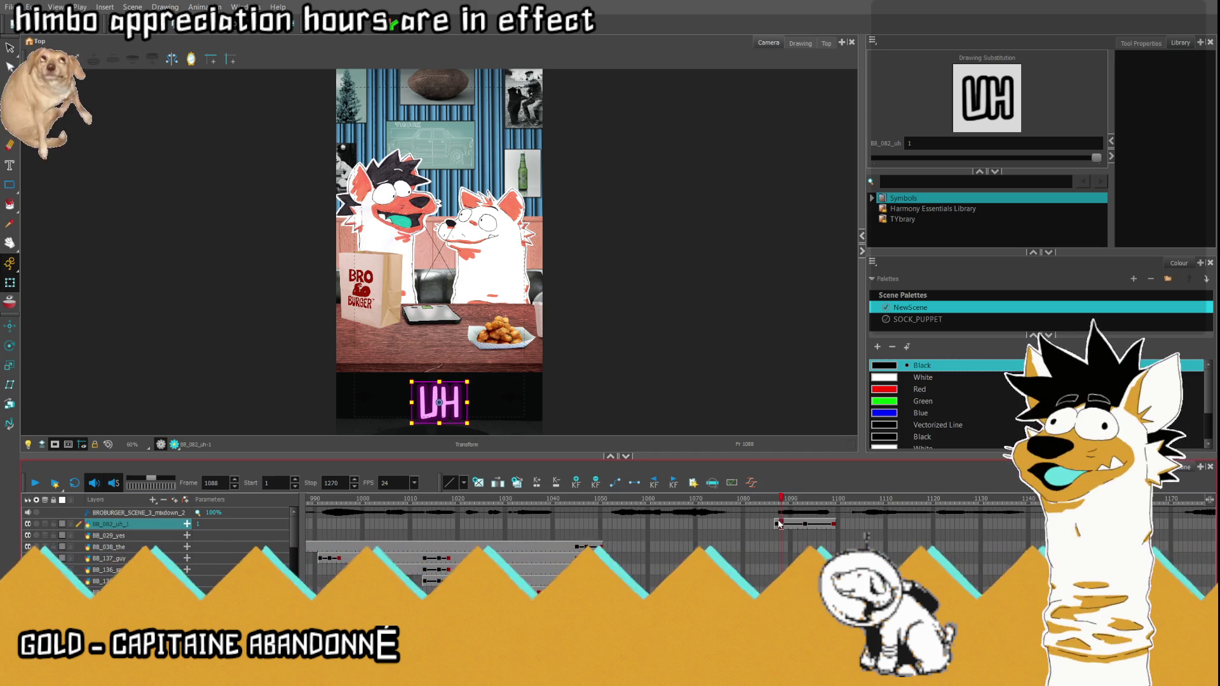
{"action": "left_click", "coordinate": [764, 524]}
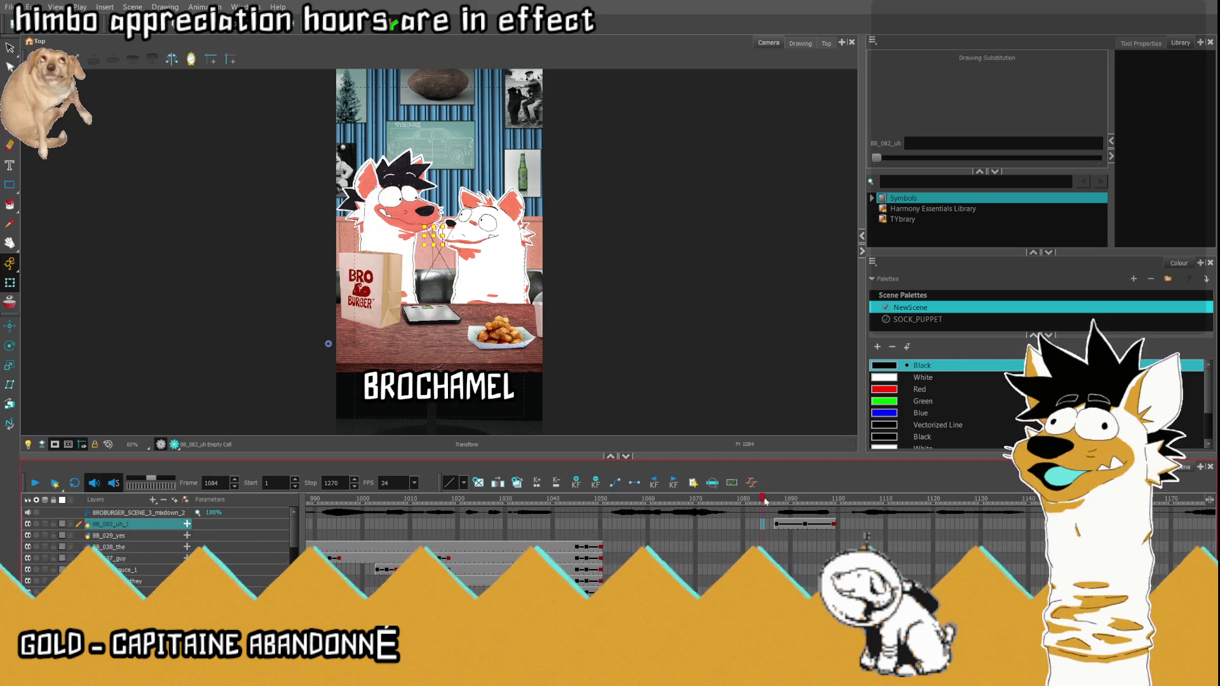
{"action": "left_click", "coordinate": [34, 484]}
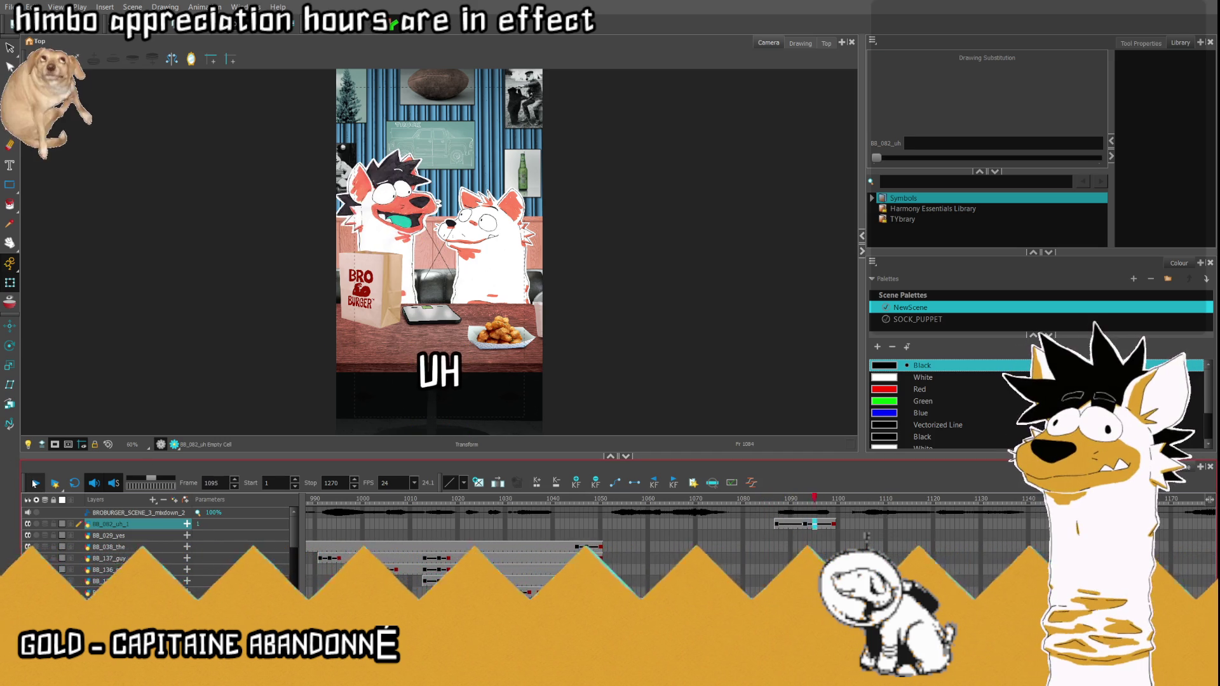
Step: Replay from frame 1051 through the UH pop-in and step around frame 1083 to check it
{"action": "left_click", "coordinate": [604, 523]}
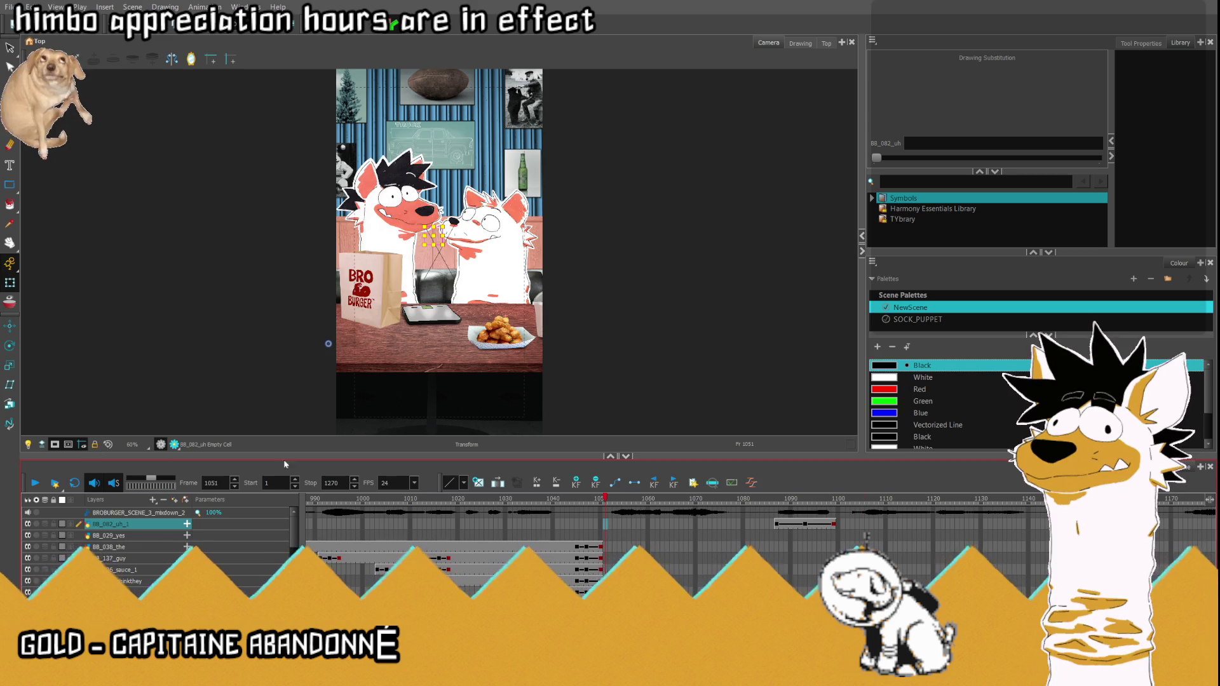
{"action": "left_click", "coordinate": [34, 483]}
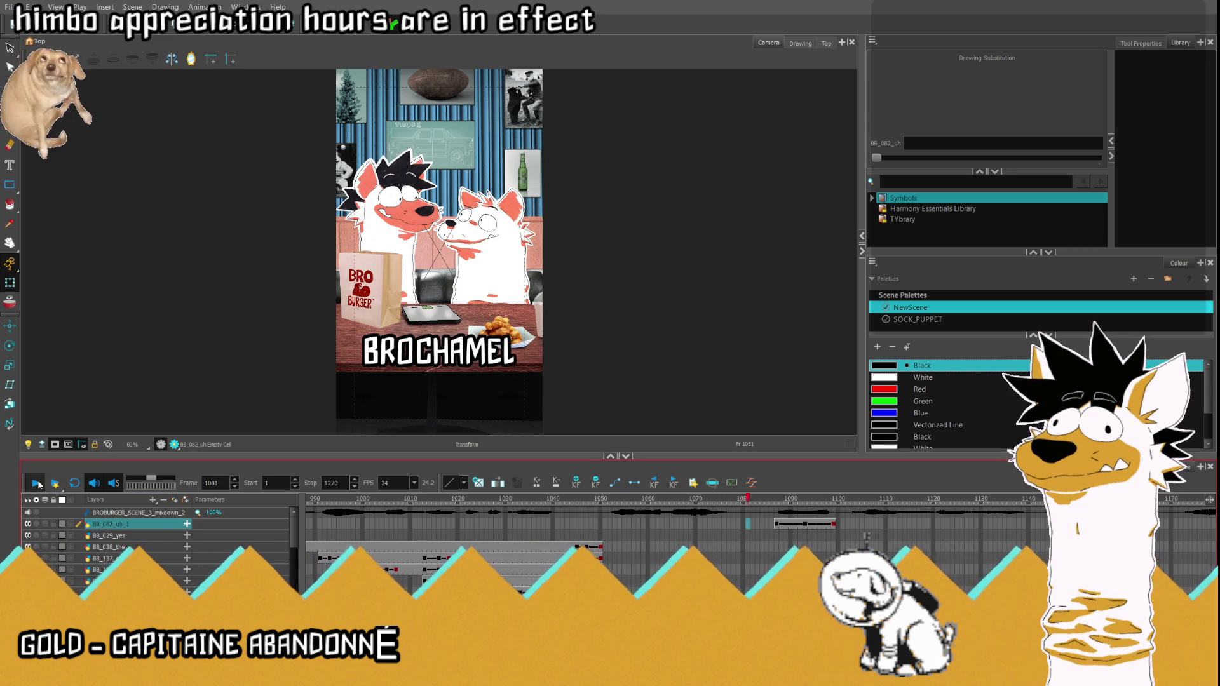
{"action": "left_click", "coordinate": [866, 524]}
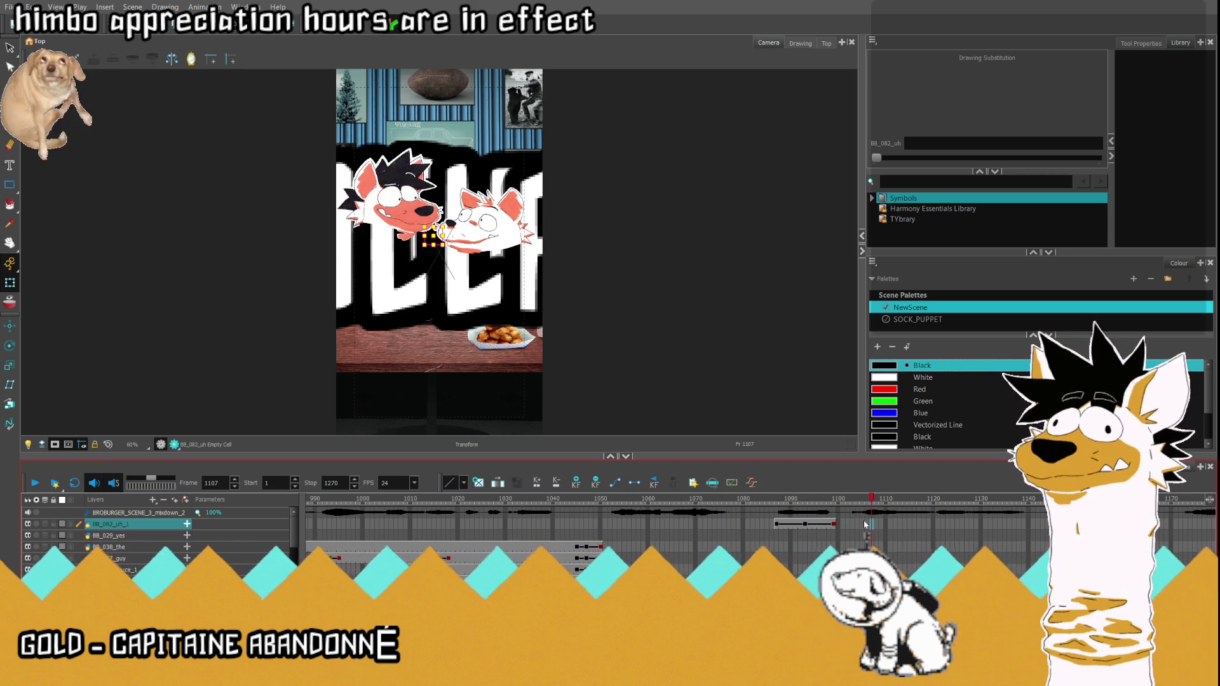
{"action": "left_click", "coordinate": [804, 525]}
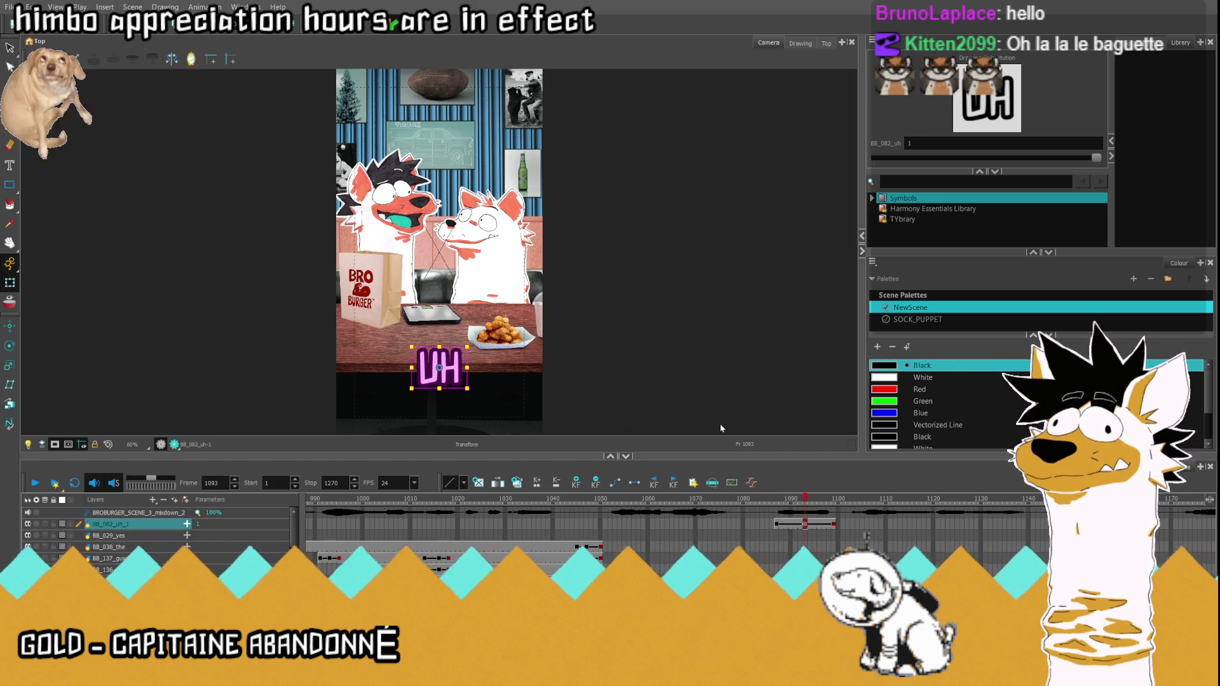
{"action": "key", "text": "comma"}
{"action": "key", "text": "comma"}
{"action": "key", "text": "comma"}
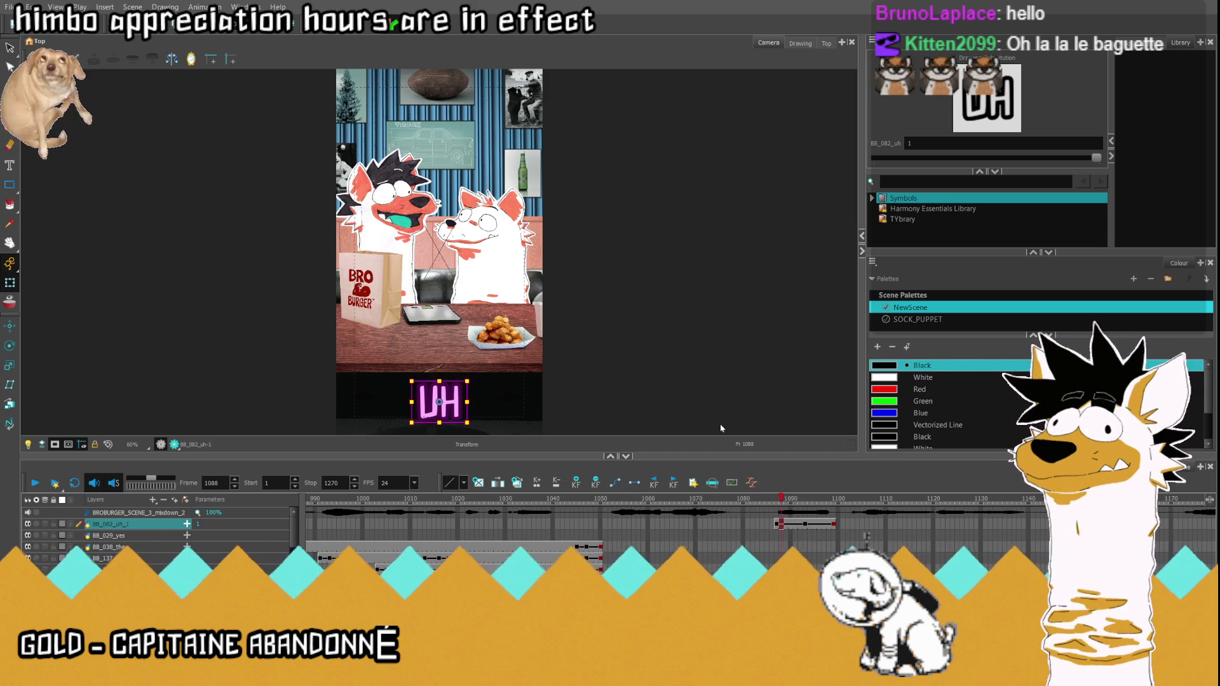
{"action": "key", "text": "comma"}
{"action": "key", "text": "comma"}
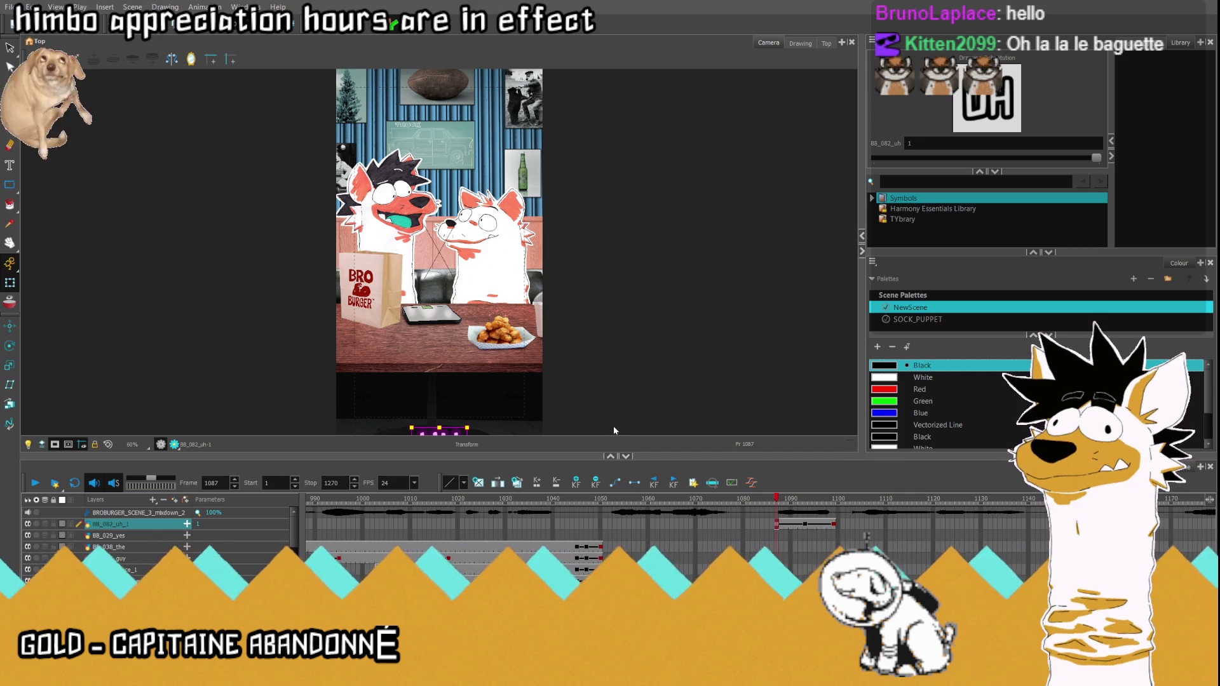
{"action": "key", "text": "Return"}
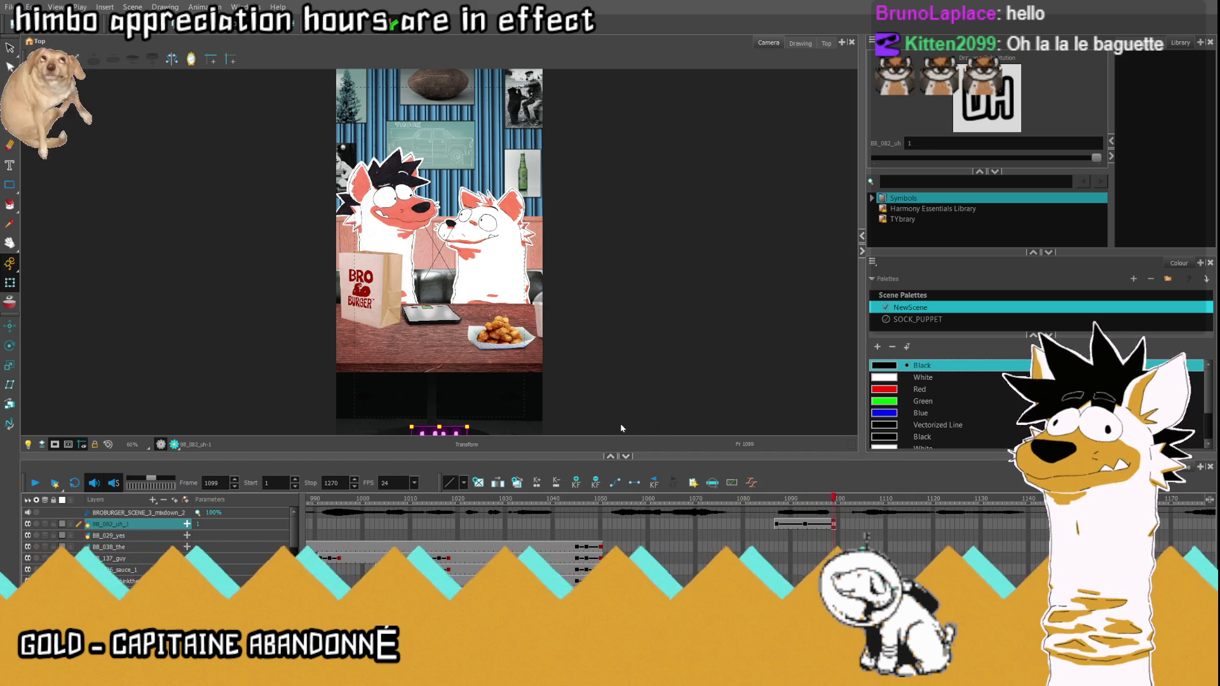
Step: Step back through the UH rise, play on to frame 1105, then select the HOLLAN layer
{"action": "key", "text": "comma"}
{"action": "key", "text": "comma"}
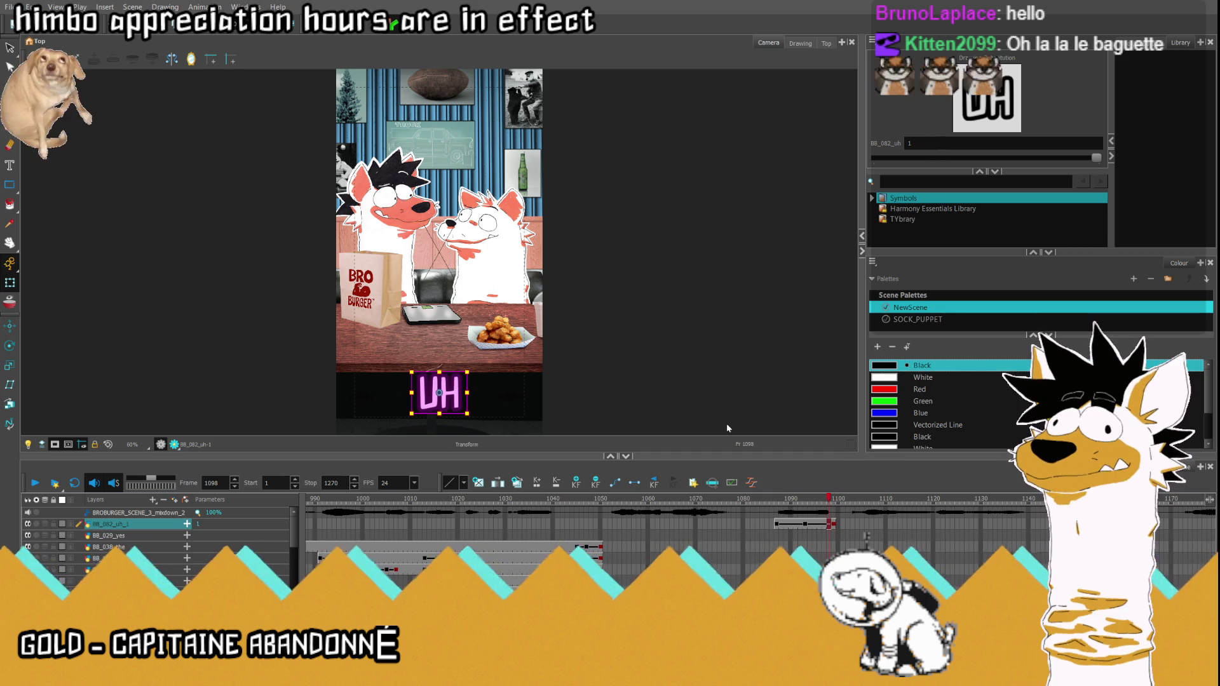
{"action": "key", "text": "comma"}
{"action": "key", "text": "comma"}
{"action": "key", "text": "comma"}
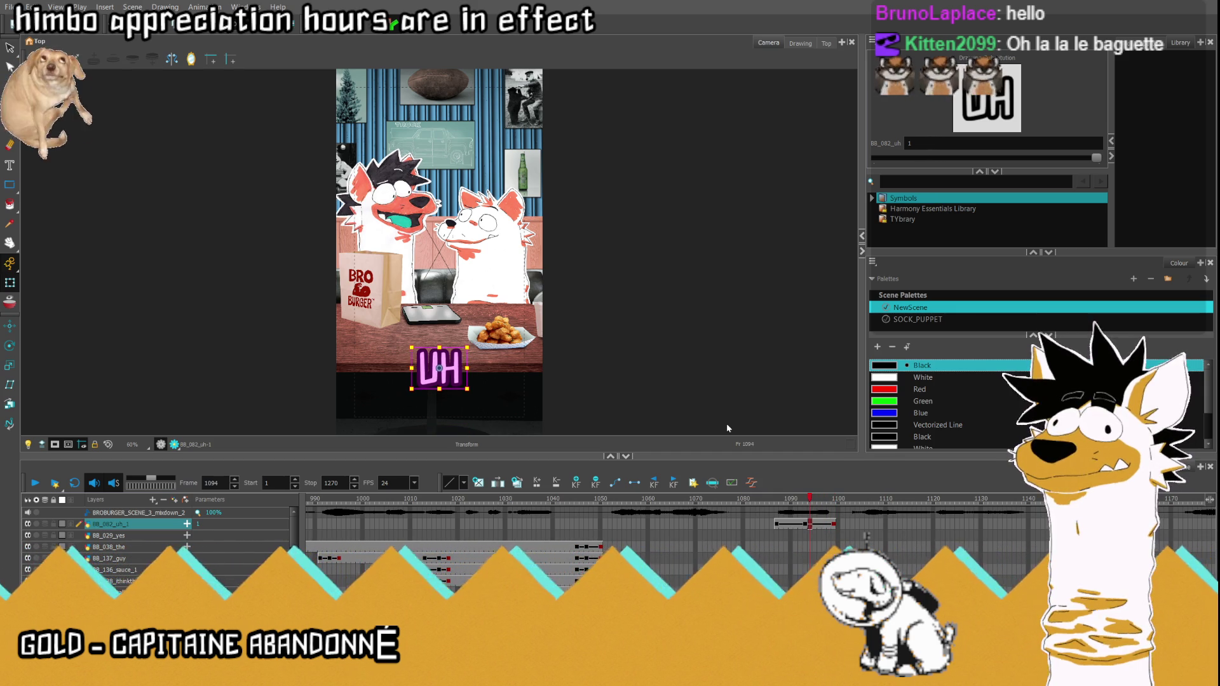
{"action": "key", "text": "comma"}
{"action": "key", "text": "comma"}
{"action": "key", "text": "comma"}
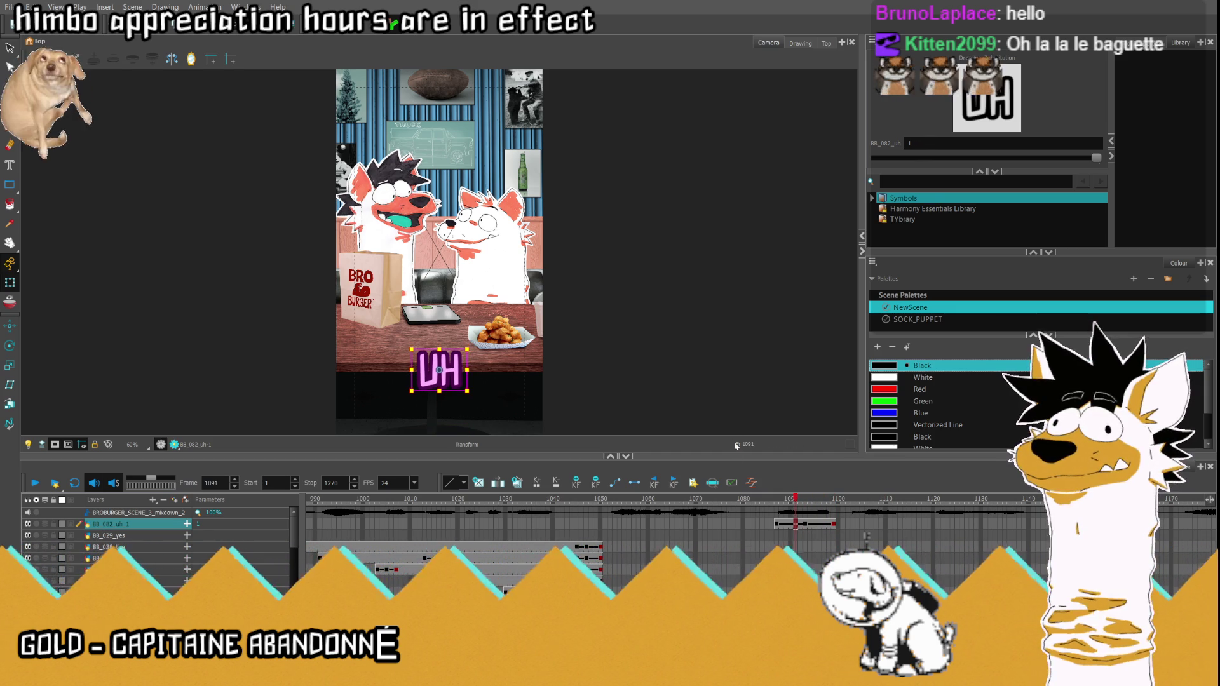
{"action": "left_click", "coordinate": [35, 484]}
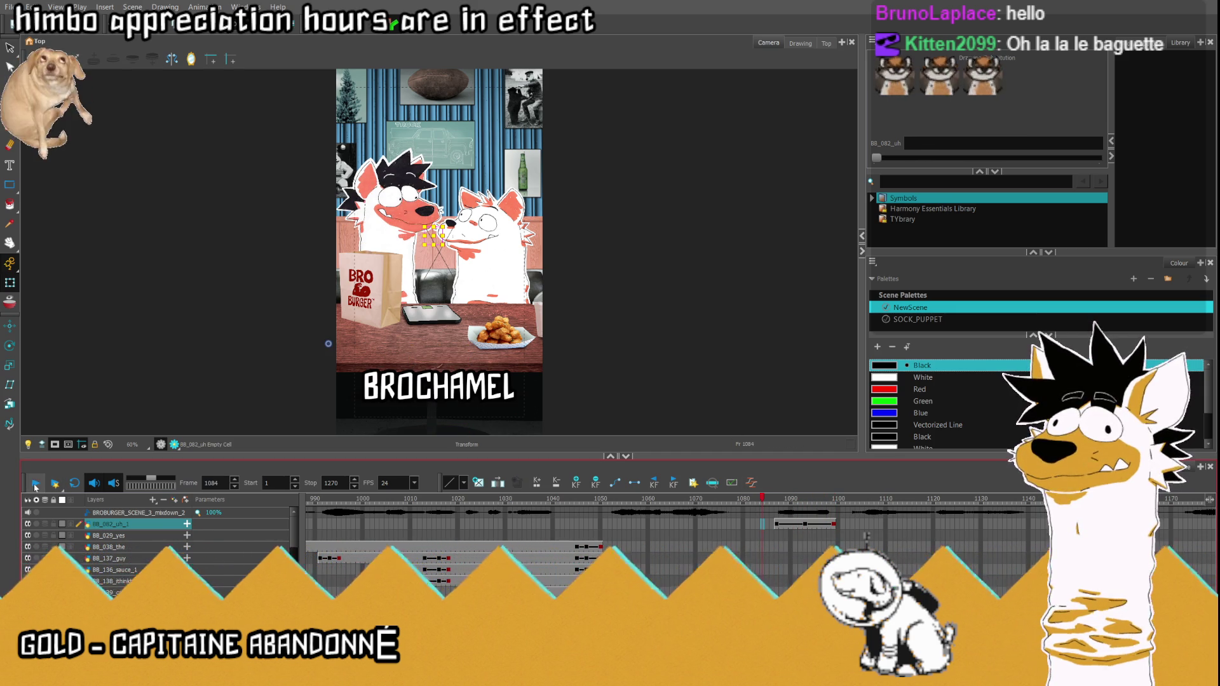
{"action": "left_click", "coordinate": [35, 484]}
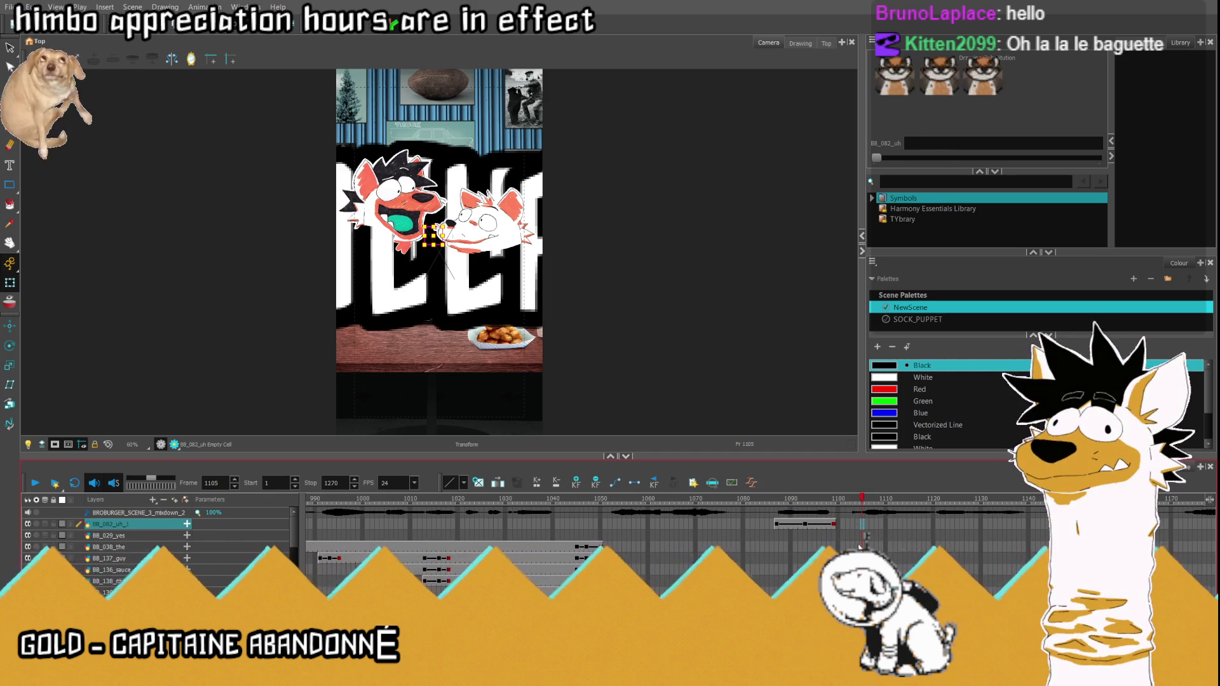
{"action": "scroll", "coordinate": [859, 534], "scroll_direction": "down", "scroll_amount": 3}
{"action": "left_click", "coordinate": [853, 591]}
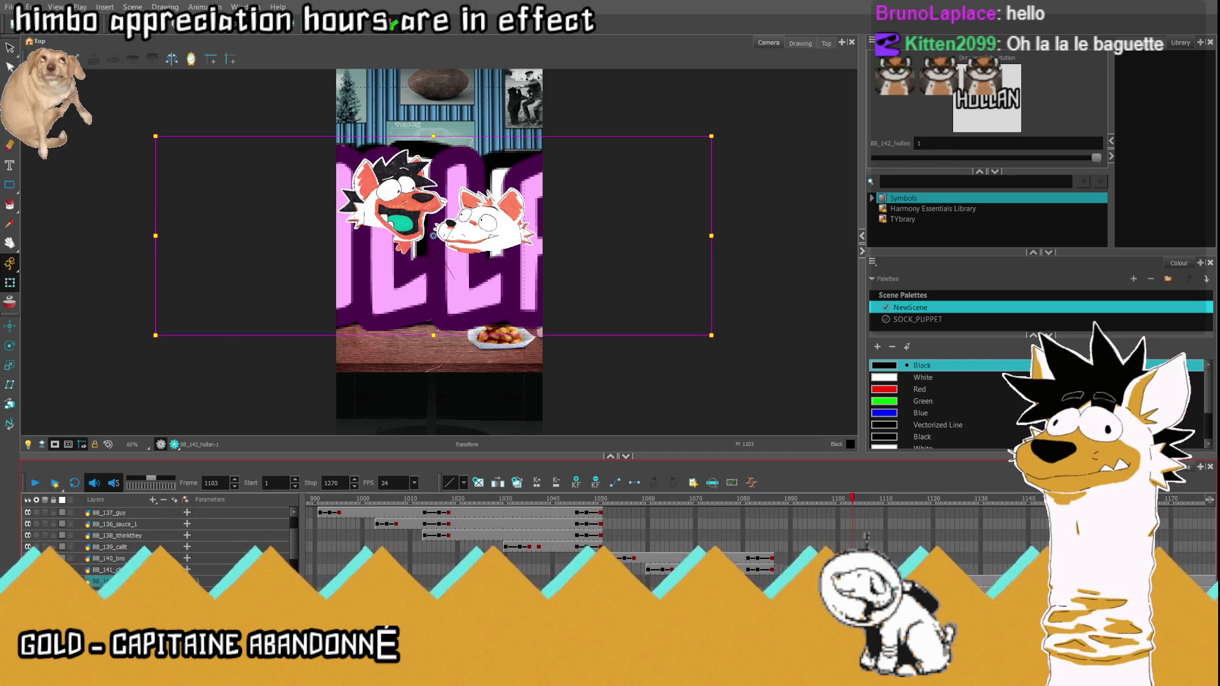
{"action": "scroll", "coordinate": [867, 537], "scroll_direction": "right", "scroll_amount": 5}
{"action": "scroll", "coordinate": [866, 537], "scroll_direction": "up", "scroll_amount": 3}
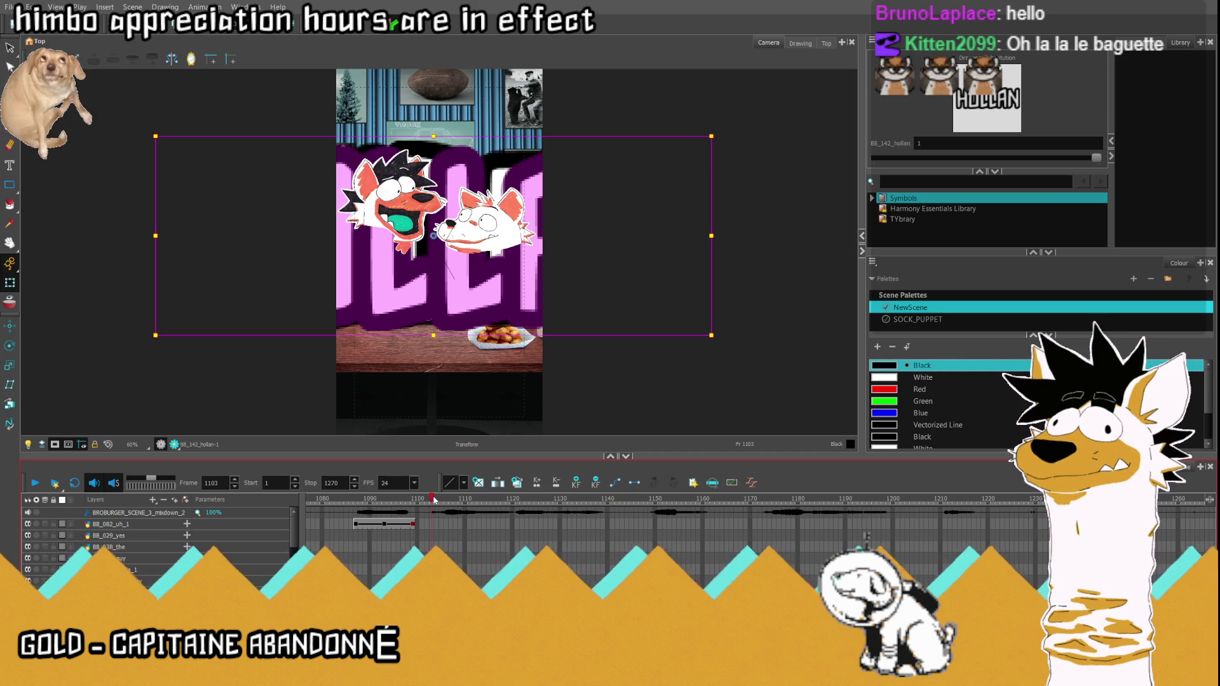
Step: Delete the HOLLAN and DUDES drawings at frame 1170
{"action": "left_click", "coordinate": [500, 516]}
{"action": "left_click", "coordinate": [634, 516]}
{"action": "scroll", "coordinate": [610, 530], "scroll_direction": "down", "scroll_amount": 1}
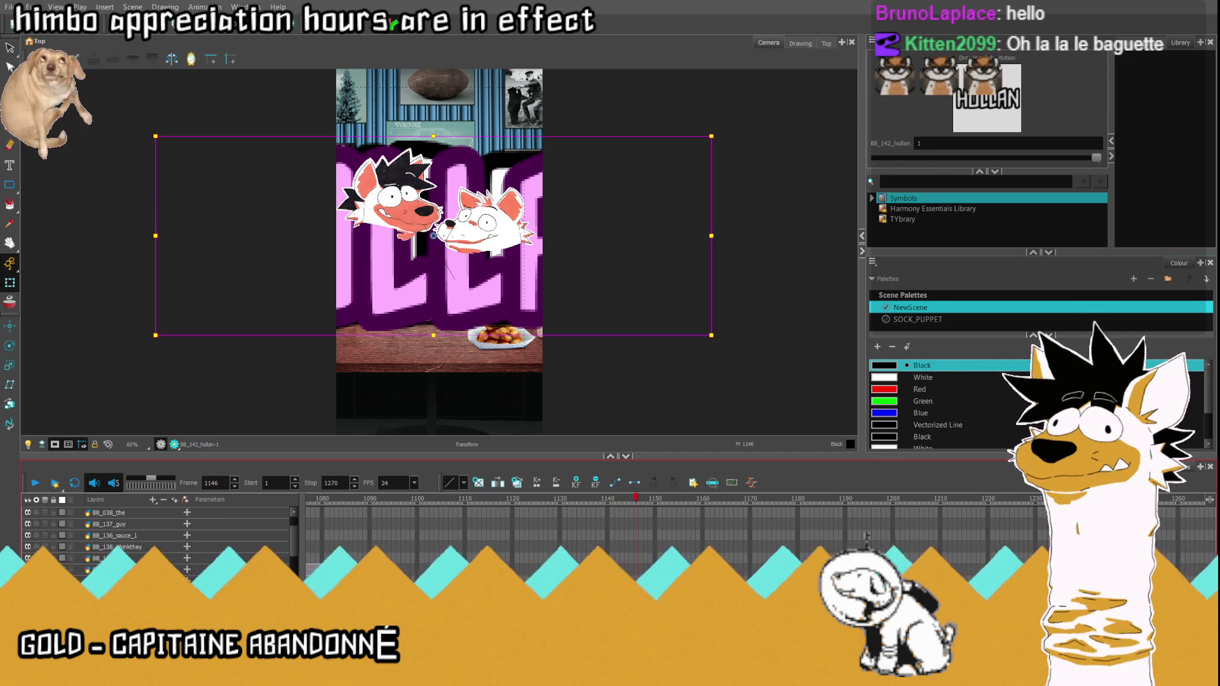
{"action": "scroll", "coordinate": [652, 576], "scroll_direction": "up", "scroll_amount": 1}
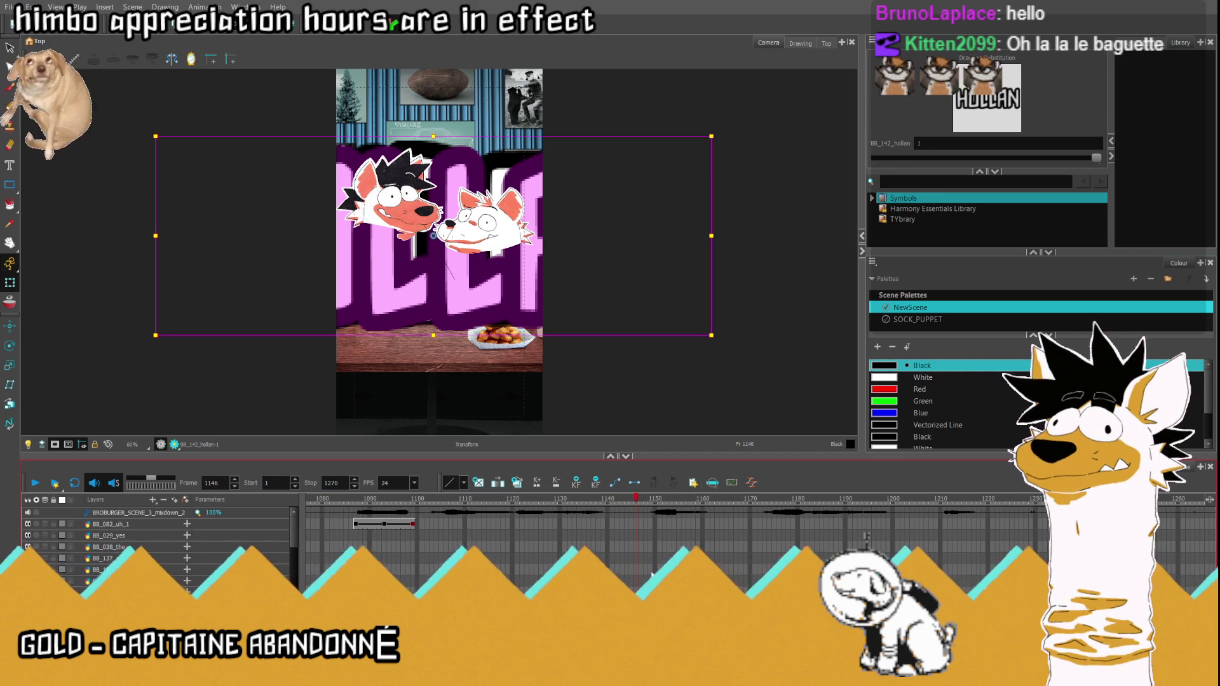
{"action": "left_click", "coordinate": [751, 505]}
{"action": "scroll", "coordinate": [750, 534], "scroll_direction": "down", "scroll_amount": 2}
{"action": "left_click", "coordinate": [750, 552]}
{"action": "key", "text": "Delete"}
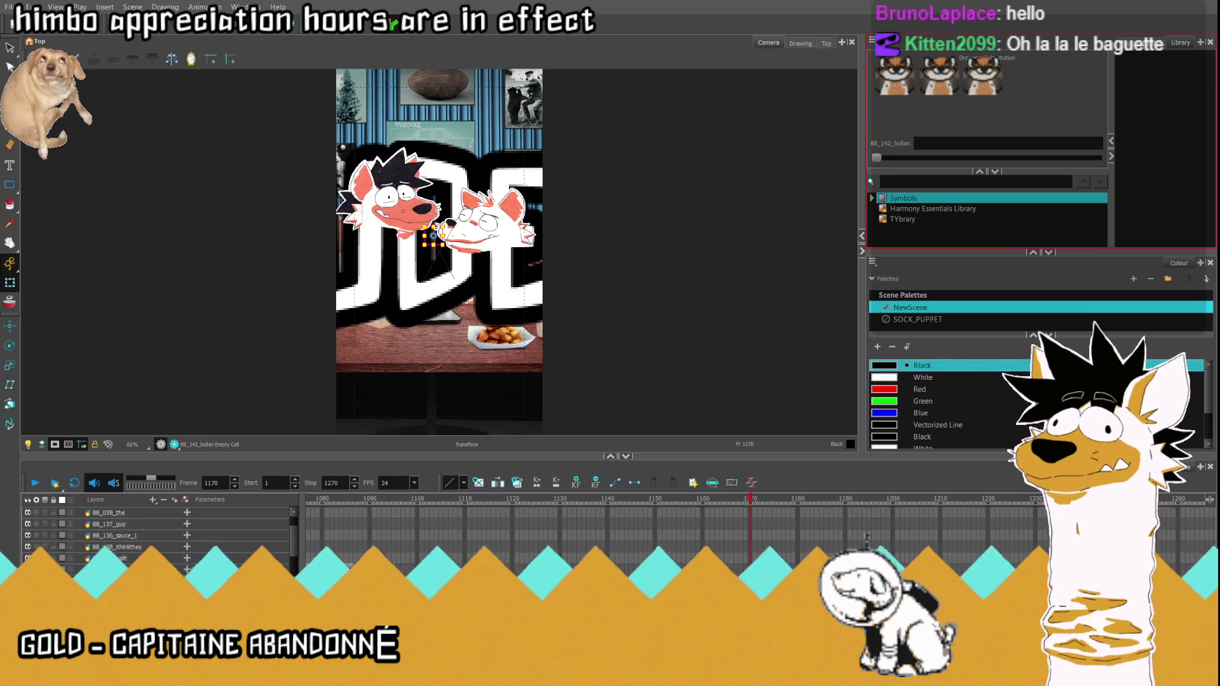
{"action": "left_click", "coordinate": [751, 557]}
{"action": "key", "text": "Delete"}
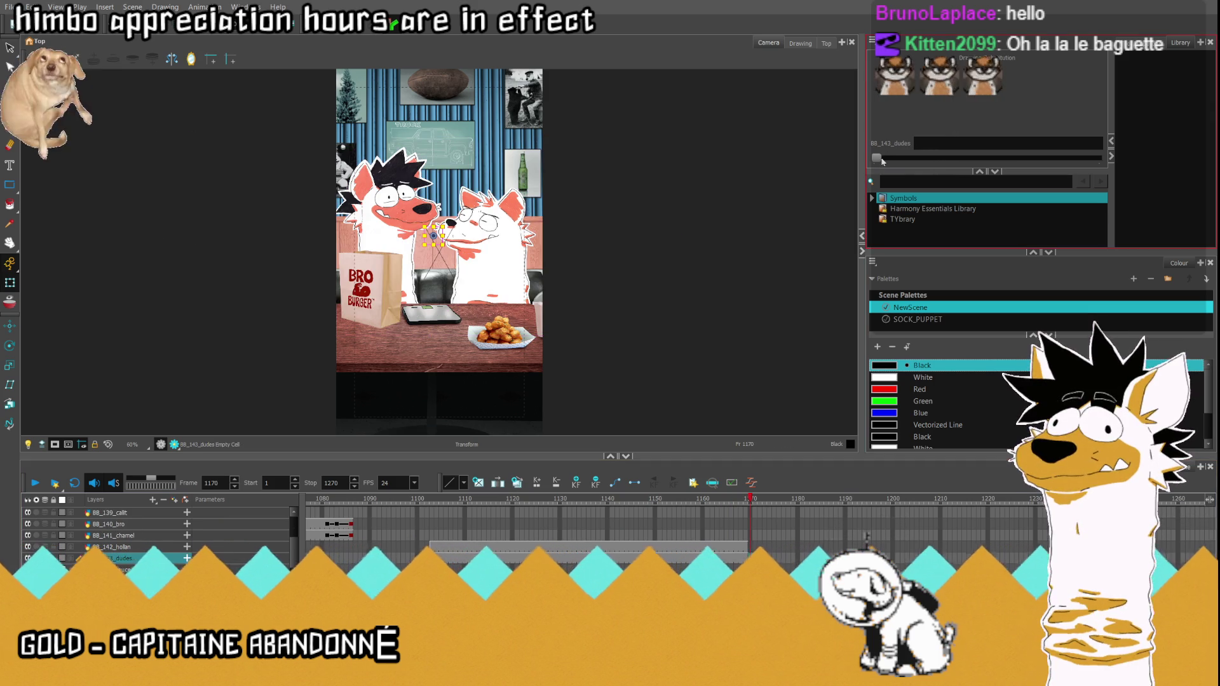
Step: At frame 1150 shrink the HOLLAN sign and move it lower over the table
{"action": "left_click", "coordinate": [722, 546]}
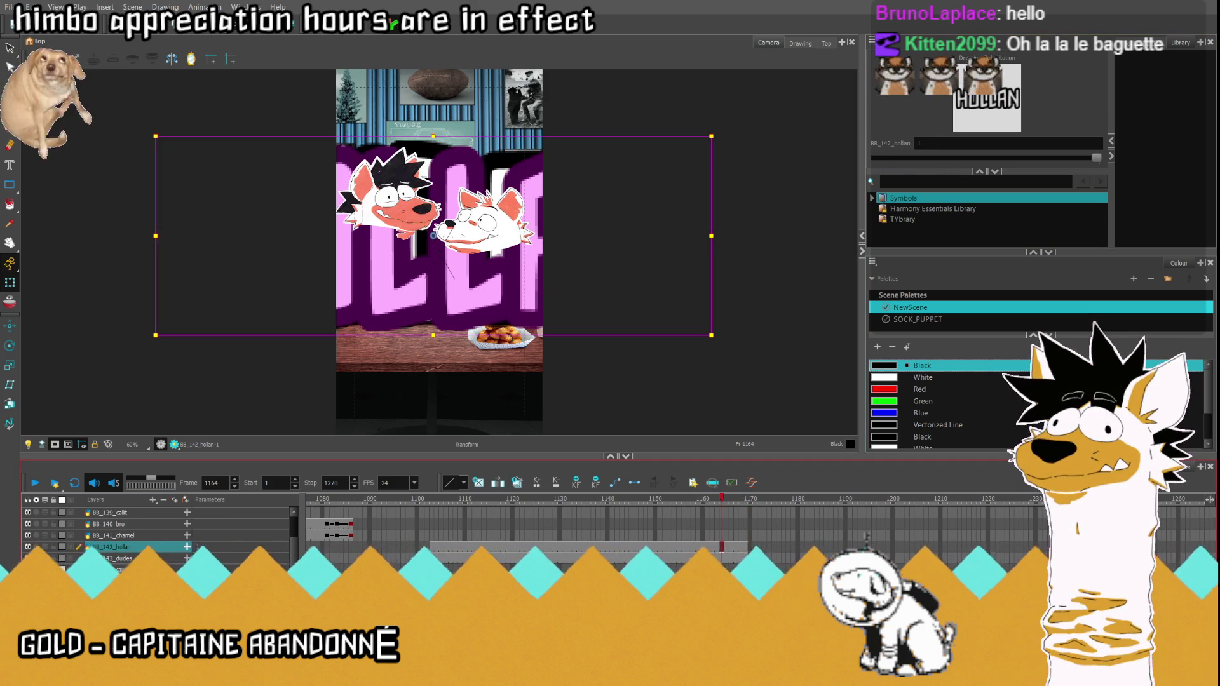
{"action": "scroll", "coordinate": [722, 546], "scroll_direction": "left", "scroll_amount": 5}
{"action": "scroll", "coordinate": [867, 537], "scroll_direction": "right", "scroll_amount": 3}
{"action": "scroll", "coordinate": [867, 537], "scroll_direction": "up", "scroll_amount": 1}
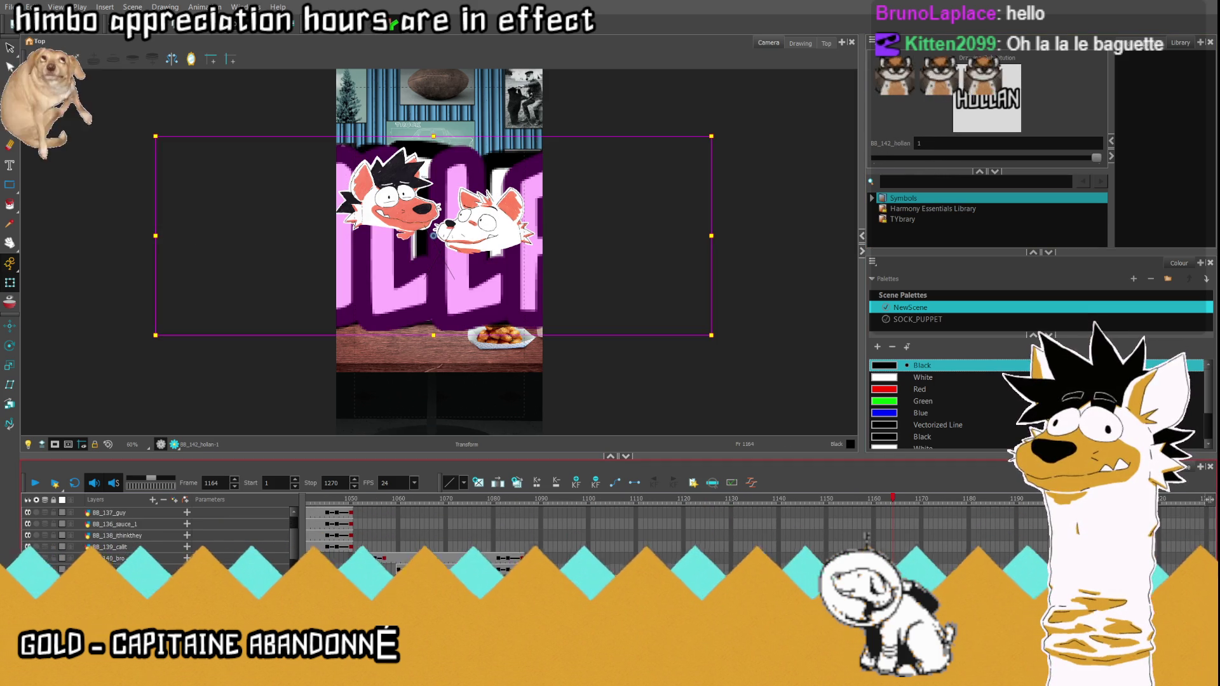
{"action": "left_click", "coordinate": [850, 514]}
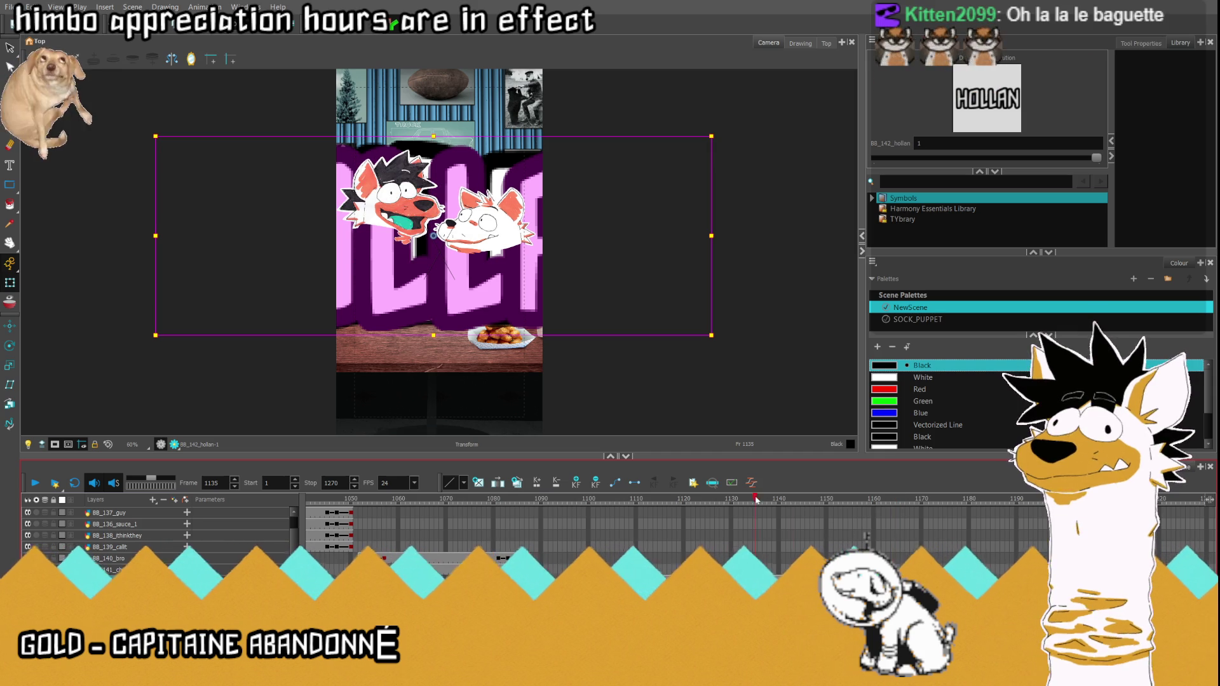
{"action": "key", "text": "comma"}
{"action": "key", "text": "comma"}
{"action": "key", "text": "comma"}
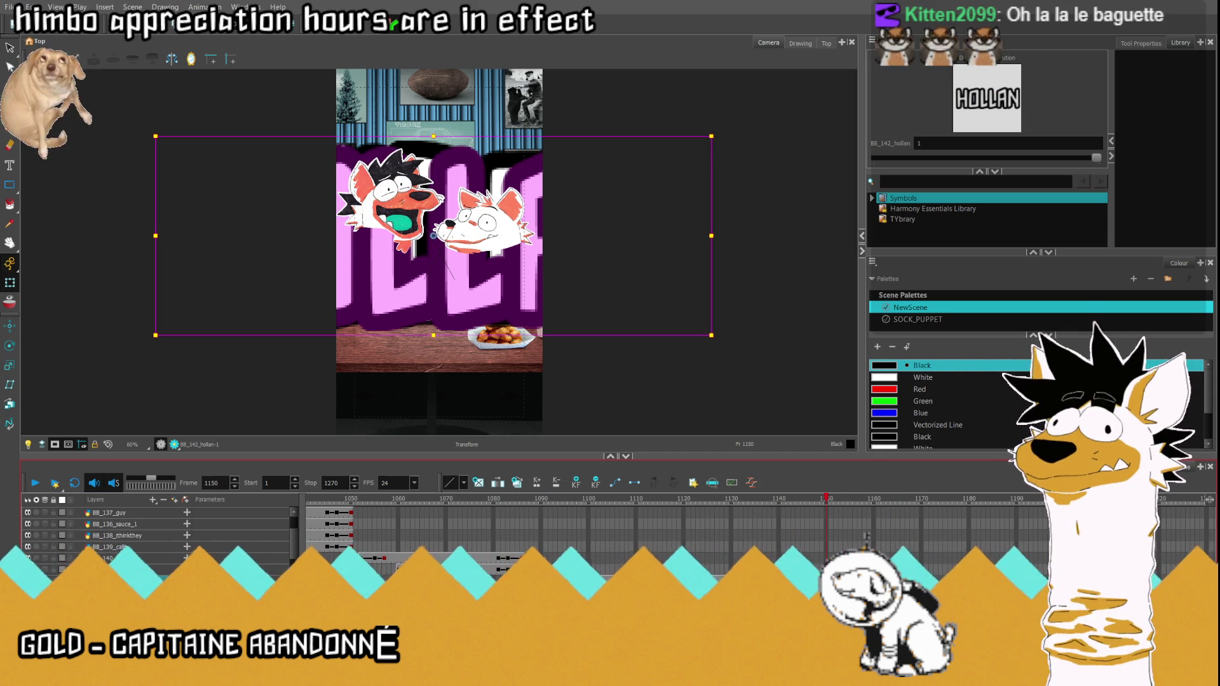
{"action": "key", "text": "period"}
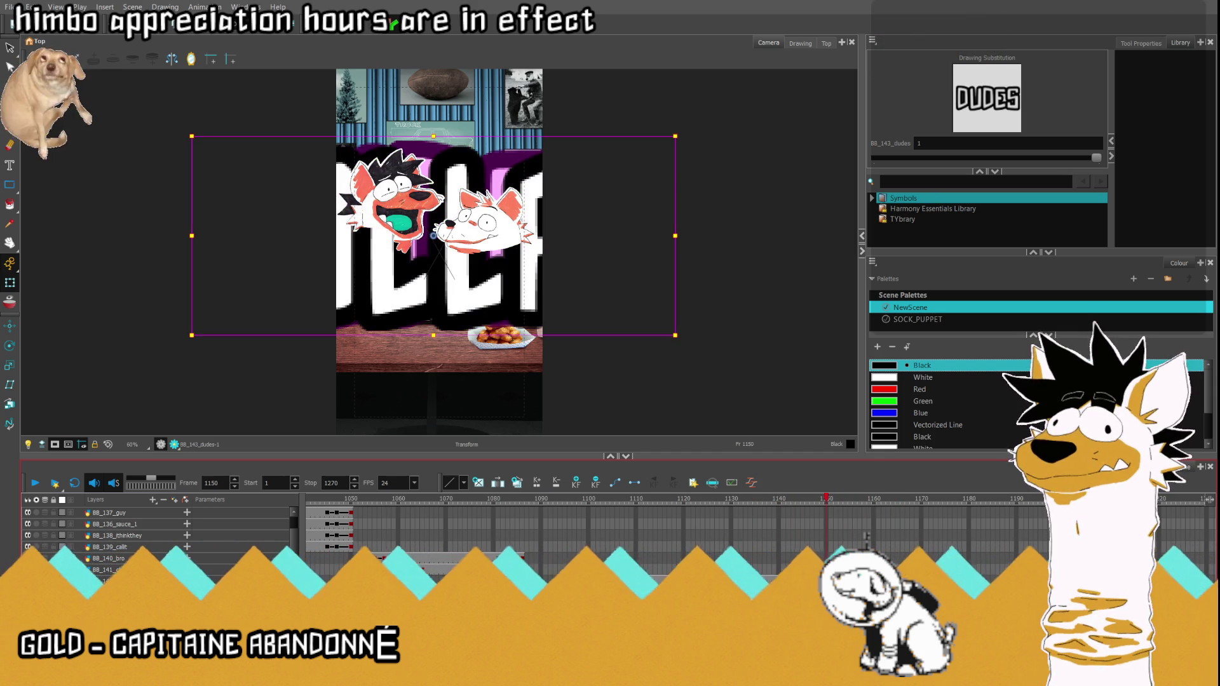
{"action": "key", "text": "comma"}
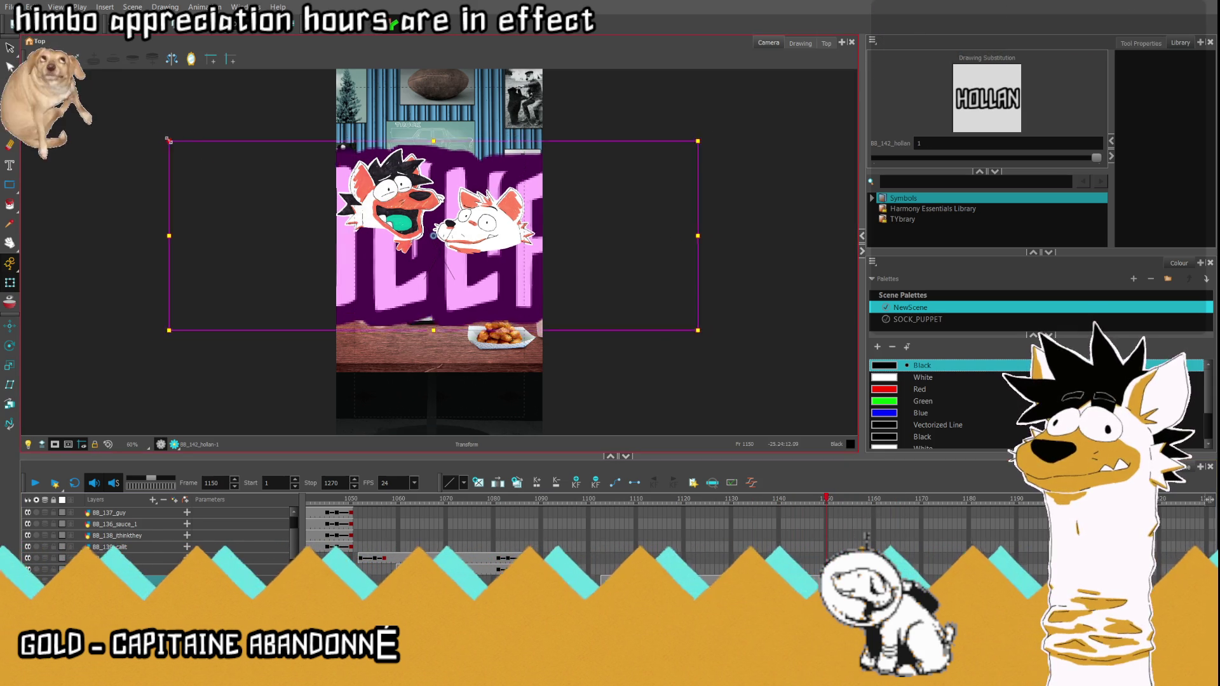
{"action": "left_click_drag", "start_coordinate": [156, 137], "coordinate": [301, 172]}
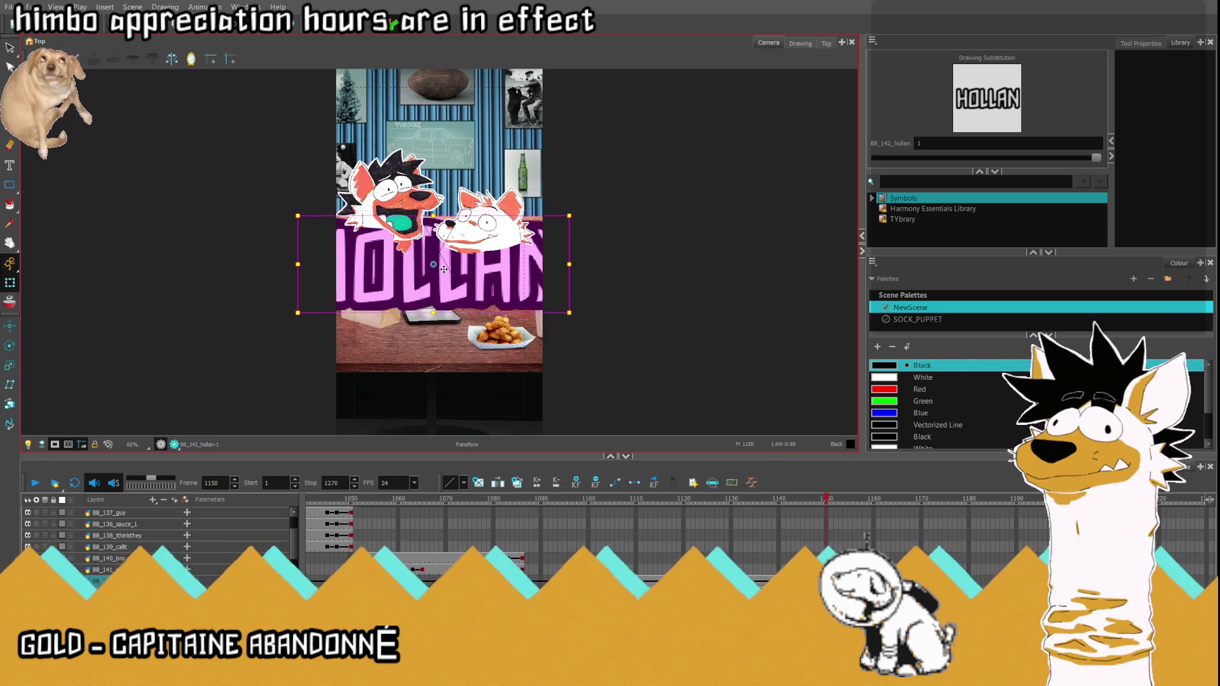
{"action": "left_click_drag", "start_coordinate": [454, 238], "coordinate": [452, 340]}
Step: Check earlier frames, return to 1150 and shrink HOLLAN further into a small caption
{"action": "left_click", "coordinate": [589, 498]}
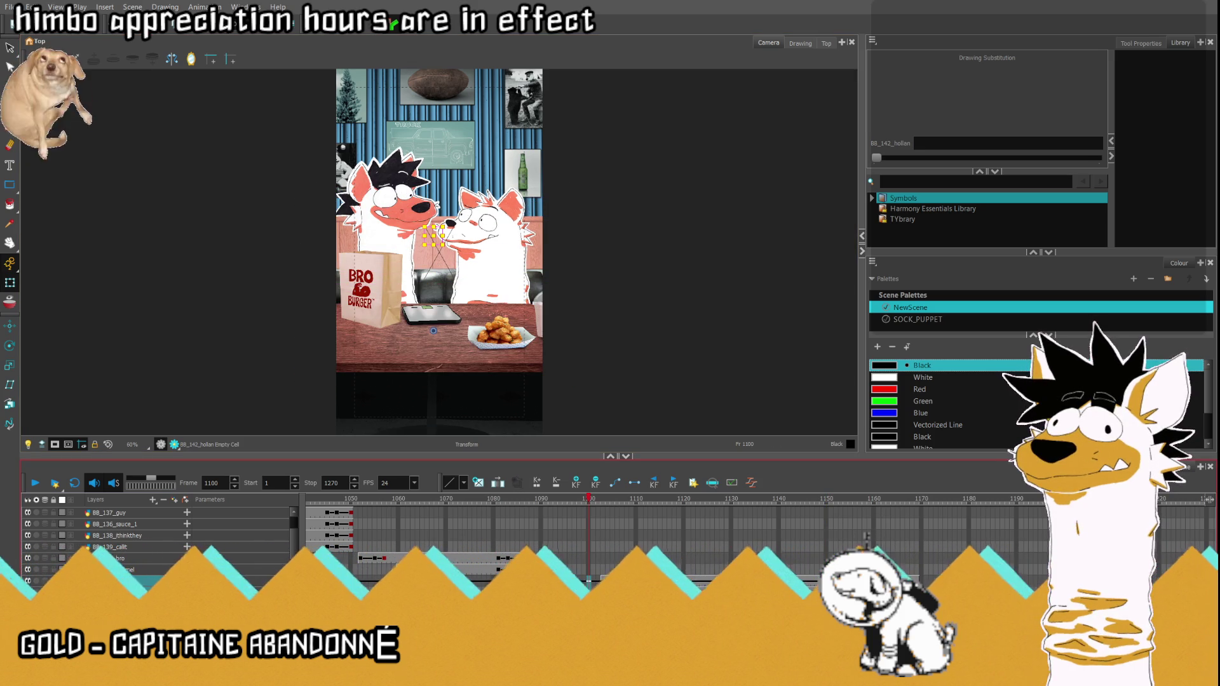
{"action": "scroll", "coordinate": [572, 533], "scroll_direction": "left", "scroll_amount": 10}
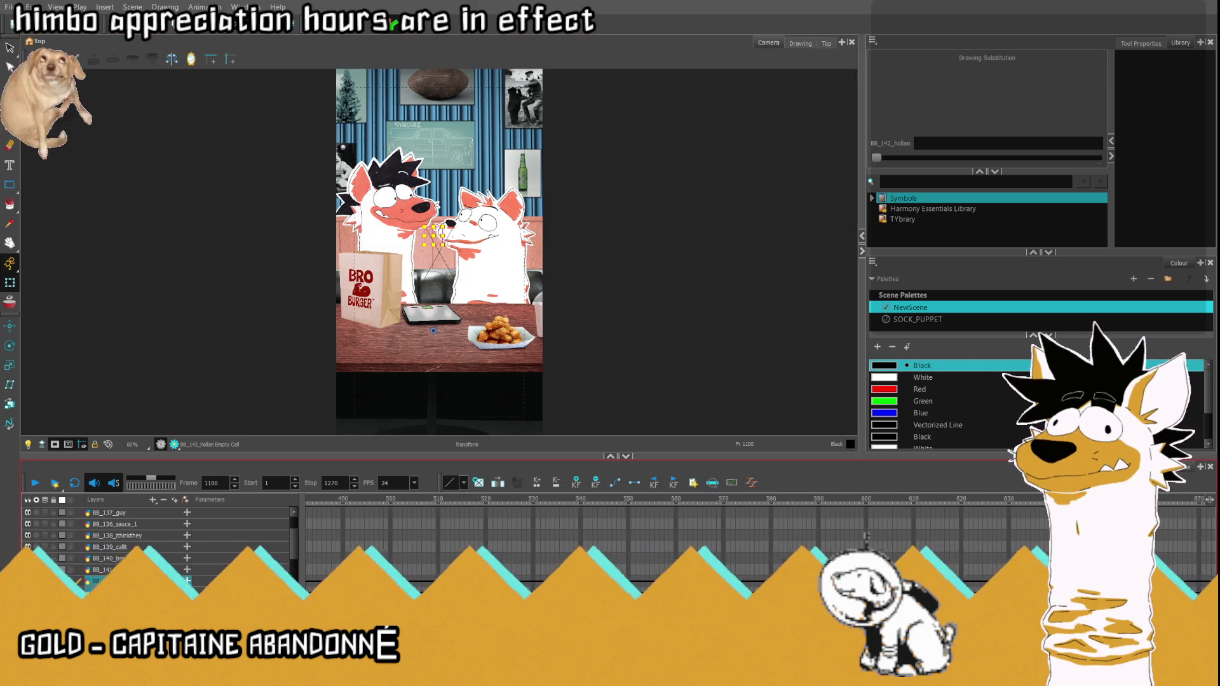
{"action": "key", "text": "shift+comma"}
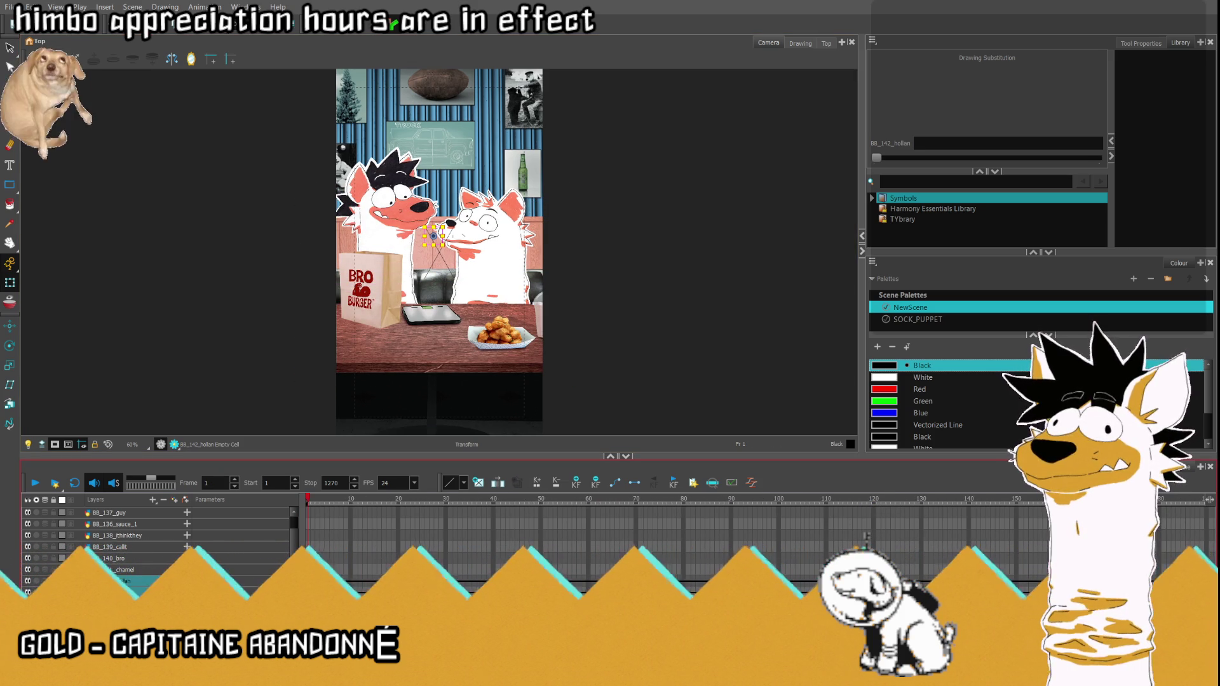
{"action": "scroll", "coordinate": [866, 537], "scroll_direction": "right", "scroll_amount": 10}
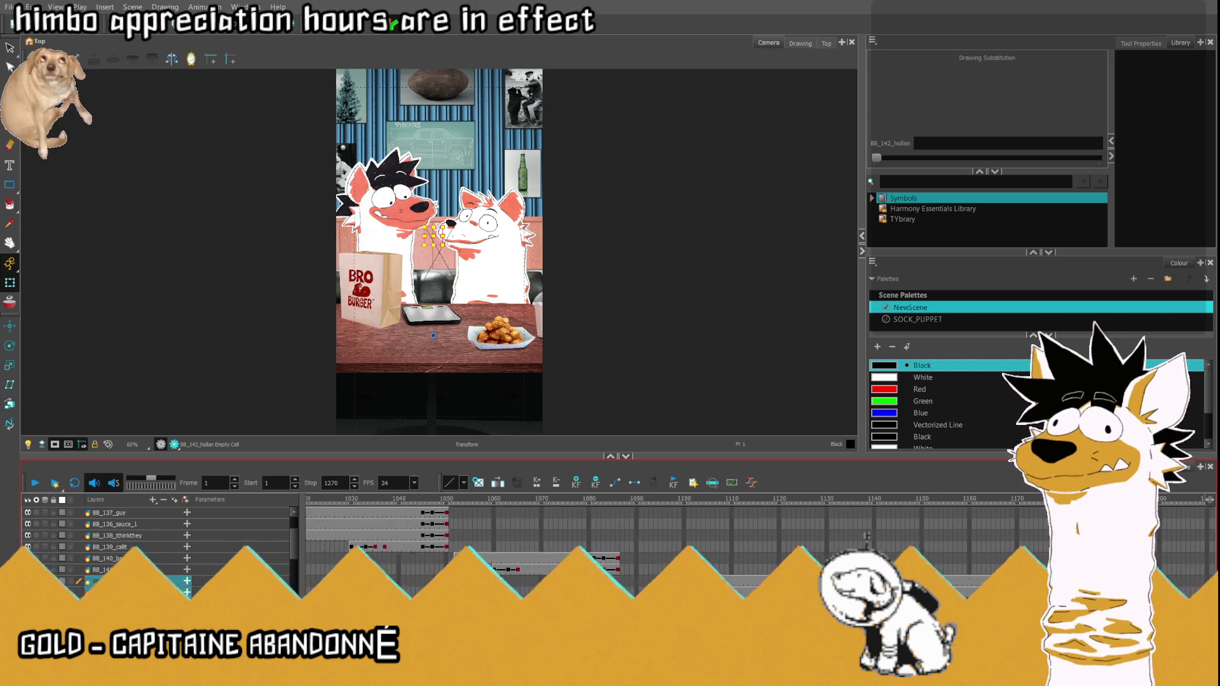
{"action": "scroll", "coordinate": [866, 537], "scroll_direction": "right", "scroll_amount": 5}
{"action": "key", "text": "g"}
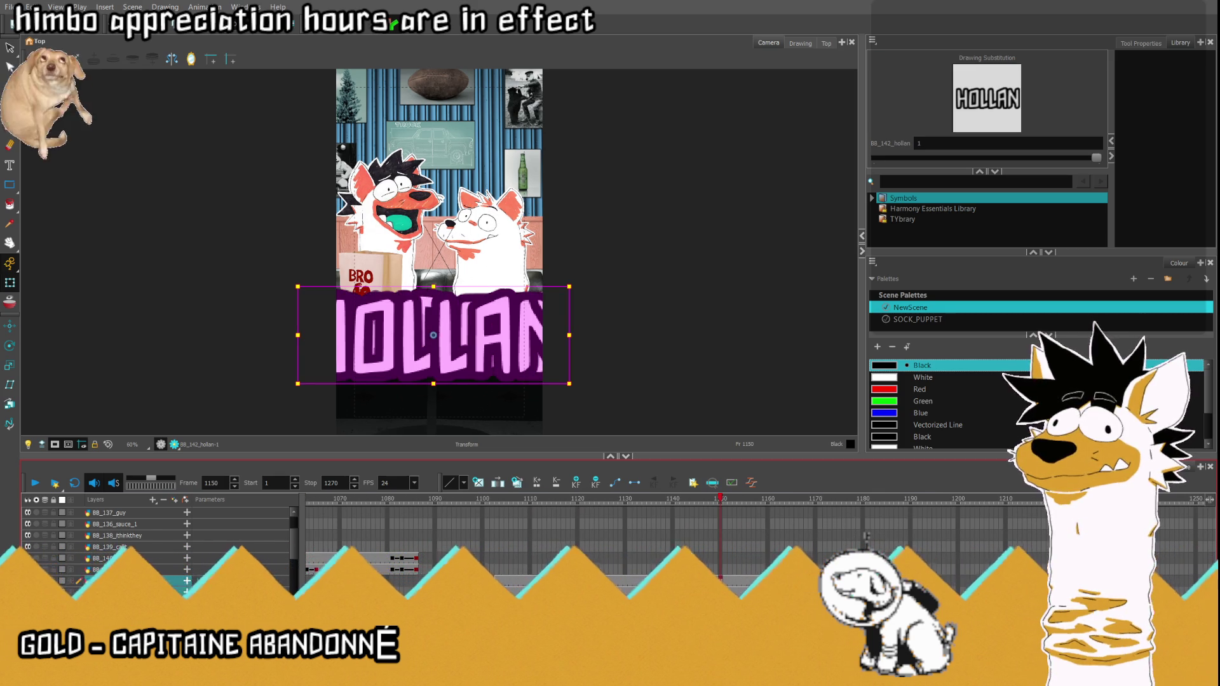
{"action": "left_click_drag", "start_coordinate": [297, 285], "coordinate": [390, 321]}
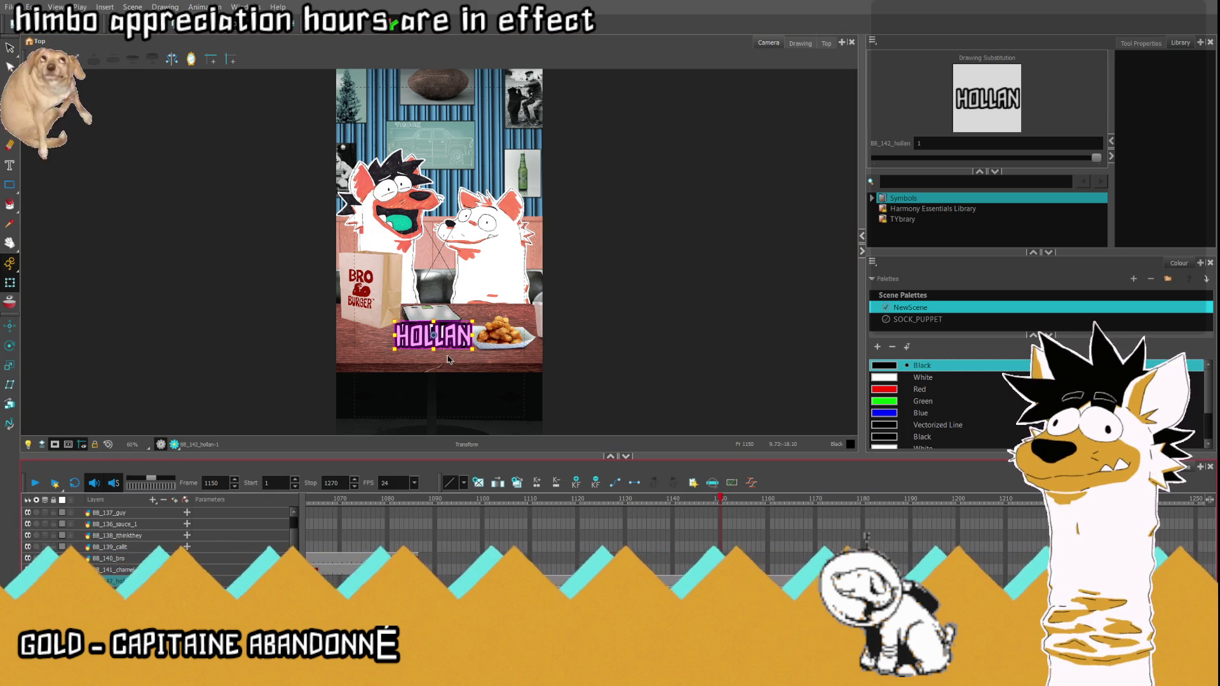
{"action": "scroll", "coordinate": [449, 359], "scroll_direction": "up", "scroll_amount": 2}
{"action": "scroll", "coordinate": [429, 351], "scroll_direction": "up", "scroll_amount": 2}
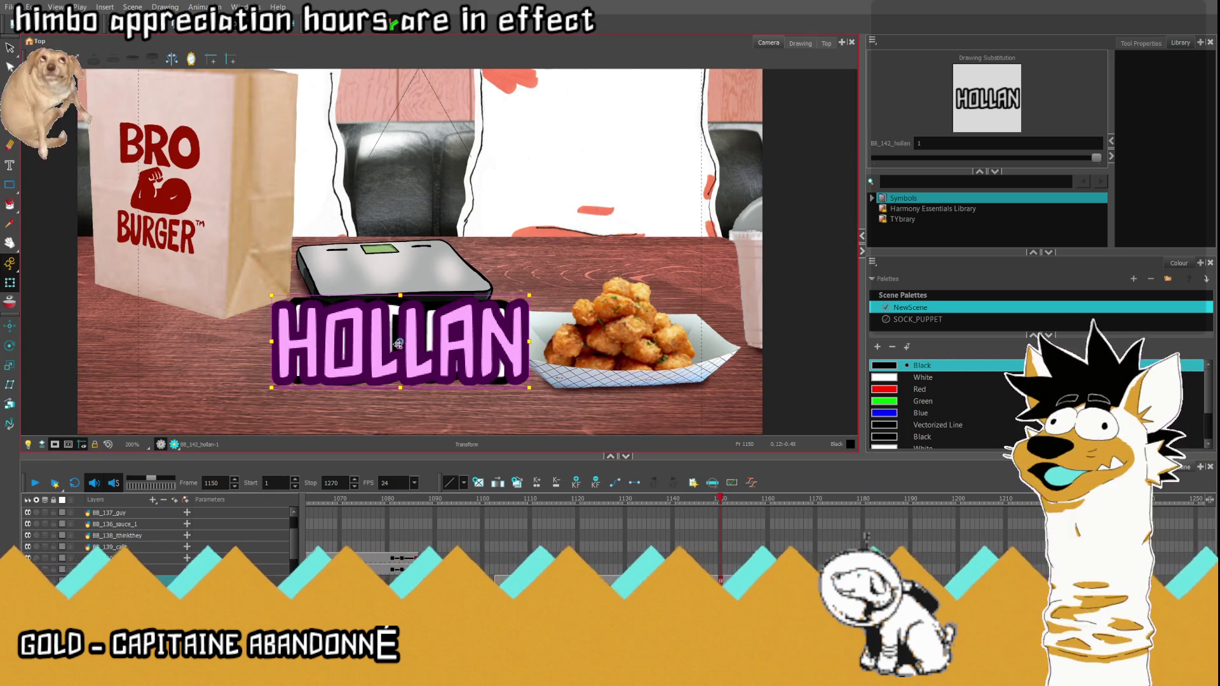
Step: Slide HOLLAN left and DUDES right so they read HOLLANDUDES side by side
{"action": "left_click_drag", "start_coordinate": [401, 343], "coordinate": [302, 337]}
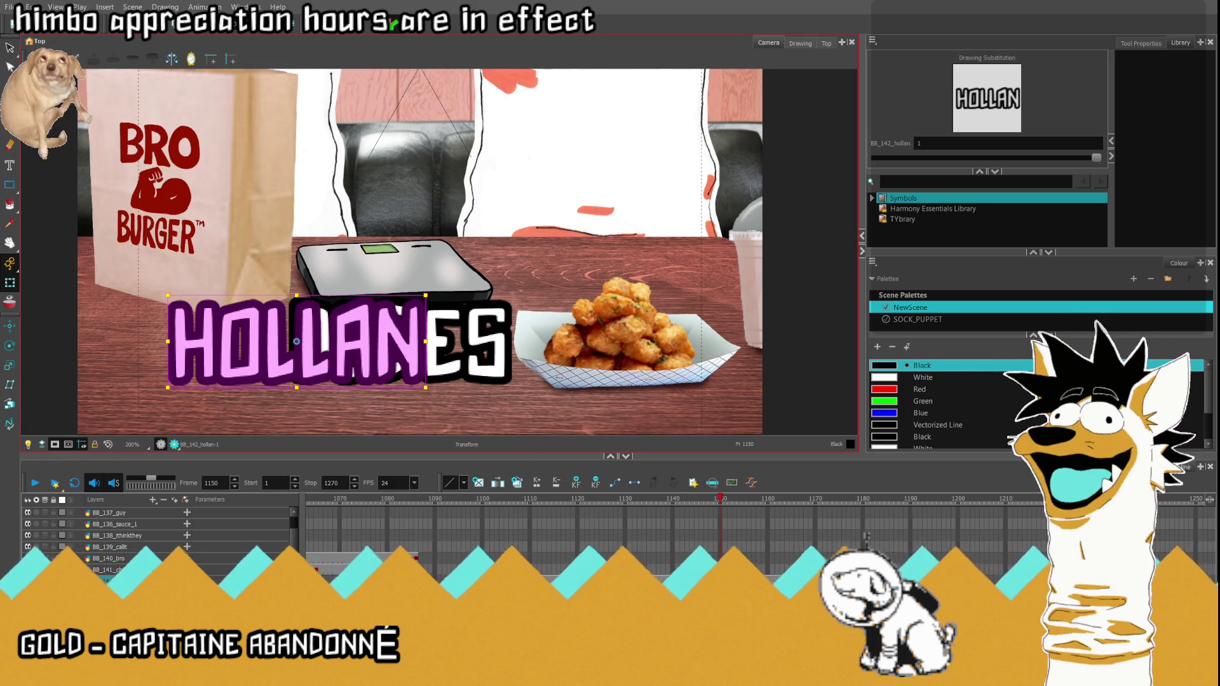
{"action": "left_click", "coordinate": [436, 356]}
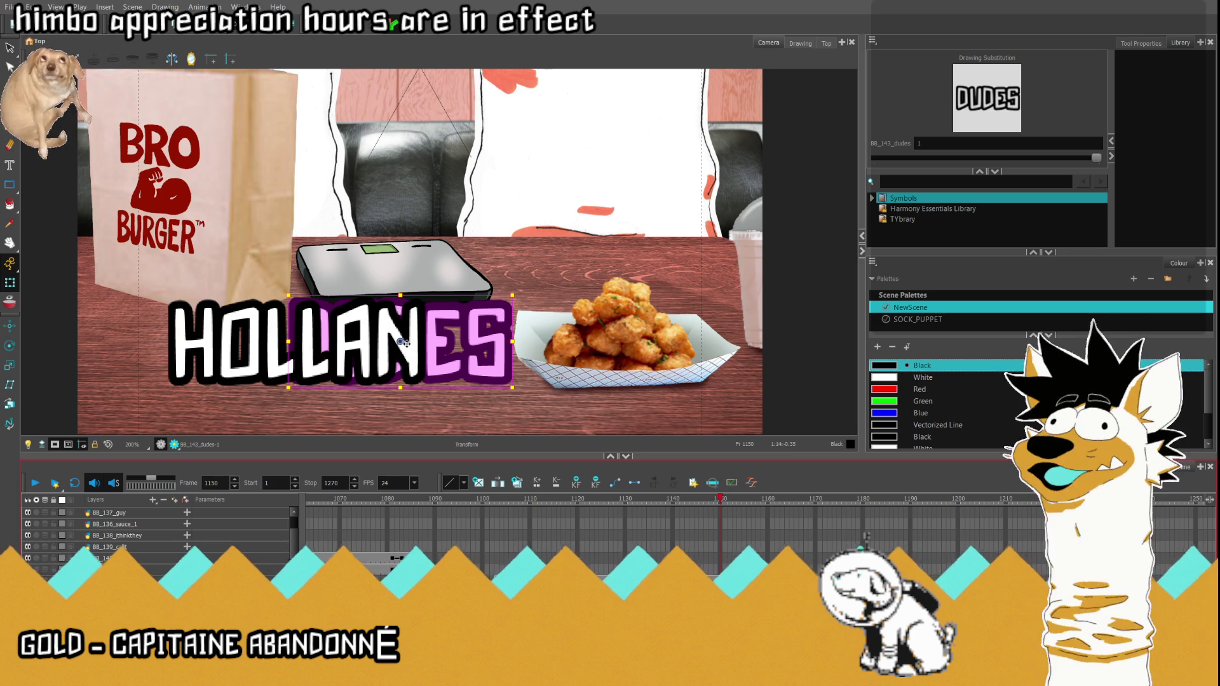
{"action": "left_click_drag", "start_coordinate": [405, 345], "coordinate": [537, 346]}
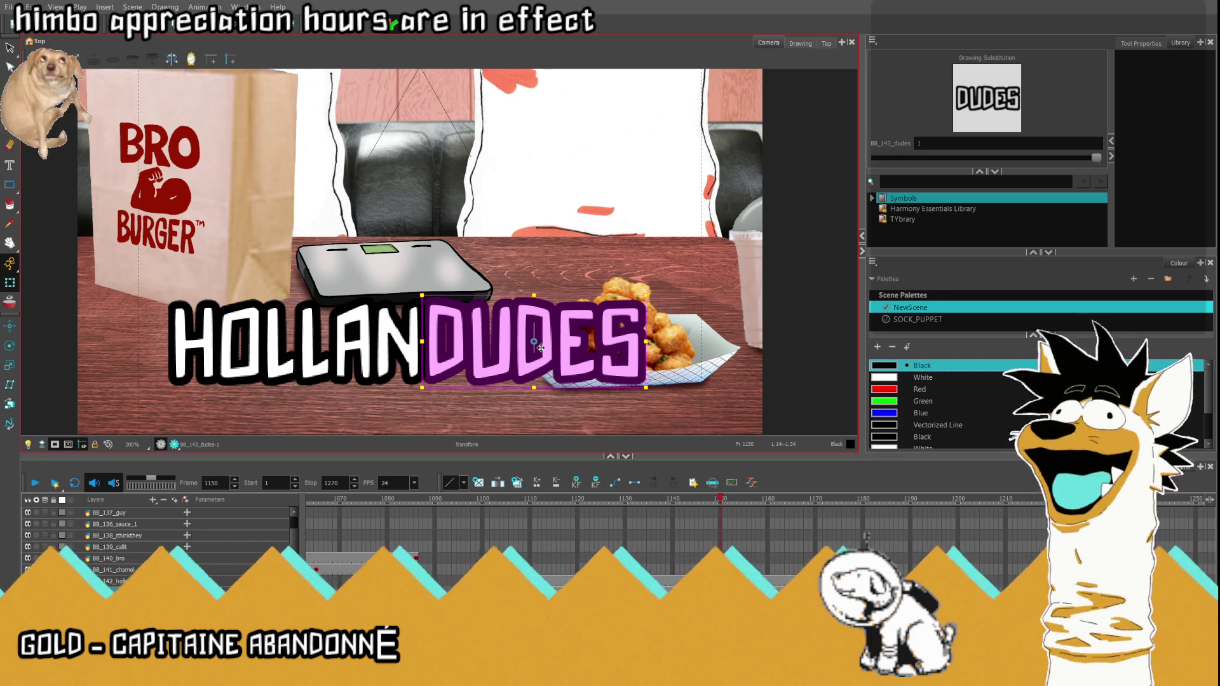
Step: Raise the HOLLANDUDES caption to sit over the two characters
{"action": "left_click", "coordinate": [720, 584]}
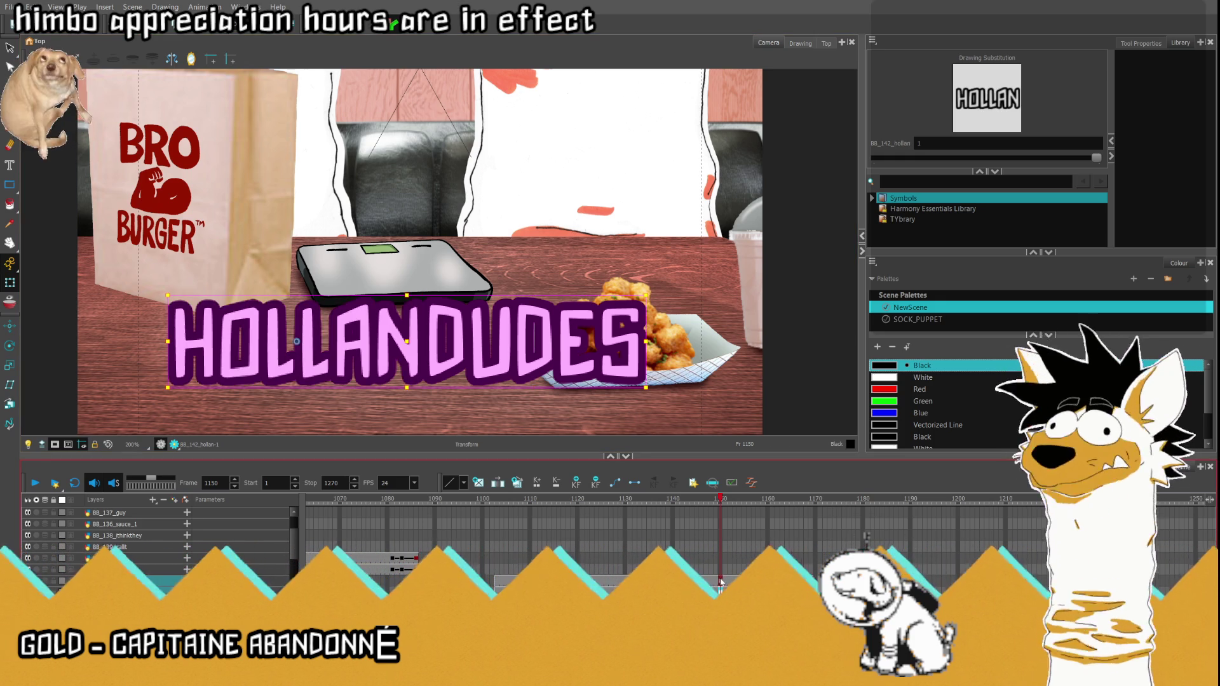
{"action": "scroll", "coordinate": [410, 349], "scroll_direction": "down", "scroll_amount": 3}
{"action": "scroll", "coordinate": [411, 349], "scroll_direction": "up", "scroll_amount": 3}
{"action": "scroll", "coordinate": [411, 350], "scroll_direction": "up", "scroll_amount": 1}
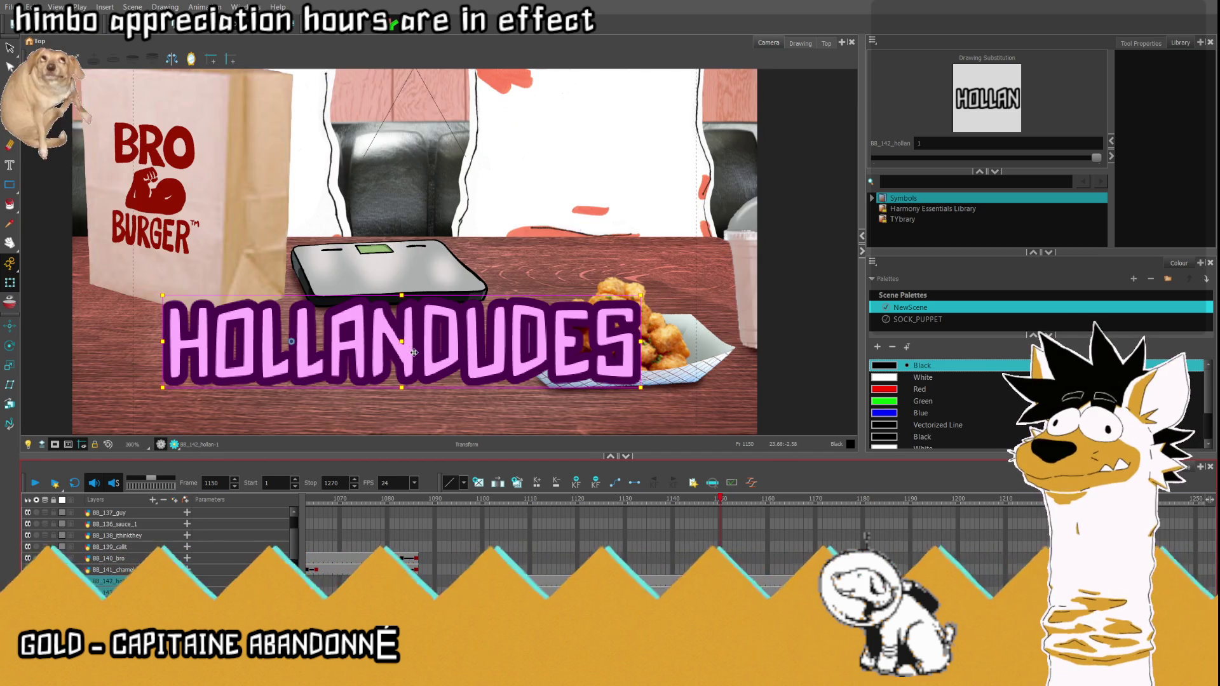
{"action": "left_click_drag", "start_coordinate": [409, 345], "coordinate": [412, 140]}
{"action": "scroll", "coordinate": [458, 343], "scroll_direction": "up", "scroll_amount": 4}
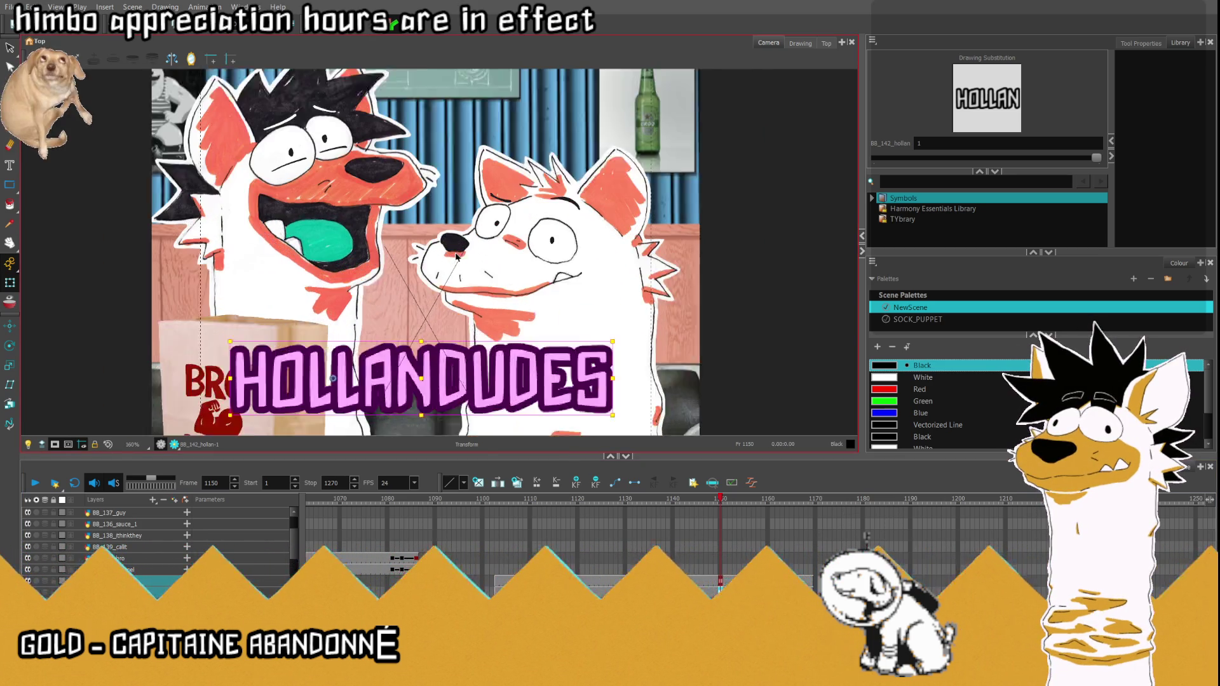
{"action": "left_click_drag", "start_coordinate": [422, 390], "coordinate": [426, 277]}
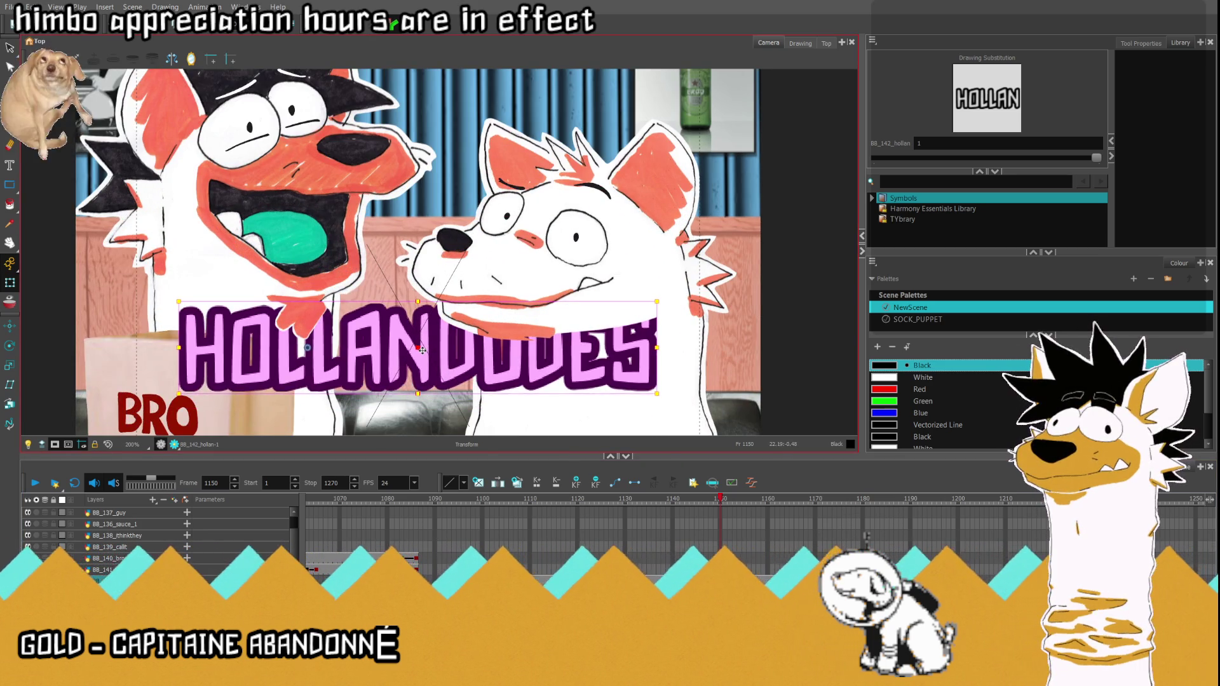
{"action": "scroll", "coordinate": [421, 349], "scroll_direction": "up", "scroll_amount": 5}
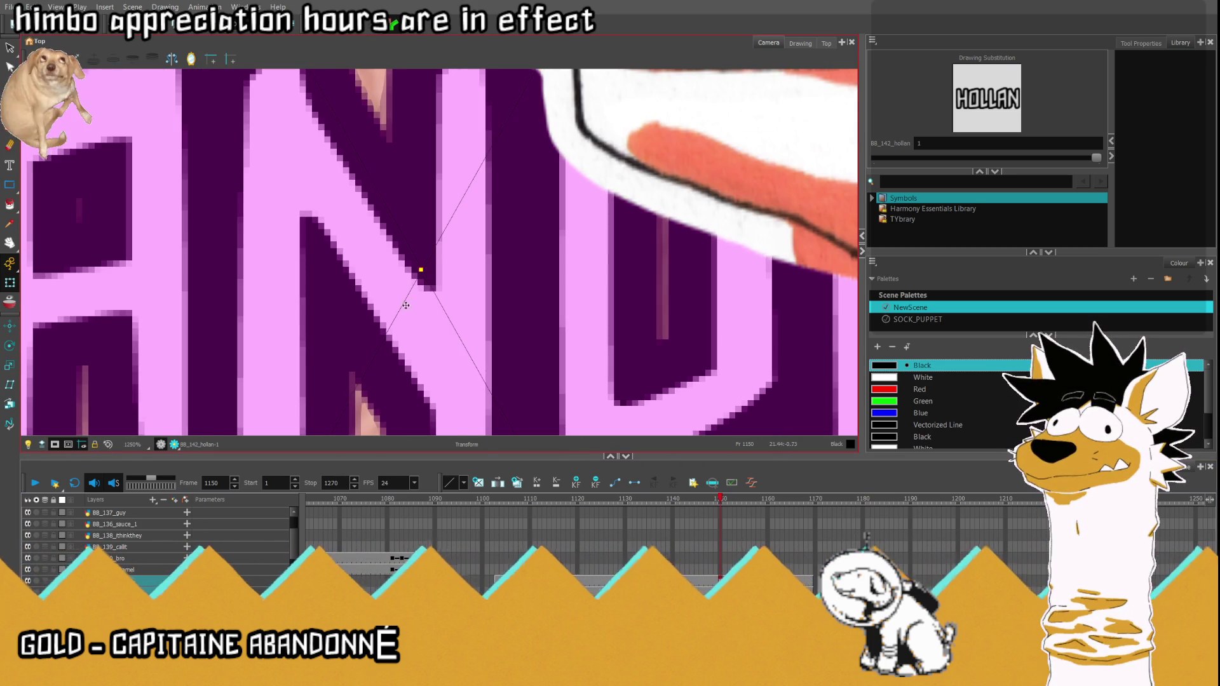
{"action": "key", "text": "shift+m"}
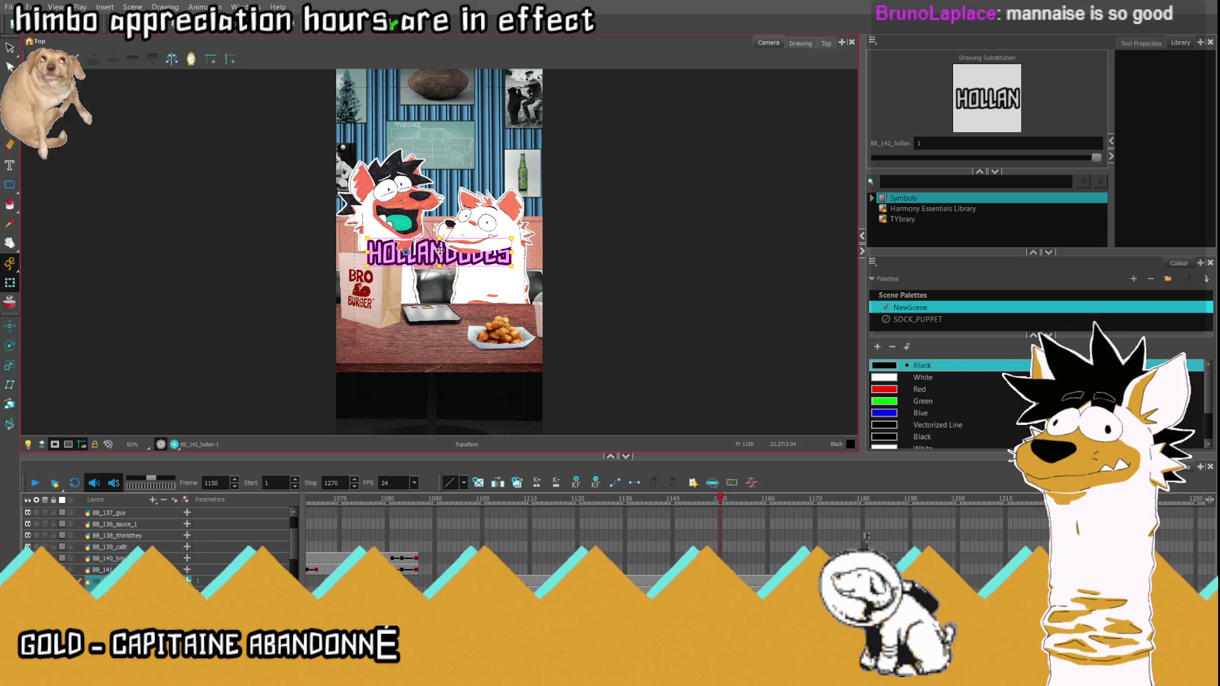
Step: Drag HOLLANDUDES down onto the table near the bottom of the camera frame
{"action": "left_click_drag", "start_coordinate": [436, 258], "coordinate": [453, 340]}
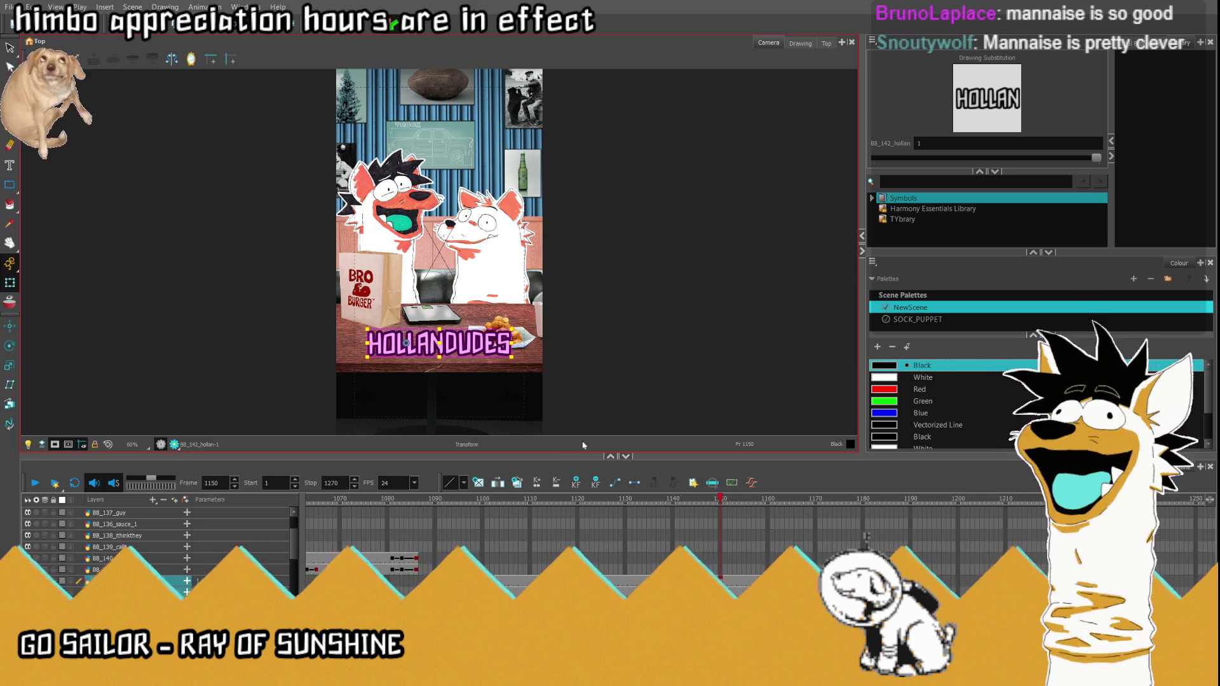
Step: Expose the SAUCE drawing from frame 1150 onward and scrub to confirm it appears there
{"action": "left_click", "coordinate": [721, 525]}
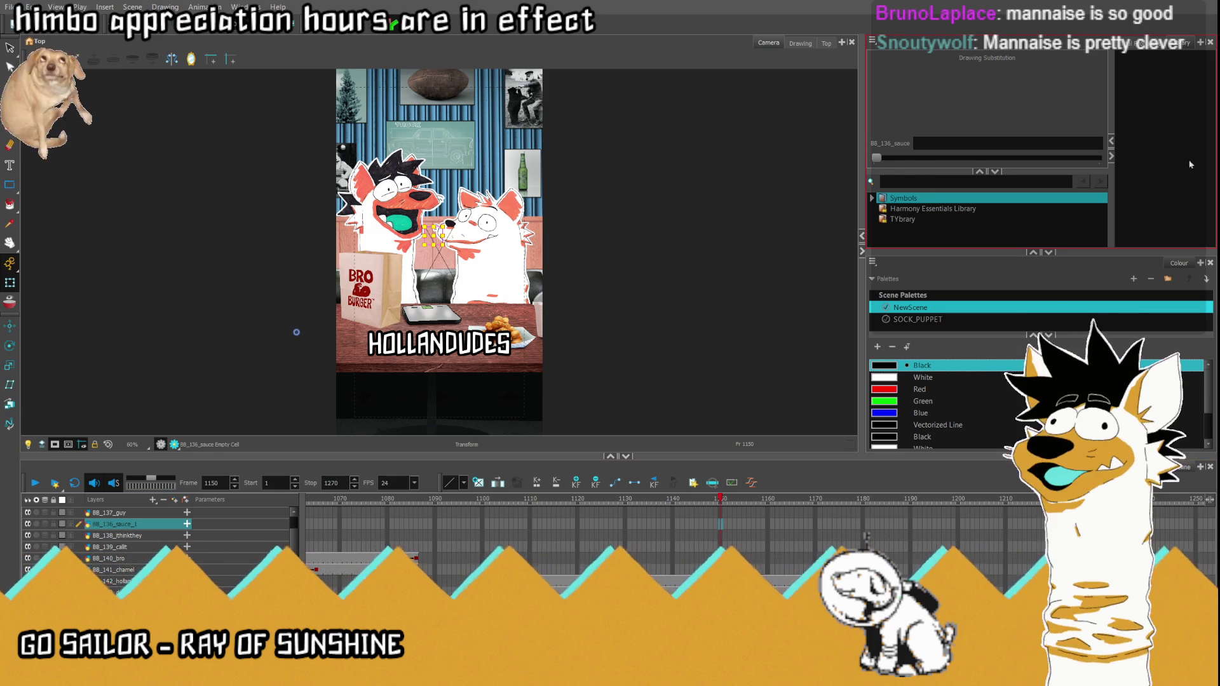
{"action": "type", "text": "1"}
{"action": "key", "text": "Return"}
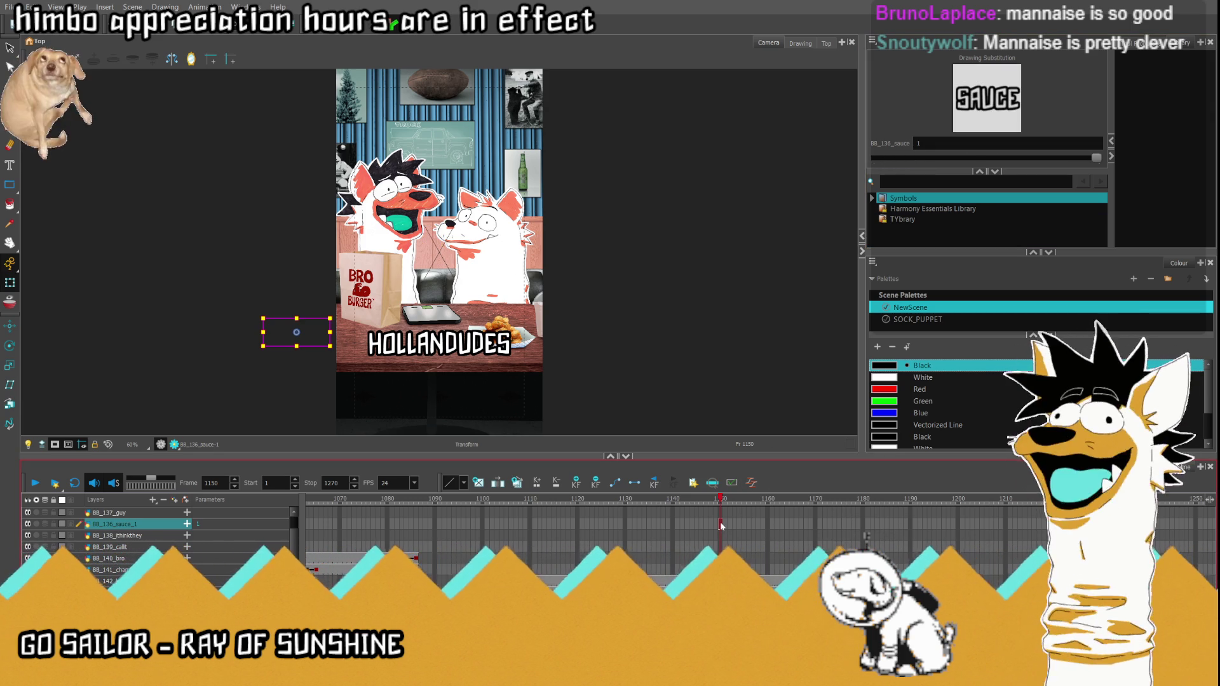
{"action": "left_click_drag", "start_coordinate": [721, 525], "coordinate": [813, 524]}
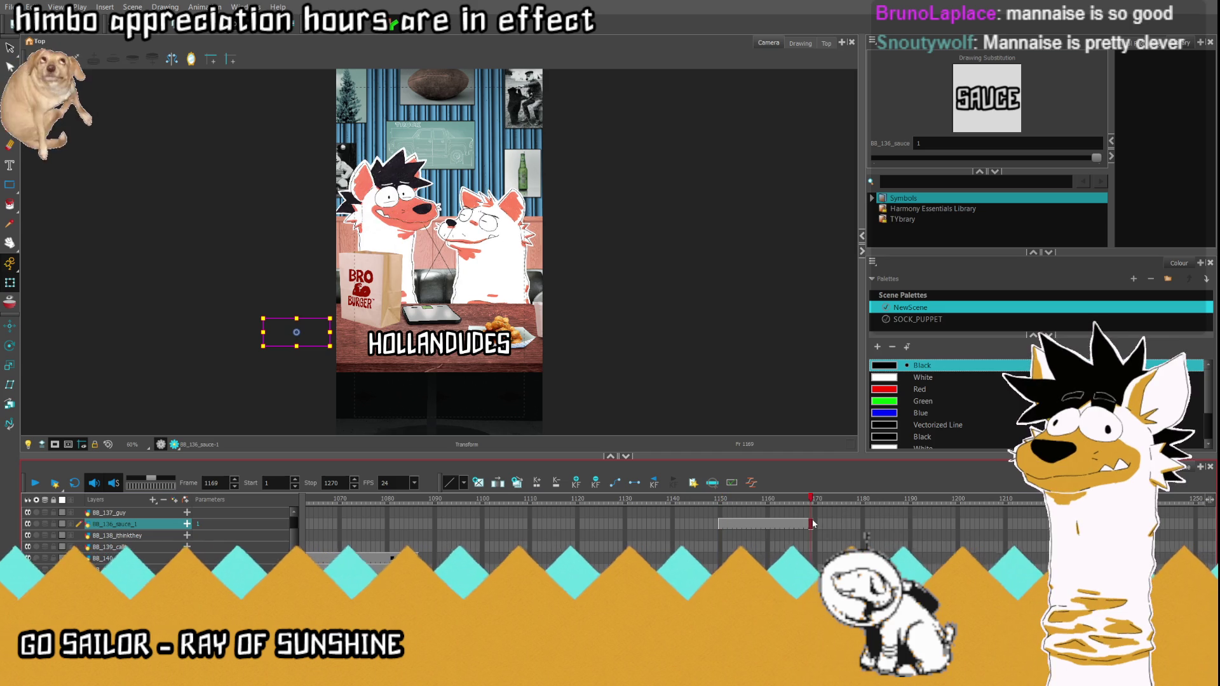
{"action": "left_click", "coordinate": [725, 524]}
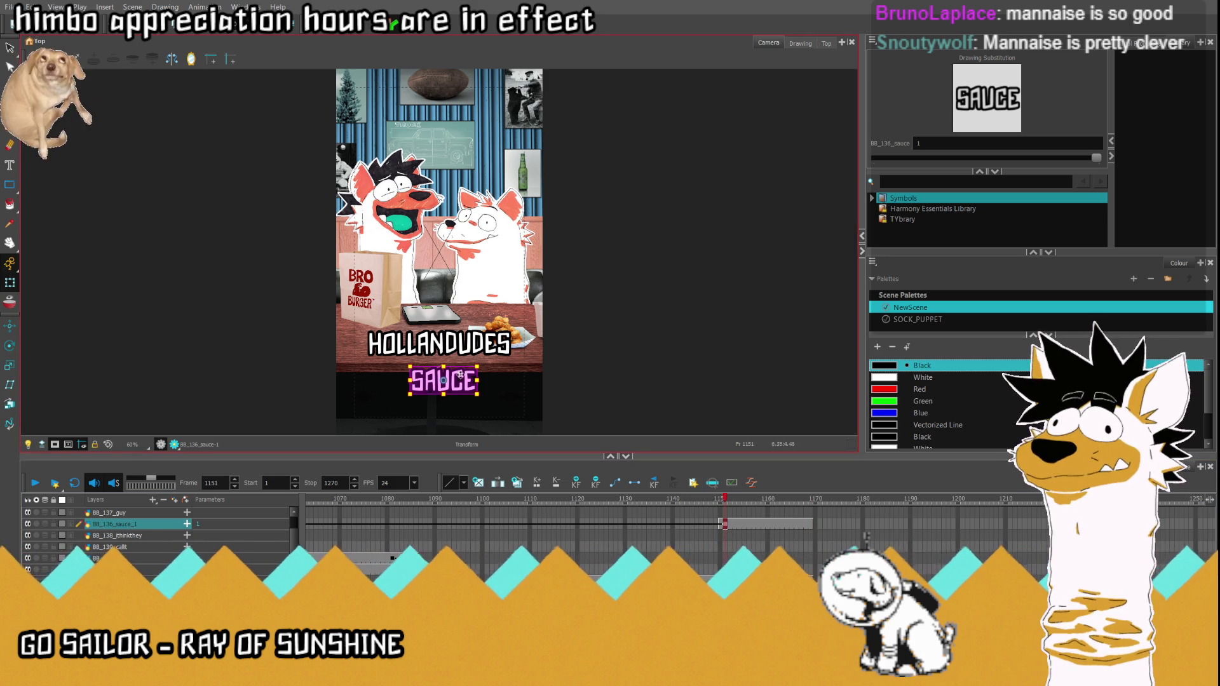
{"action": "left_click", "coordinate": [696, 524]}
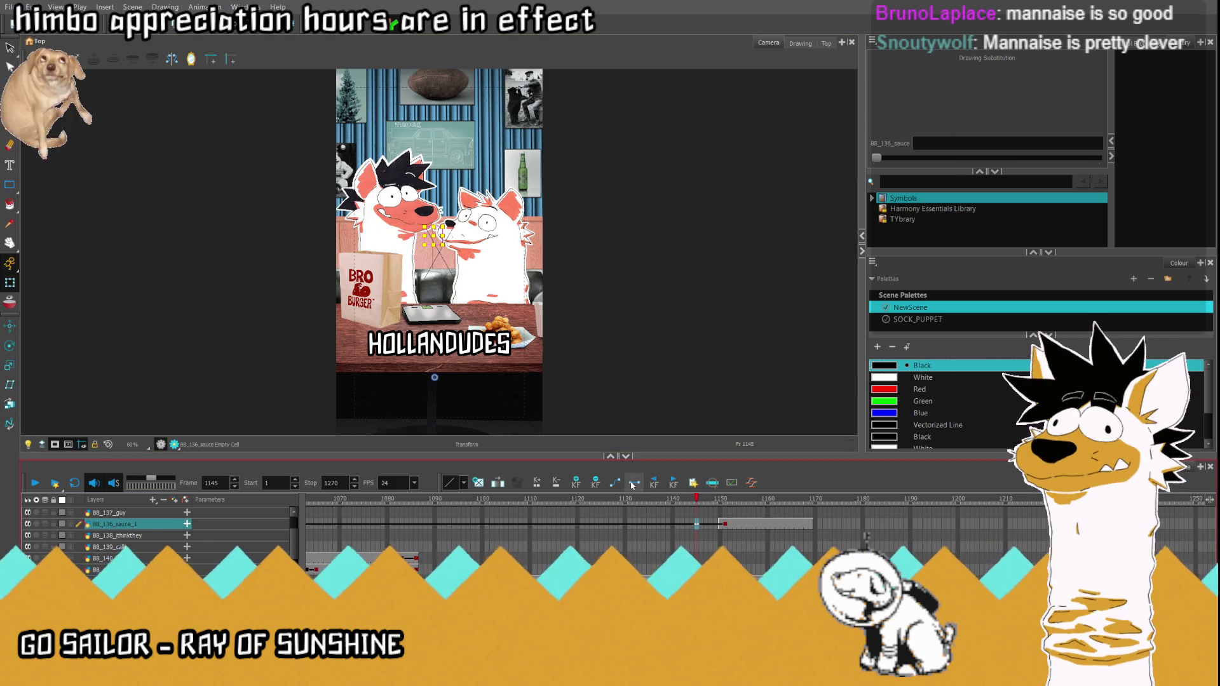
{"action": "left_click", "coordinate": [722, 524]}
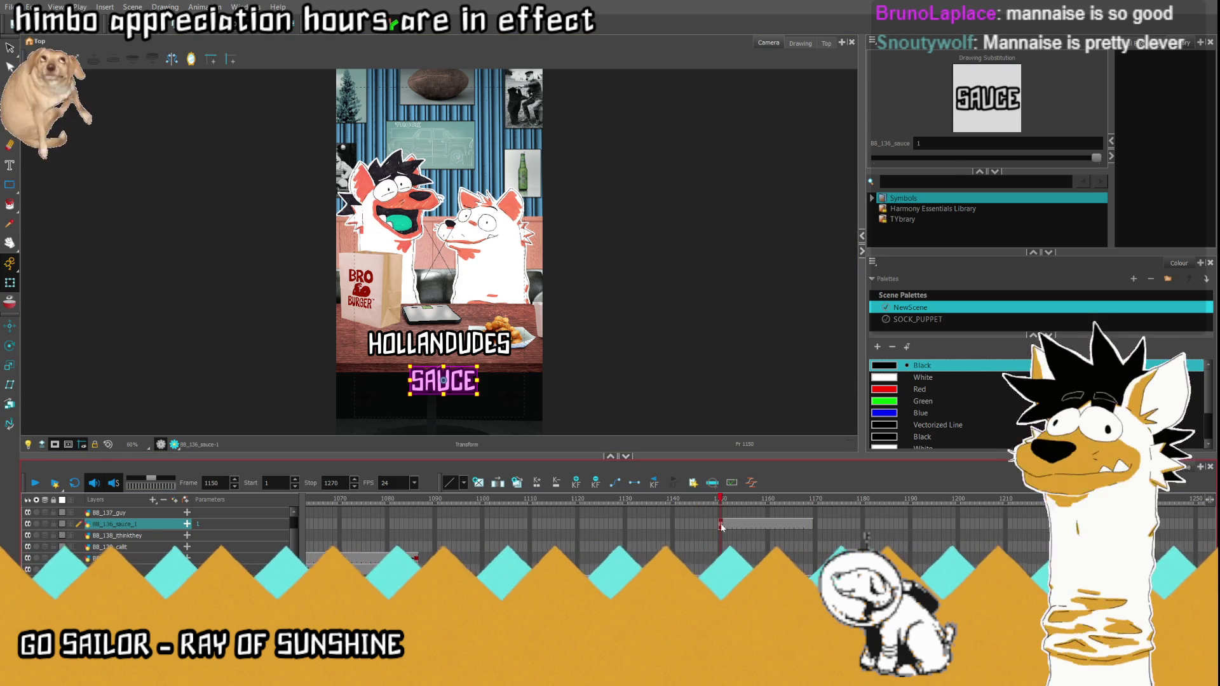
Step: Undo an accidental rotation, then move SAUCE up over the two characters
{"action": "left_click_drag", "start_coordinate": [485, 395], "coordinate": [417, 426]}
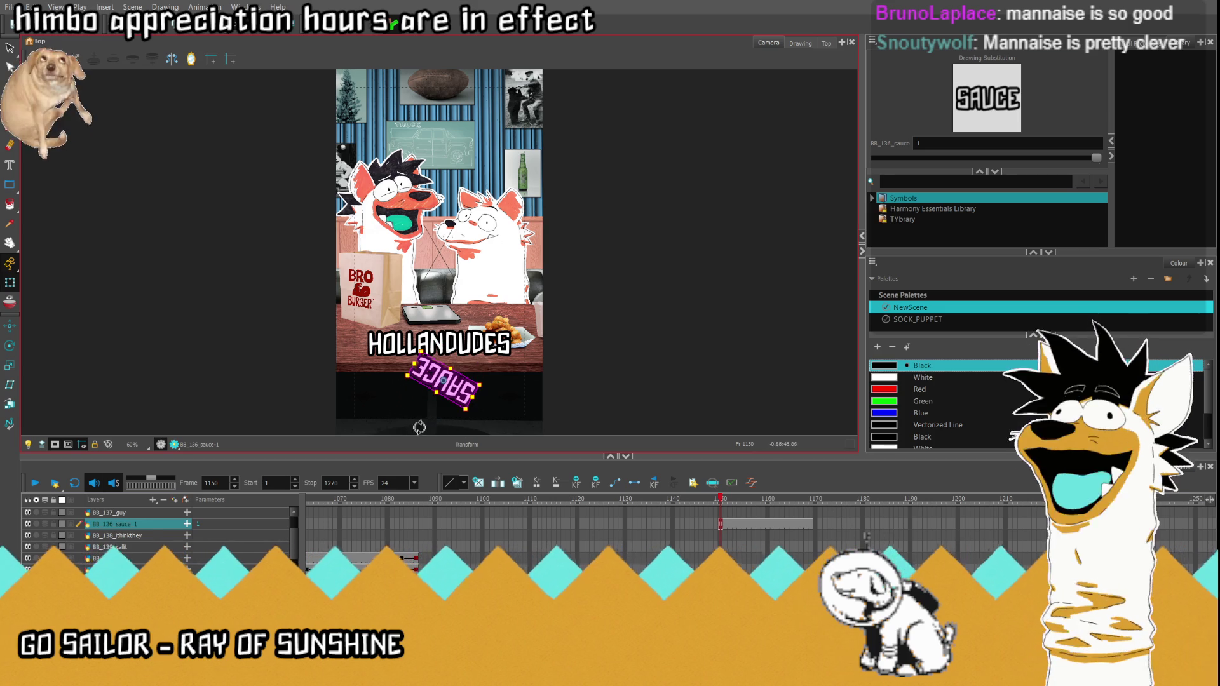
{"action": "key", "text": "ctrl+z"}
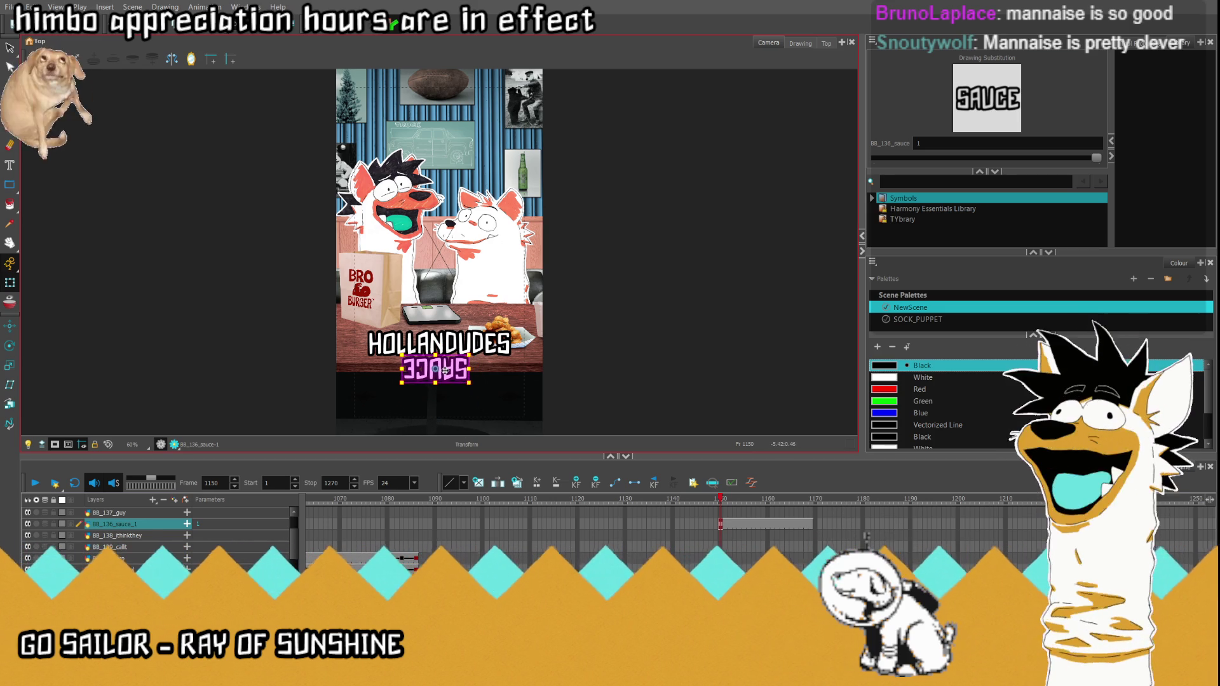
{"action": "key", "text": "alt+s"}
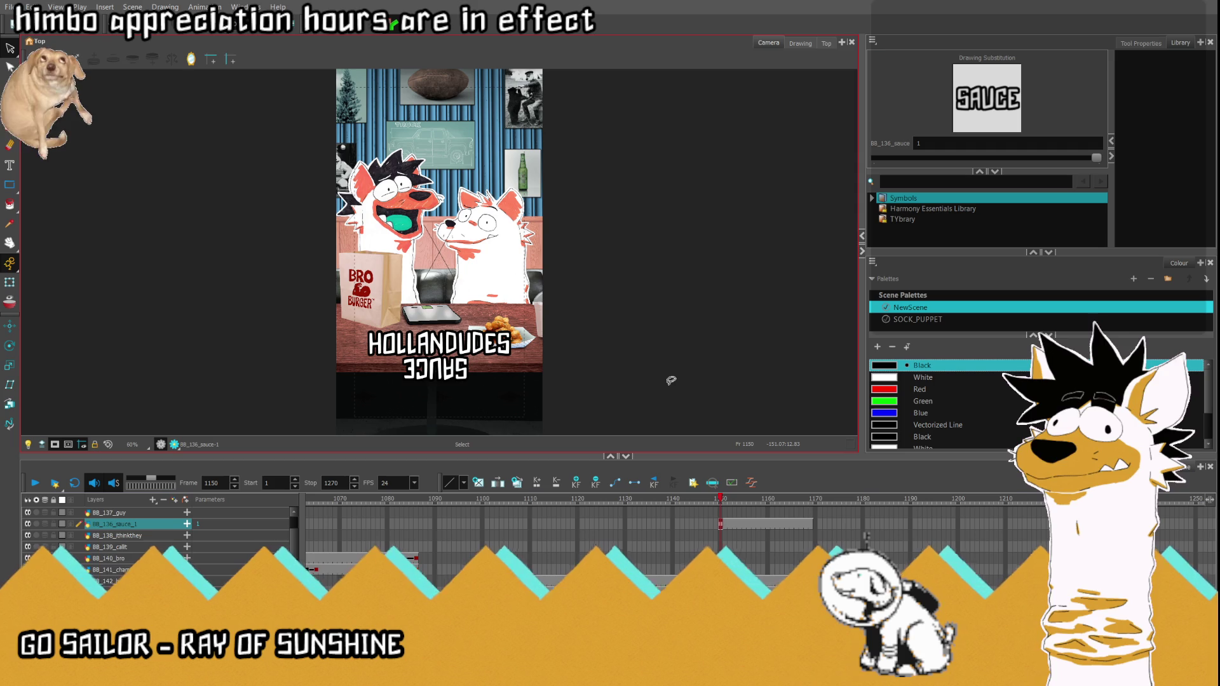
{"action": "key", "text": "ctrl+z"}
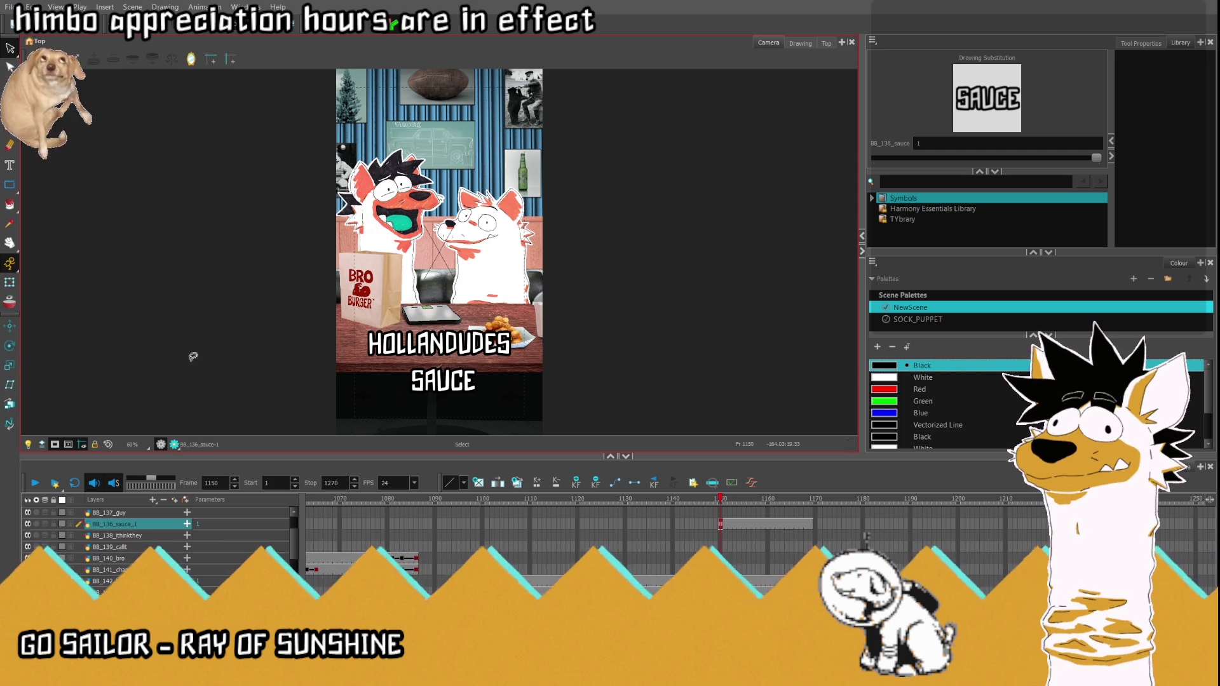
{"action": "key", "text": "shift+t"}
{"action": "left_click", "coordinate": [443, 380]}
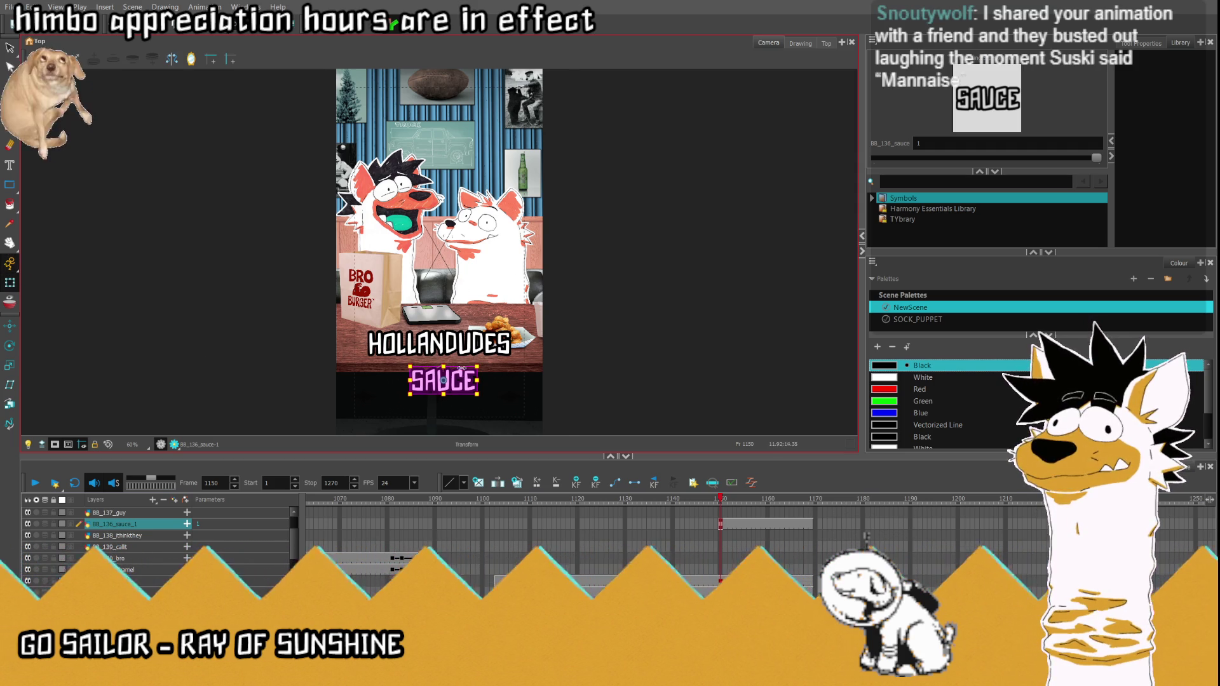
{"action": "mouse_move", "coordinate": [464, 366]}
{"action": "left_mouse_down"}
{"action": "mouse_move", "coordinate": [394, 157]}
{"action": "mouse_move", "coordinate": [394, 260]}
{"action": "left_mouse_up"}
{"action": "scroll", "coordinate": [394, 156], "scroll_direction": "up", "scroll_amount": 5}
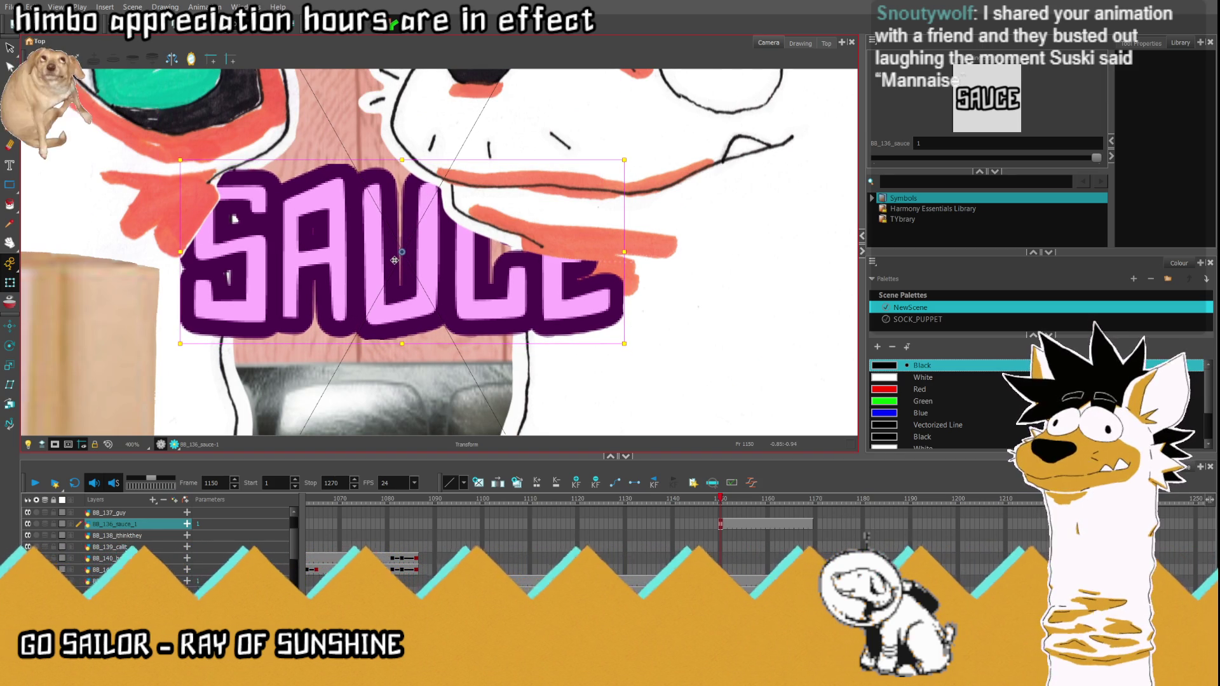
{"action": "key", "text": "shift+m"}
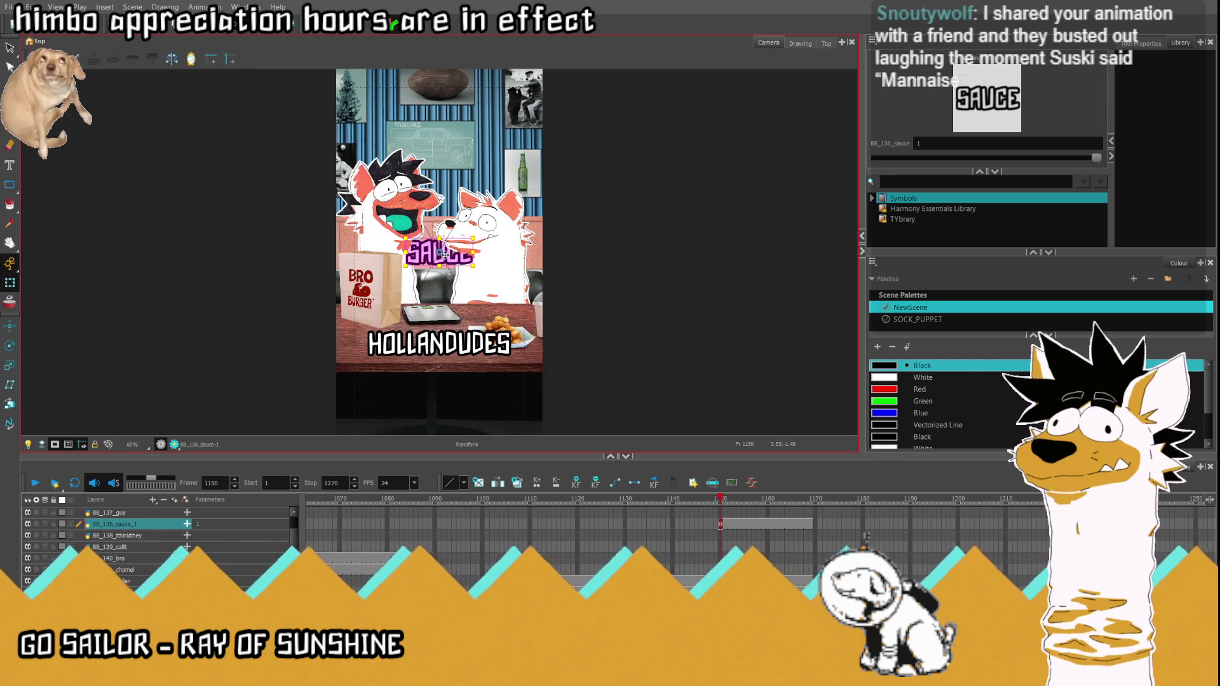
Step: Drag the SAUCE caption down beneath the HOLLANDUDES text
{"action": "left_click_drag", "start_coordinate": [441, 250], "coordinate": [440, 371]}
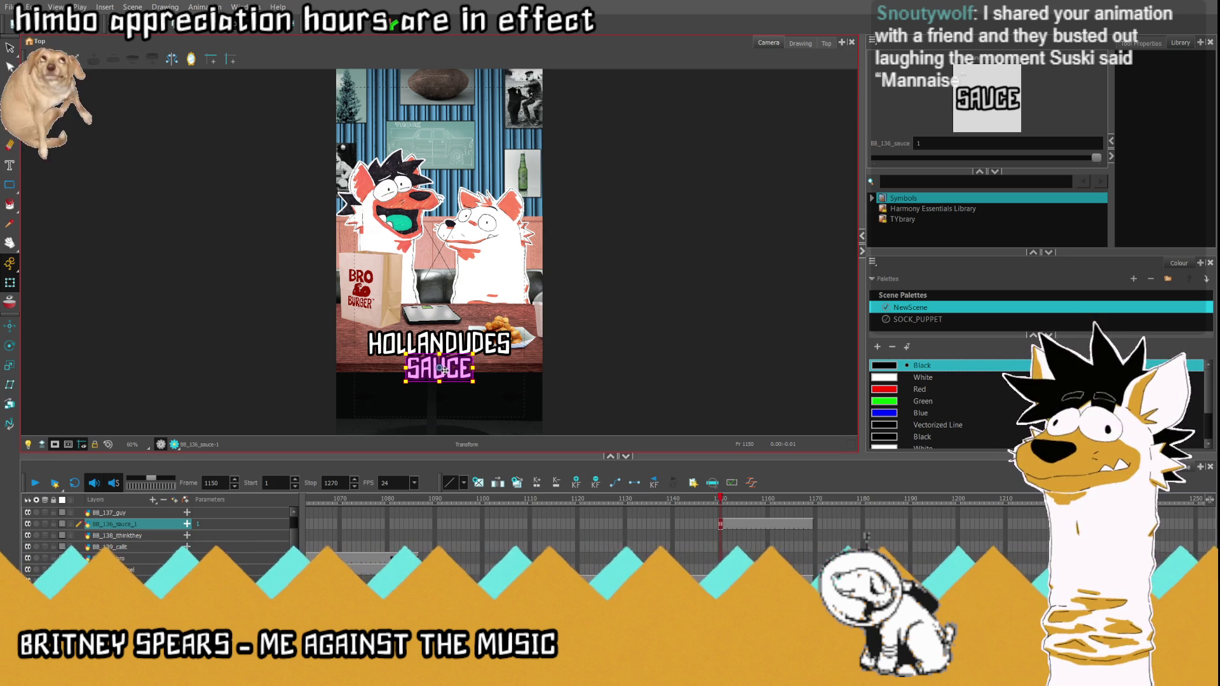
{"action": "scroll", "coordinate": [439, 368], "scroll_direction": "up", "scroll_amount": 1}
{"action": "scroll", "coordinate": [420, 363], "scroll_direction": "up", "scroll_amount": 1}
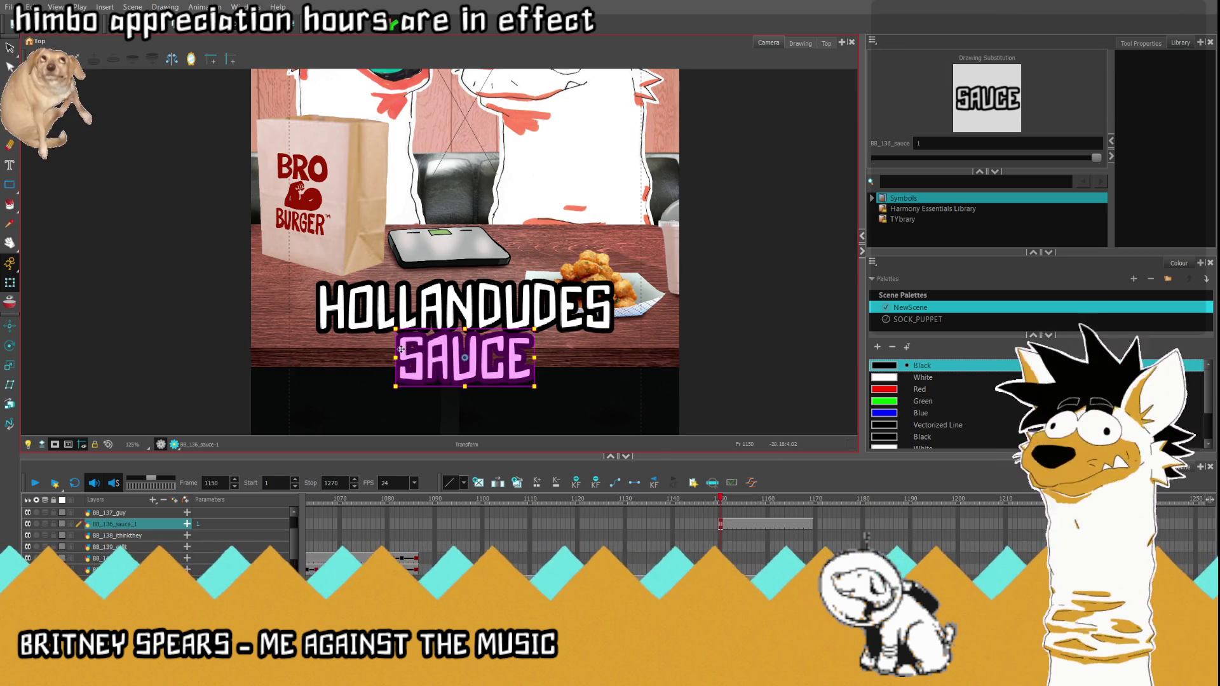
{"action": "scroll", "coordinate": [395, 355], "scroll_direction": "up", "scroll_amount": 1}
Step: Widen and flatten SAUCE to span HOLLANDUDES' width, nudge it up, then deselect
{"action": "left_click_drag", "start_coordinate": [395, 355], "coordinate": [355, 353]}
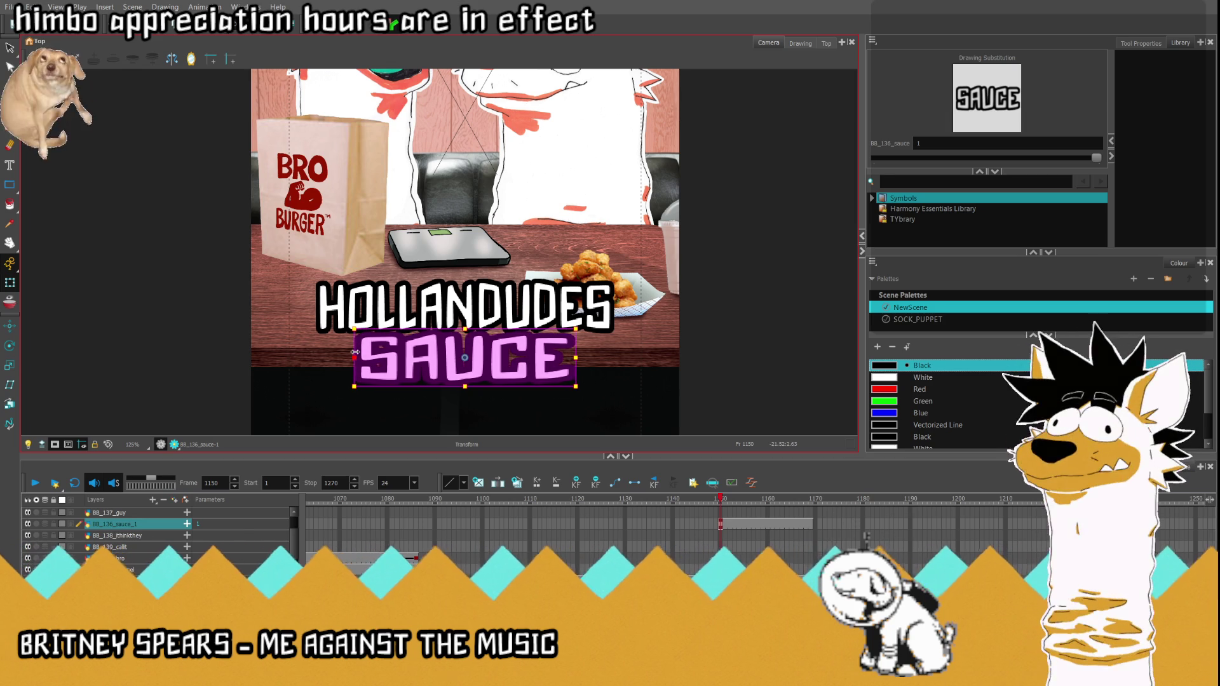
{"action": "left_click", "coordinate": [241, 392]}
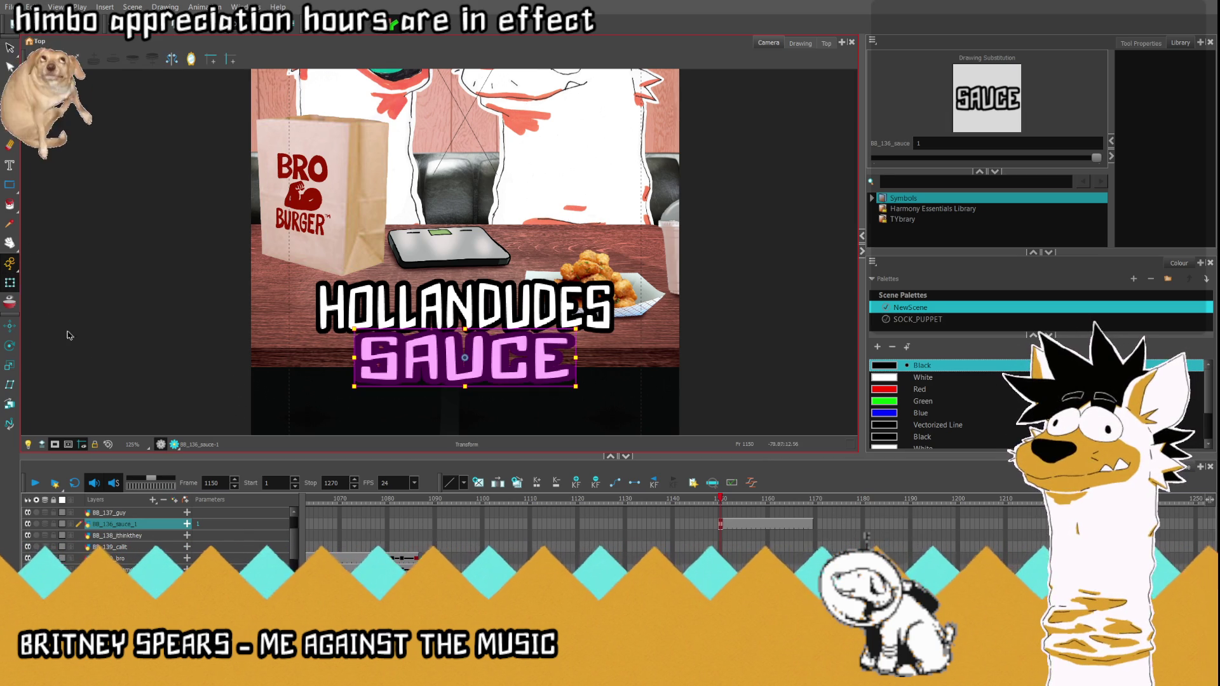
{"action": "left_click", "coordinate": [493, 368]}
{"action": "left_click_drag", "start_coordinate": [494, 368], "coordinate": [472, 349]}
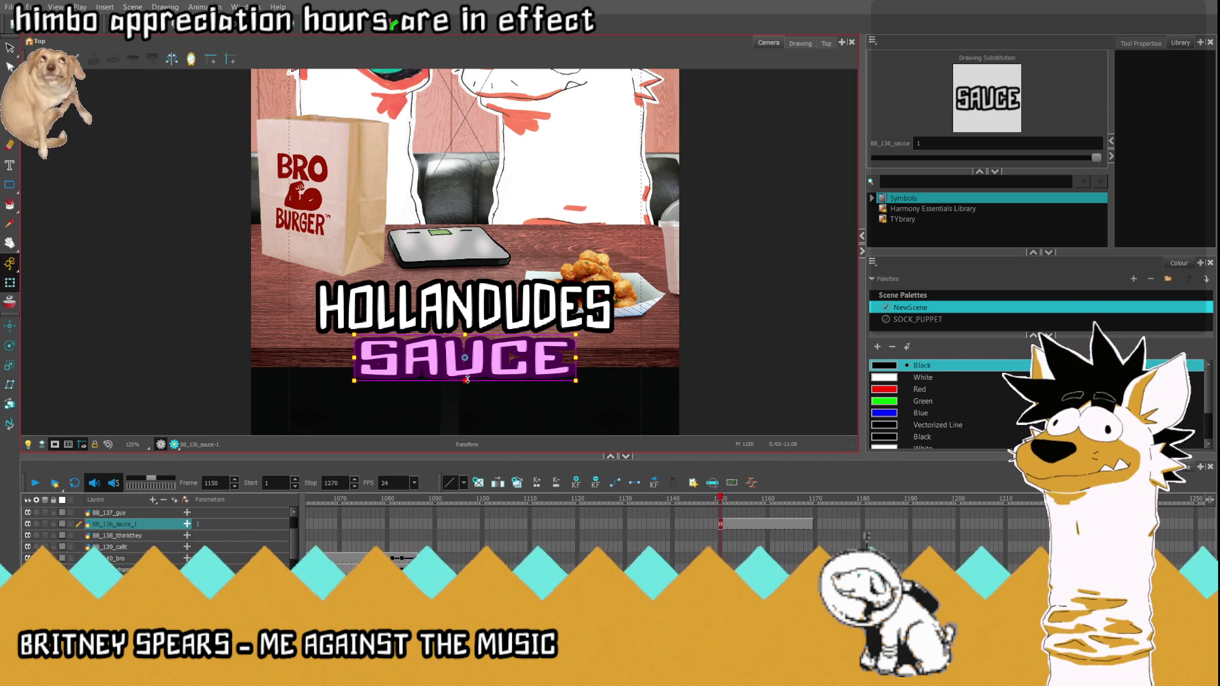
{"action": "key", "text": "Up"}
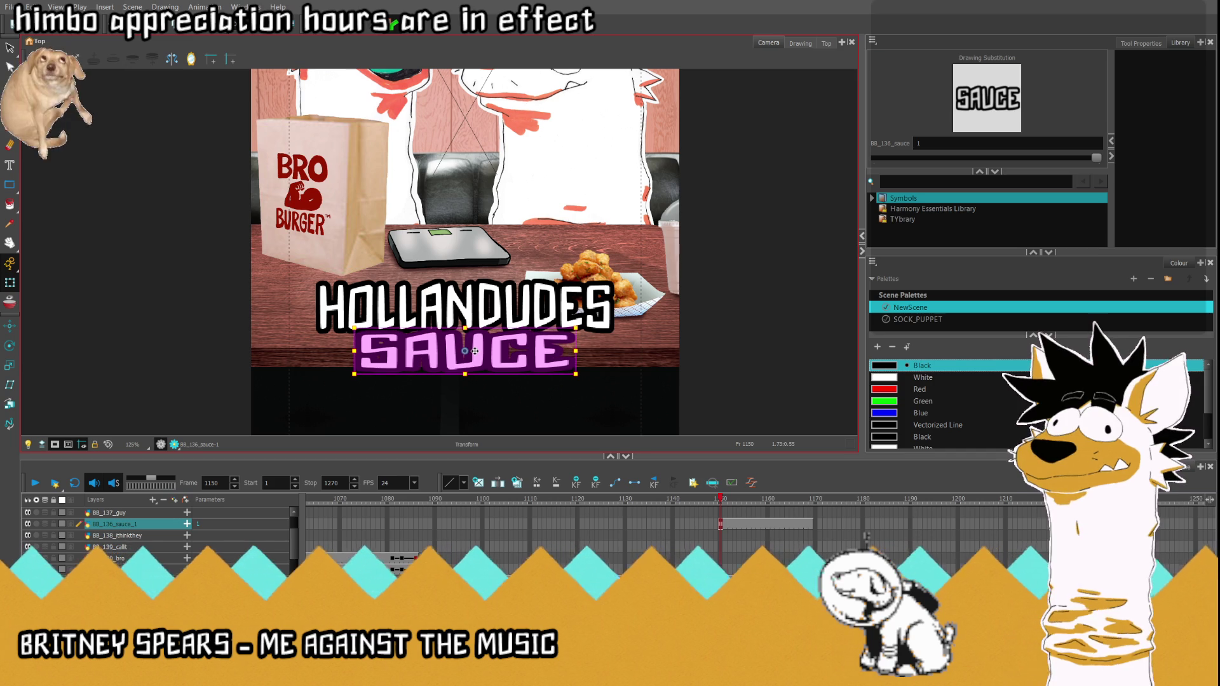
{"action": "key", "text": "Escape"}
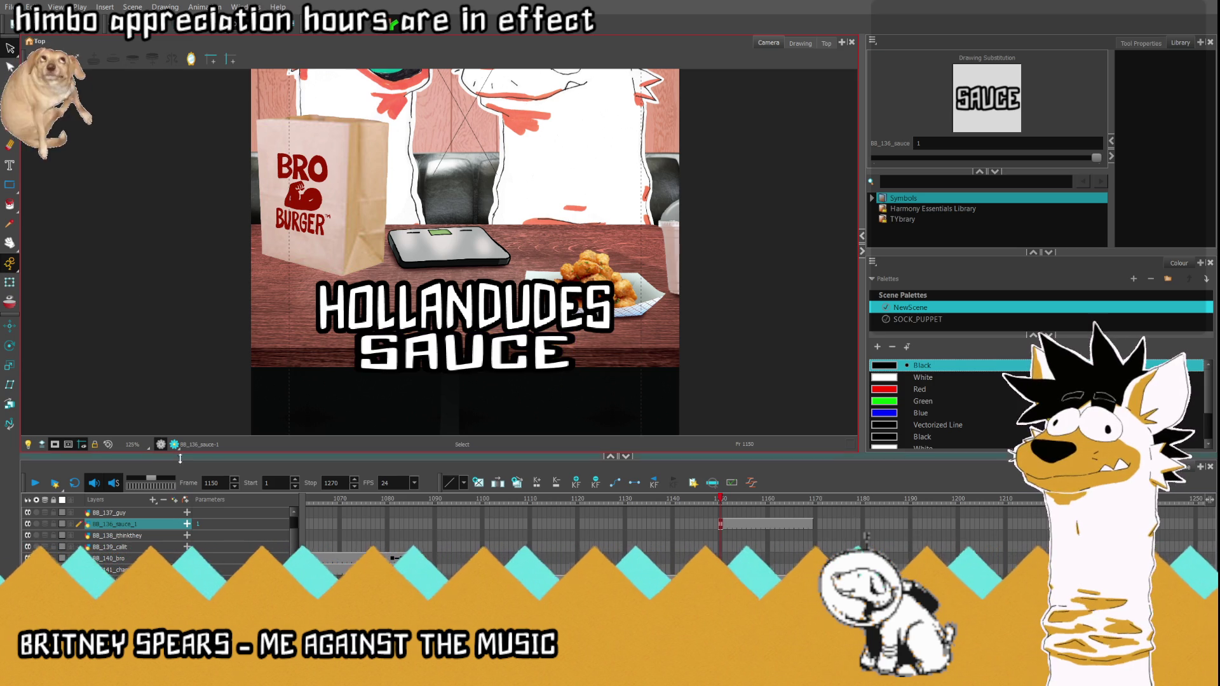
{"action": "left_click", "coordinate": [110, 446]}
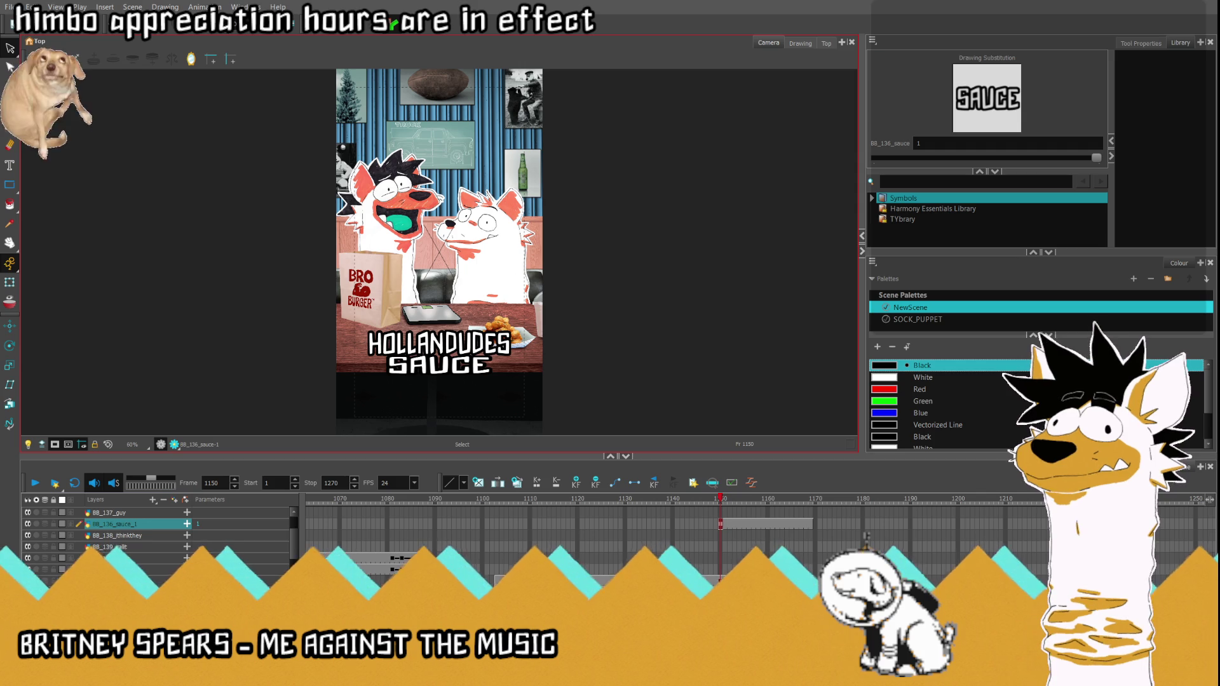
{"action": "left_click", "coordinate": [721, 550]}
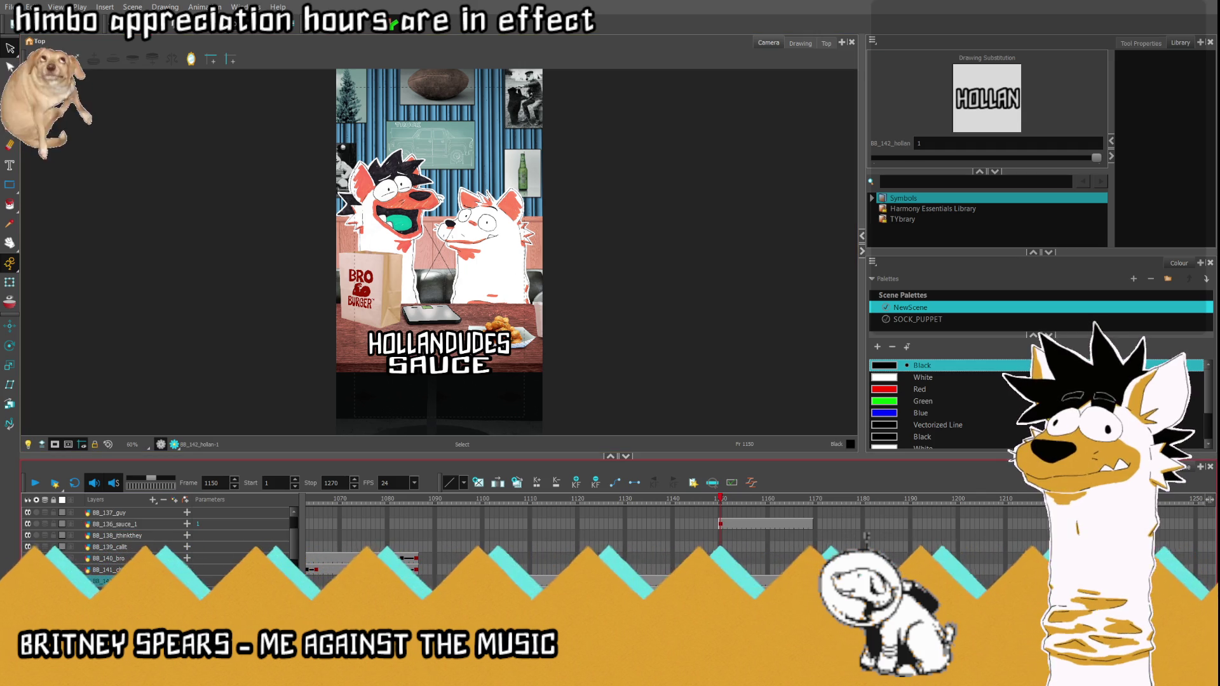
Step: Nudge HOLLANDUDES down toward SAUCE and scrub back to frame 1112
{"action": "left_click", "coordinate": [721, 523]}
{"action": "scroll", "coordinate": [516, 382], "scroll_direction": "up", "scroll_amount": 3}
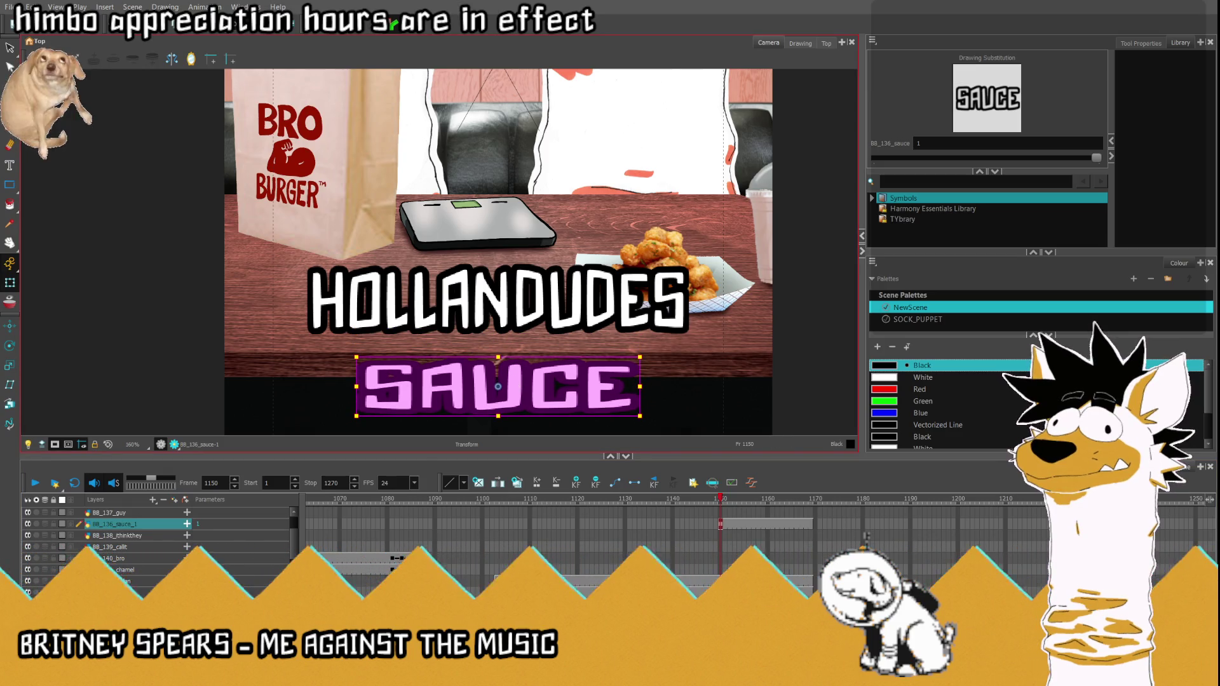
{"action": "left_click", "coordinate": [722, 550]}
{"action": "scroll", "coordinate": [502, 363], "scroll_direction": "up", "scroll_amount": 2}
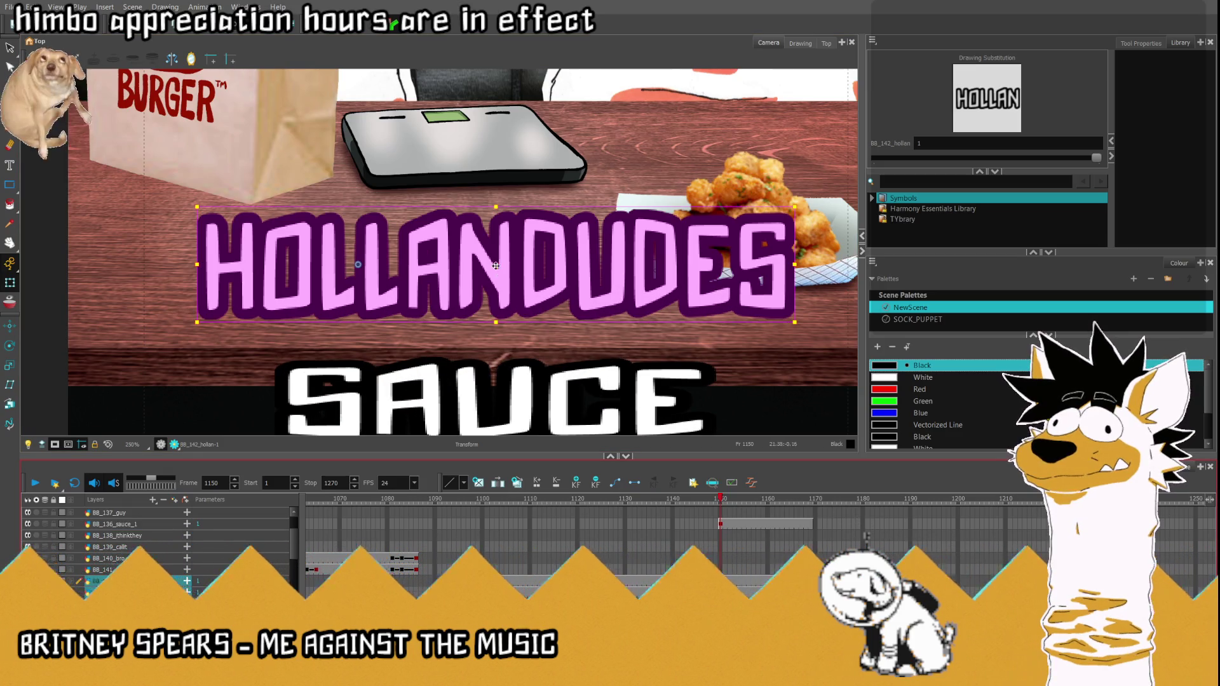
{"action": "left_click_drag", "start_coordinate": [496, 265], "coordinate": [501, 306]}
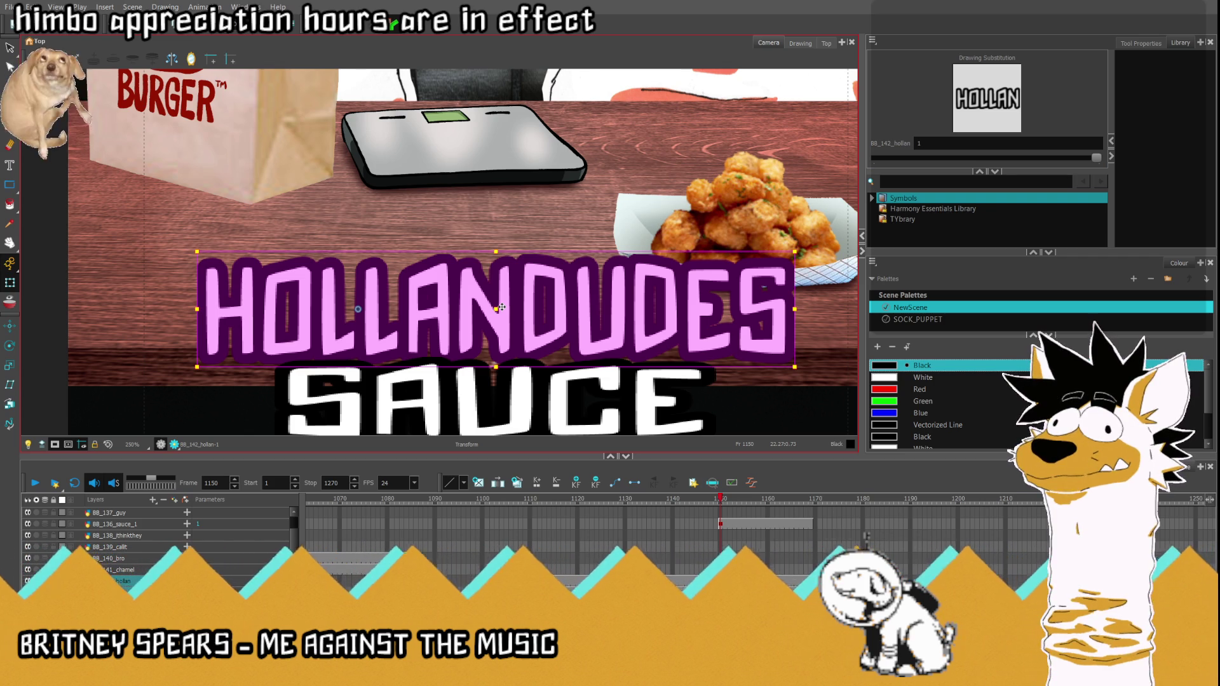
{"action": "left_click", "coordinate": [130, 446]}
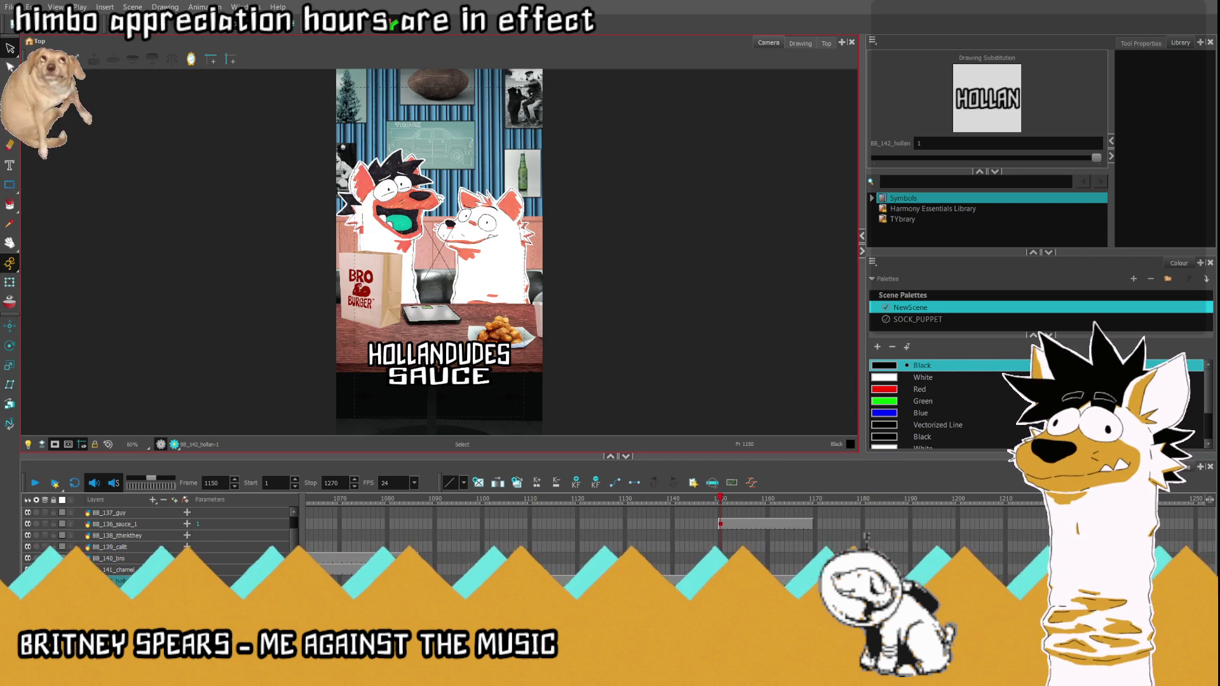
{"action": "mouse_move", "coordinate": [718, 505]}
{"action": "left_mouse_down"}
{"action": "mouse_move", "coordinate": [565, 504]}
{"action": "mouse_move", "coordinate": [758, 514]}
{"action": "left_mouse_up"}
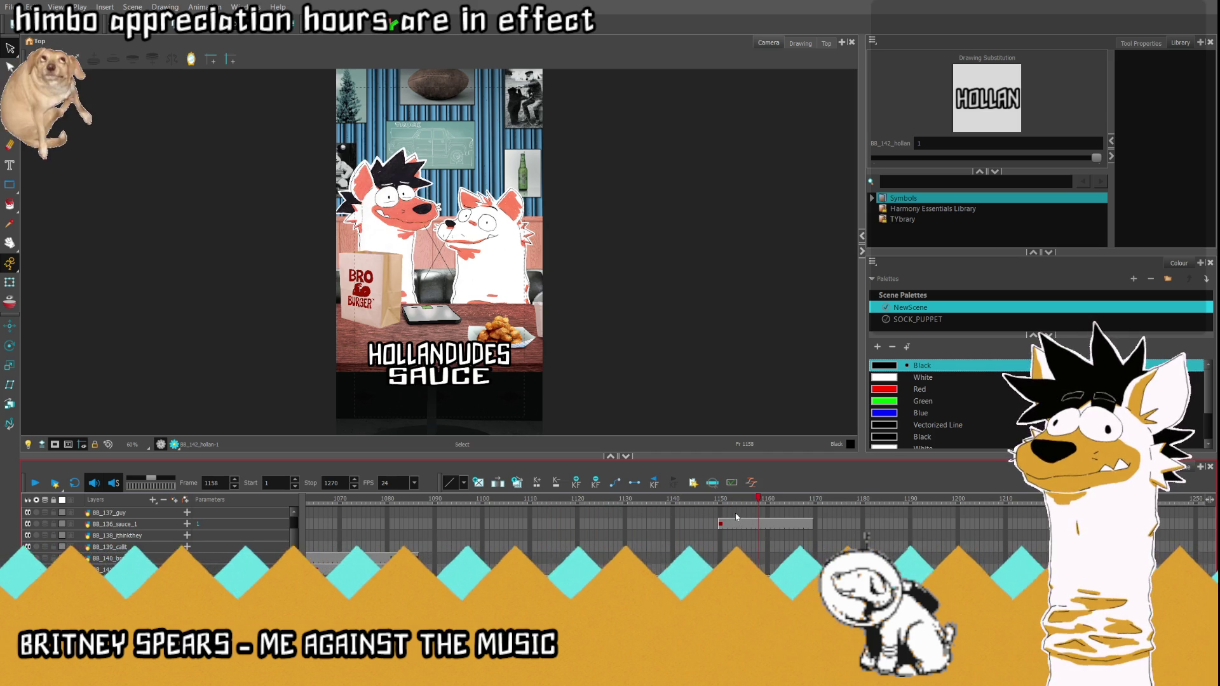
{"action": "left_click_drag", "start_coordinate": [523, 516], "coordinate": [660, 514]}
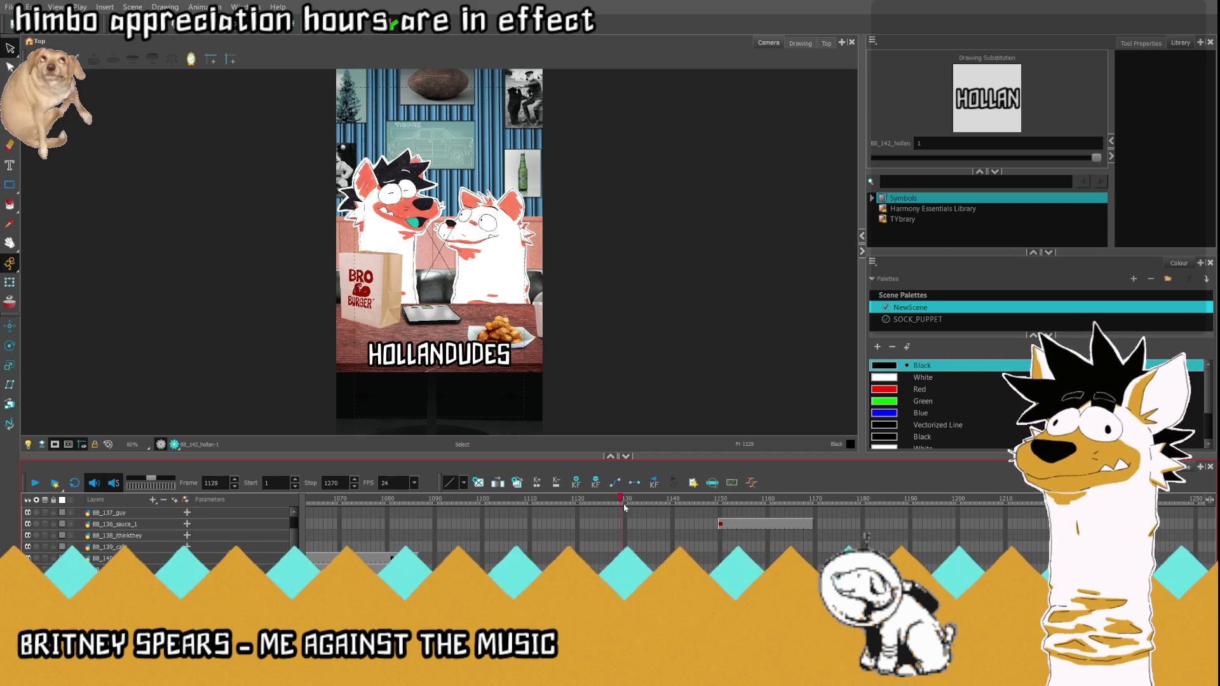
{"action": "left_click_drag", "start_coordinate": [660, 514], "coordinate": [516, 518]}
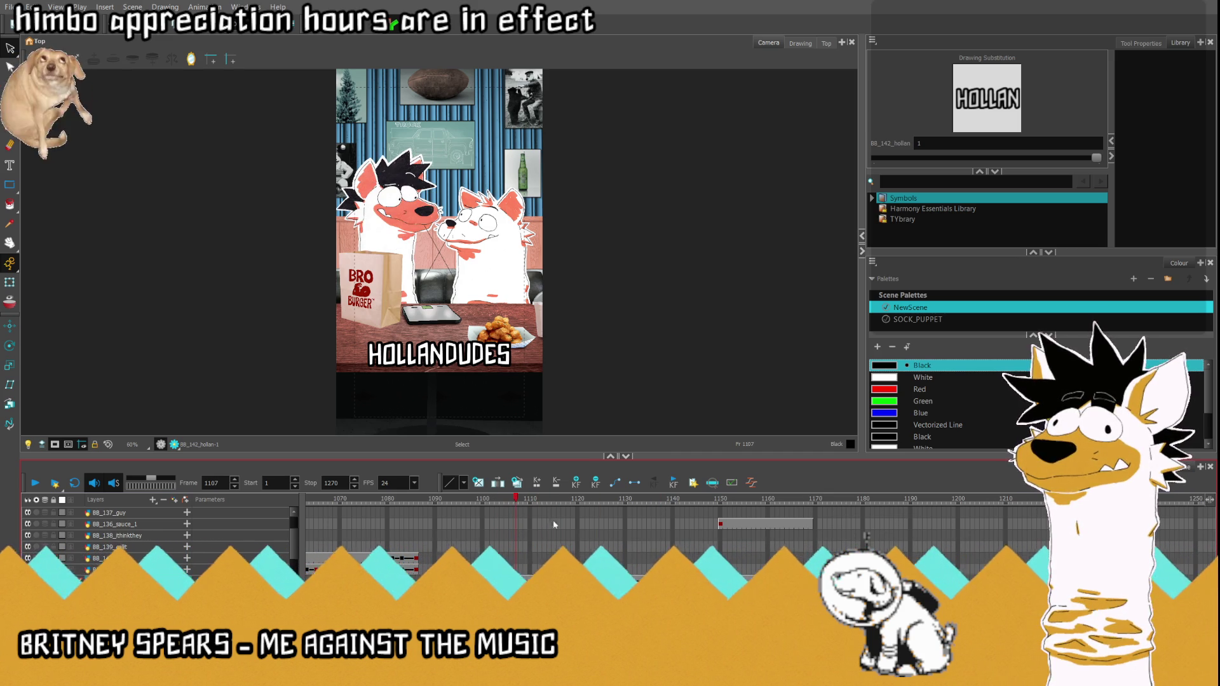
Step: Around frame 1103-1106, drag HOLLANDUDES below the frame to keyframe its start
{"action": "key", "text": "comma"}
{"action": "key", "text": "comma"}
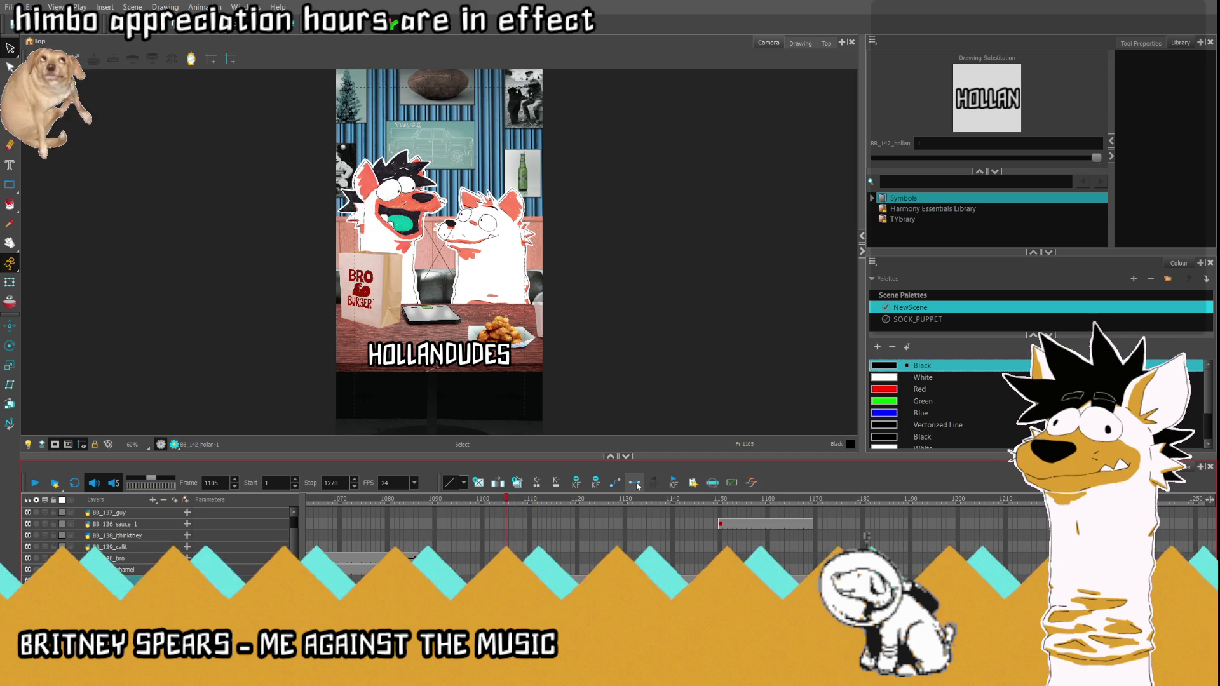
{"action": "key", "text": "comma"}
{"action": "key", "text": "comma"}
{"action": "key", "text": "shift+t"}
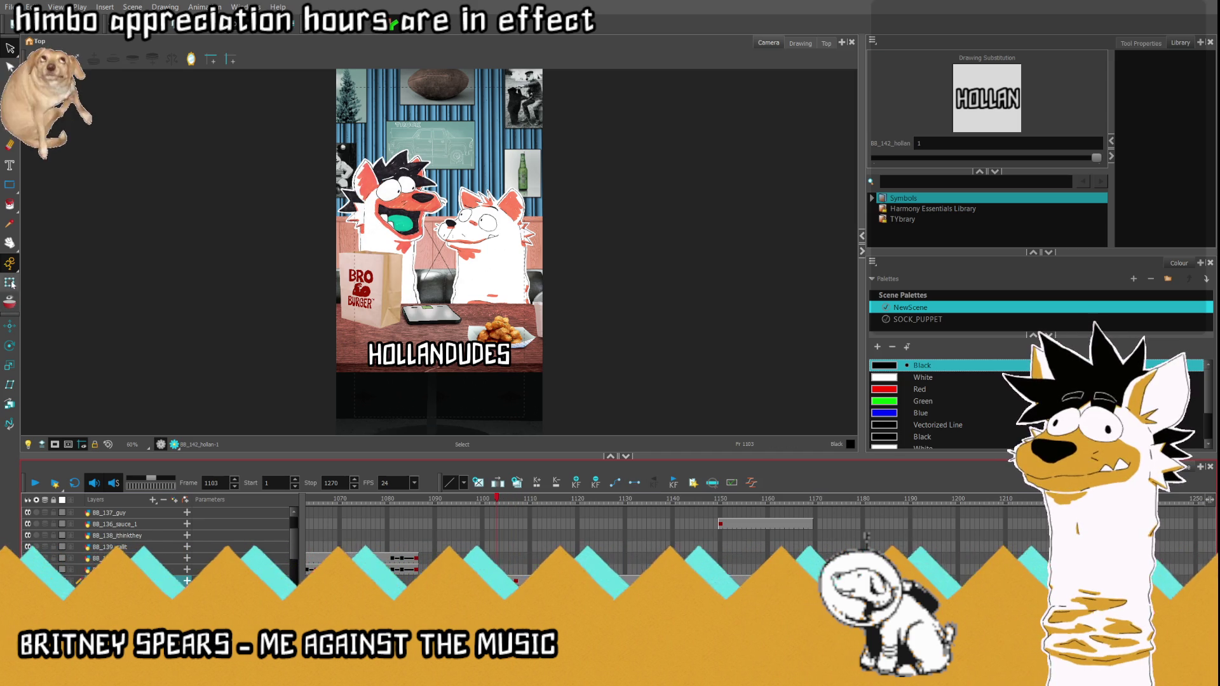
{"action": "key", "text": "period"}
{"action": "key", "text": "period"}
{"action": "key", "text": "period"}
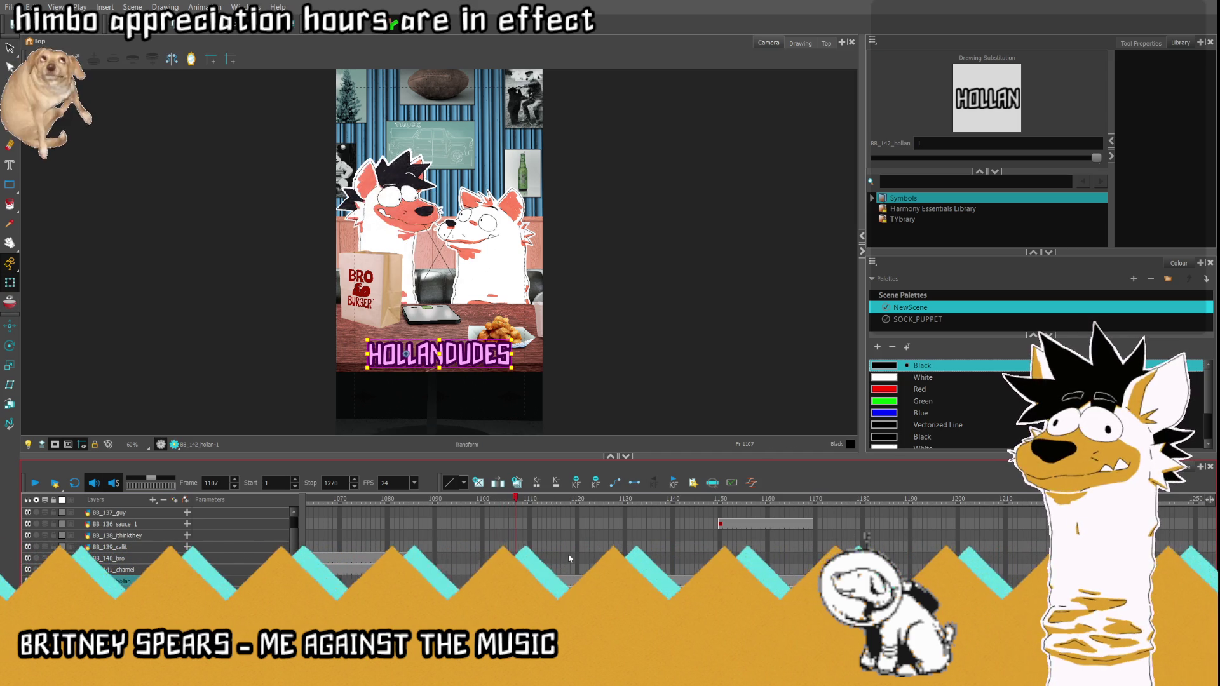
{"action": "key", "text": "period"}
{"action": "key", "text": "period"}
{"action": "key", "text": "period"}
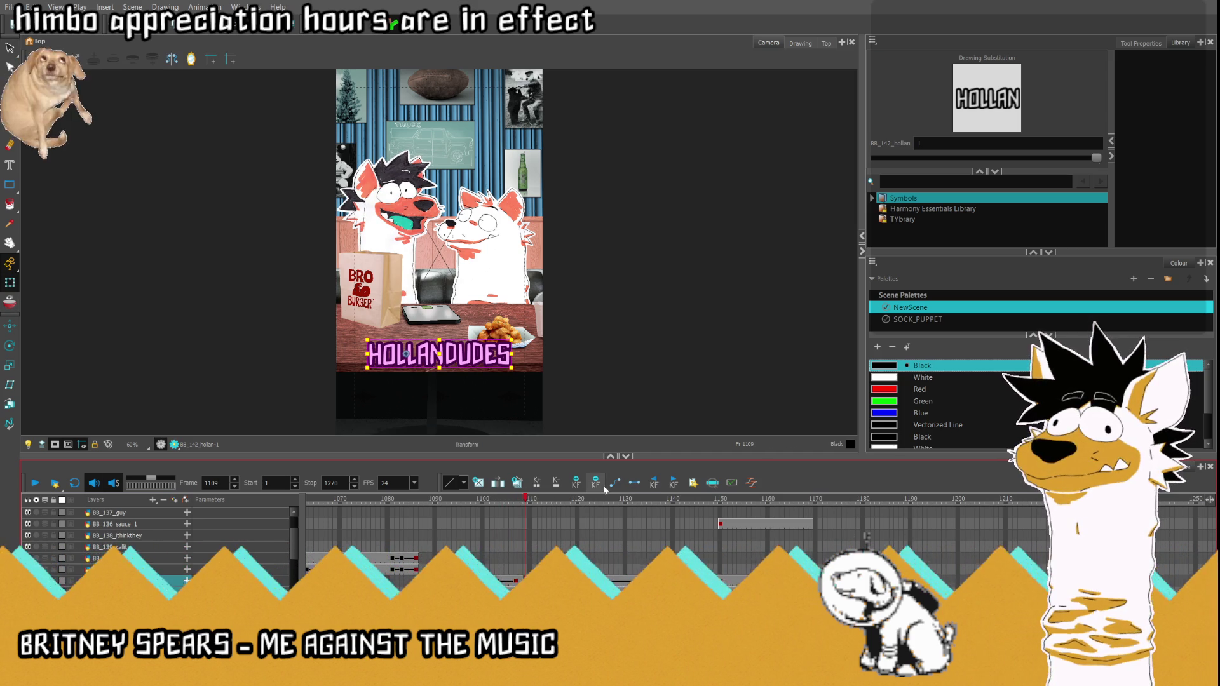
{"action": "key", "text": "comma"}
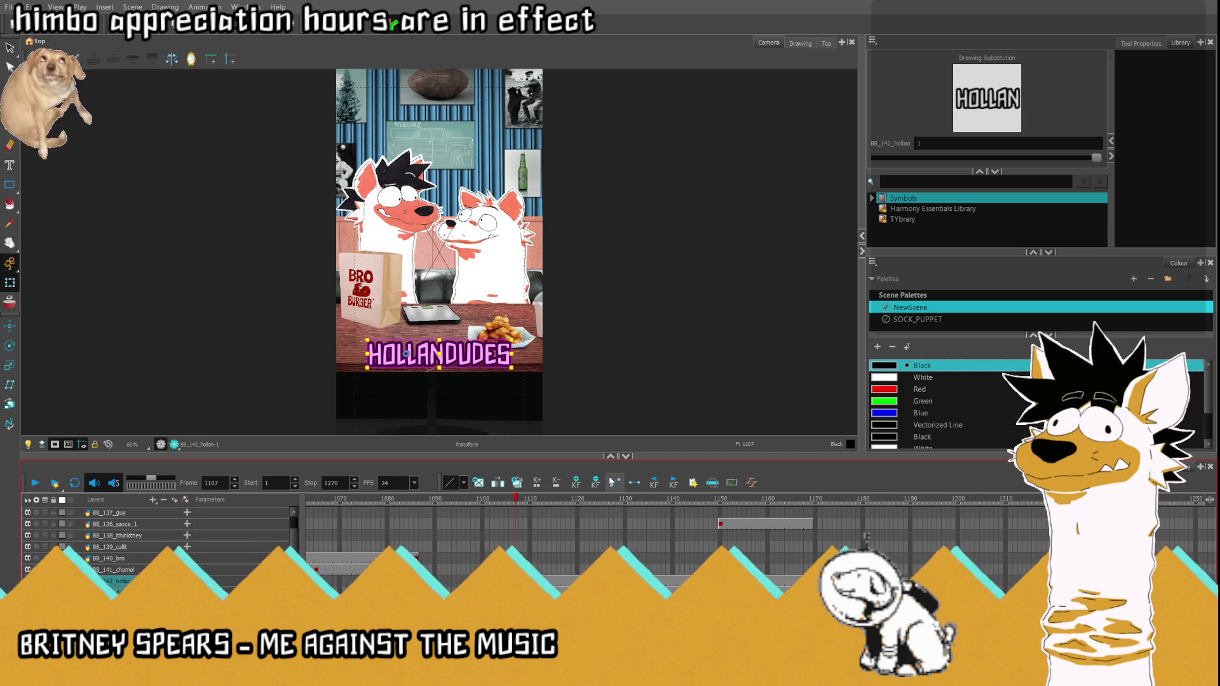
{"action": "key", "text": "comma"}
{"action": "scroll", "coordinate": [419, 372], "scroll_direction": "up", "scroll_amount": 1}
{"action": "scroll", "coordinate": [420, 372], "scroll_direction": "up", "scroll_amount": 1}
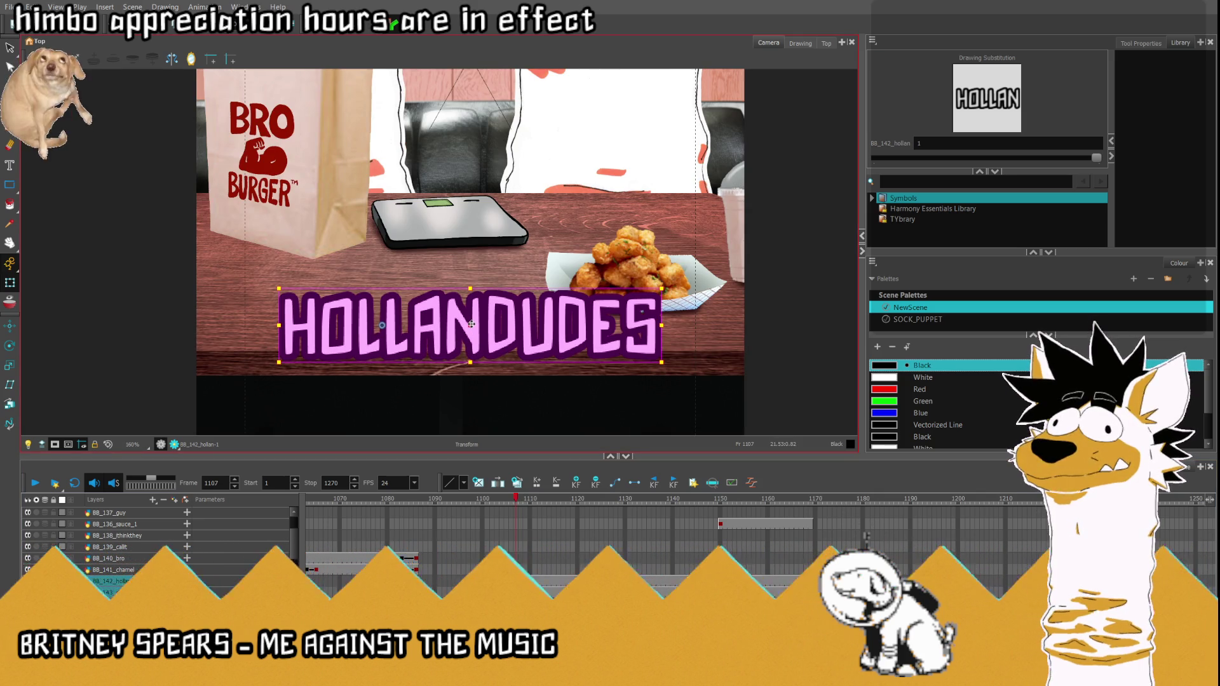
{"action": "key", "text": "comma"}
{"action": "key", "text": "comma"}
{"action": "key", "text": "comma"}
{"action": "key", "text": "comma"}
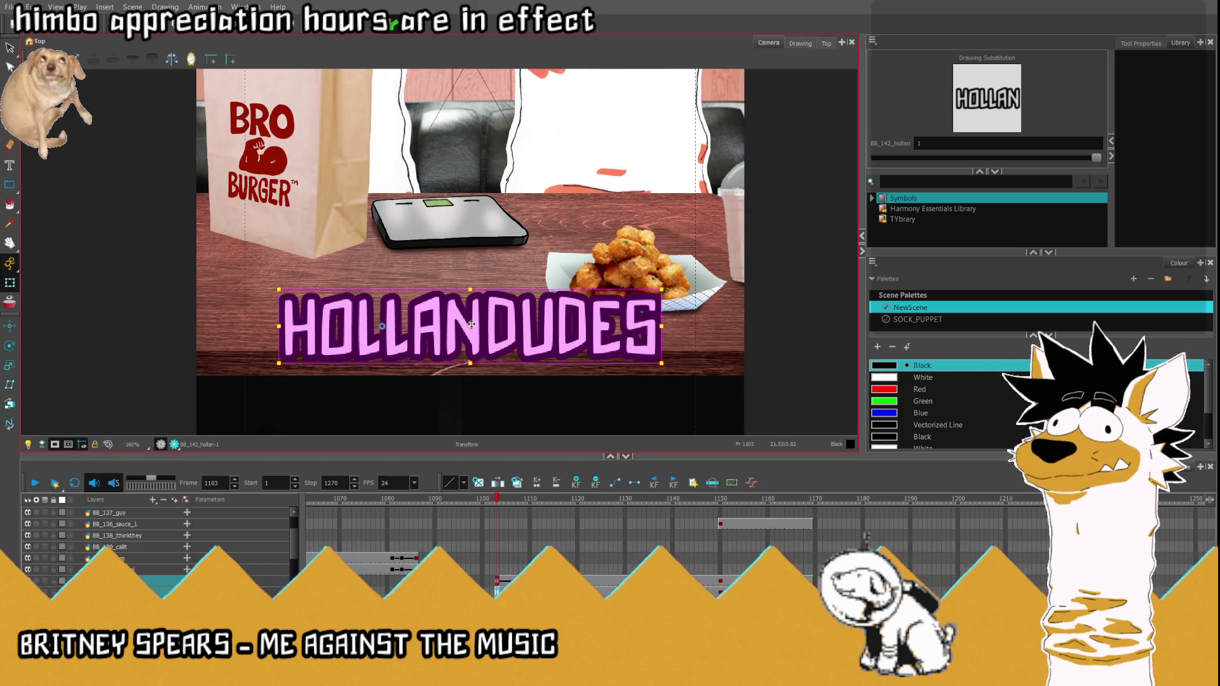
{"action": "scroll", "coordinate": [467, 315], "scroll_direction": "down", "scroll_amount": 2}
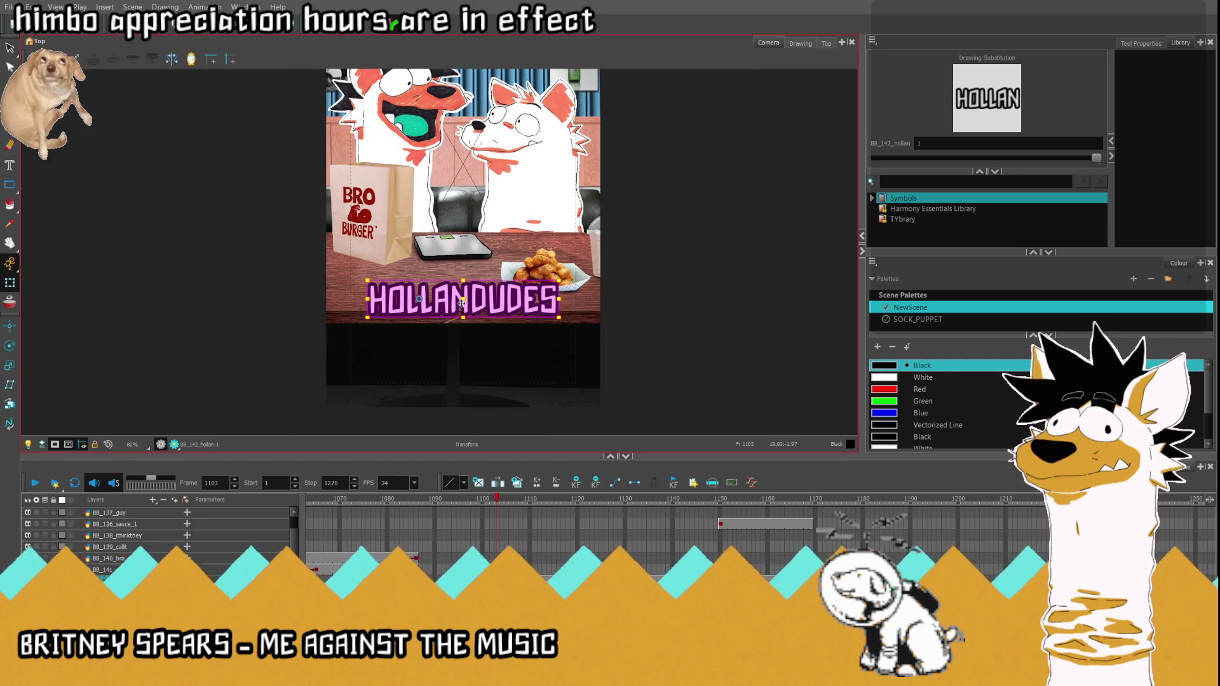
{"action": "left_click_drag", "start_coordinate": [462, 304], "coordinate": [478, 418]}
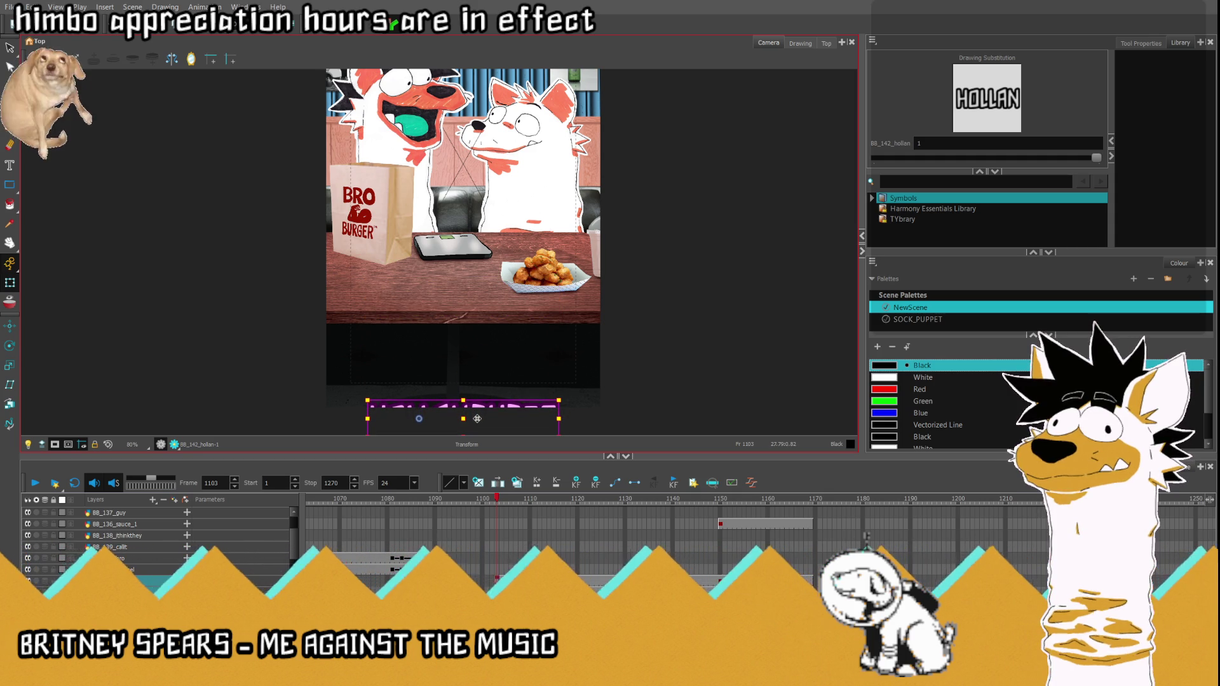
Step: Play from frame 1102 to preview HOLLANDUDES popping up into place
{"action": "key", "text": "comma"}
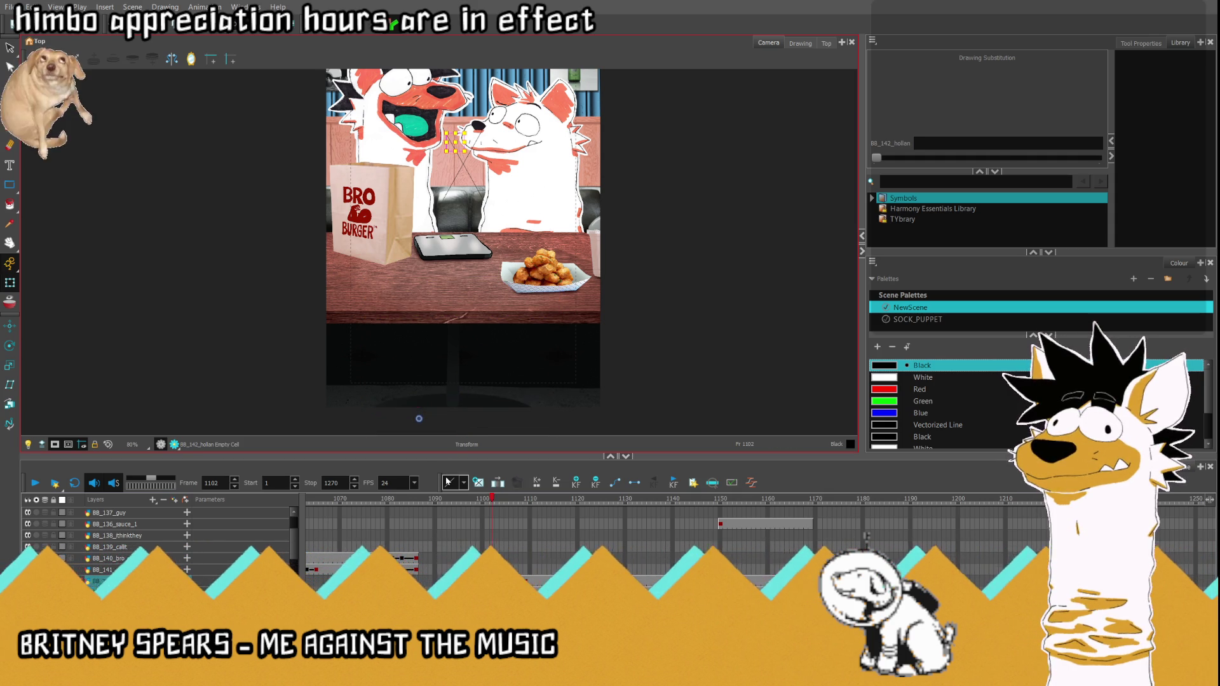
{"action": "key", "text": "period"}
{"action": "key", "text": "comma"}
{"action": "key", "text": "Return"}
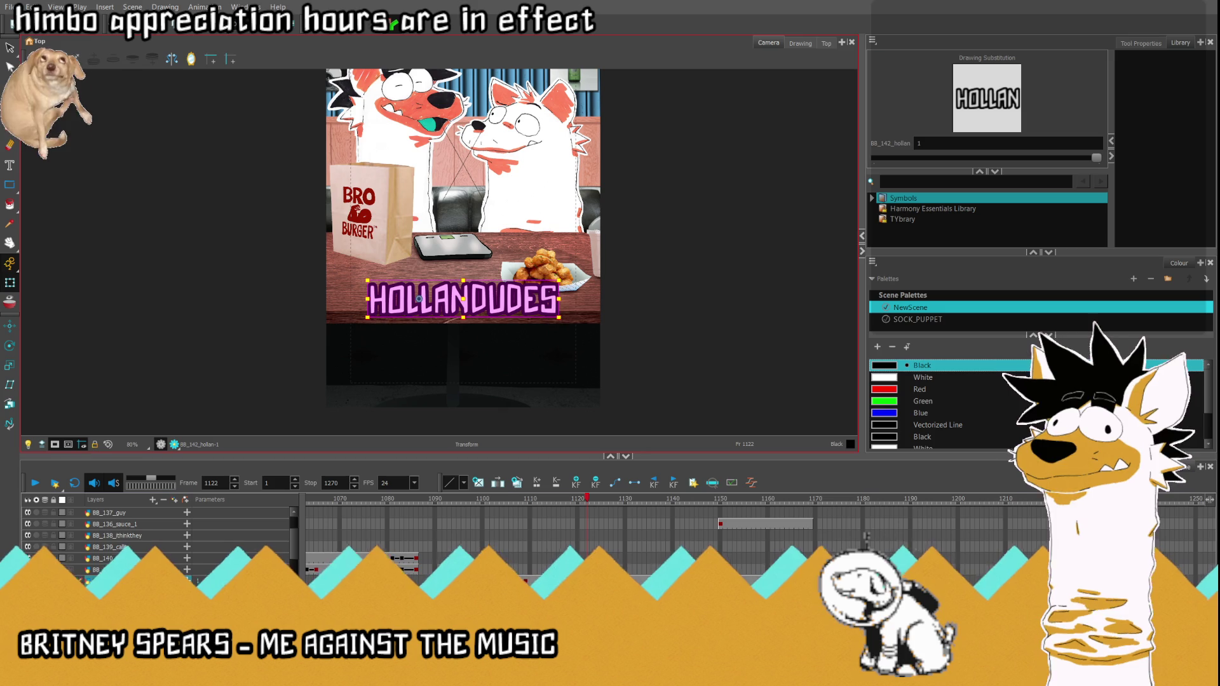
{"action": "left_click_drag", "start_coordinate": [491, 497], "coordinate": [506, 498]}
{"action": "key", "text": "comma"}
{"action": "key", "text": "comma"}
{"action": "key", "text": "comma"}
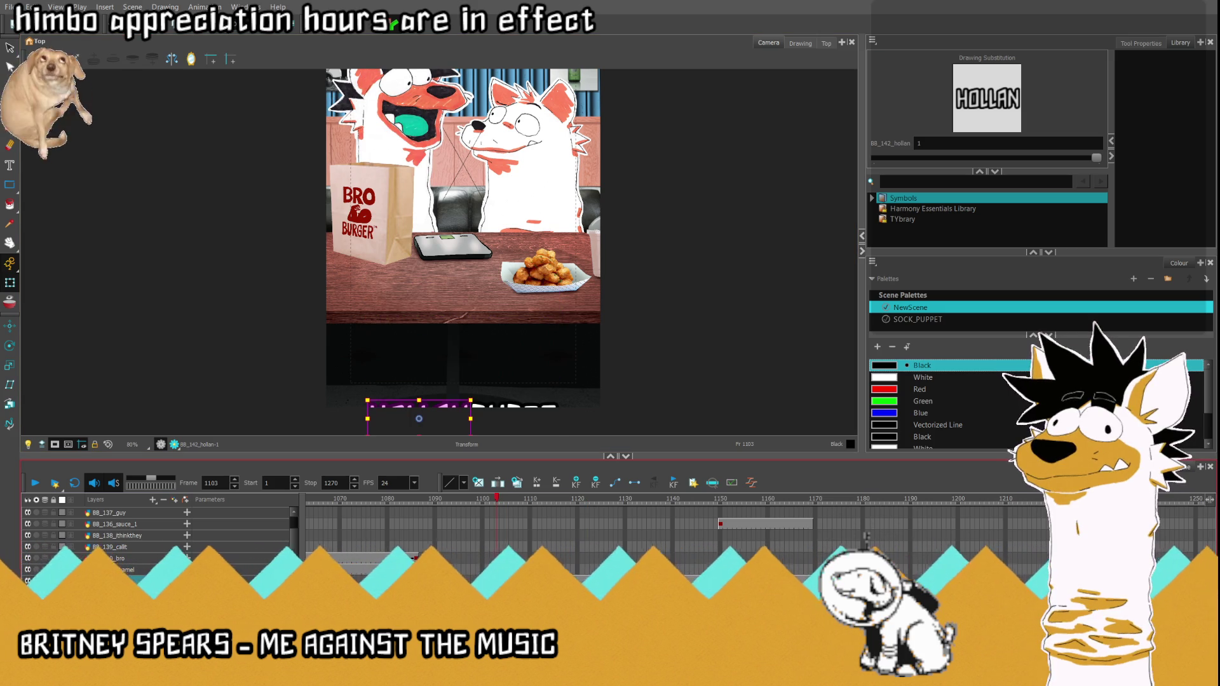
{"action": "key", "text": "Return"}
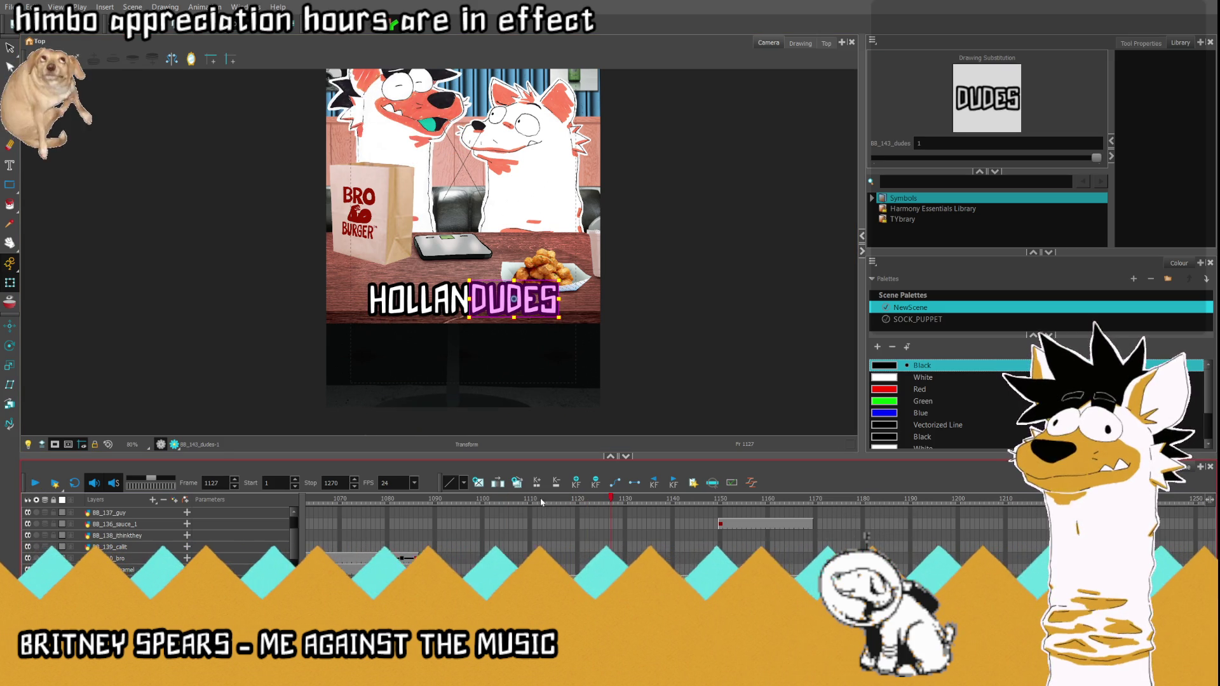
{"action": "left_click", "coordinate": [578, 502]}
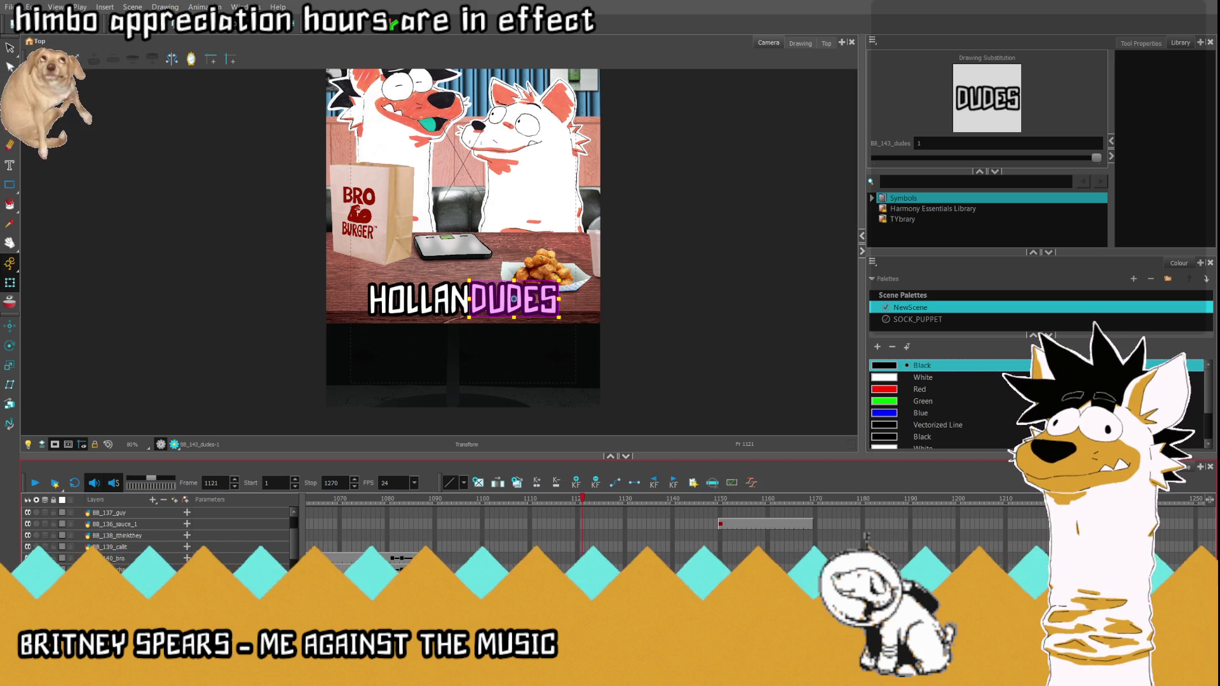
{"action": "left_click", "coordinate": [491, 501]}
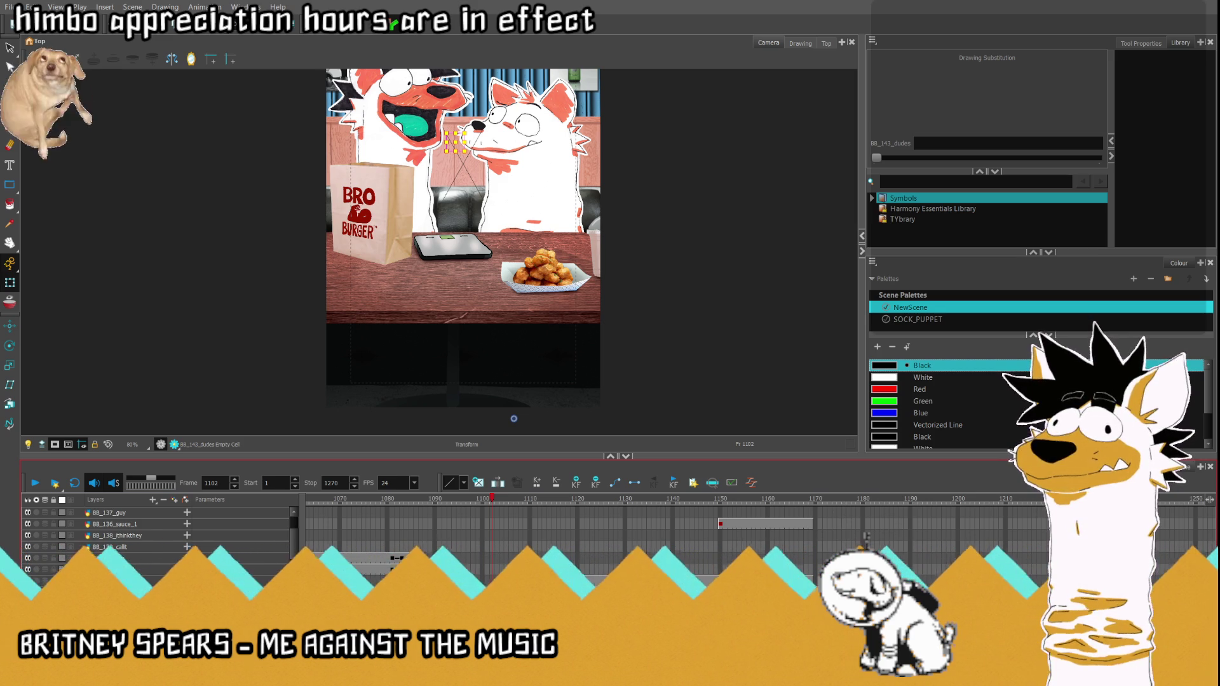
{"action": "left_click", "coordinate": [107, 445]}
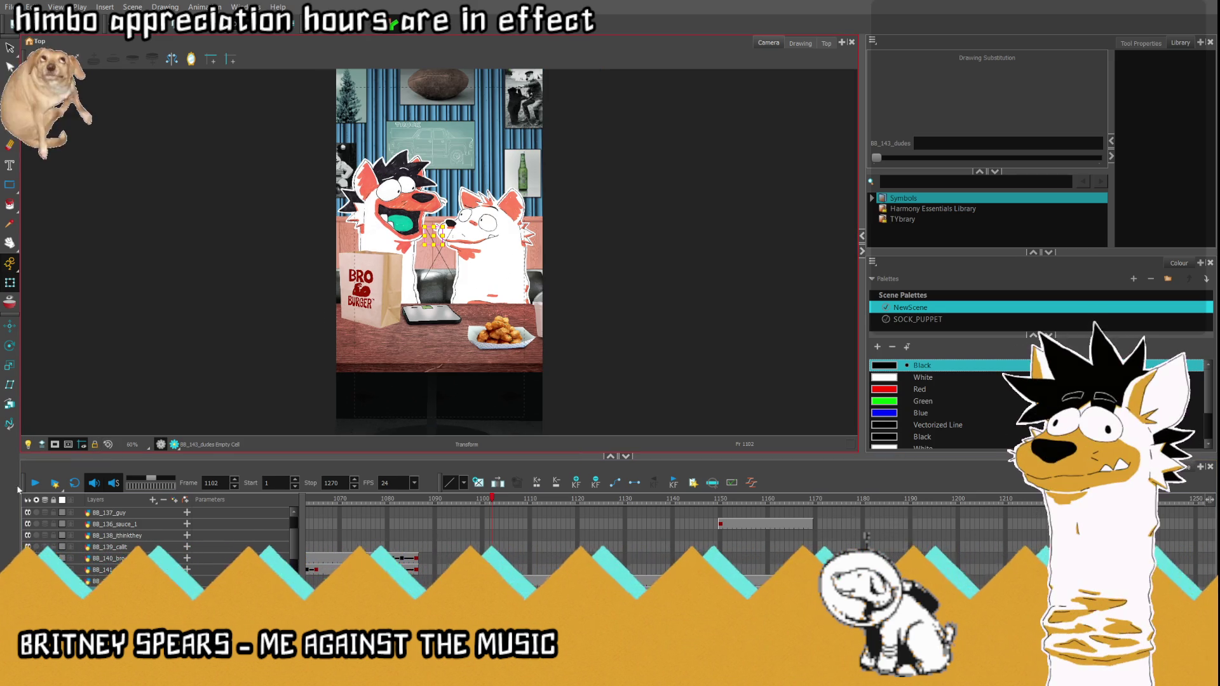
{"action": "left_click", "coordinate": [36, 483]}
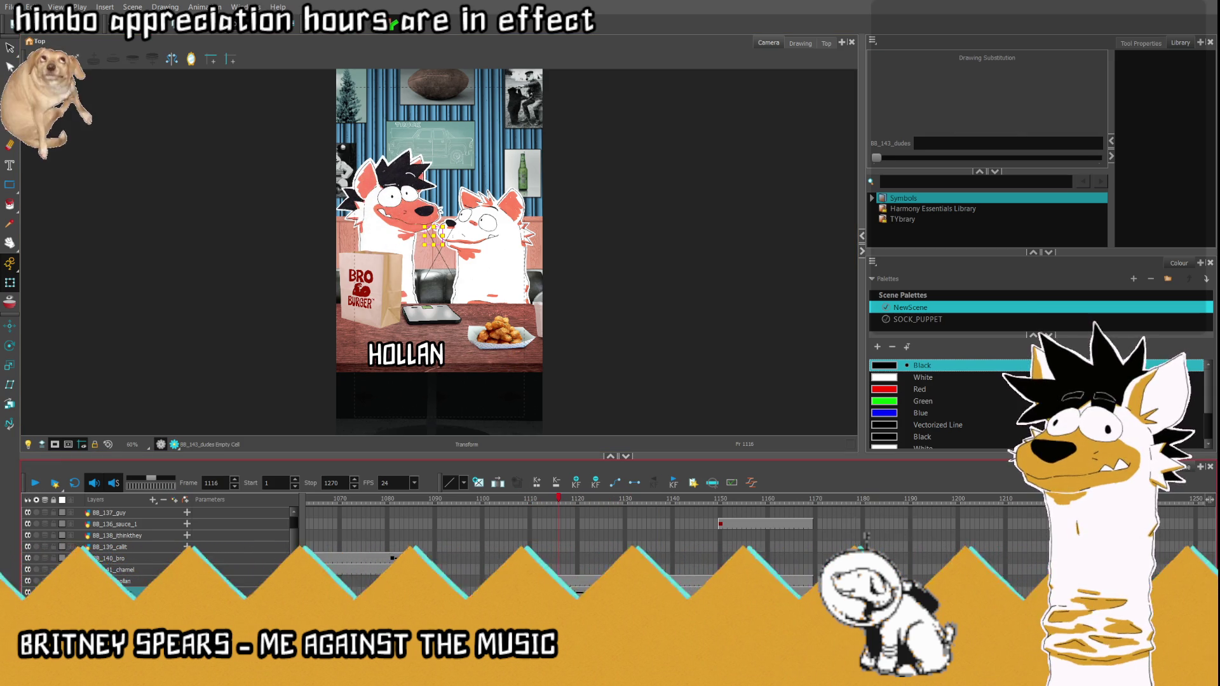
{"action": "left_click", "coordinate": [35, 483]}
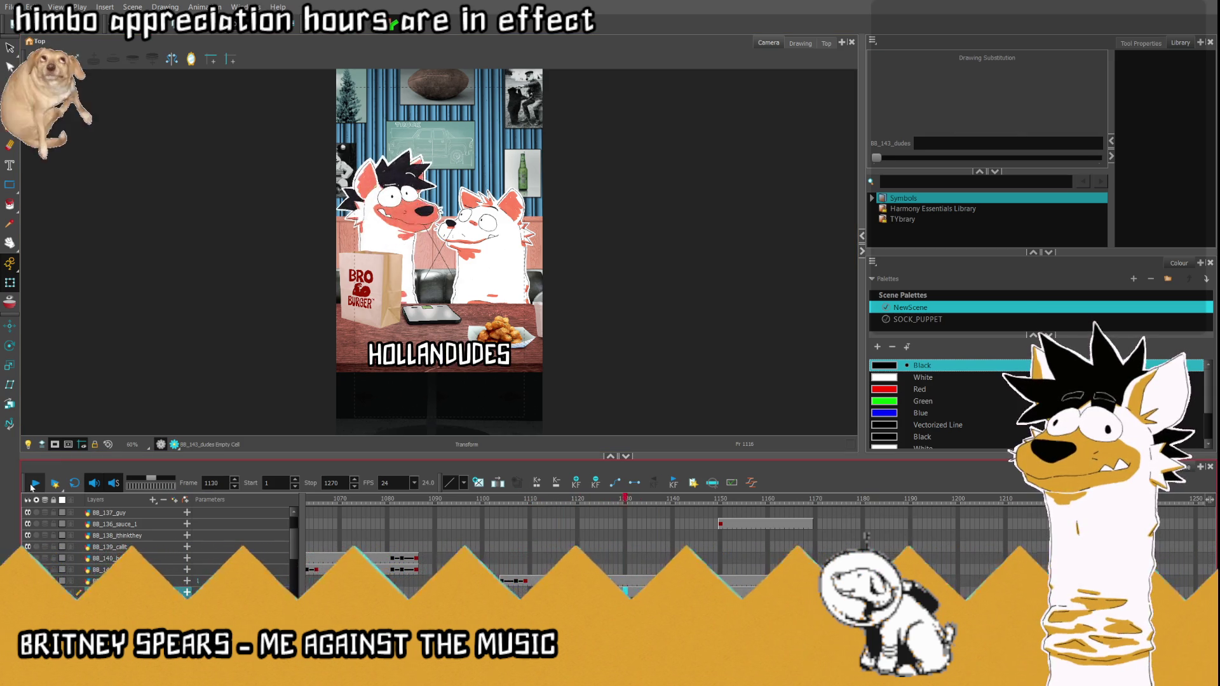
{"action": "left_click", "coordinate": [35, 484]}
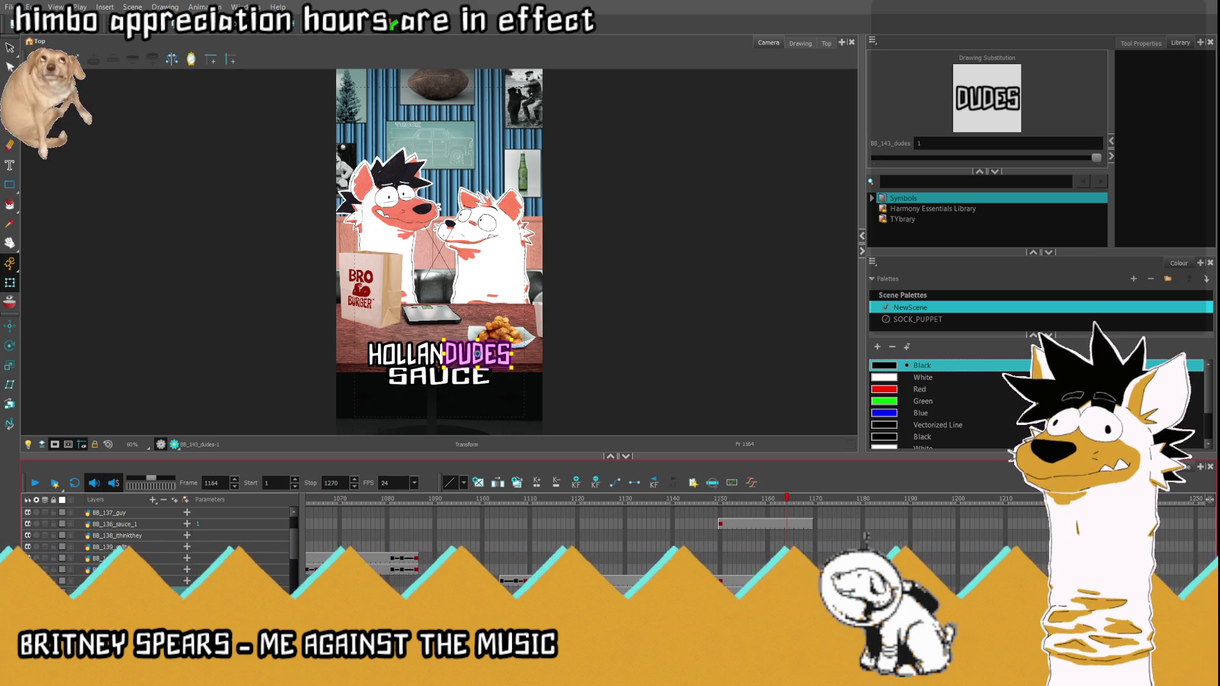
{"action": "left_click", "coordinate": [722, 499]}
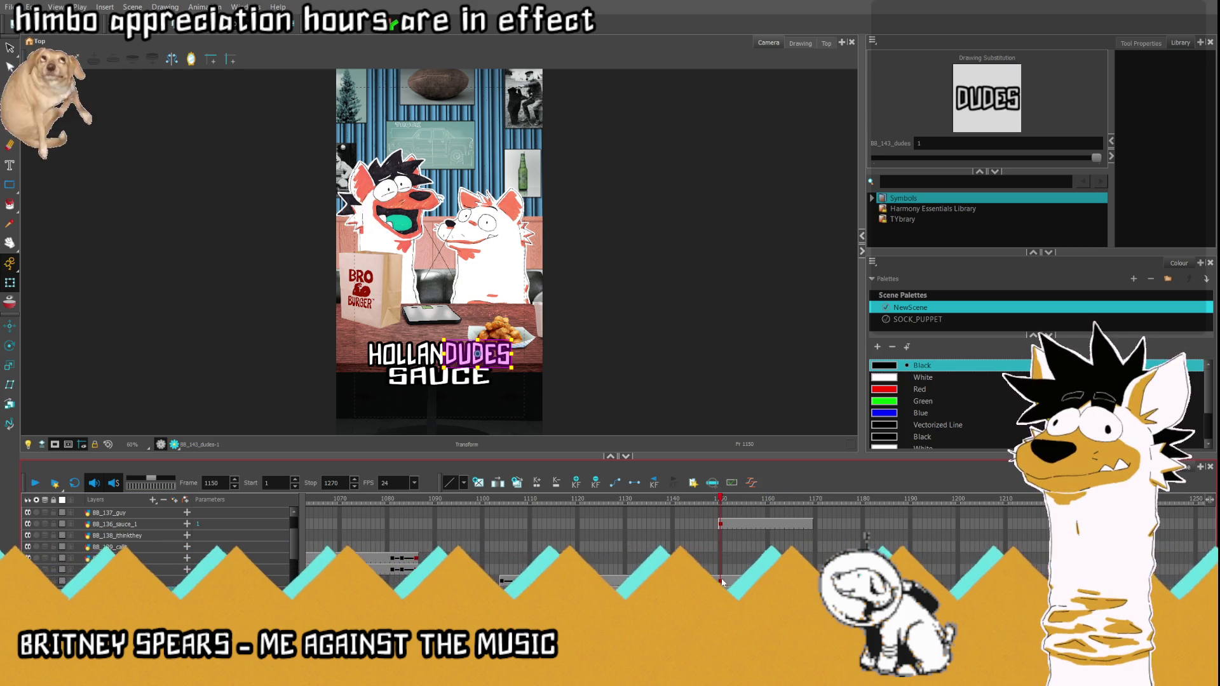
{"action": "left_click", "coordinate": [722, 584]}
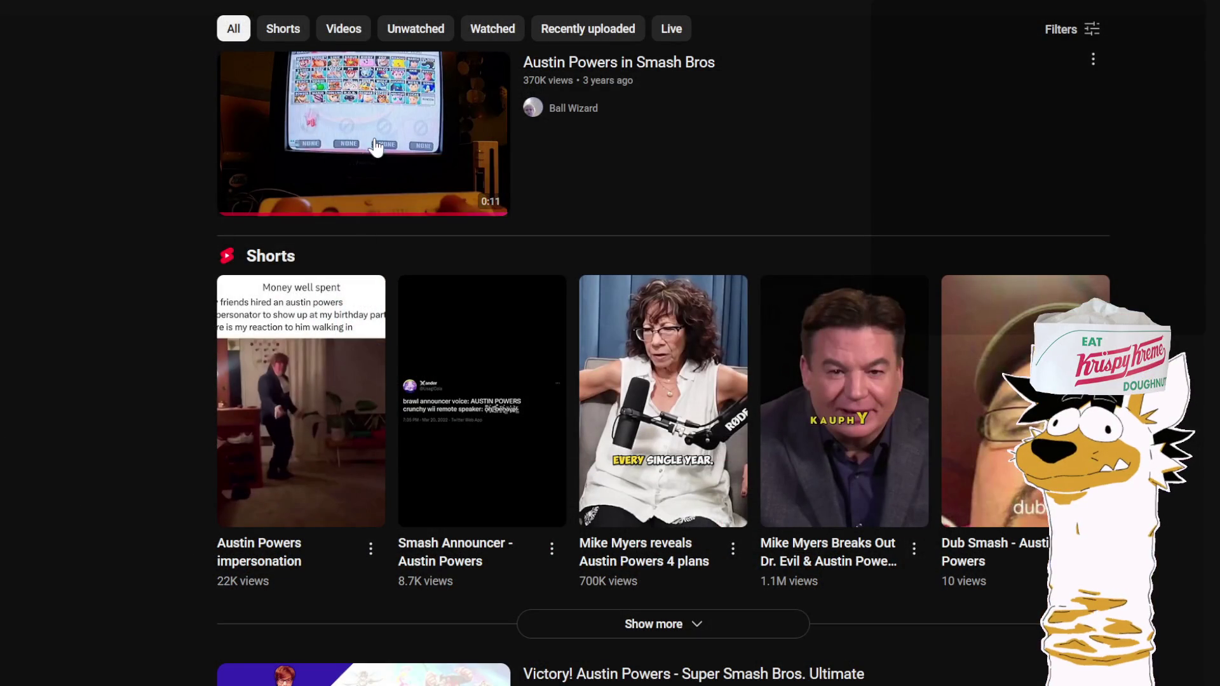
Step: Watch the Austin Powers in Smash Bros clip, then the Victory! Austin Powers Super Smash Bros. Ultimate video
{"action": "left_click", "coordinate": [376, 154]}
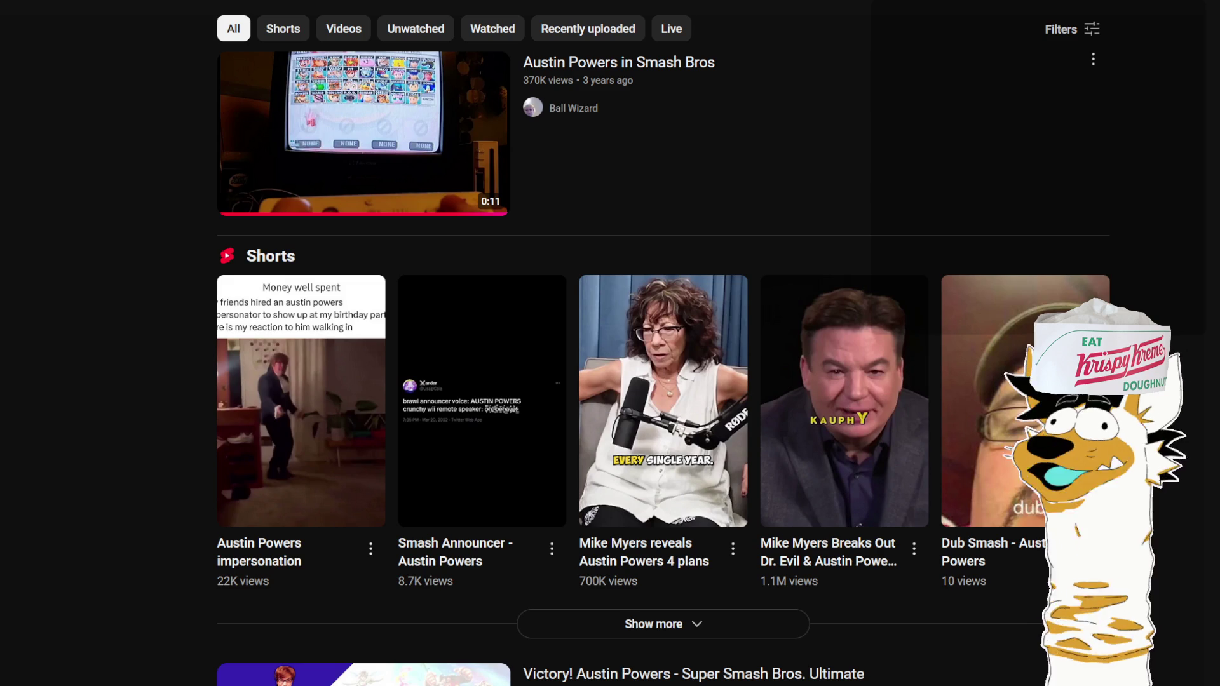
{"action": "scroll", "coordinate": [83, 315], "scroll_direction": "down", "scroll_amount": 2}
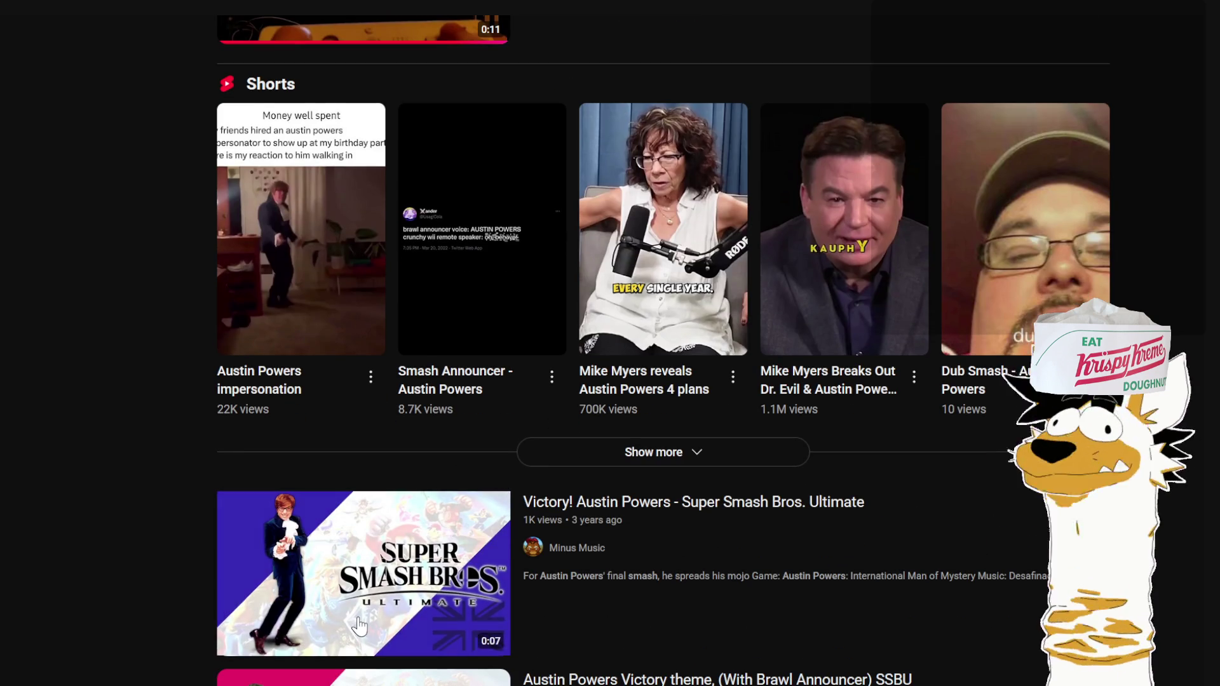
{"action": "left_click", "coordinate": [360, 624]}
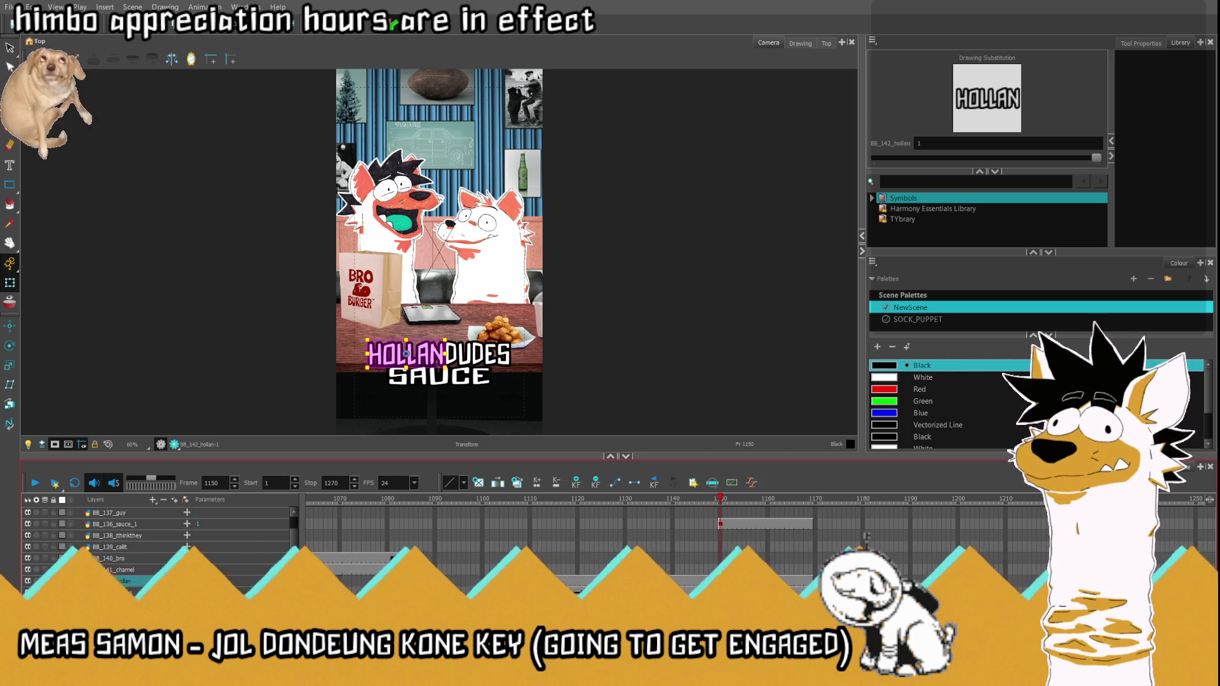
Step: Extend the SAUCE caption's exposure a few frames past 1156 and nudge it slightly lower at frame 1150
{"action": "left_click", "coordinate": [720, 524]}
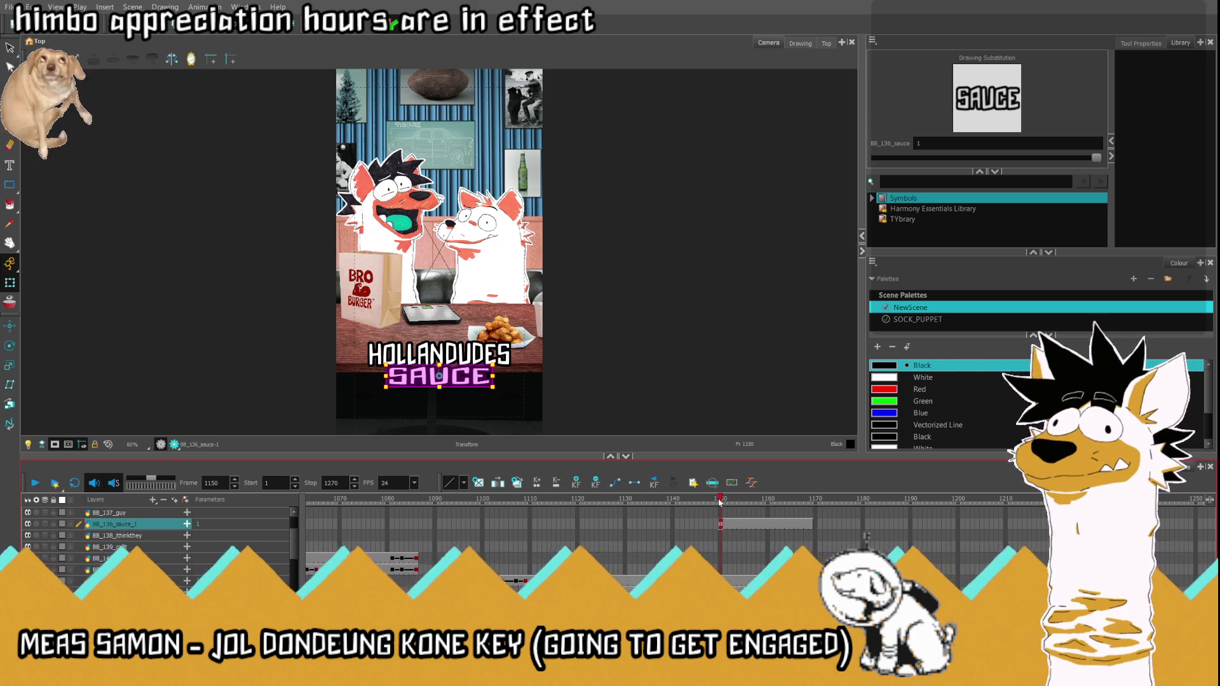
{"action": "mouse_move", "coordinate": [734, 502]}
{"action": "left_mouse_down"}
{"action": "mouse_move", "coordinate": [750, 505]}
{"action": "mouse_move", "coordinate": [731, 503]}
{"action": "left_mouse_up"}
{"action": "scroll", "coordinate": [433, 397], "scroll_direction": "up", "scroll_amount": 4}
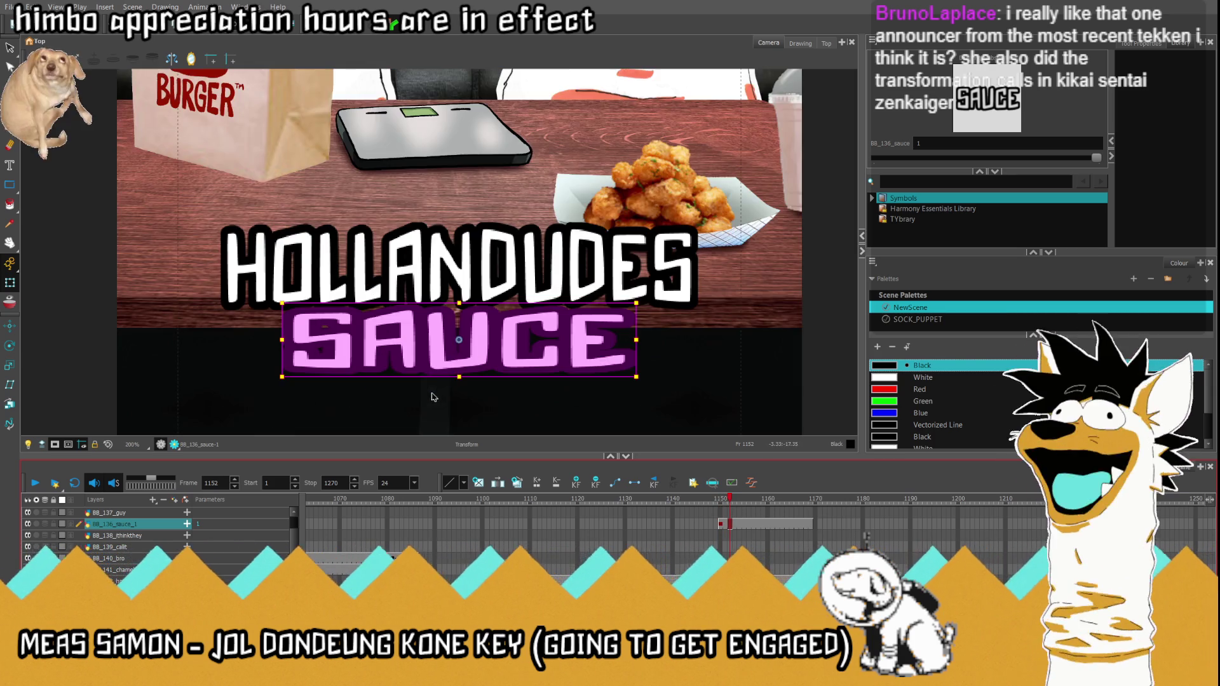
{"action": "scroll", "coordinate": [432, 382], "scroll_direction": "up", "scroll_amount": 2}
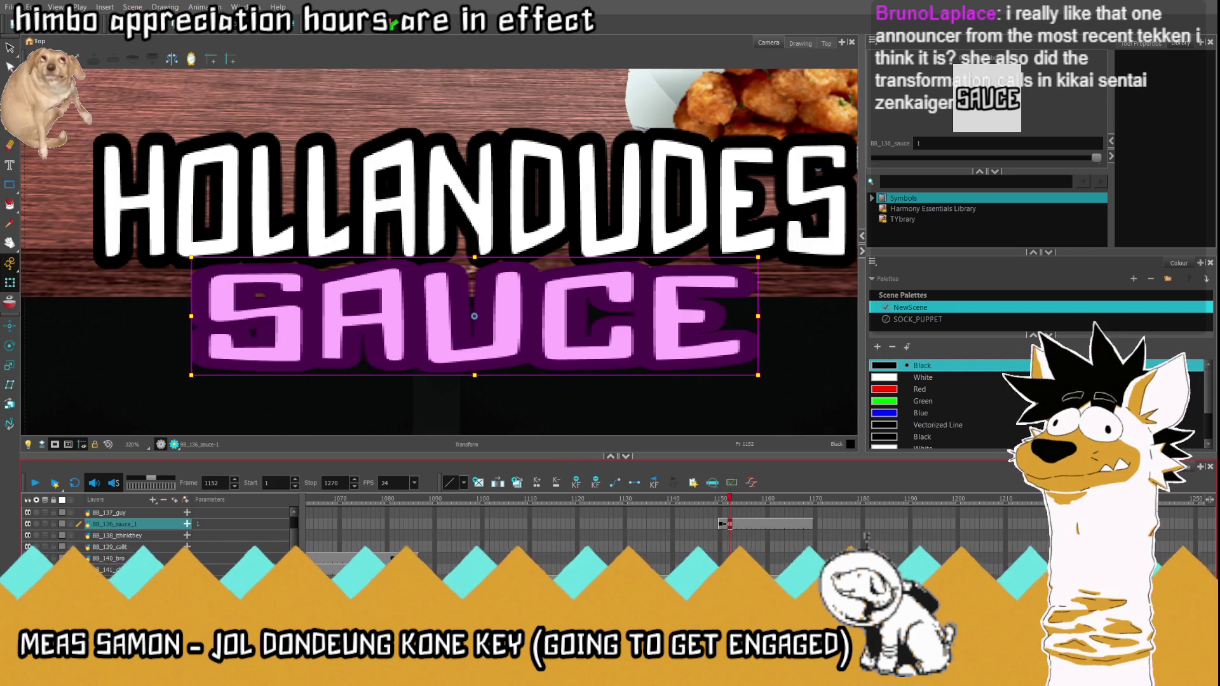
{"action": "key", "text": "period"}
{"action": "key", "text": "period"}
{"action": "key", "text": "period"}
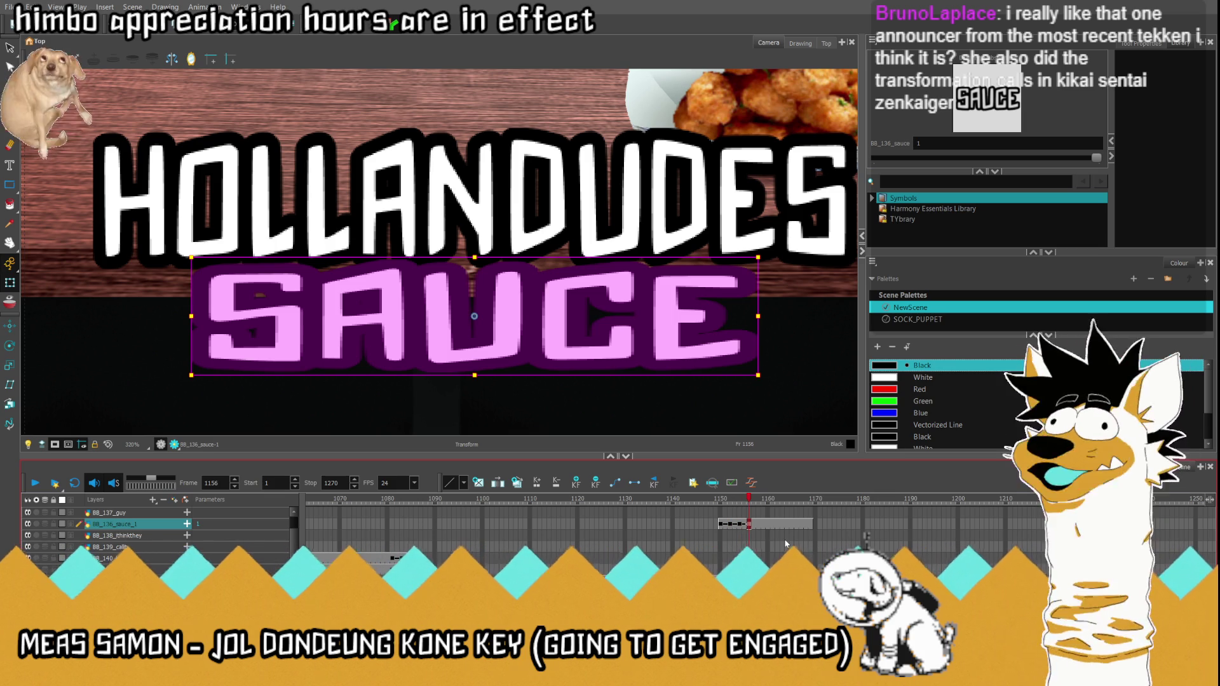
{"action": "key", "text": "period"}
{"action": "key", "text": "period"}
{"action": "key", "text": "period"}
{"action": "key", "text": "period"}
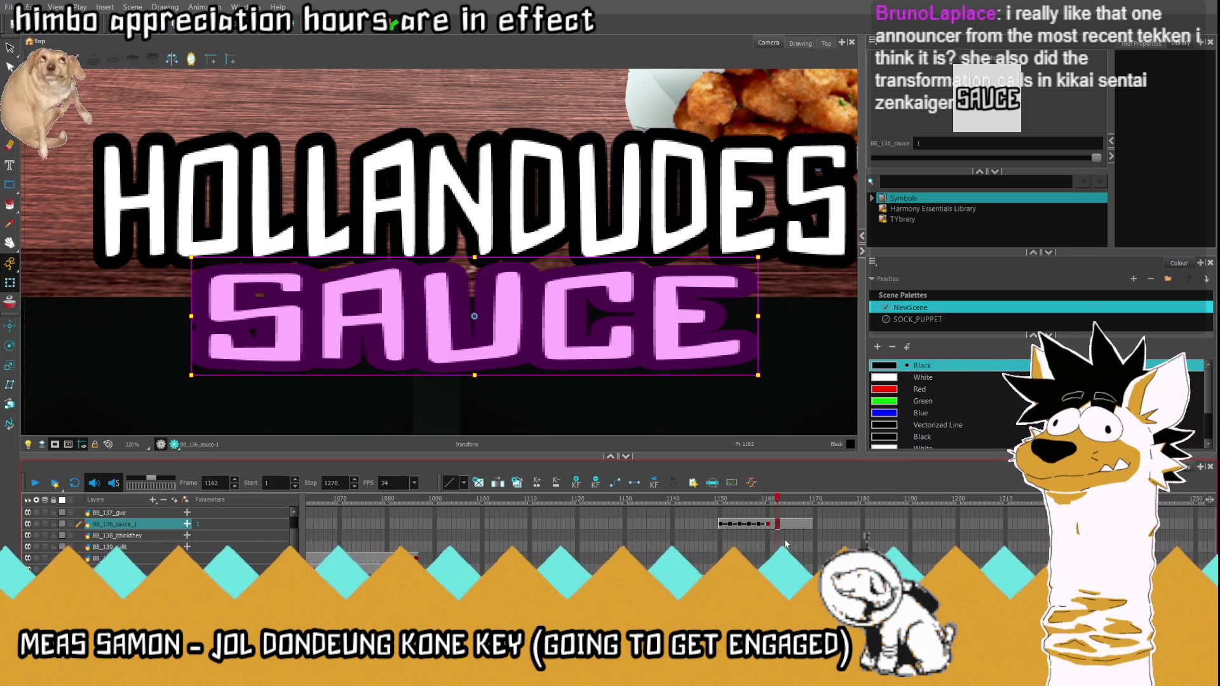
{"action": "key", "text": "period"}
{"action": "key", "text": "period"}
{"action": "left_click", "coordinate": [722, 526]}
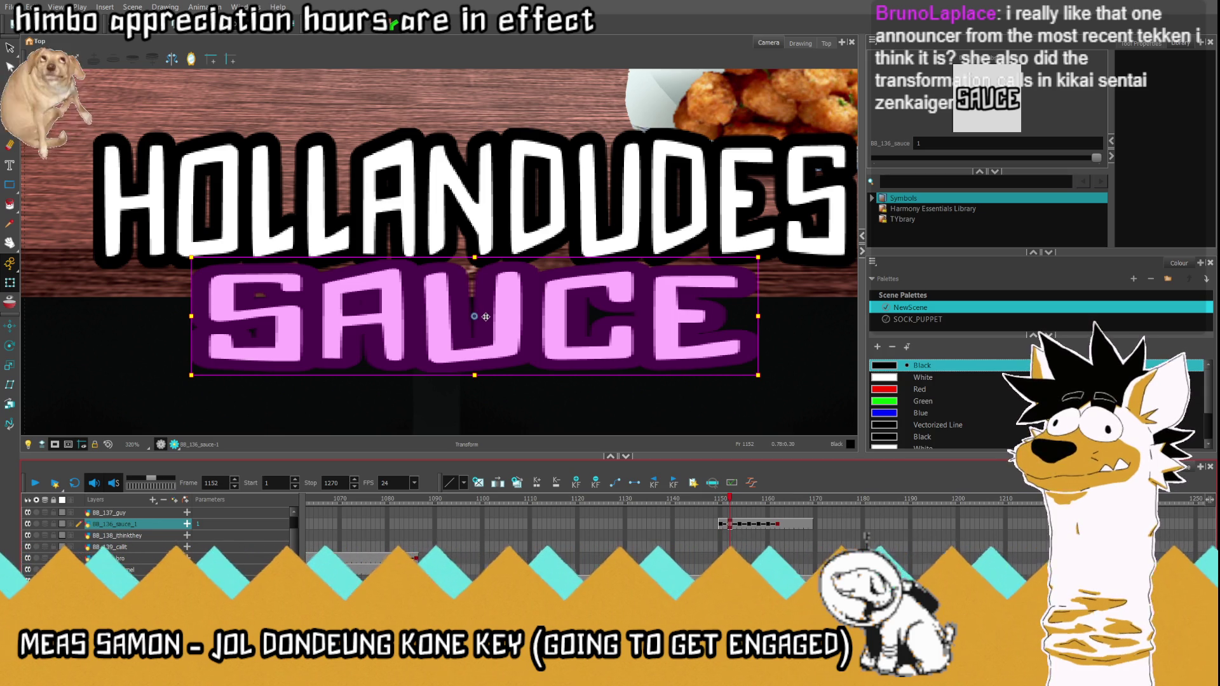
{"action": "left_click_drag", "start_coordinate": [485, 316], "coordinate": [485, 322]}
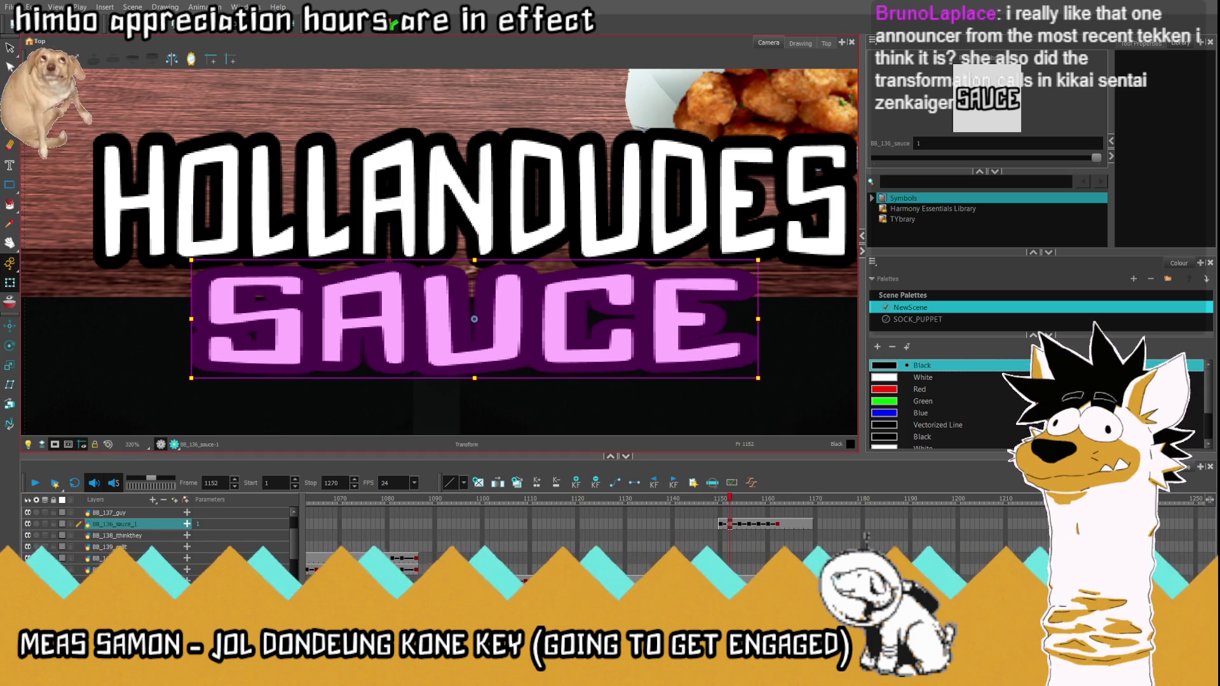
Step: Reveal the SAUCE layer's animation parameters and step back and forth through its pop-in frames
{"action": "left_click", "coordinate": [188, 525]}
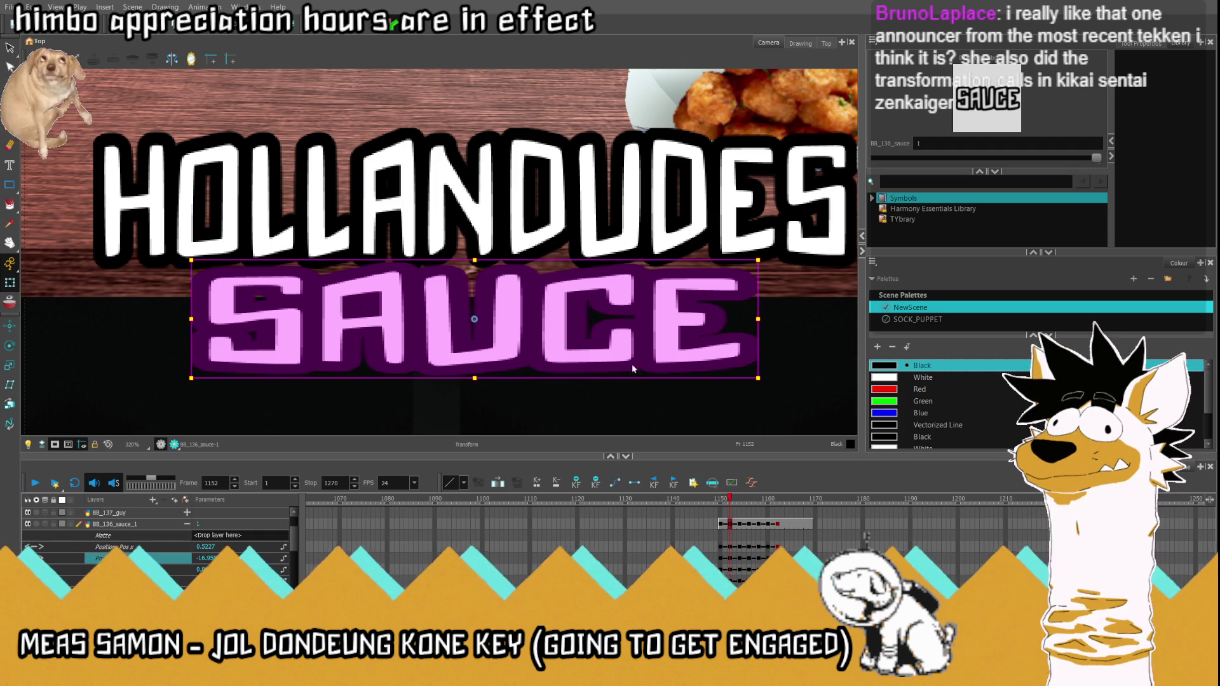
{"action": "key", "text": "period"}
{"action": "key", "text": "period"}
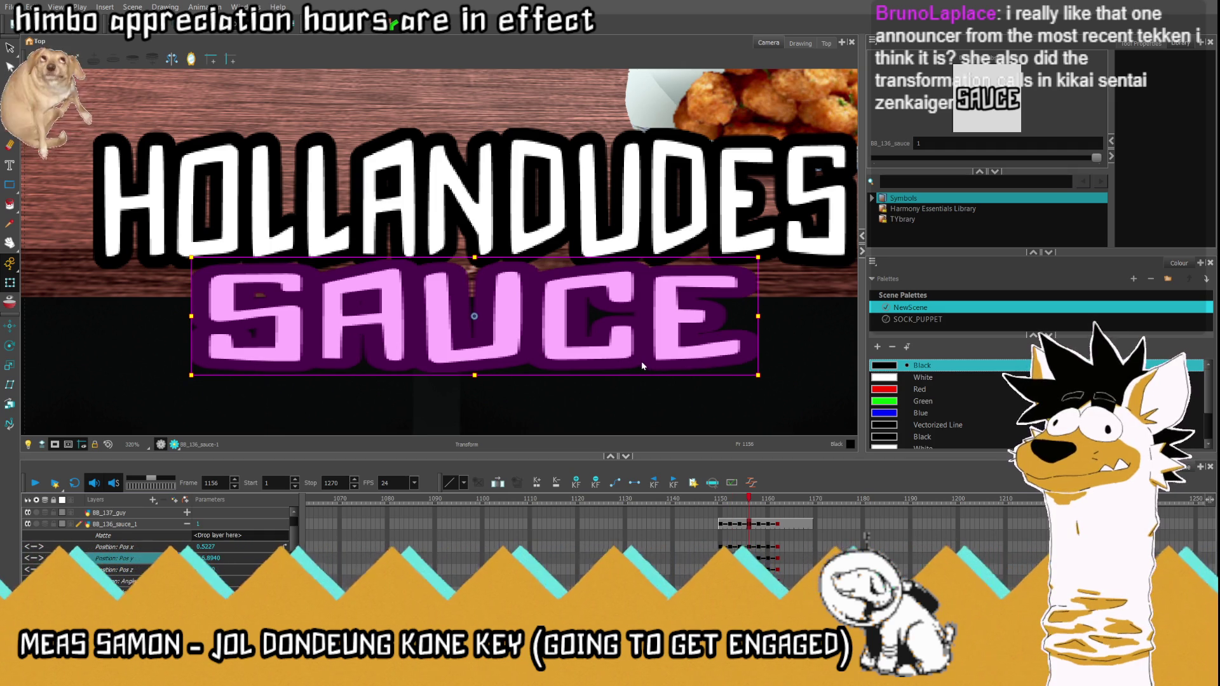
{"action": "key", "text": "period"}
{"action": "key", "text": "period"}
{"action": "key", "text": "period"}
{"action": "key", "text": "period"}
{"action": "key", "text": "period"}
{"action": "key", "text": "period"}
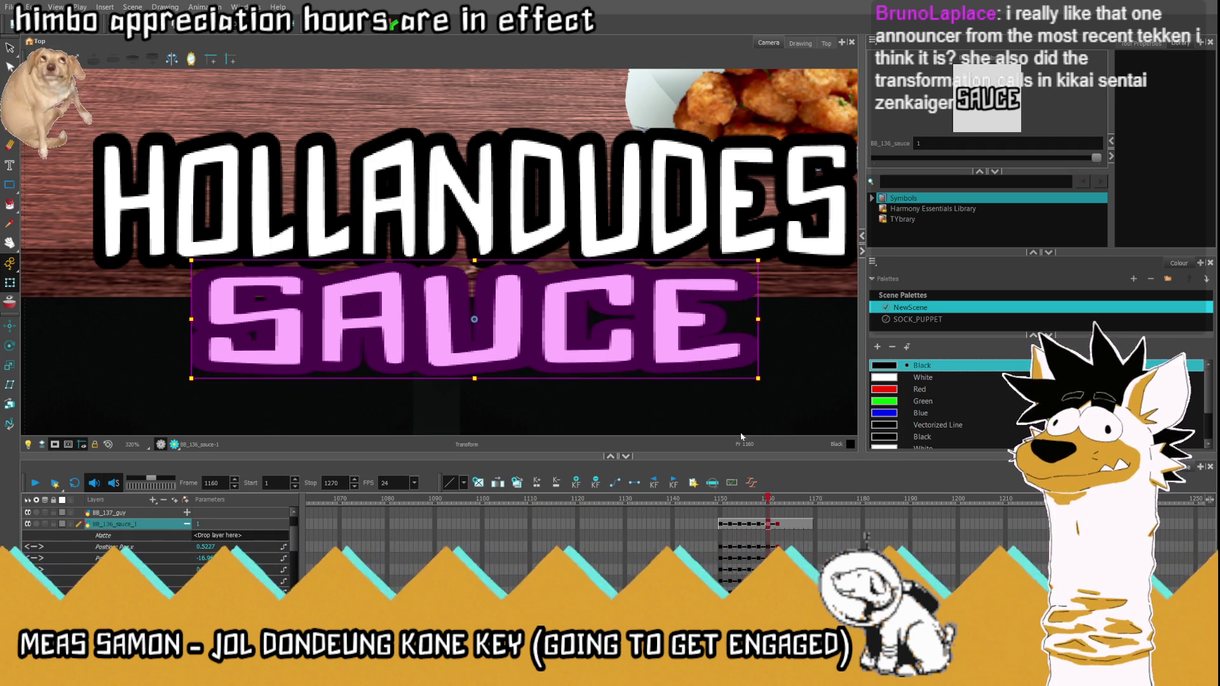
{"action": "key", "text": "comma"}
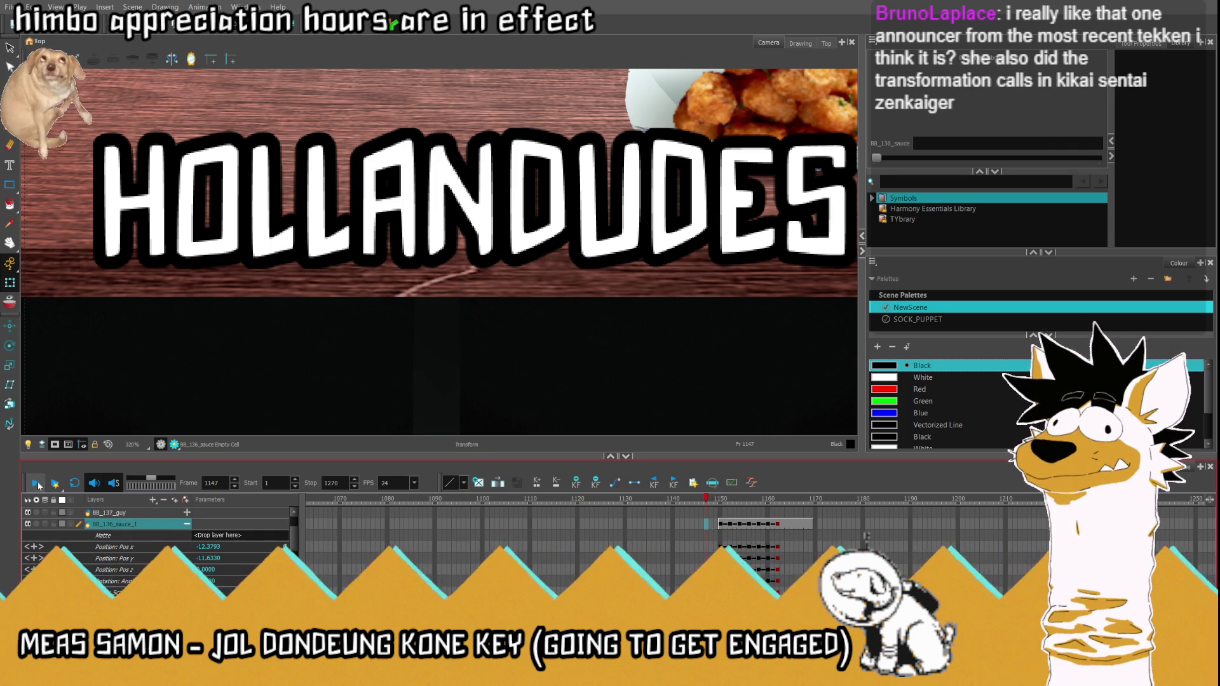
{"action": "key", "text": "comma"}
{"action": "key", "text": "comma"}
{"action": "key", "text": "period"}
{"action": "key", "text": "period"}
{"action": "key", "text": "period"}
{"action": "key", "text": "shift+m"}
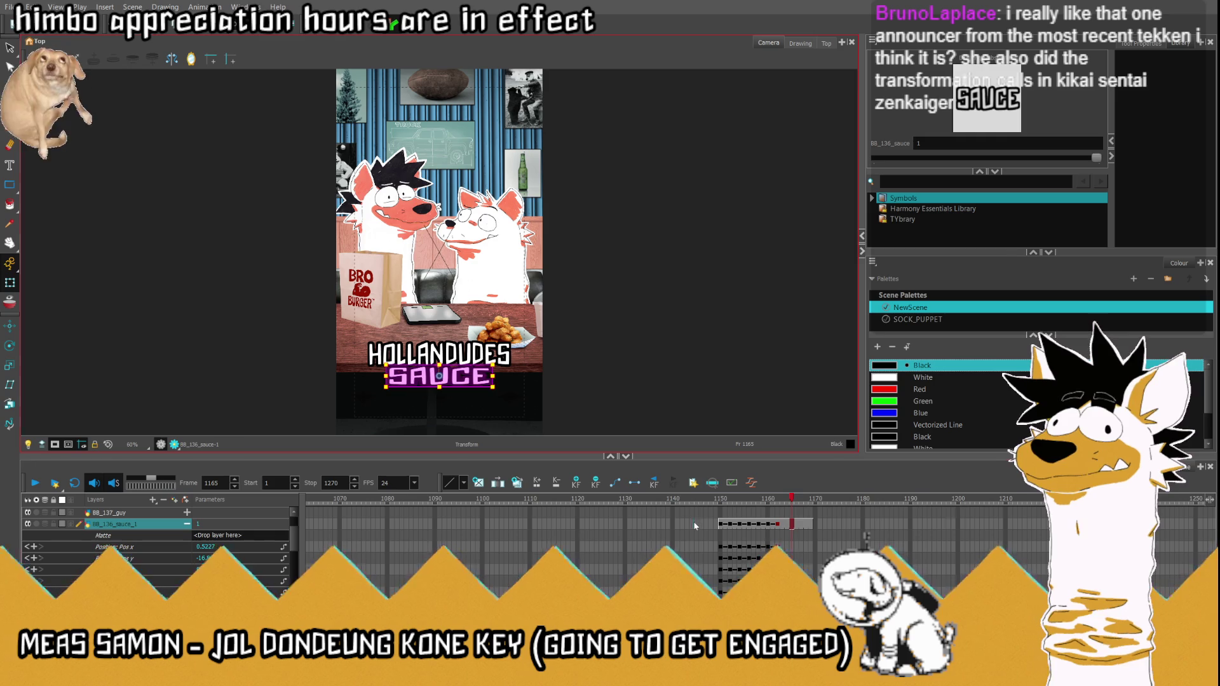
Step: Play back the SAUCE pop-in, select its position parameter and settle on frame 1147 where it first appears
{"action": "left_click", "coordinate": [692, 525]}
{"action": "key", "text": "Return"}
{"action": "left_click", "coordinate": [732, 524]}
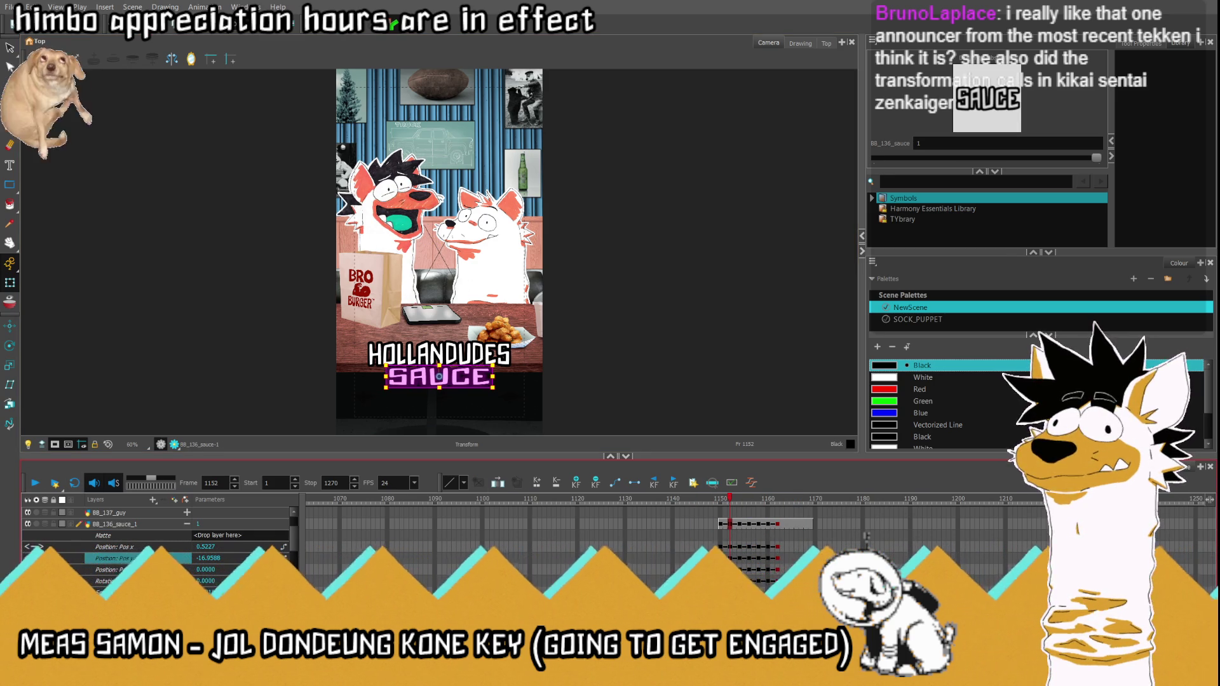
{"action": "left_click", "coordinate": [164, 559]}
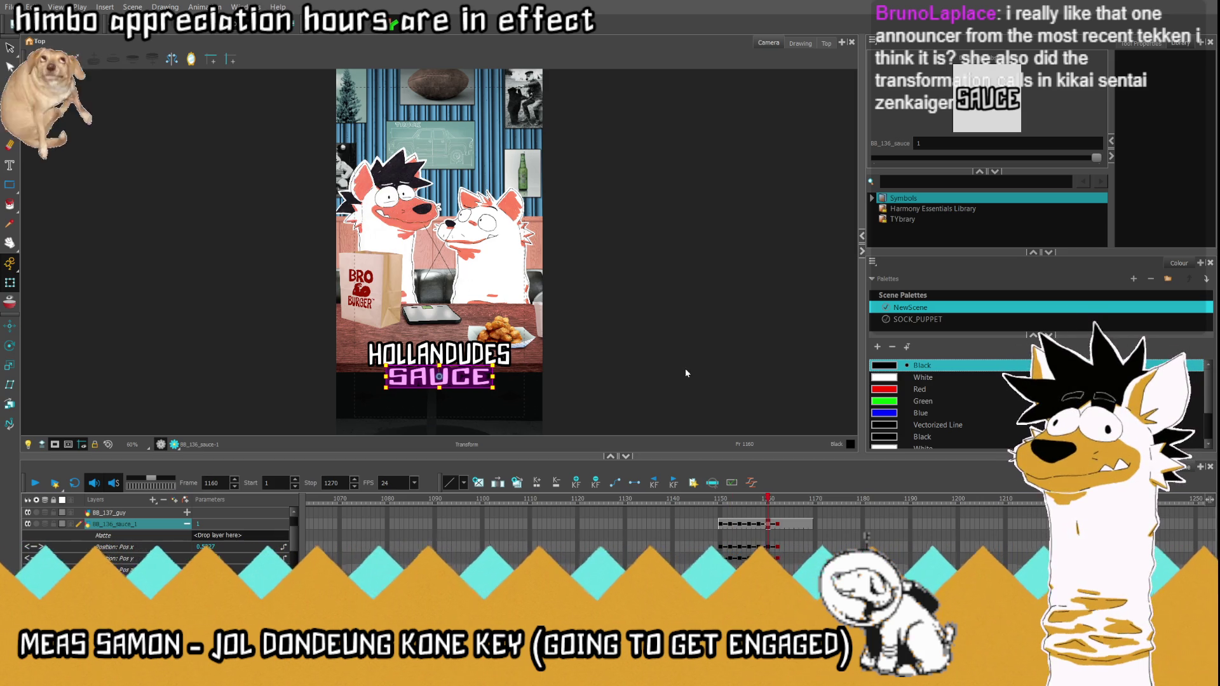
{"action": "key", "text": "comma"}
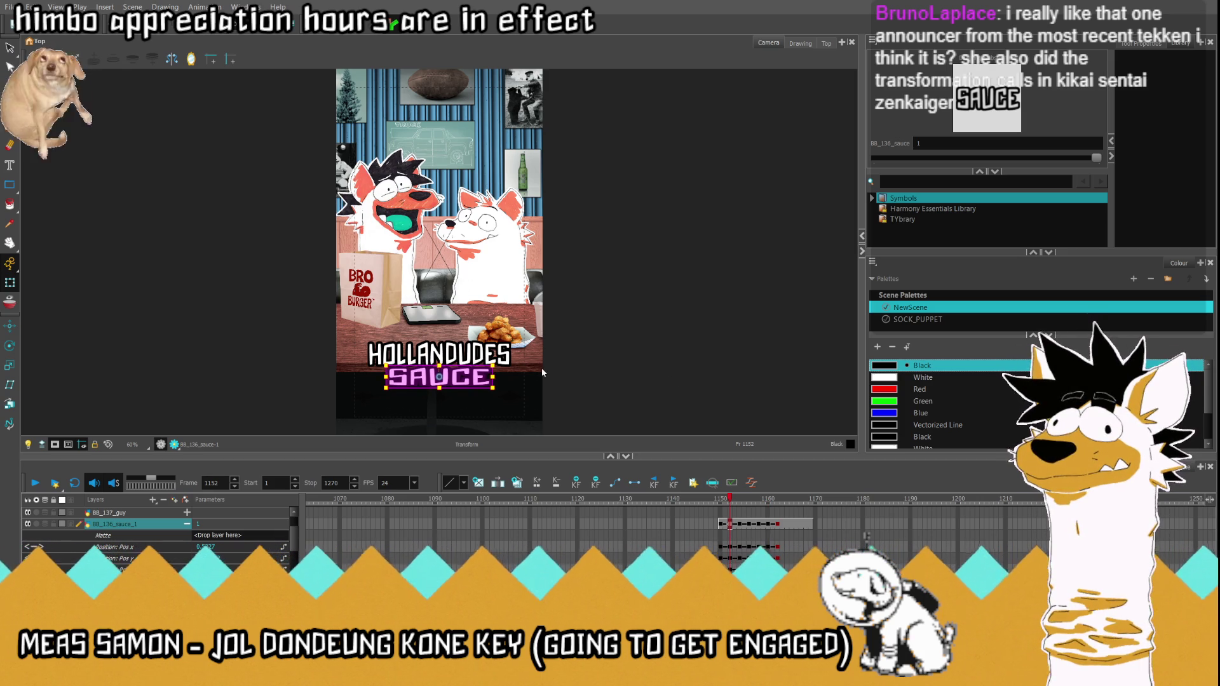
{"action": "left_click", "coordinate": [713, 523]}
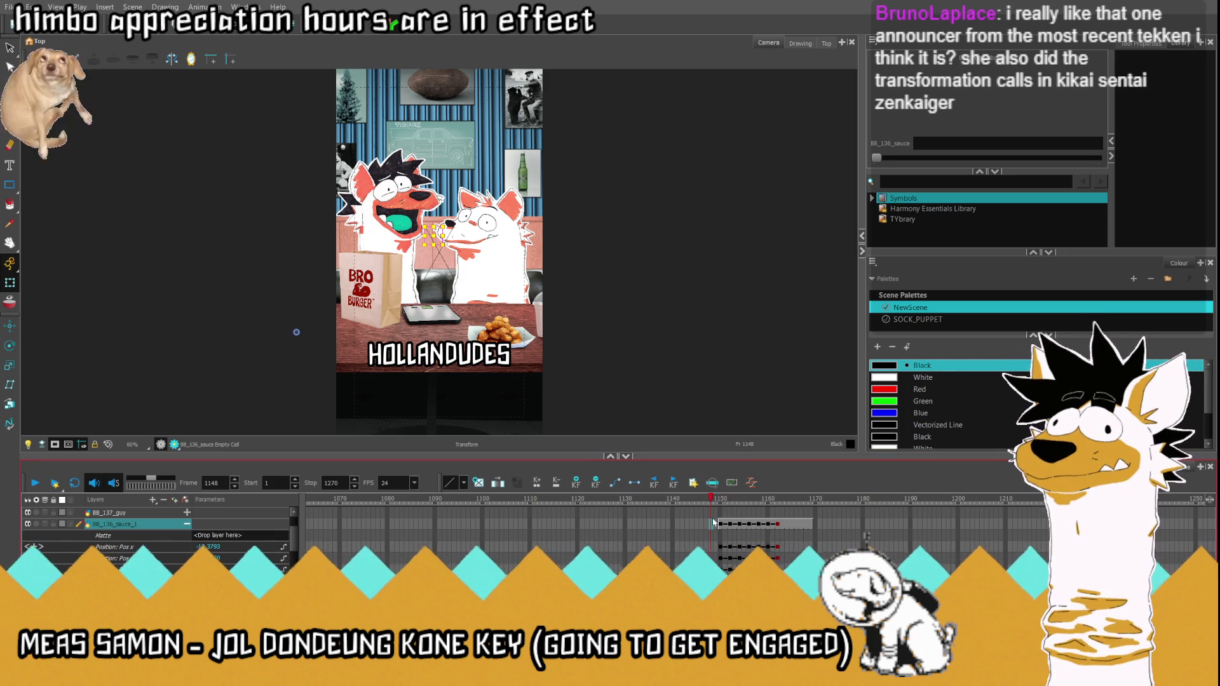
{"action": "left_click", "coordinate": [53, 486]}
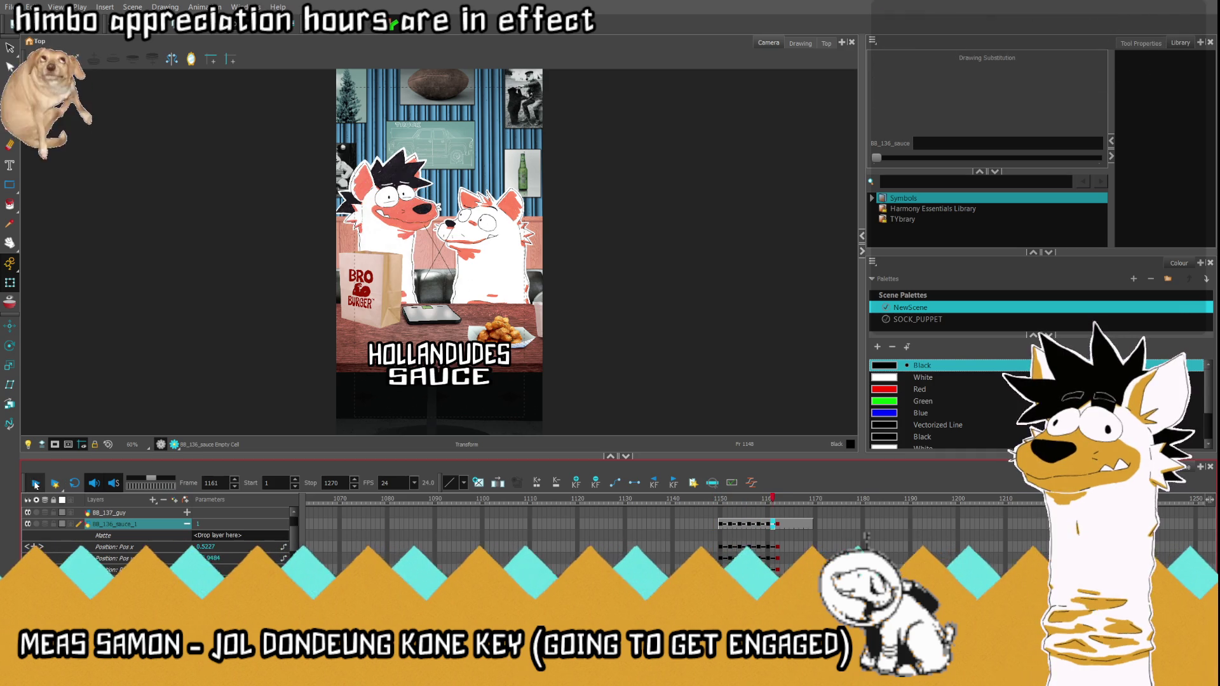
{"action": "left_click", "coordinate": [720, 525]}
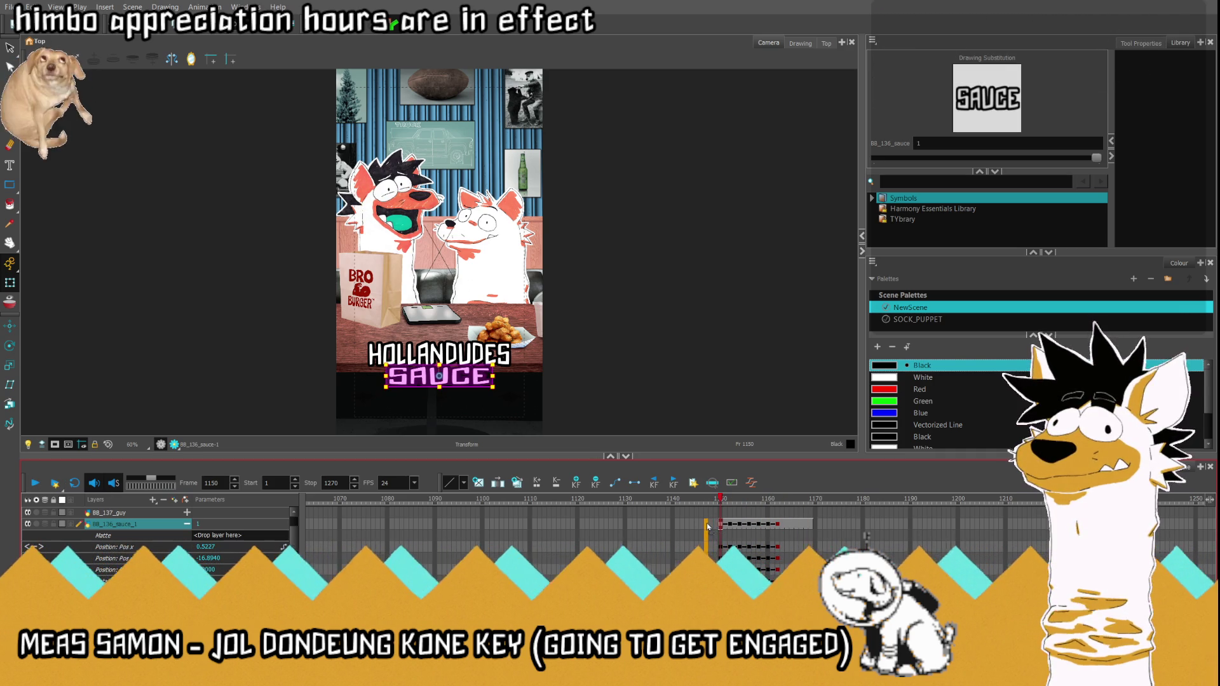
{"action": "left_click", "coordinate": [708, 525]}
{"action": "mouse_move", "coordinate": [707, 525]}
{"action": "left_mouse_down"}
{"action": "mouse_move", "coordinate": [740, 527]}
{"action": "mouse_move", "coordinate": [719, 530]}
{"action": "left_mouse_up"}
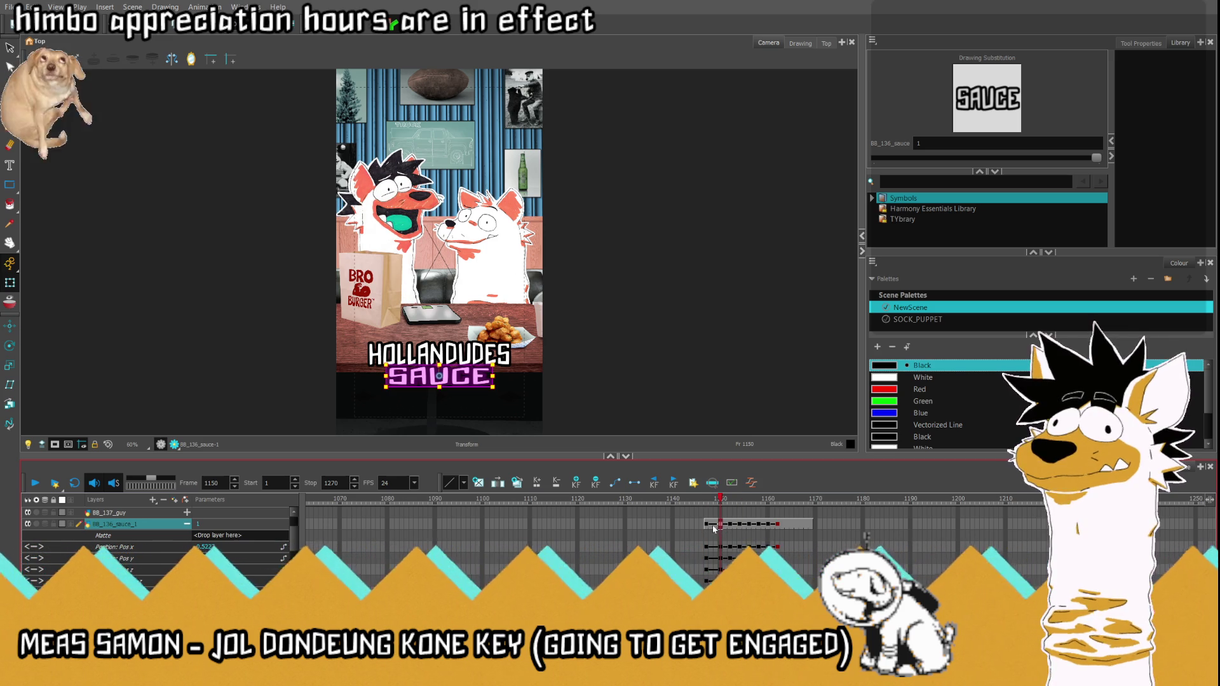
{"action": "left_click", "coordinate": [708, 524]}
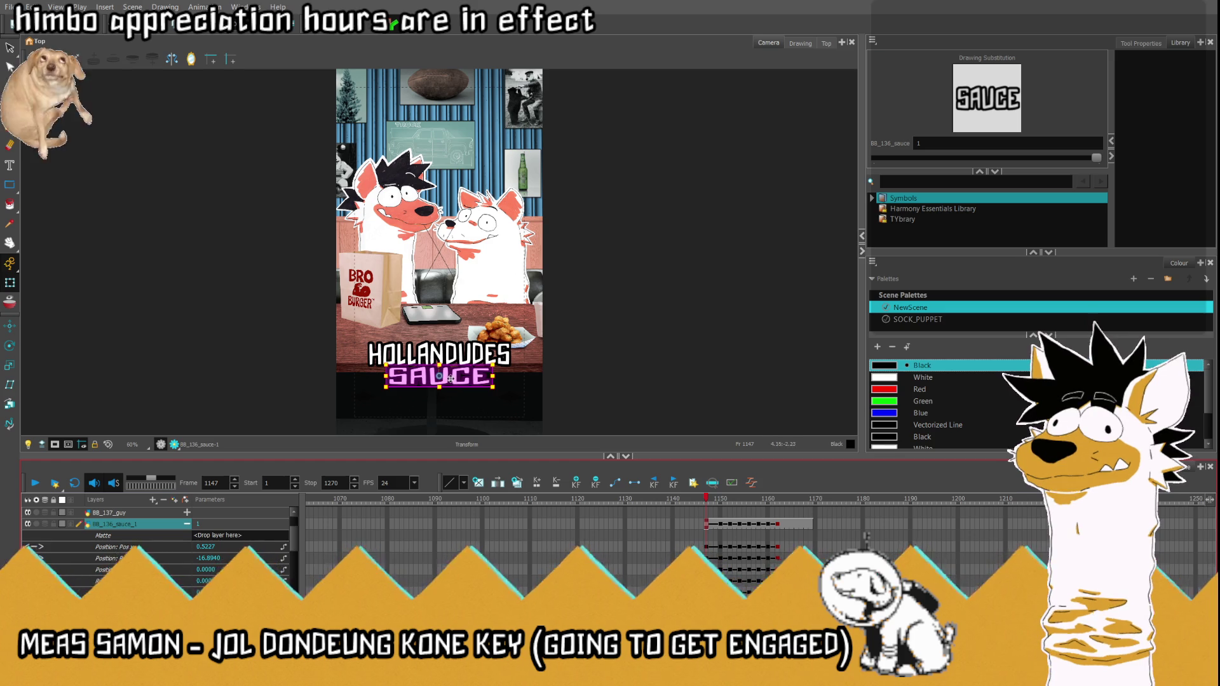
Step: Key SAUCE below the frame's bottom edge at 1147 so it rises in, then check frames 1160–1164 and replay
{"action": "left_click_drag", "start_coordinate": [438, 376], "coordinate": [439, 434]}
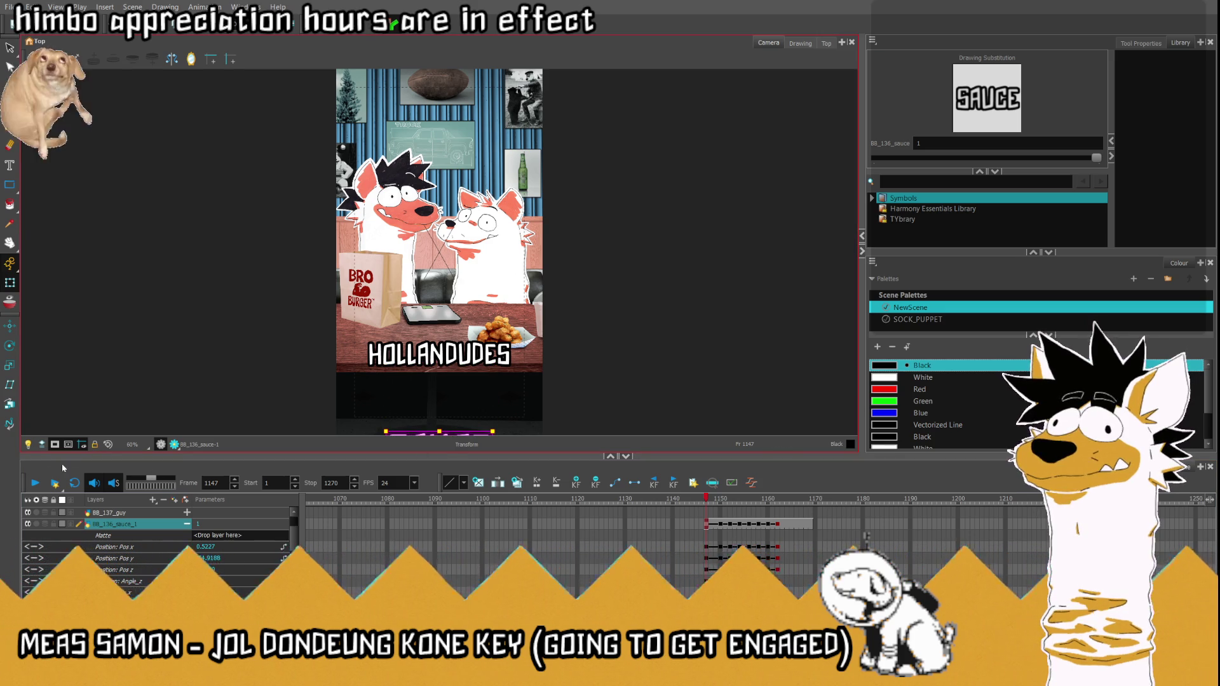
{"action": "key", "text": "Return"}
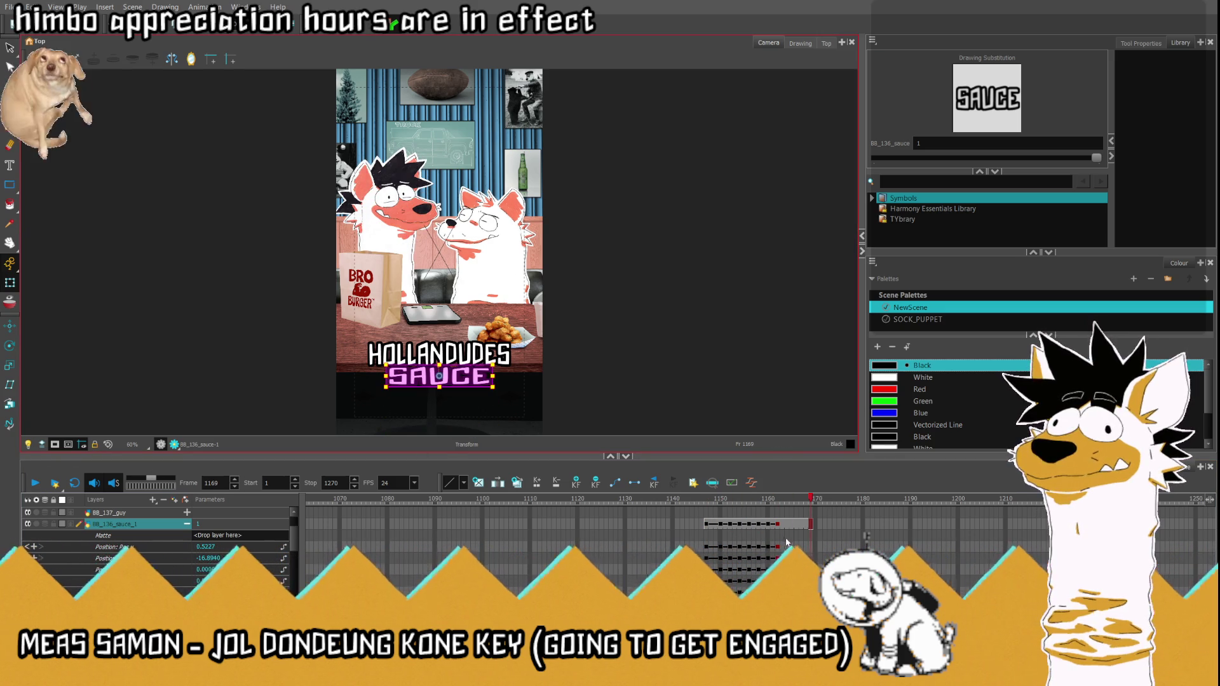
{"action": "left_click", "coordinate": [771, 525]}
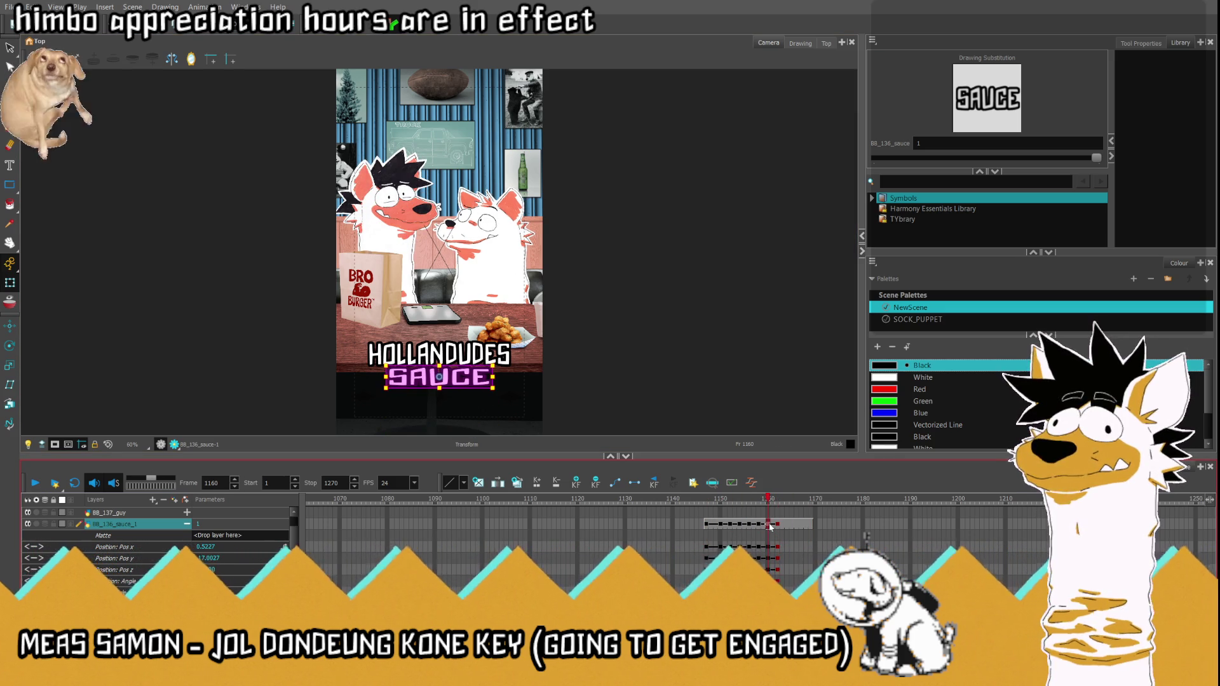
{"action": "key", "text": "period"}
{"action": "key", "text": "period"}
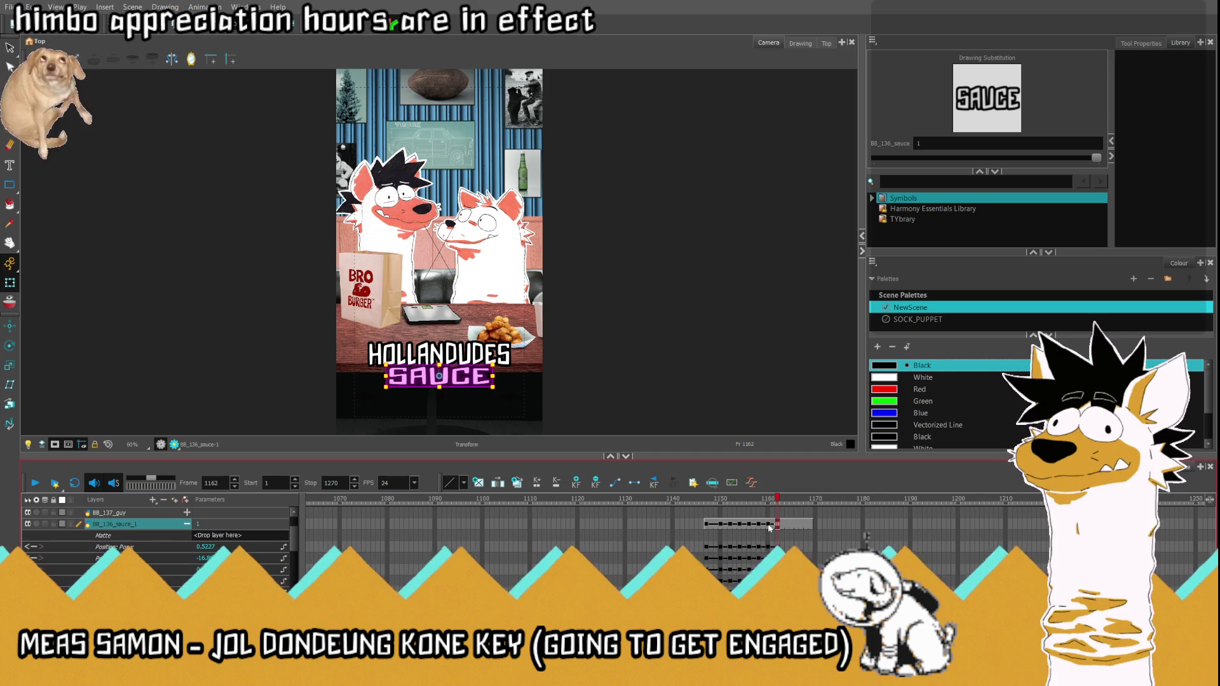
{"action": "left_click", "coordinate": [784, 525]}
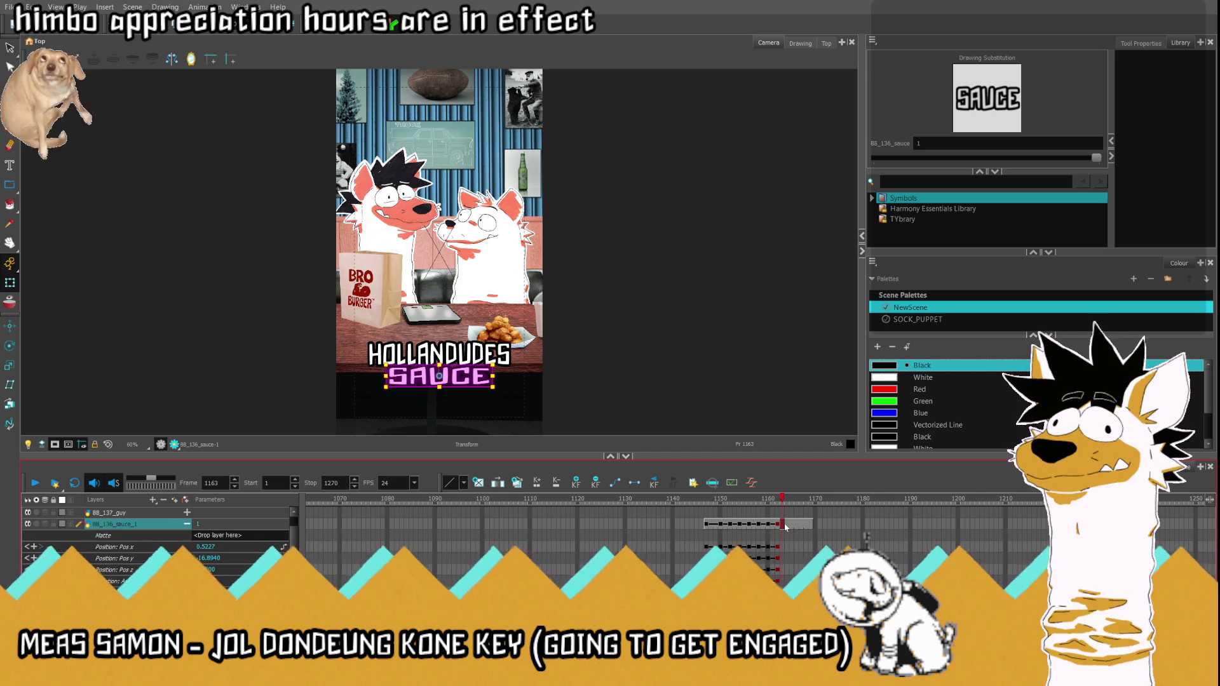
{"action": "left_click", "coordinate": [787, 525]}
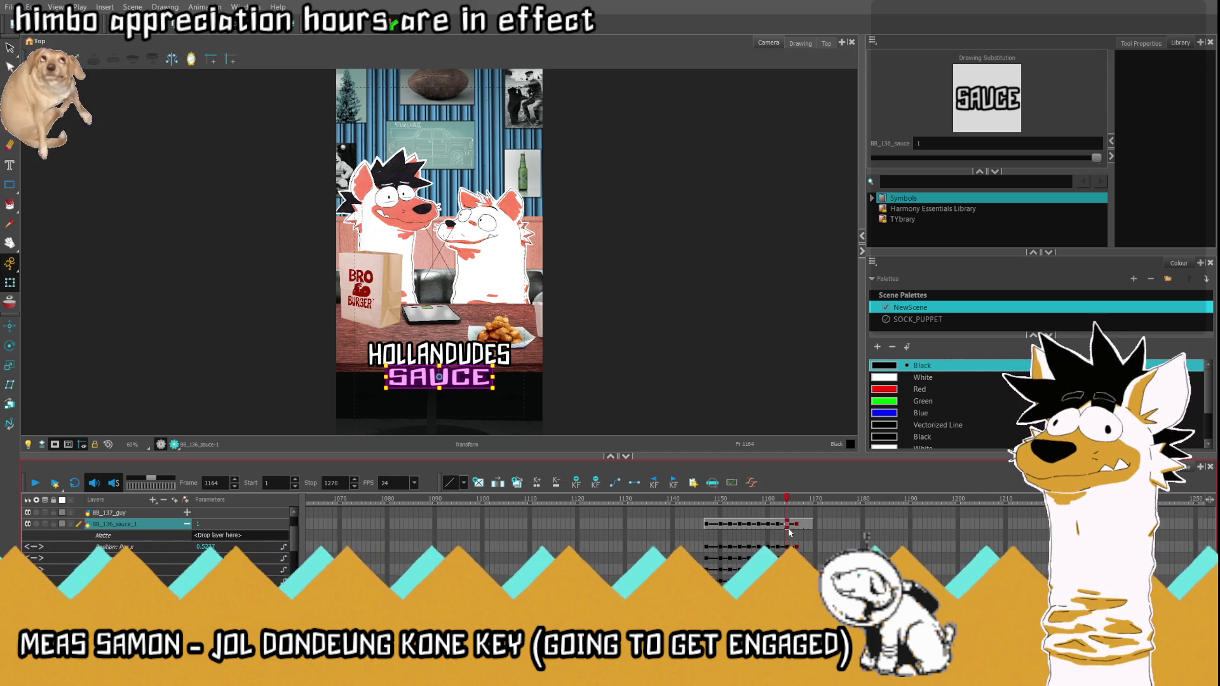
{"action": "left_click", "coordinate": [702, 525]}
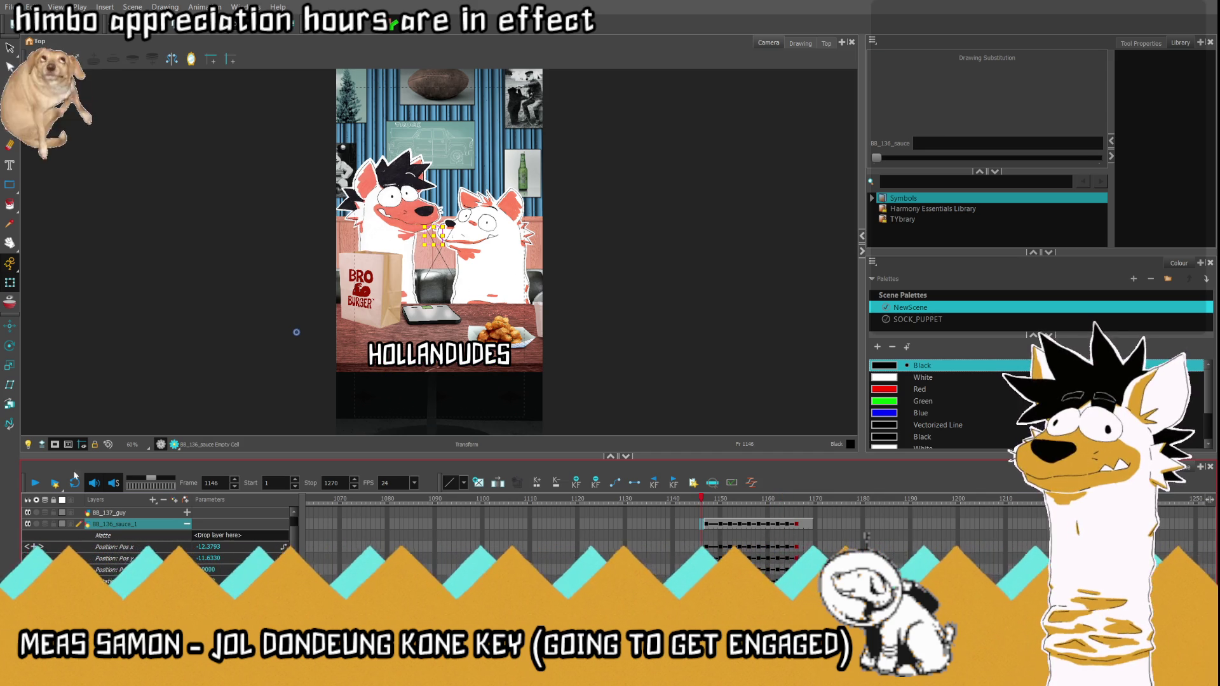
{"action": "left_click", "coordinate": [36, 484]}
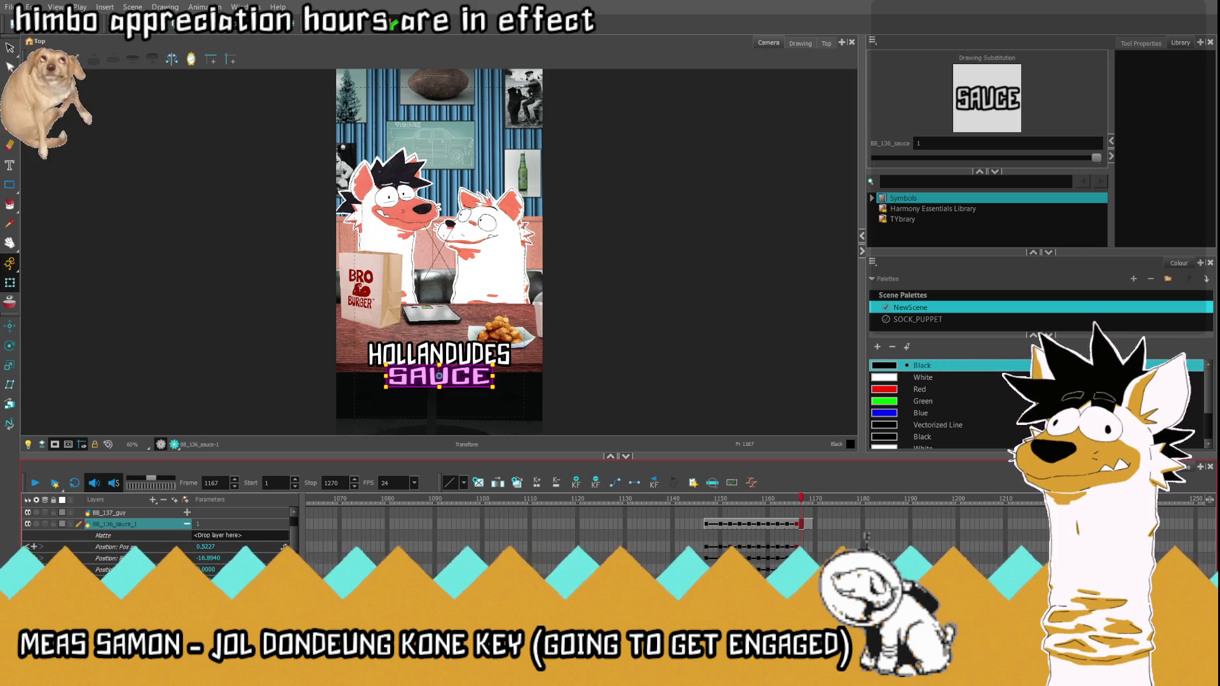
Step: Collapse the SAUCE parameters and clear the caption cells from frame 1170 so HOLLAN, DUDES and SAUCE end at 1169
{"action": "left_click", "coordinate": [187, 525]}
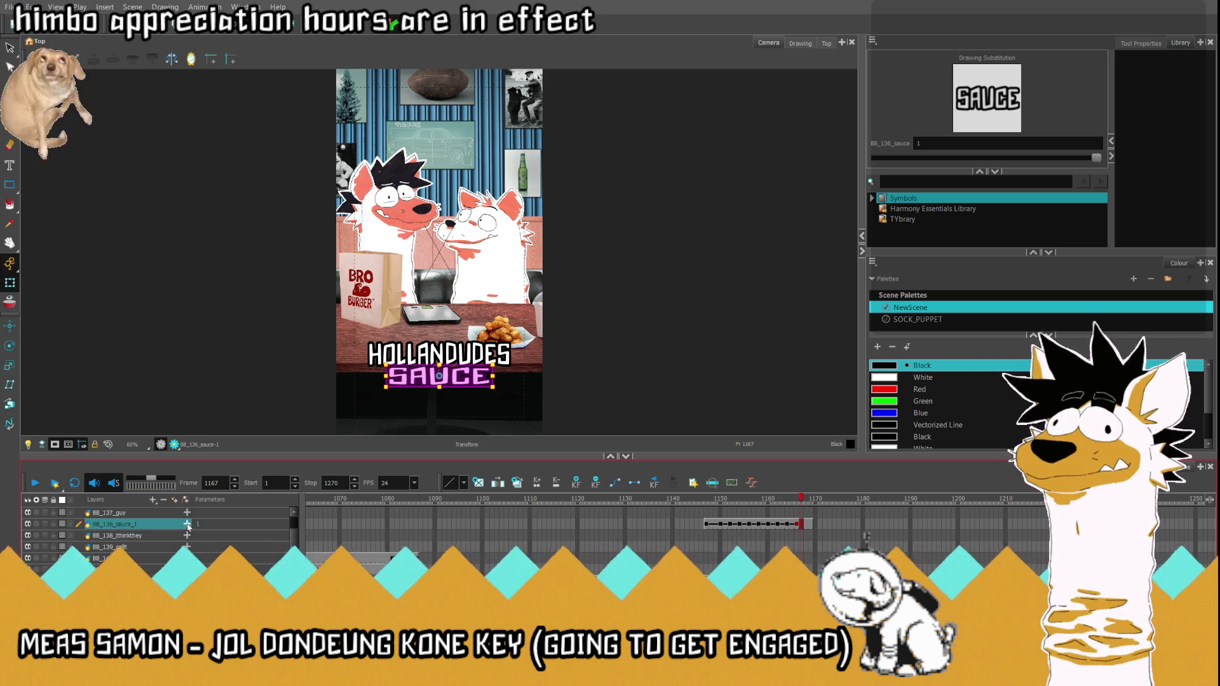
{"action": "left_click", "coordinate": [806, 525]}
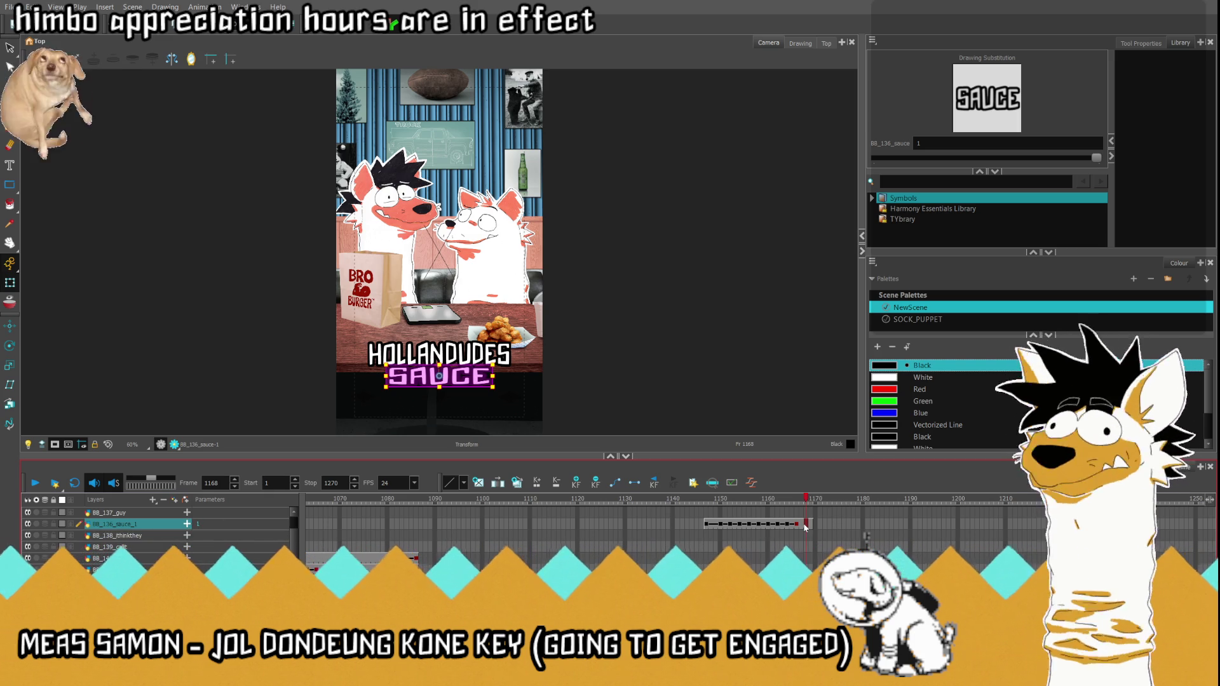
{"action": "left_click", "coordinate": [408, 355]}
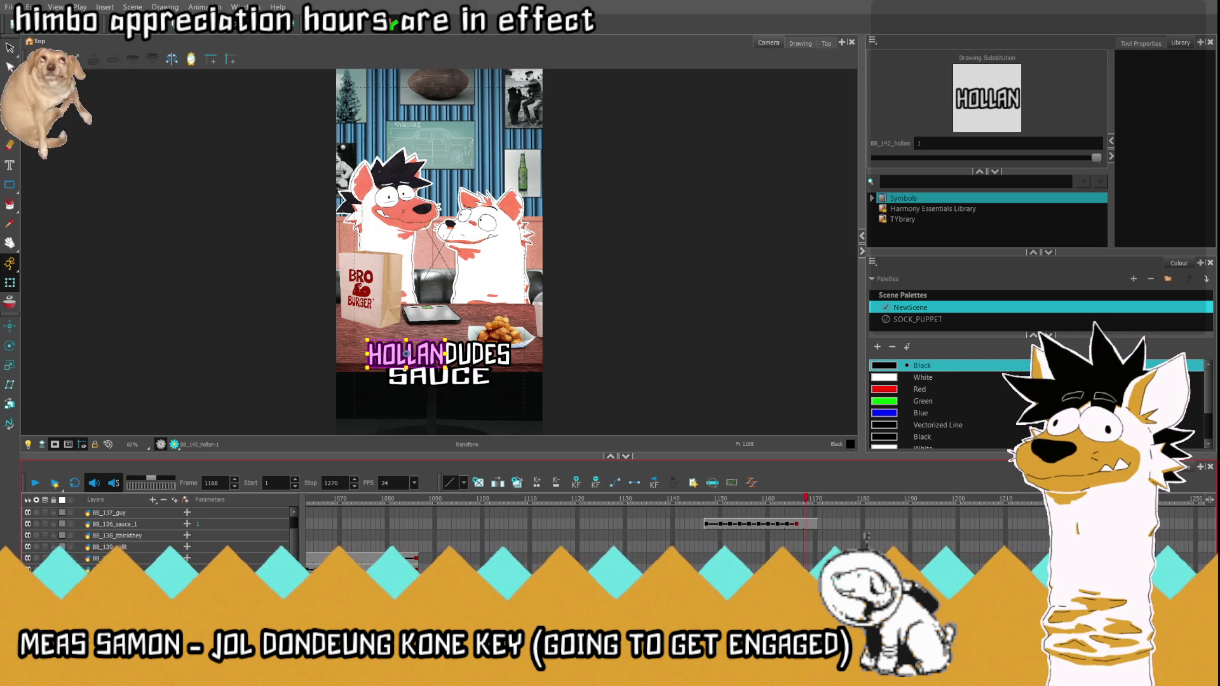
{"action": "left_click", "coordinate": [439, 374]}
{"action": "left_click", "coordinate": [827, 501]}
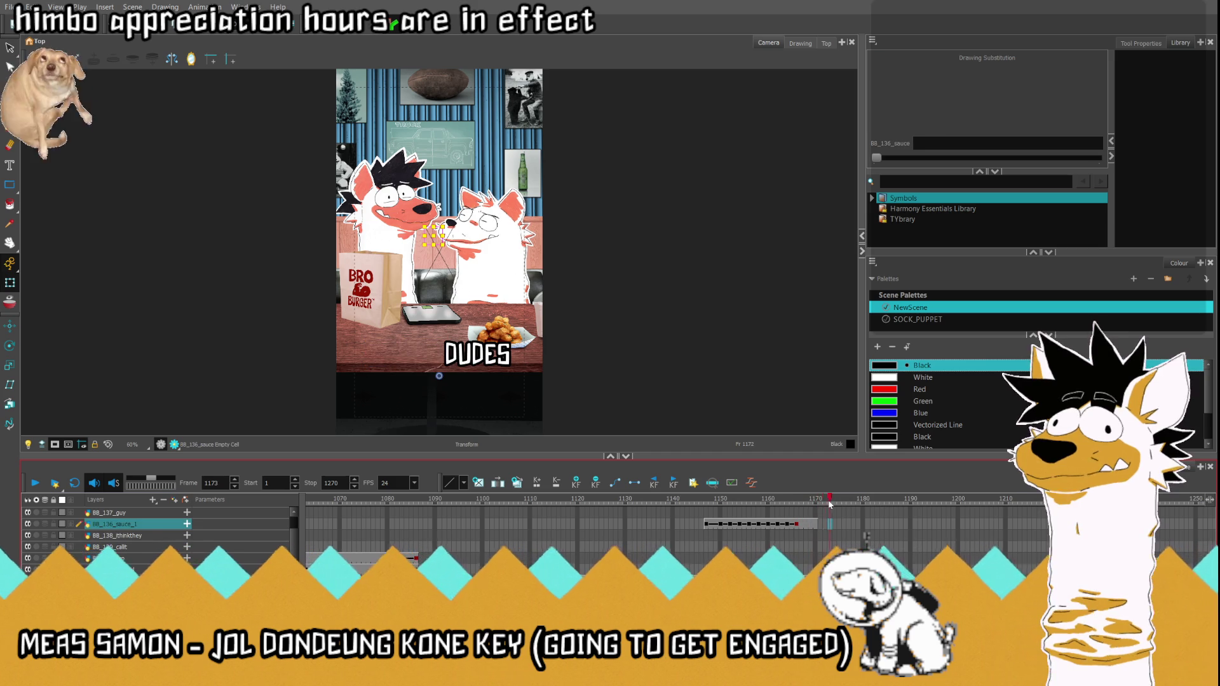
{"action": "left_click", "coordinate": [817, 501]}
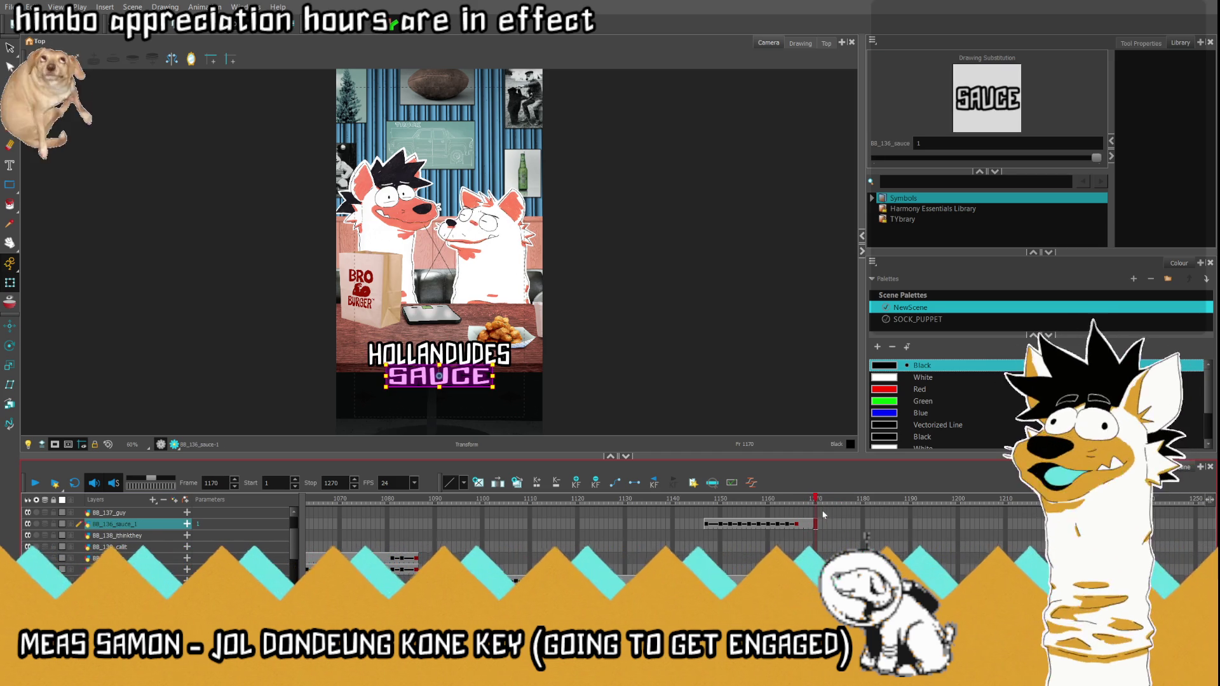
{"action": "left_click", "coordinate": [817, 557]}
{"action": "left_click_drag", "start_coordinate": [817, 523], "coordinate": [910, 572]}
{"action": "key", "text": "Delete"}
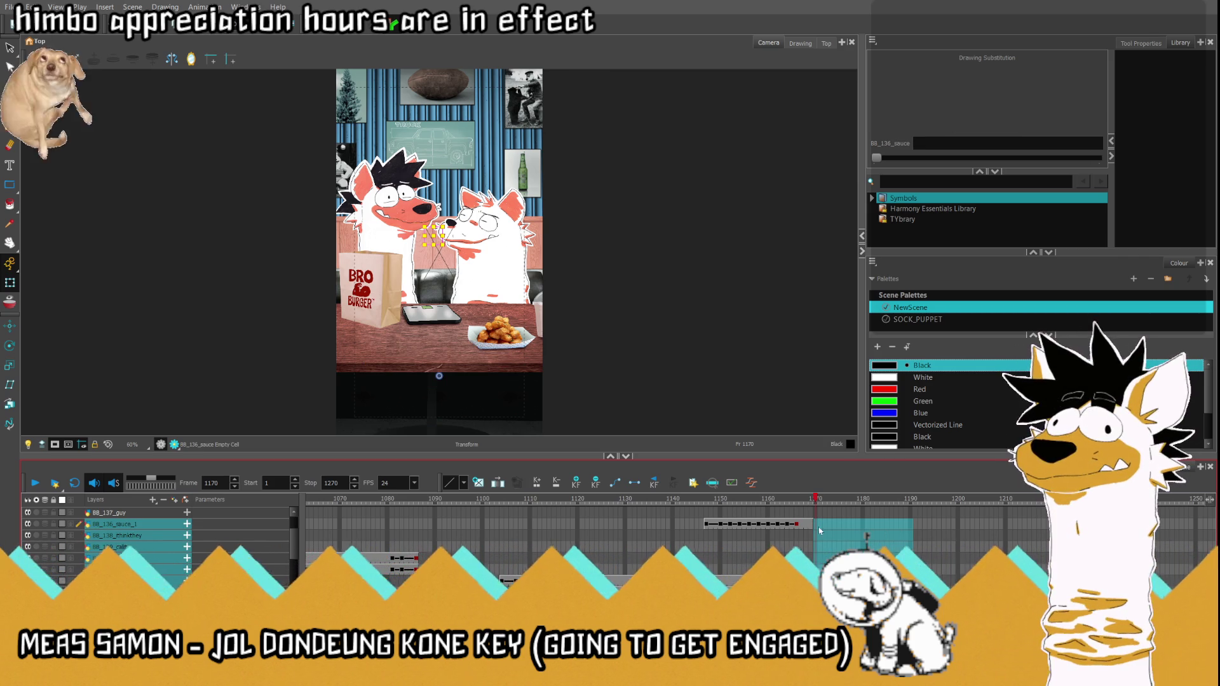
{"action": "left_click", "coordinate": [813, 525]}
{"action": "left_click", "coordinate": [797, 580]}
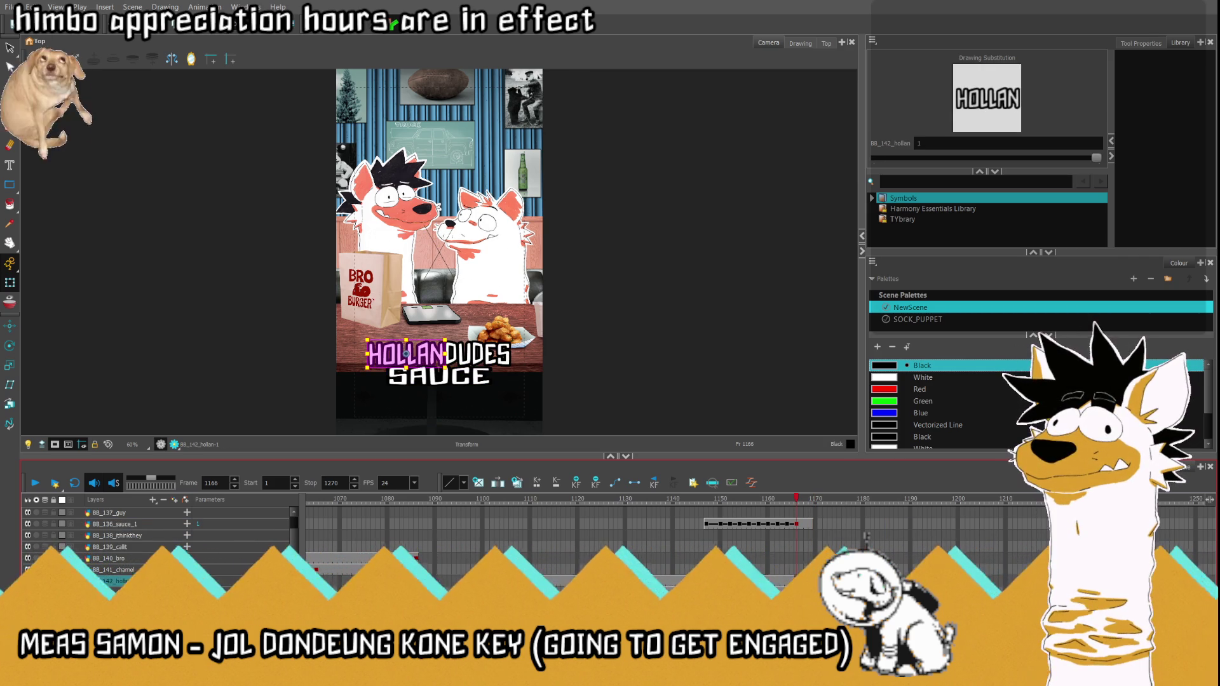
{"action": "left_click", "coordinate": [797, 592]}
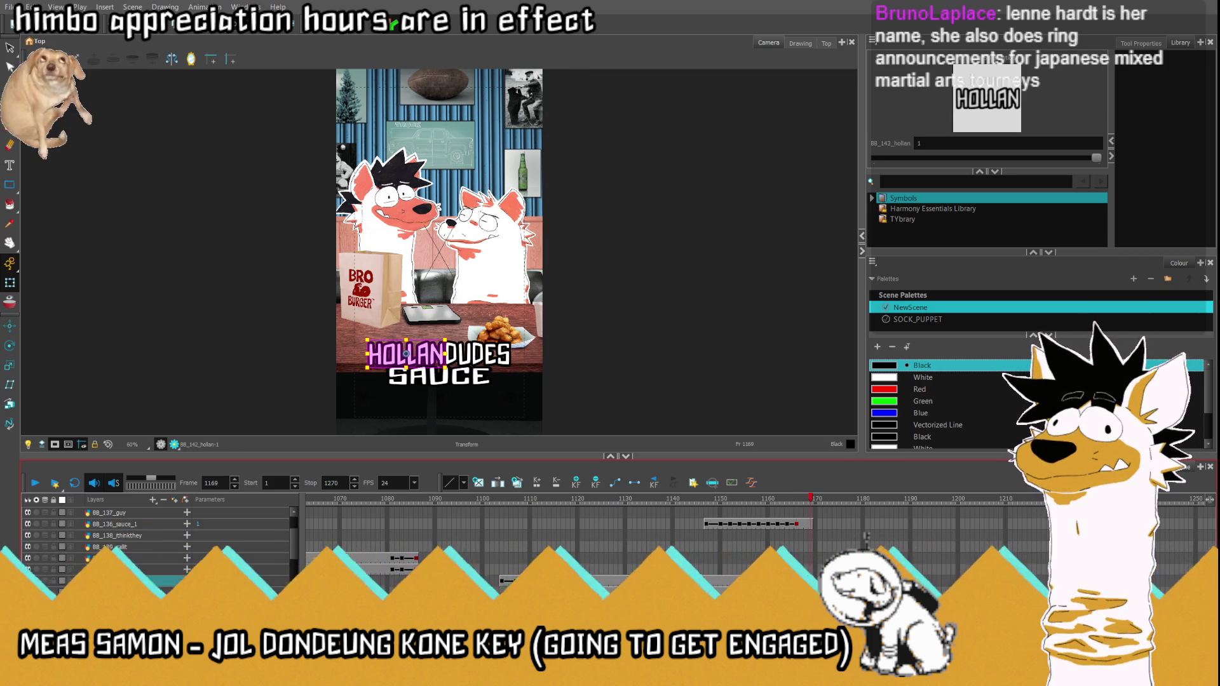
{"action": "left_click", "coordinate": [797, 580]}
{"action": "left_click", "coordinate": [813, 525]}
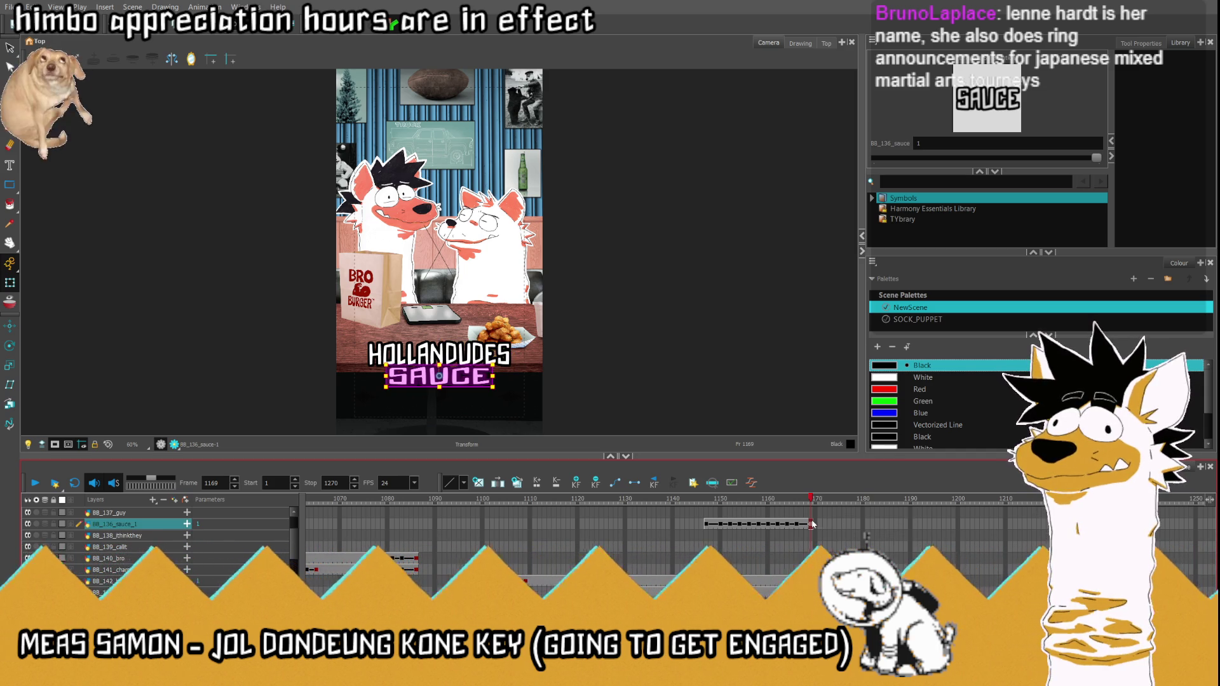
{"action": "scroll", "coordinate": [560, 306], "scroll_direction": "down", "scroll_amount": 2}
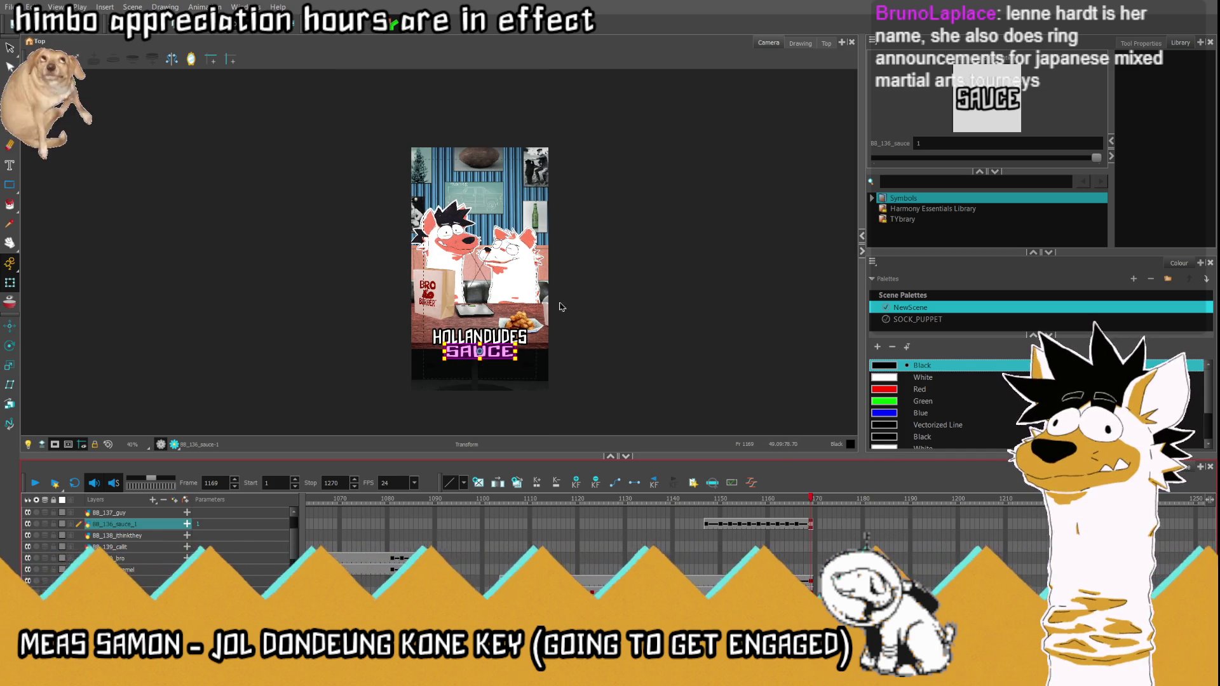
{"action": "scroll", "coordinate": [473, 385], "scroll_direction": "up", "scroll_amount": 2}
{"action": "scroll", "coordinate": [471, 381], "scroll_direction": "up", "scroll_amount": 1}
{"action": "scroll", "coordinate": [468, 375], "scroll_direction": "up", "scroll_amount": 1}
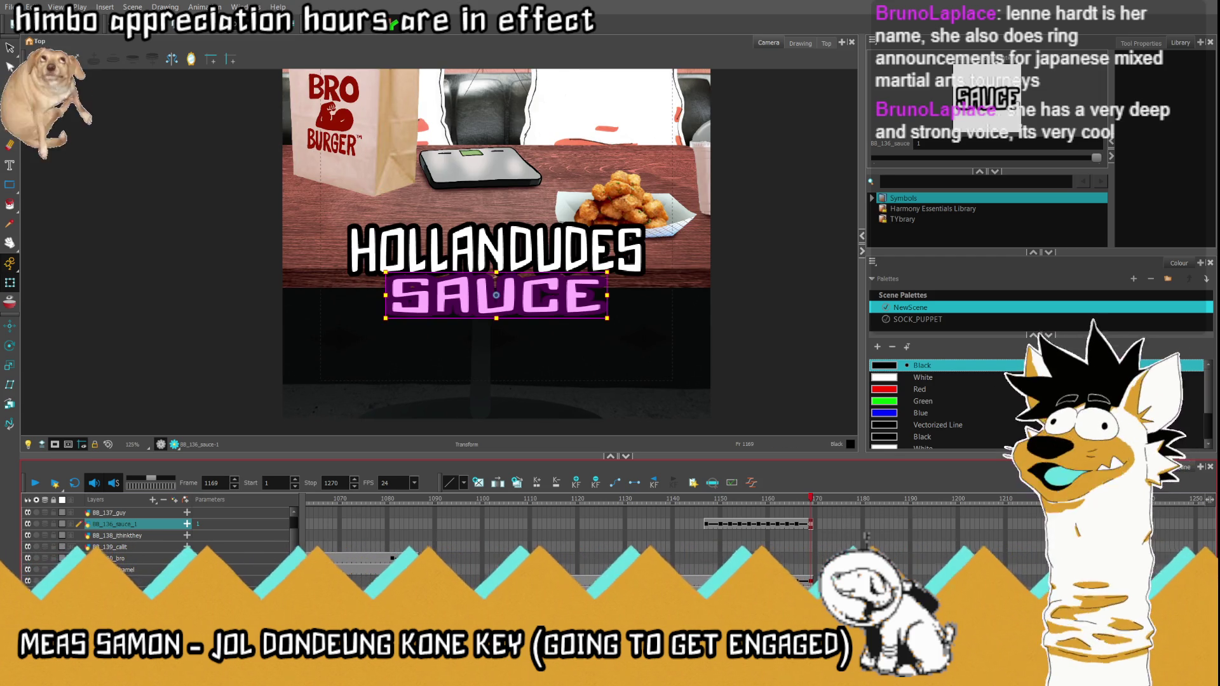
Step: Move HOLLAN and DUDES together lower in the scene and place SAUCE directly beneath them, then return to frame 1140
{"action": "left_click", "coordinate": [805, 576]}
{"action": "left_click", "coordinate": [805, 589], "text": "shift"}
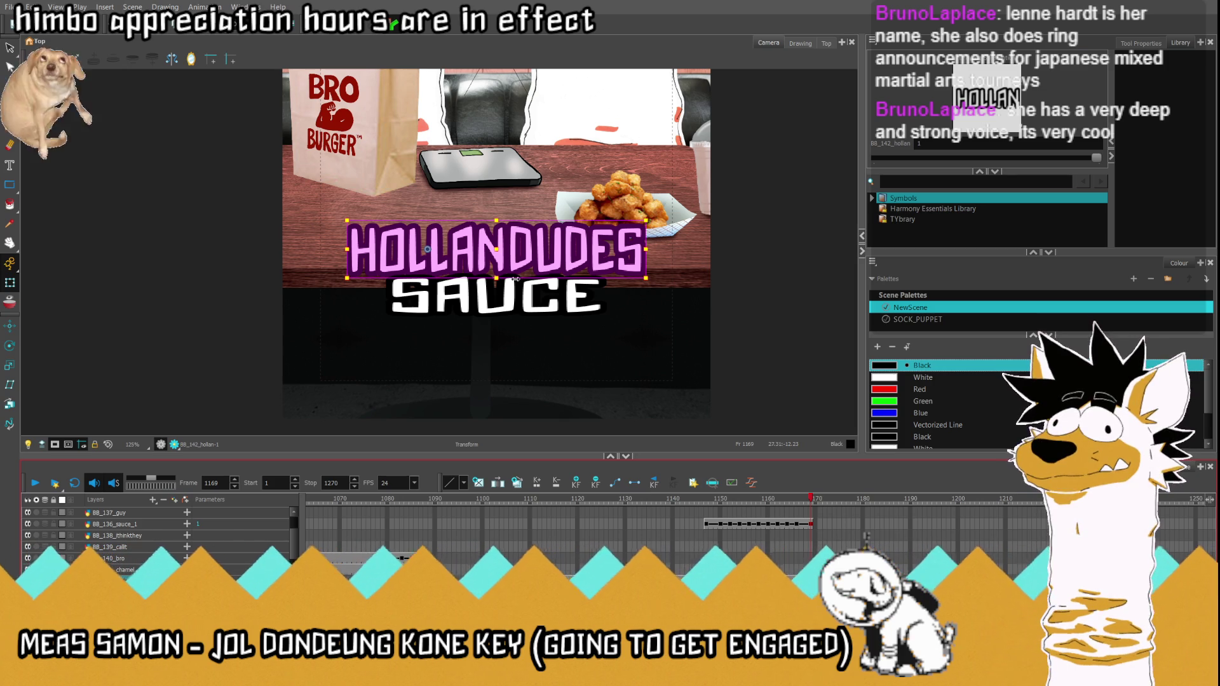
{"action": "mouse_move", "coordinate": [450, 270]}
{"action": "left_mouse_down"}
{"action": "mouse_move", "coordinate": [126, 245]}
{"action": "mouse_move", "coordinate": [497, 250]}
{"action": "mouse_move", "coordinate": [510, 450]}
{"action": "left_mouse_up"}
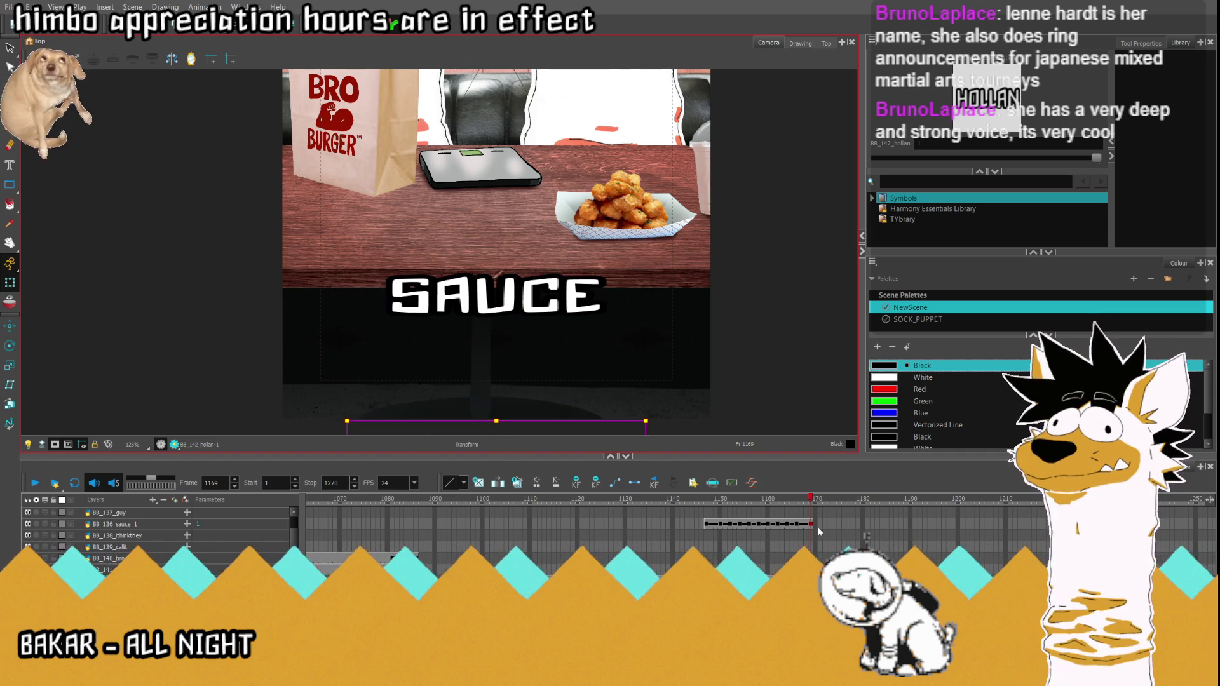
{"action": "left_click", "coordinate": [496, 296]}
{"action": "scroll", "coordinate": [400, 232], "scroll_direction": "down", "scroll_amount": 1}
{"action": "scroll", "coordinate": [400, 230], "scroll_direction": "down", "scroll_amount": 2}
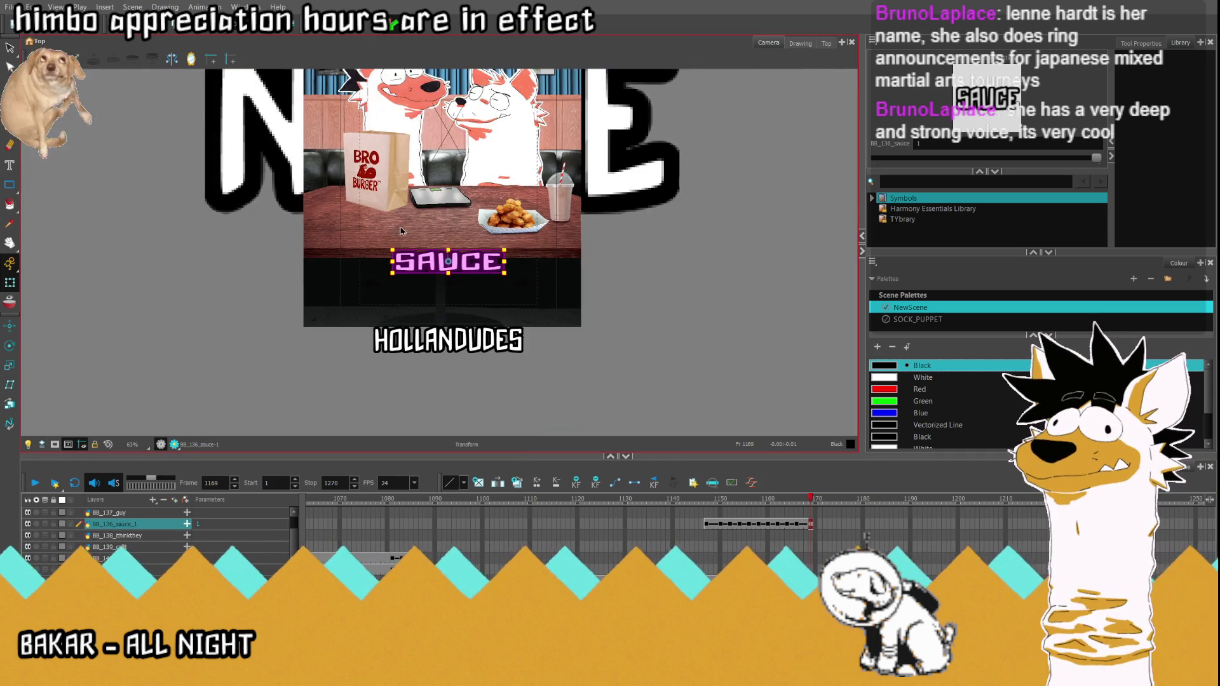
{"action": "scroll", "coordinate": [400, 231], "scroll_direction": "up", "scroll_amount": 3}
{"action": "left_click_drag", "start_coordinate": [448, 246], "coordinate": [468, 410]}
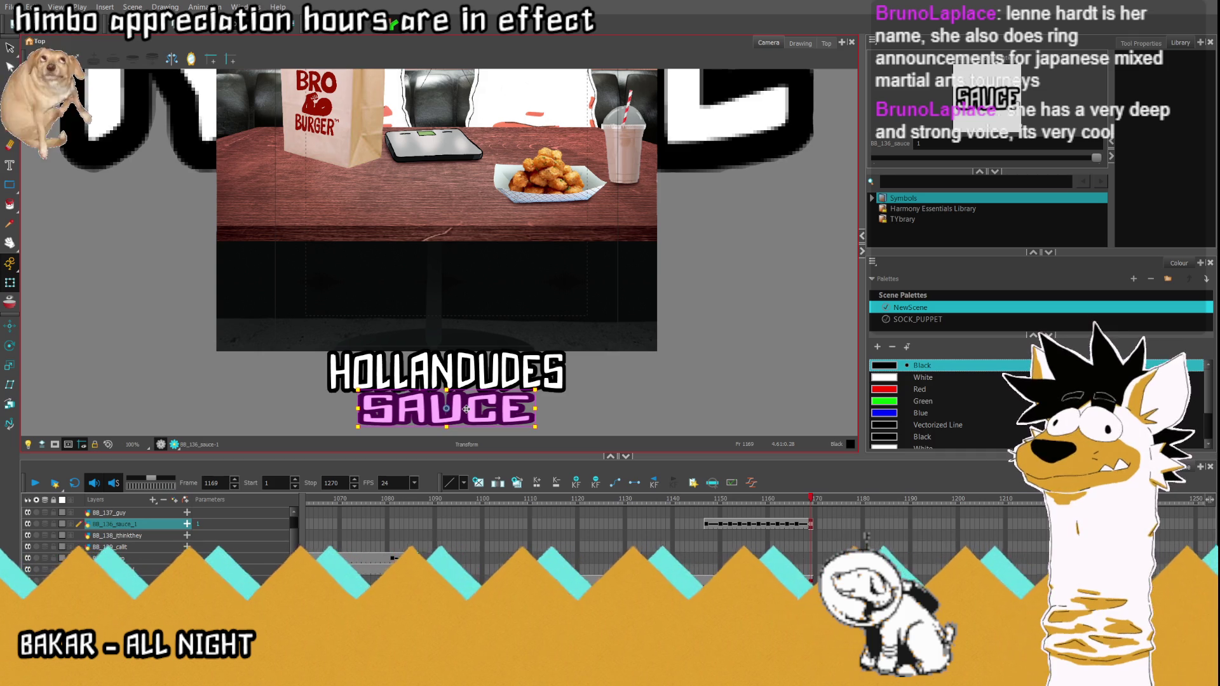
{"action": "scroll", "coordinate": [506, 423], "scroll_direction": "down", "scroll_amount": 2}
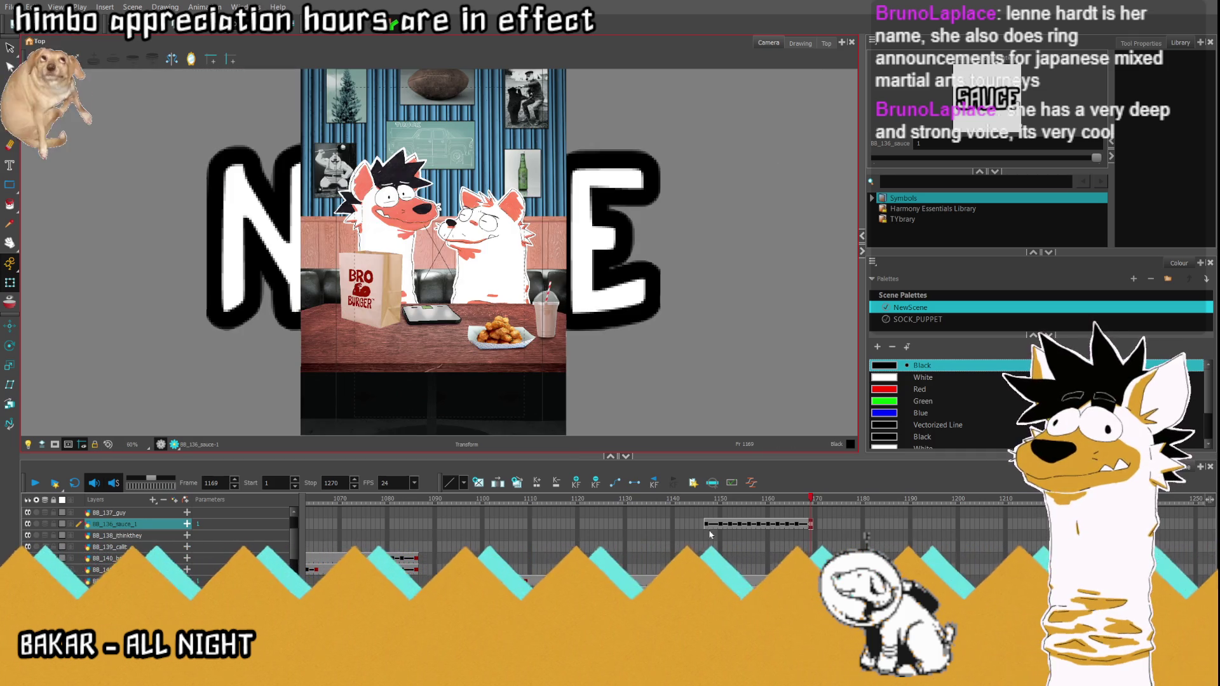
{"action": "left_click", "coordinate": [697, 524]}
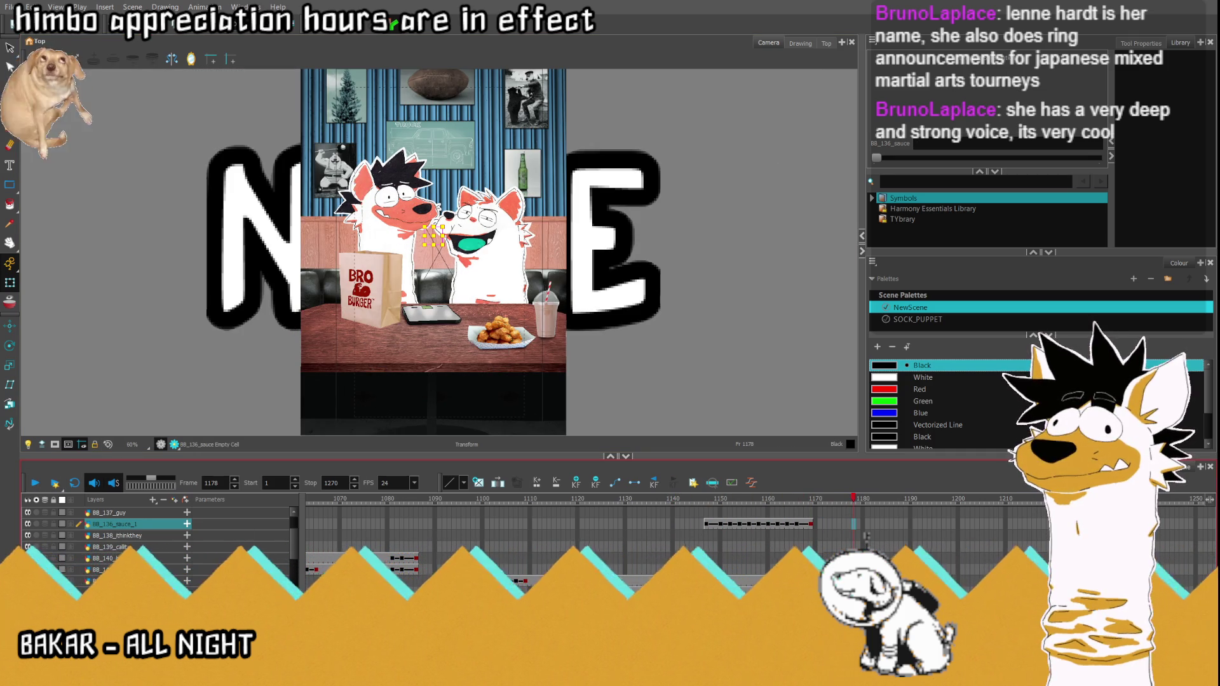
Step: Step between frames 1164 and 1168 to see where HOLLANDUDES and SAUCE pop in and vanish
{"action": "left_click", "coordinate": [788, 582]}
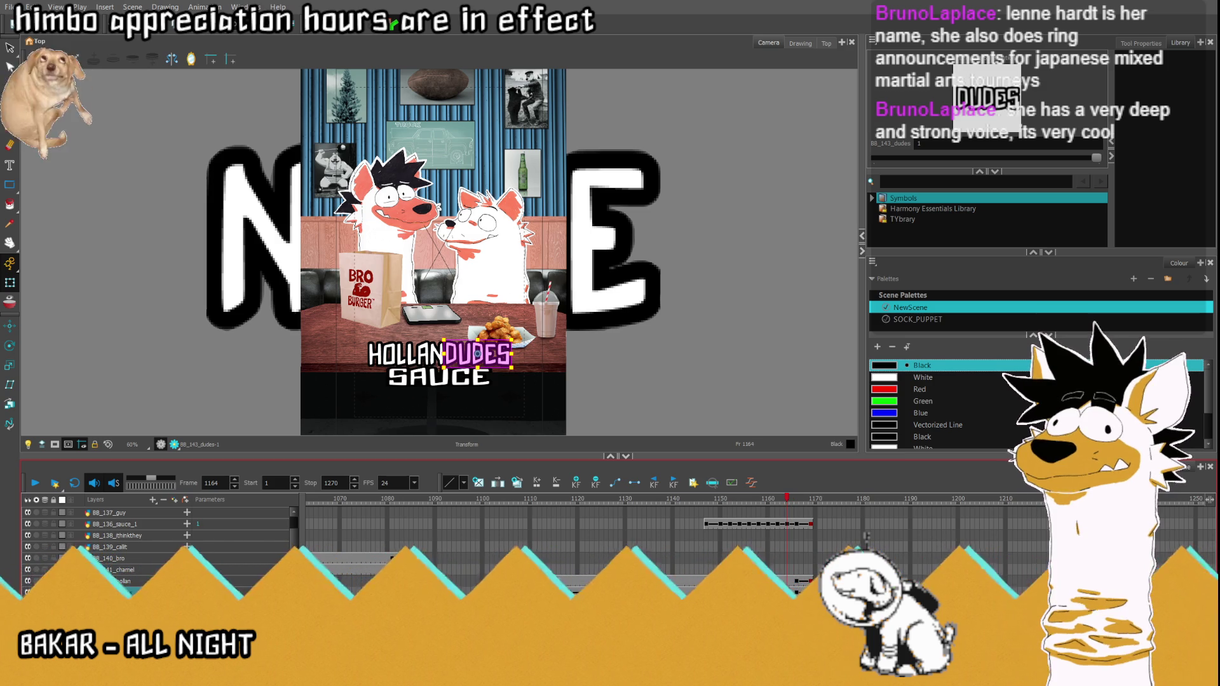
{"action": "key", "text": "period"}
{"action": "key", "text": "period"}
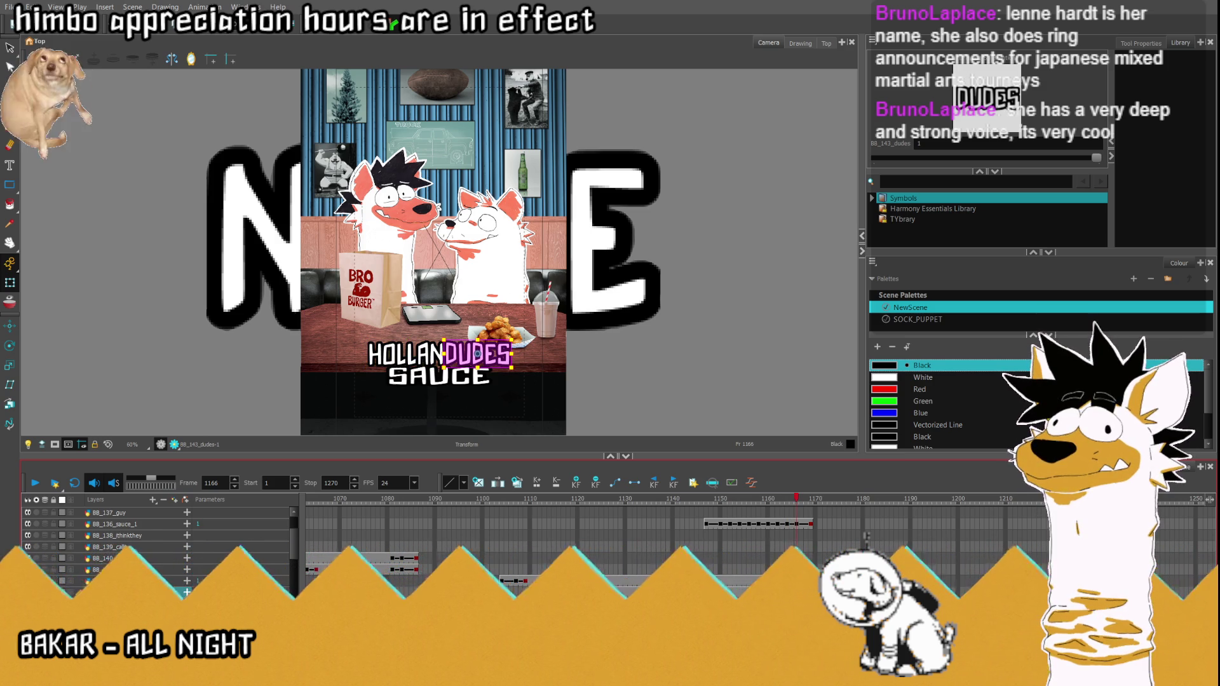
{"action": "left_click", "coordinate": [433, 355]}
{"action": "scroll", "coordinate": [433, 355], "scroll_direction": "up", "scroll_amount": 3}
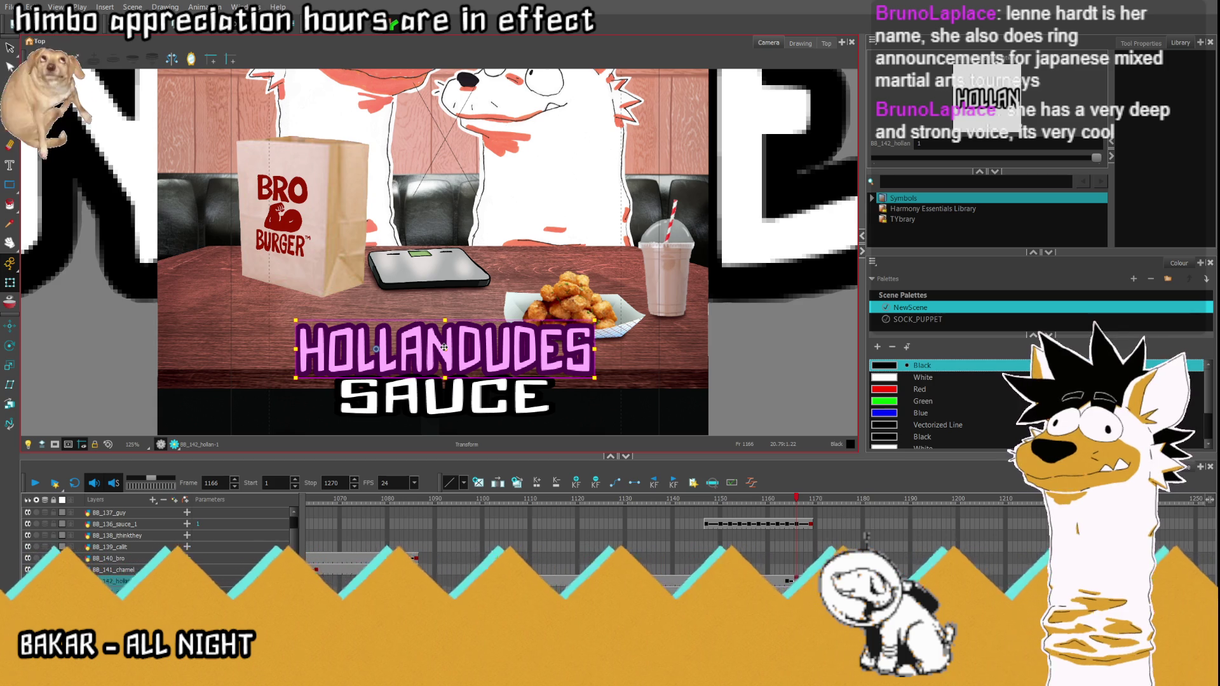
{"action": "key", "text": "comma"}
{"action": "key", "text": "comma"}
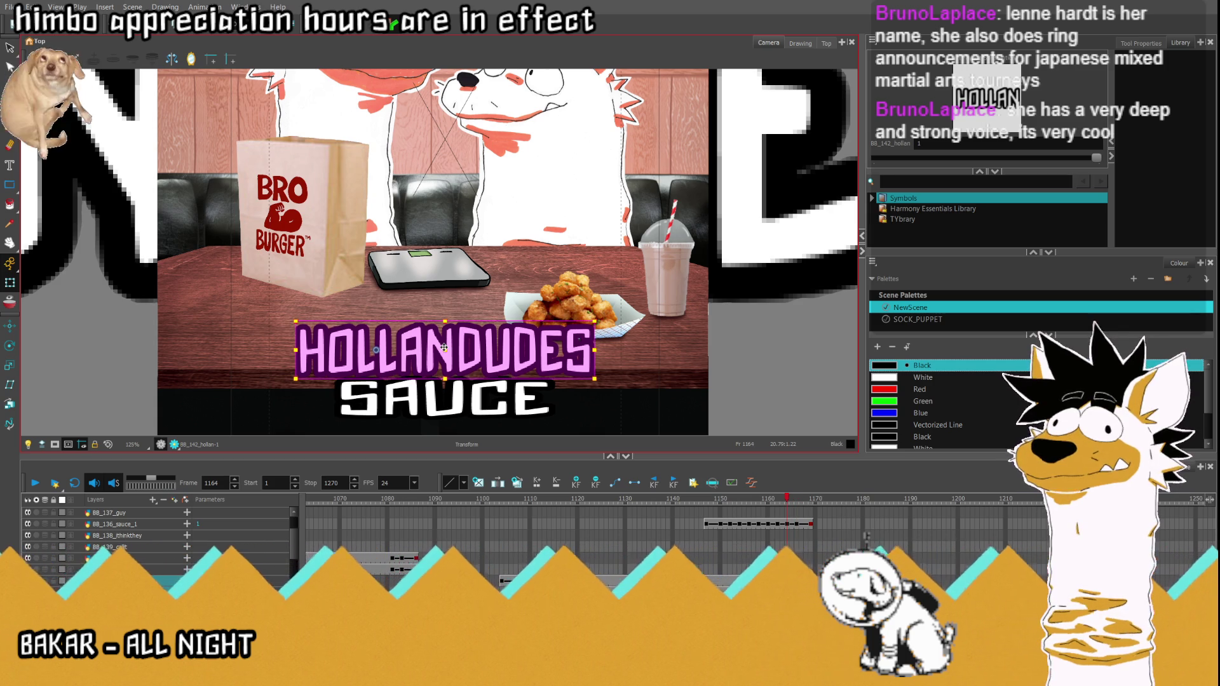
{"action": "key", "text": "period"}
{"action": "key", "text": "period"}
{"action": "key", "text": "period"}
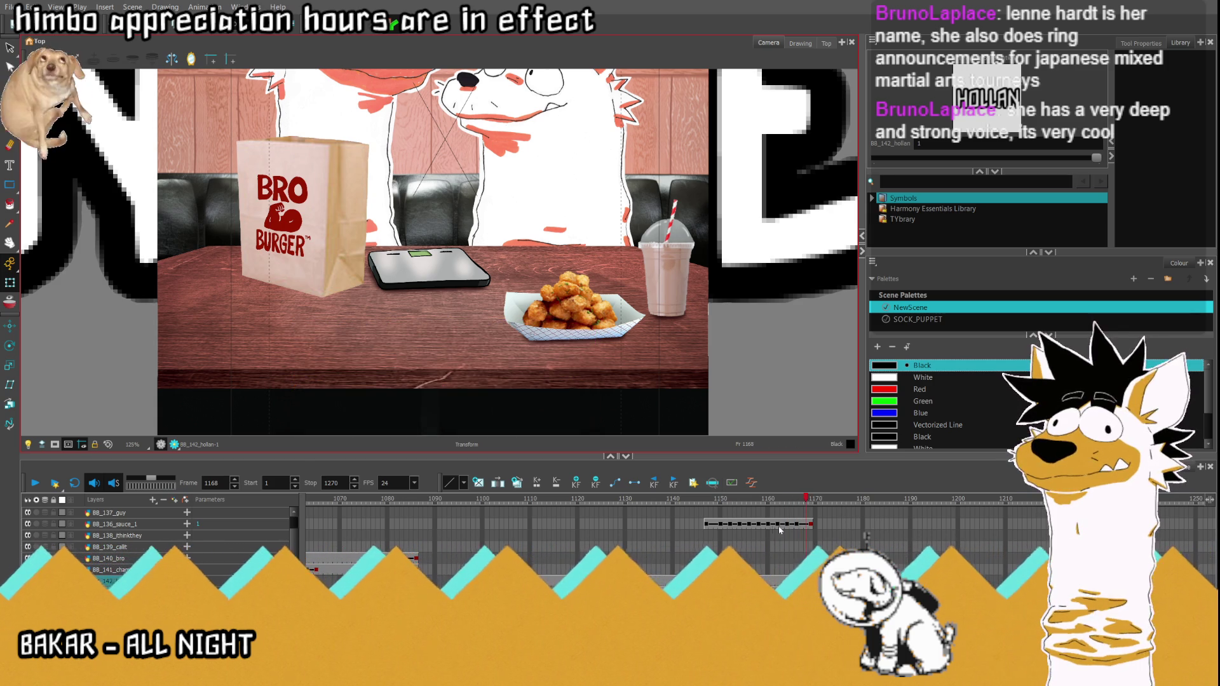
{"action": "key", "text": "comma"}
{"action": "key", "text": "comma"}
{"action": "left_click", "coordinate": [449, 395]}
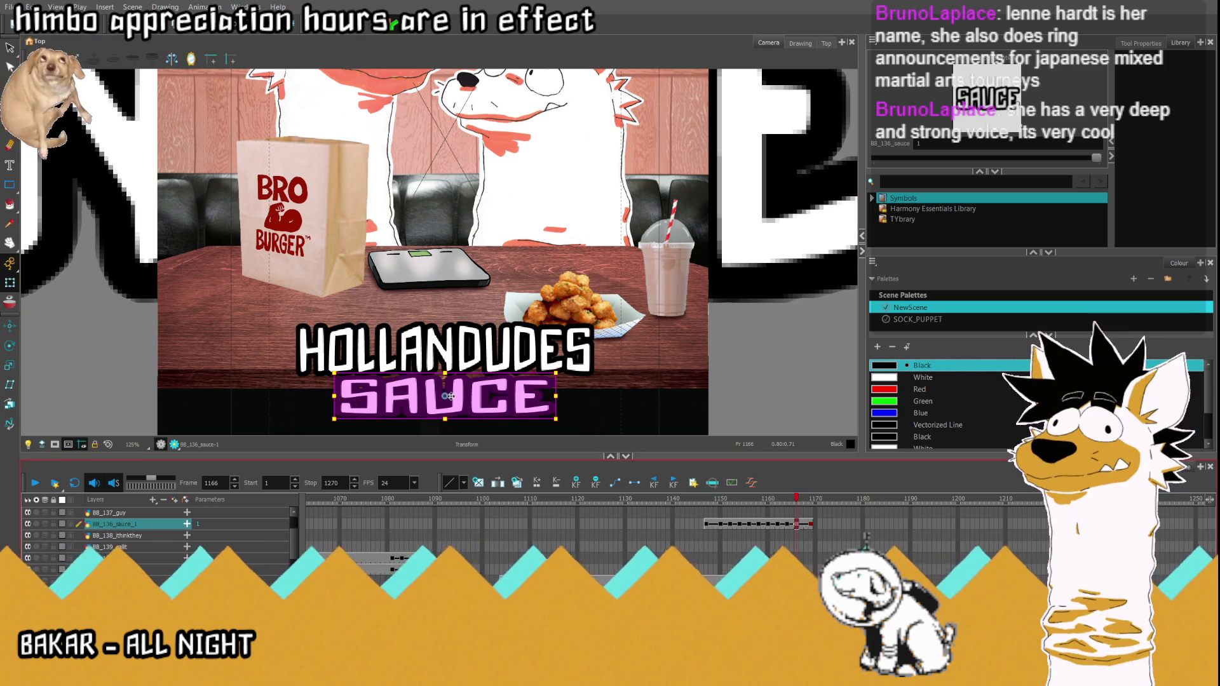
Step: Fit the whole scene in view and replay from around frame 1141, ending near the UH caption at frame 1092
{"action": "left_click", "coordinate": [687, 525]}
{"action": "left_click", "coordinate": [35, 484]}
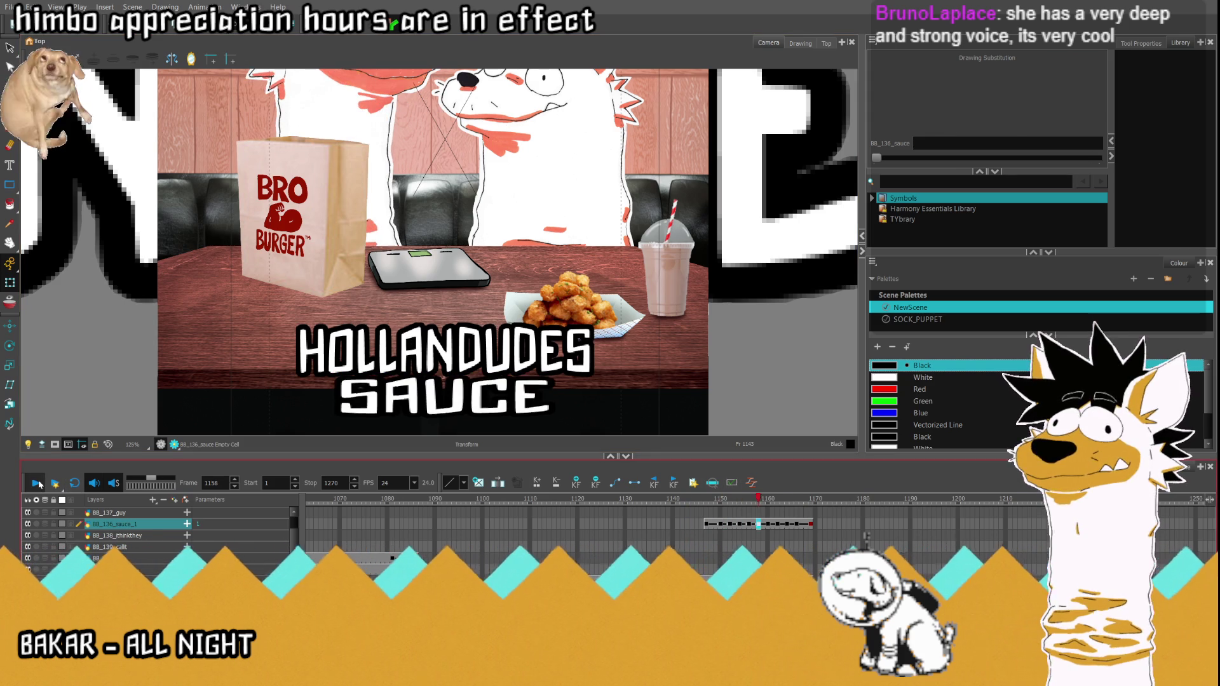
{"action": "left_click", "coordinate": [35, 484]}
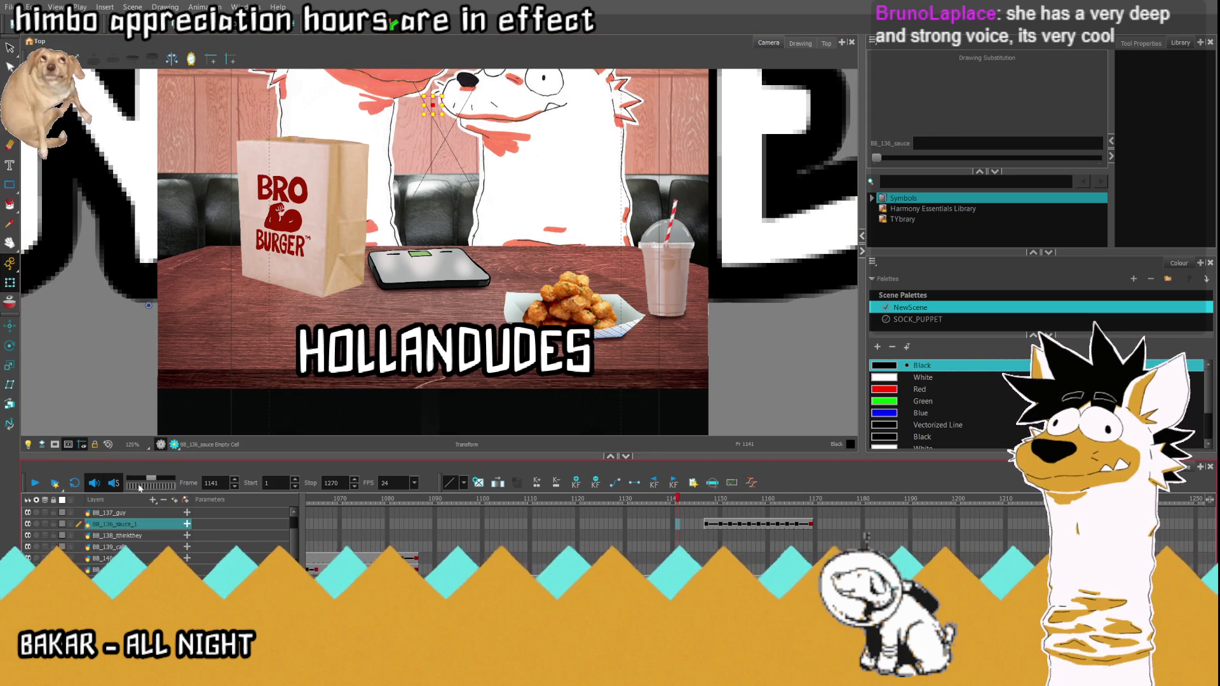
{"action": "key", "text": "2"}
{"action": "left_click", "coordinate": [36, 483]}
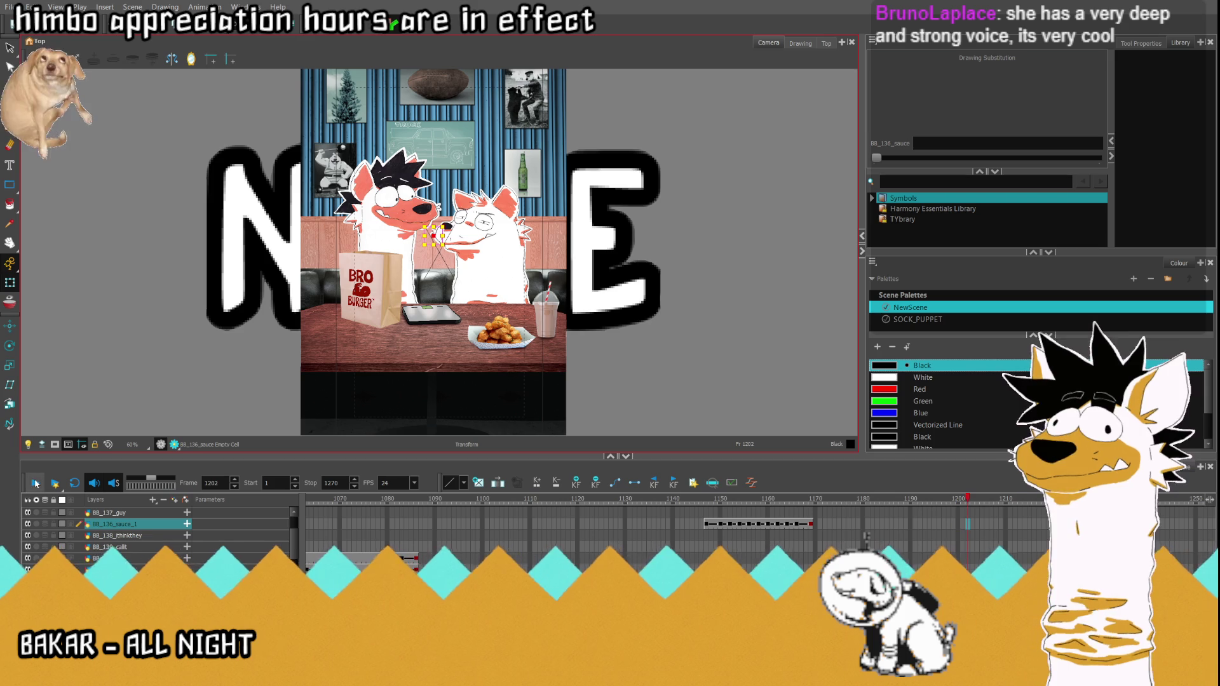
{"action": "left_click", "coordinate": [443, 546]}
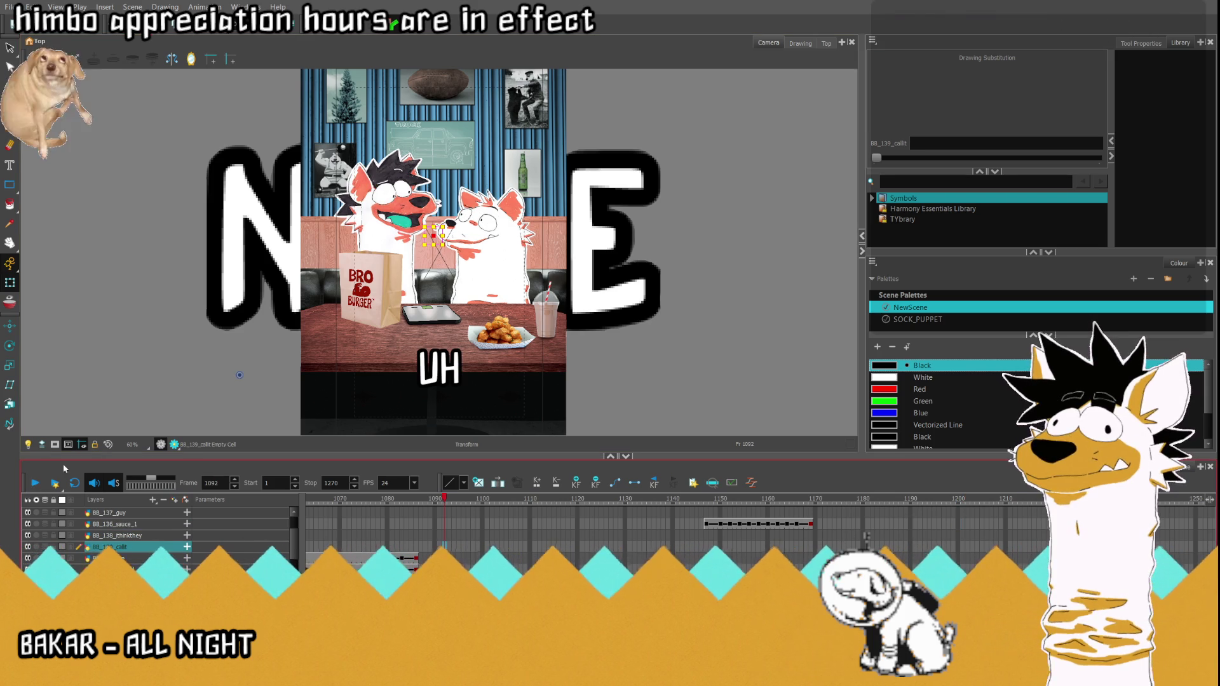
Step: Play from frame 1092 and inspect the dudes, channel, callit, ithinkthey and sauce caption layers
{"action": "left_click", "coordinate": [35, 484]}
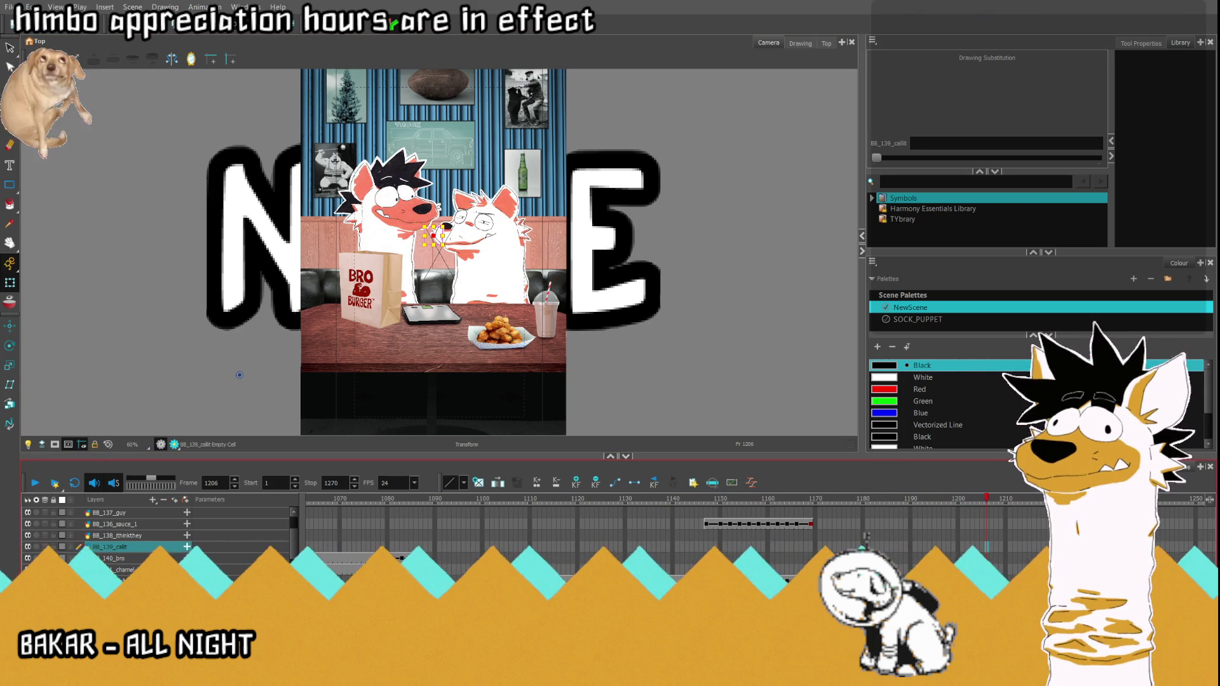
{"action": "scroll", "coordinate": [152, 534], "scroll_direction": "up", "scroll_amount": 3}
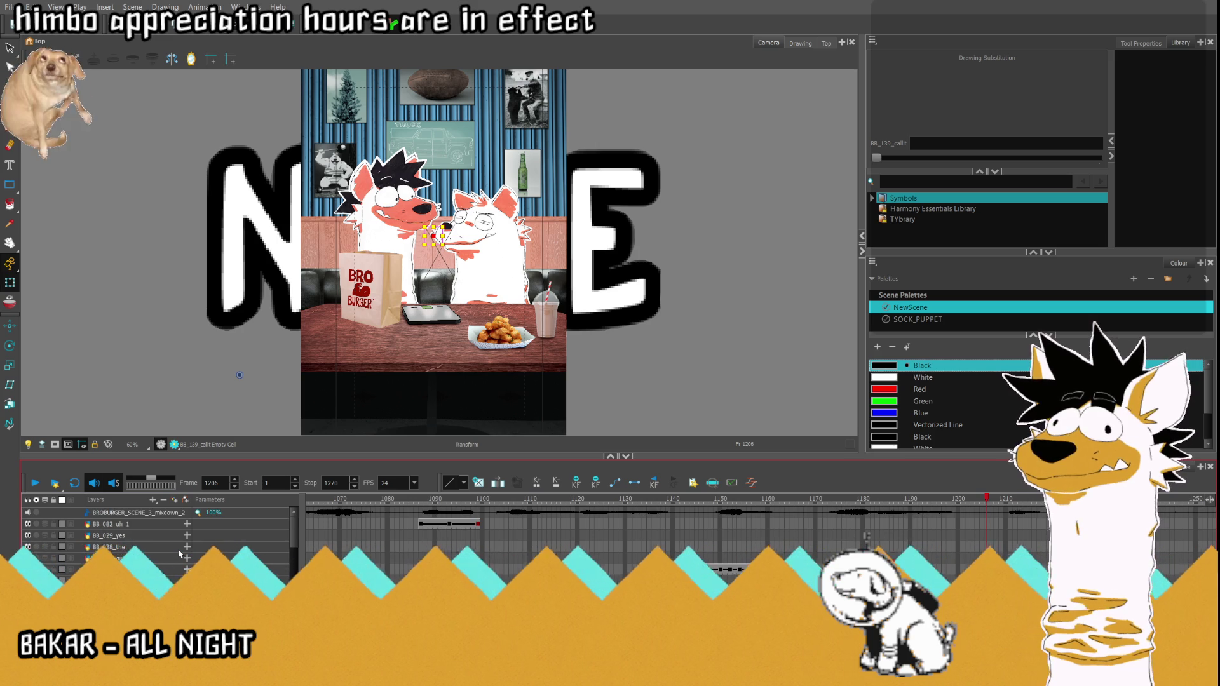
{"action": "scroll", "coordinate": [178, 550], "scroll_direction": "down", "scroll_amount": 3}
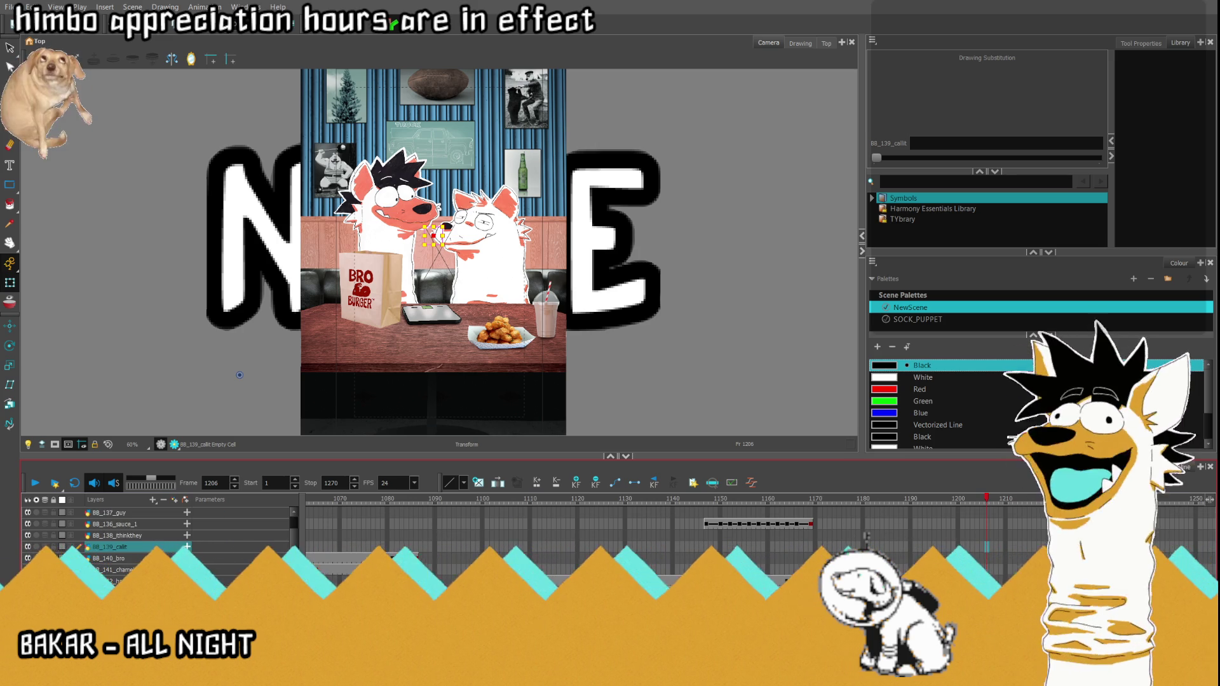
{"action": "left_click", "coordinate": [114, 592]}
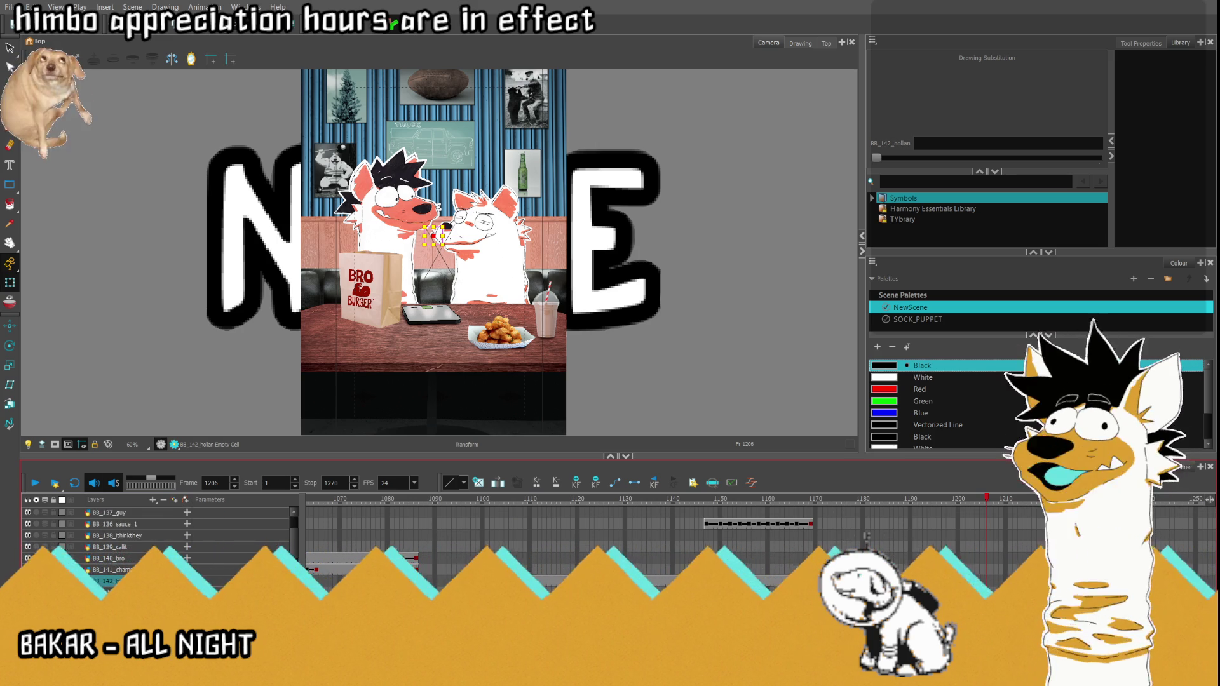
{"action": "left_click", "coordinate": [149, 570]}
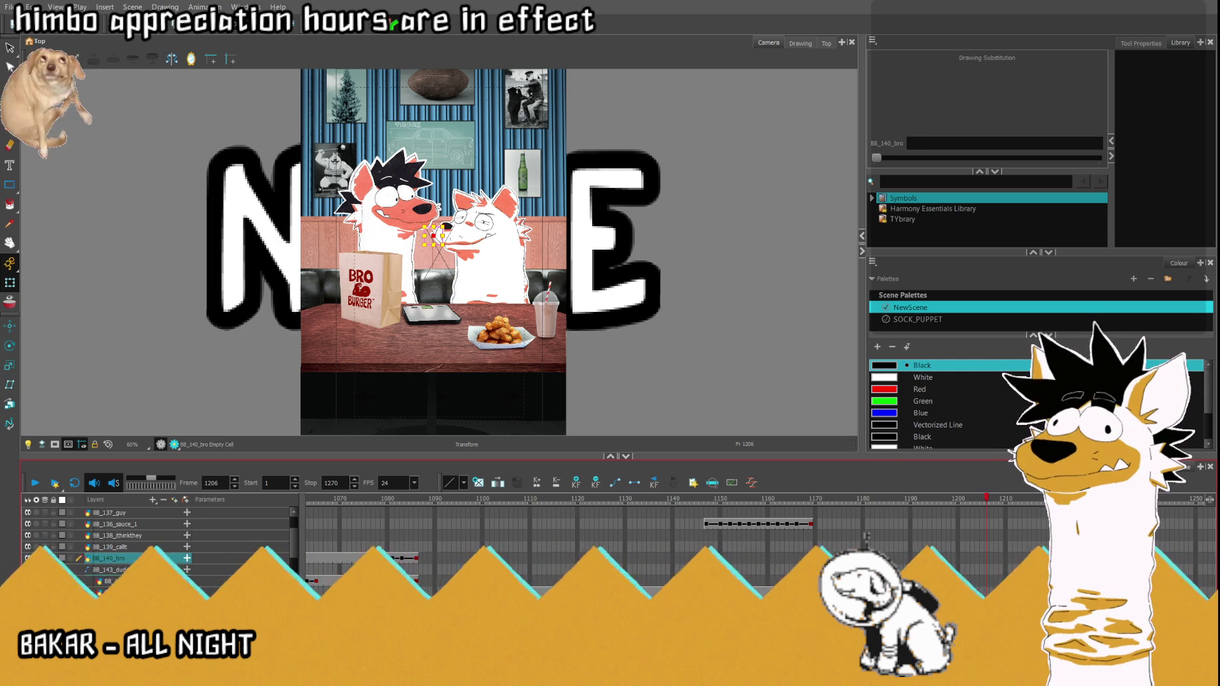
{"action": "left_click", "coordinate": [143, 550]}
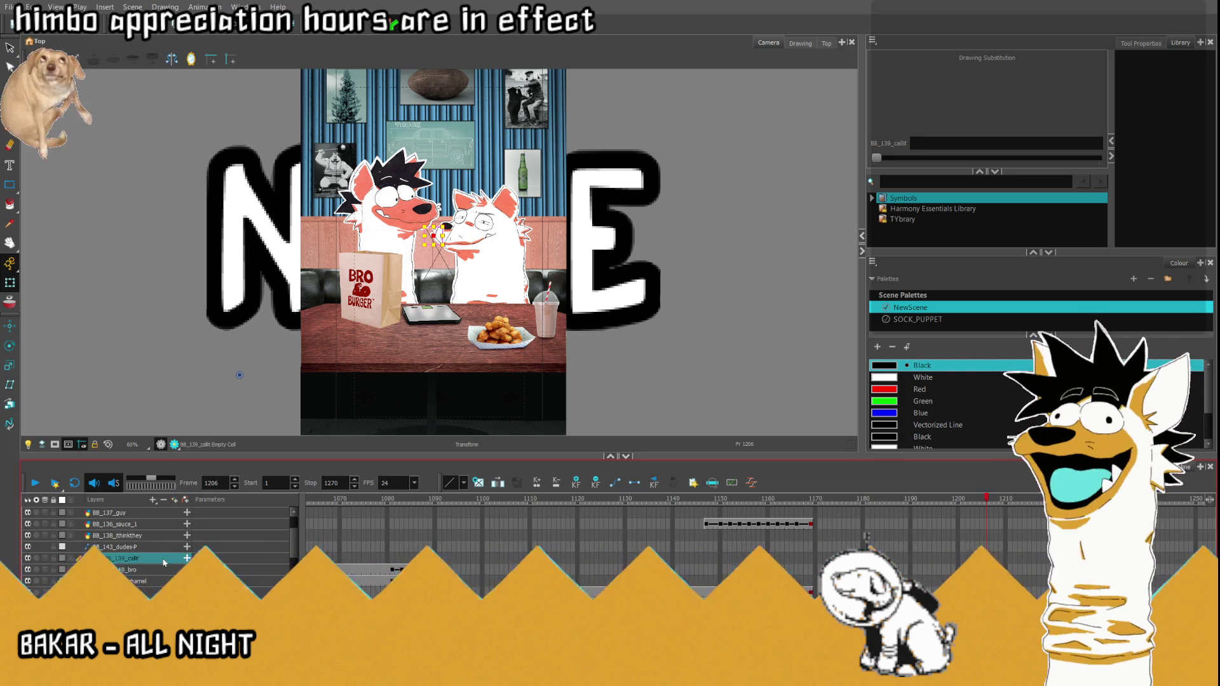
{"action": "left_click", "coordinate": [152, 537]}
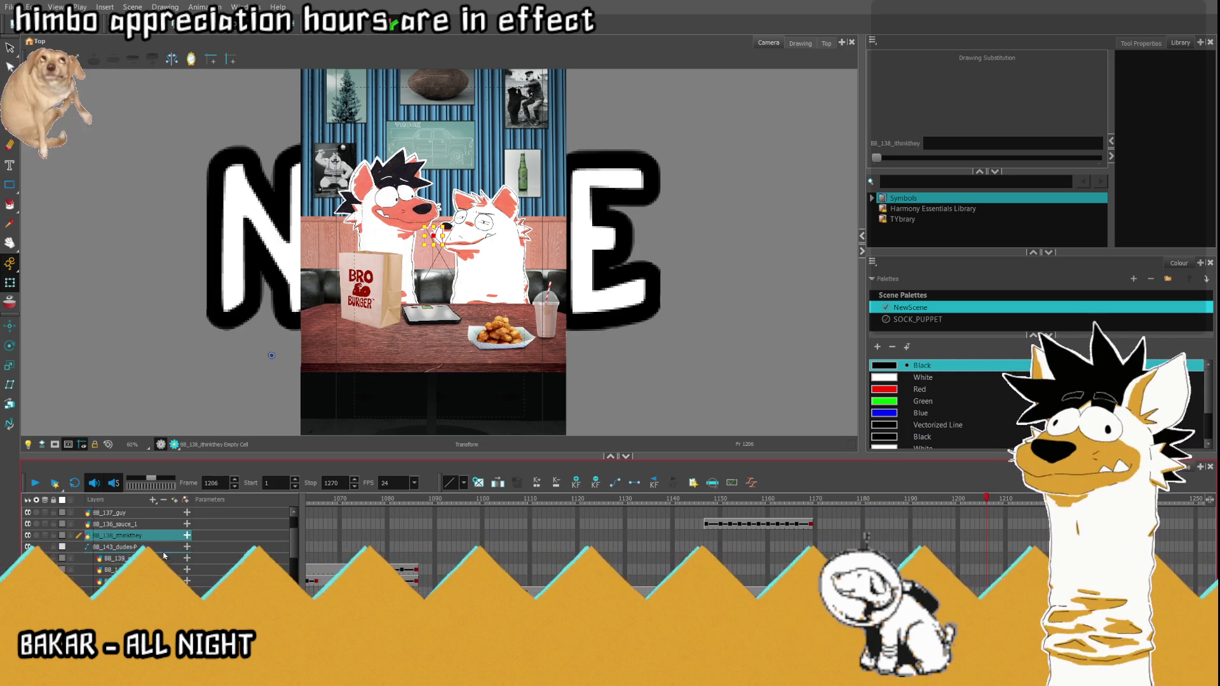
{"action": "left_click", "coordinate": [151, 525]}
{"action": "scroll", "coordinate": [160, 546], "scroll_direction": "up", "scroll_amount": 2}
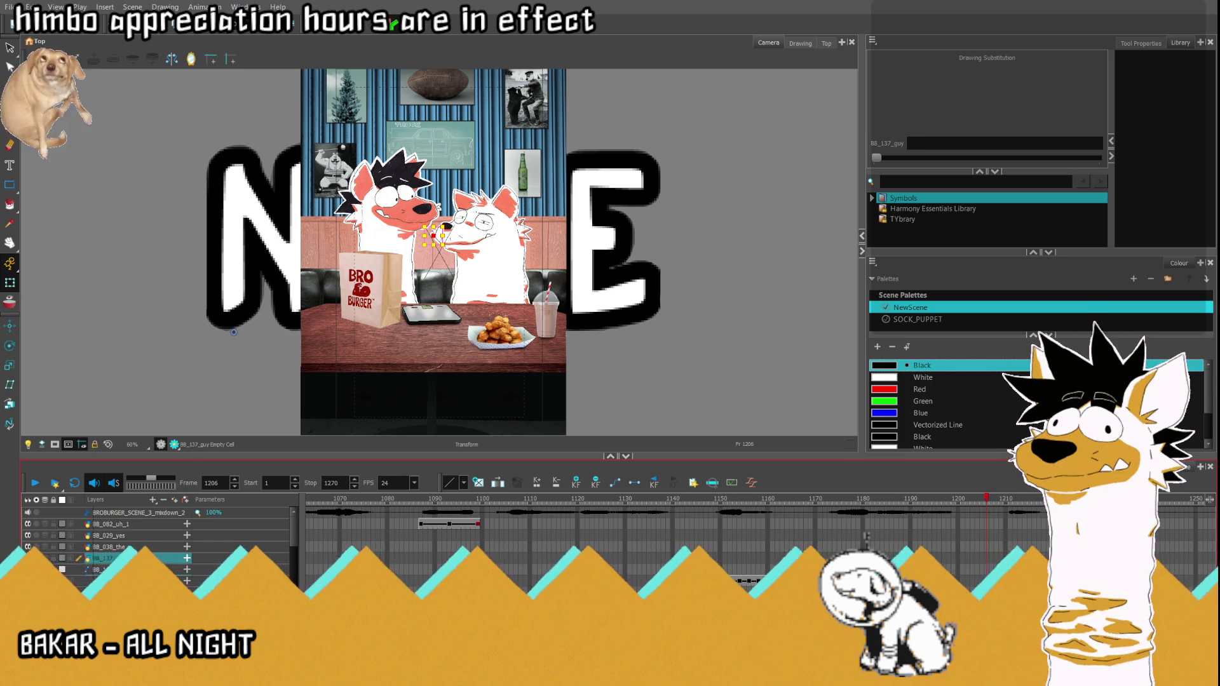
Step: Drag the BB_082_uh layer down so it sits under BB_143_dudes-P in the layer list
{"action": "left_click", "coordinate": [115, 548]}
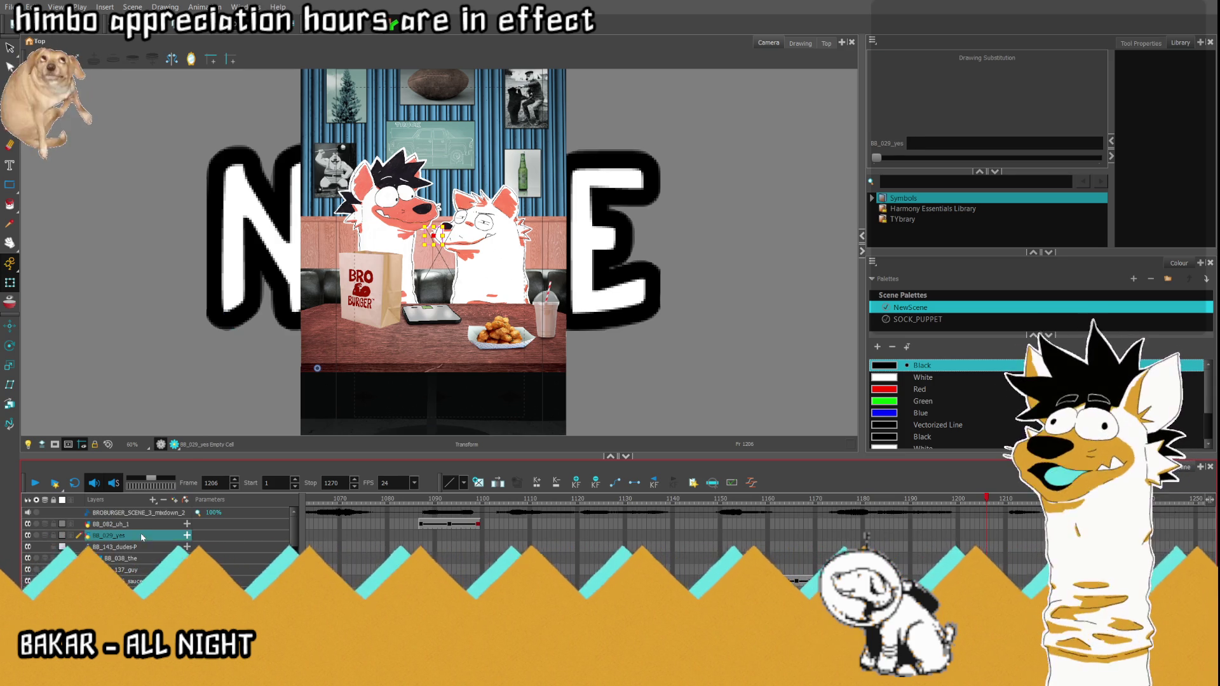
{"action": "left_click", "coordinate": [158, 552]}
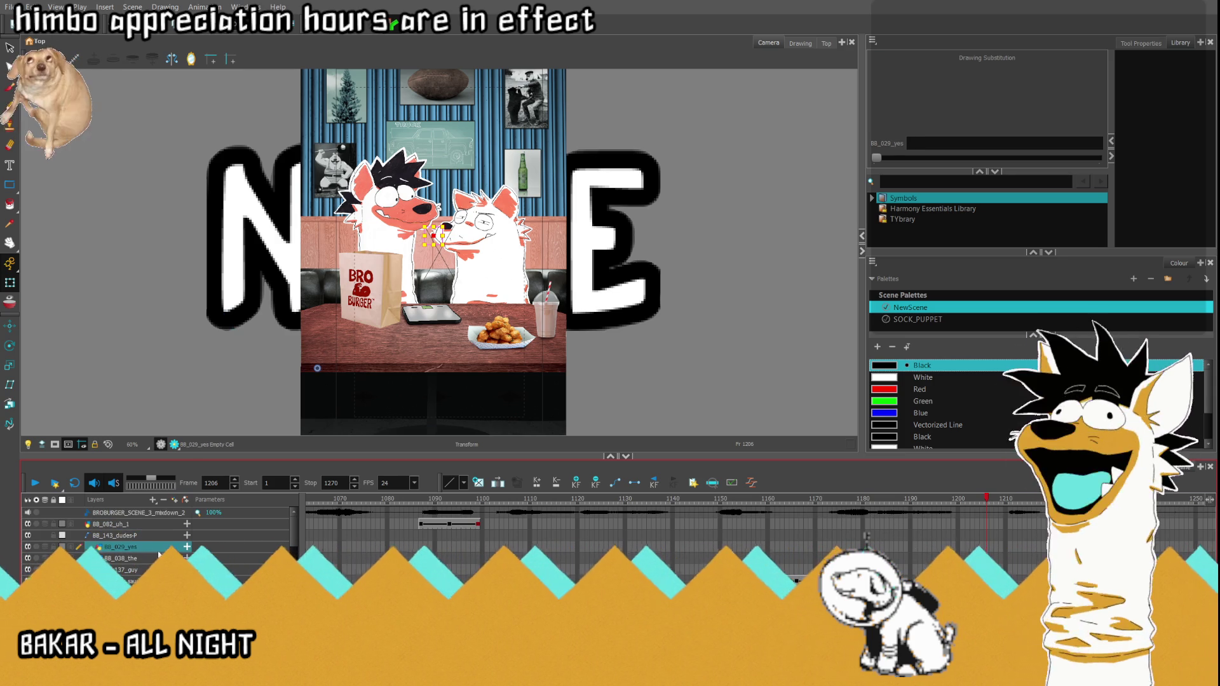
{"action": "left_click_drag", "start_coordinate": [150, 525], "coordinate": [162, 529]}
{"action": "left_click", "coordinate": [143, 525]}
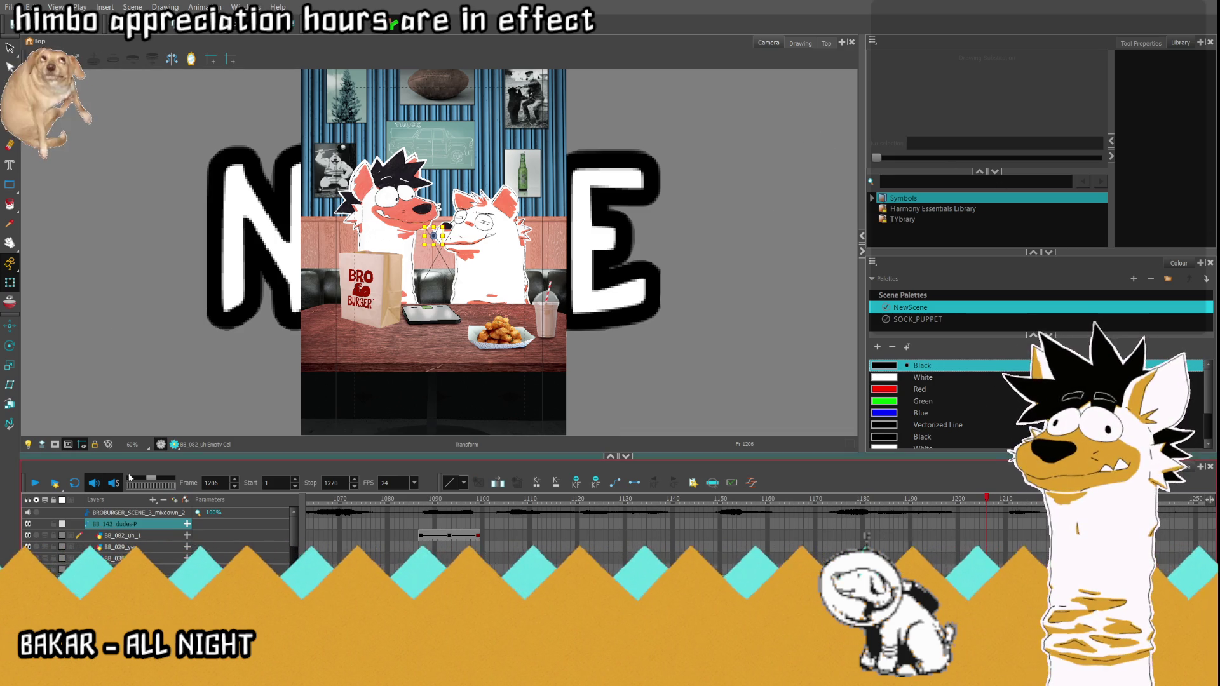
Step: Collapse the layer group, compare the NAISE and MAN drawings, and delete the NAISE cell at frame 1164
{"action": "left_click", "coordinate": [95, 525]}
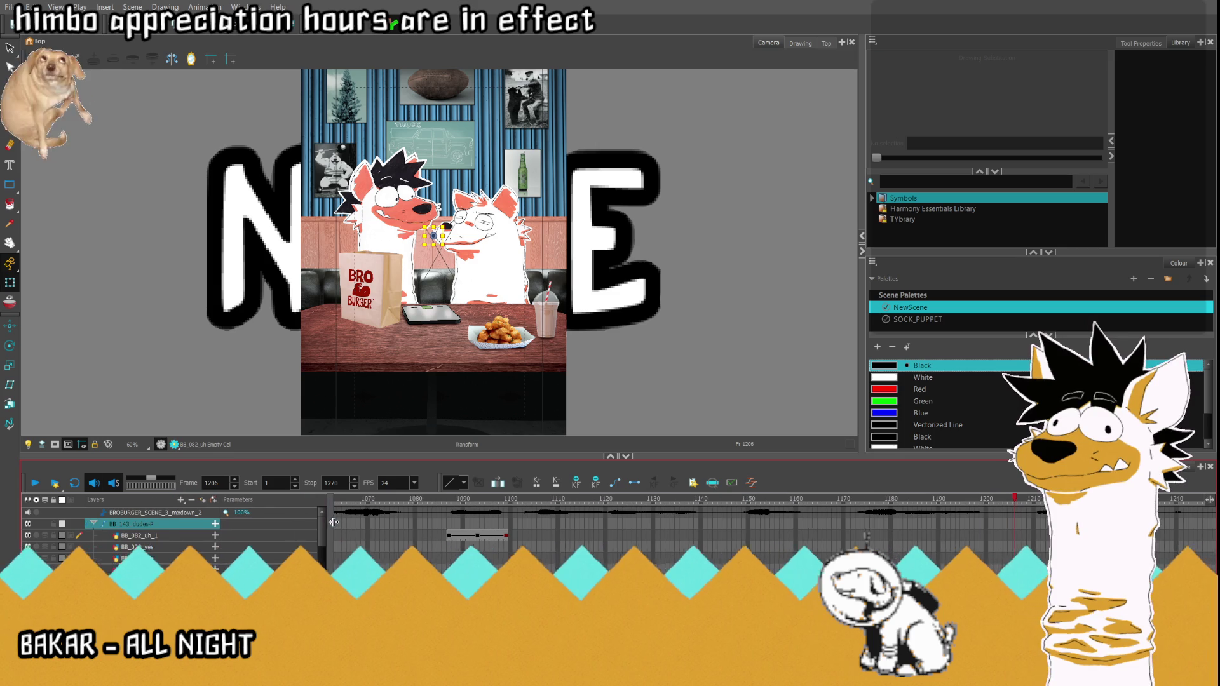
{"action": "left_click", "coordinate": [93, 525]}
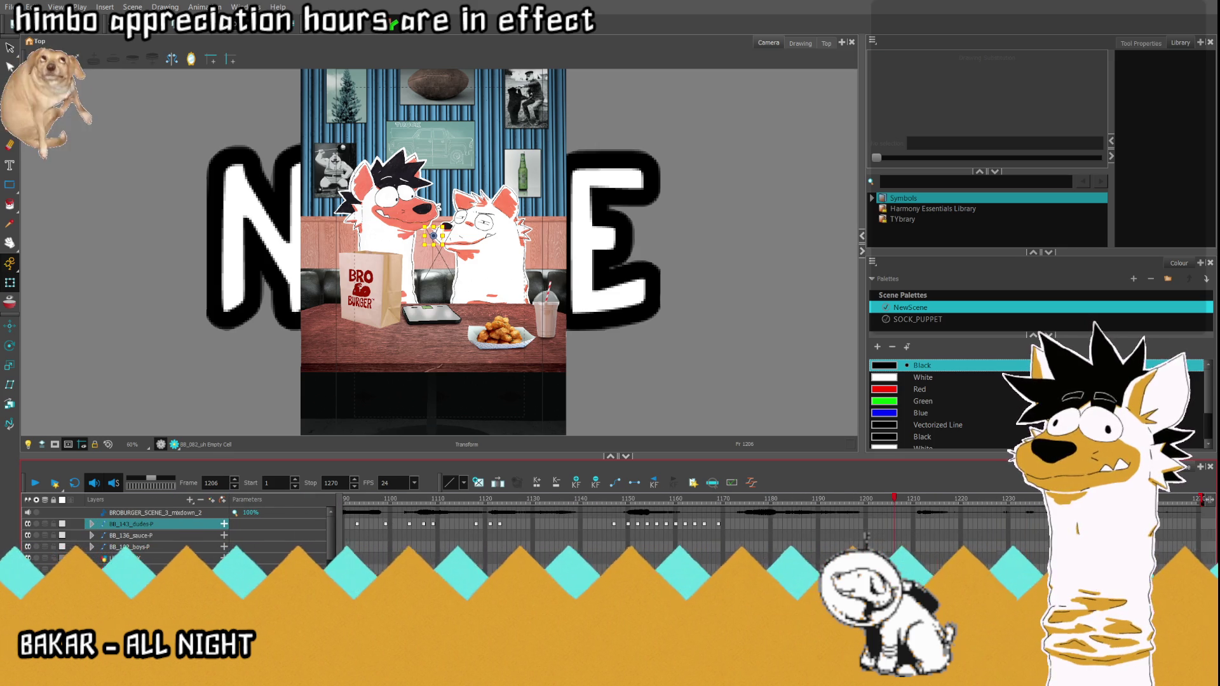
{"action": "scroll", "coordinate": [804, 531], "scroll_direction": "down", "scroll_amount": 3}
{"action": "scroll", "coordinate": [866, 539], "scroll_direction": "up", "scroll_amount": 5}
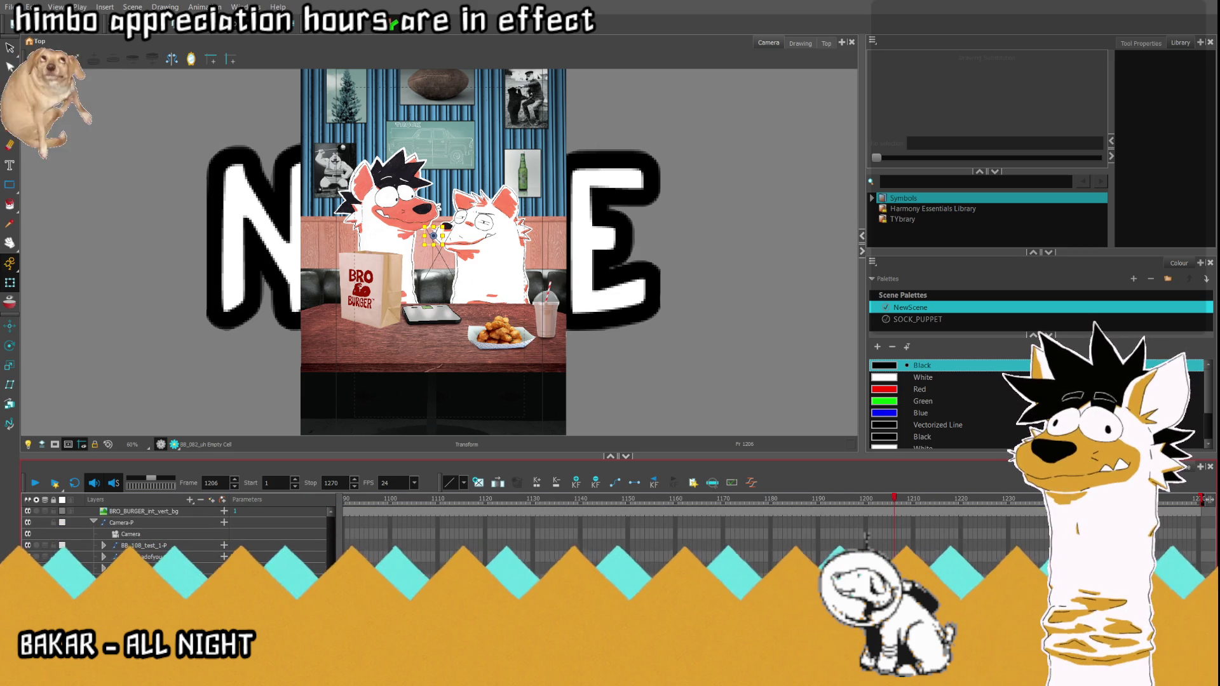
{"action": "left_click", "coordinate": [866, 537]}
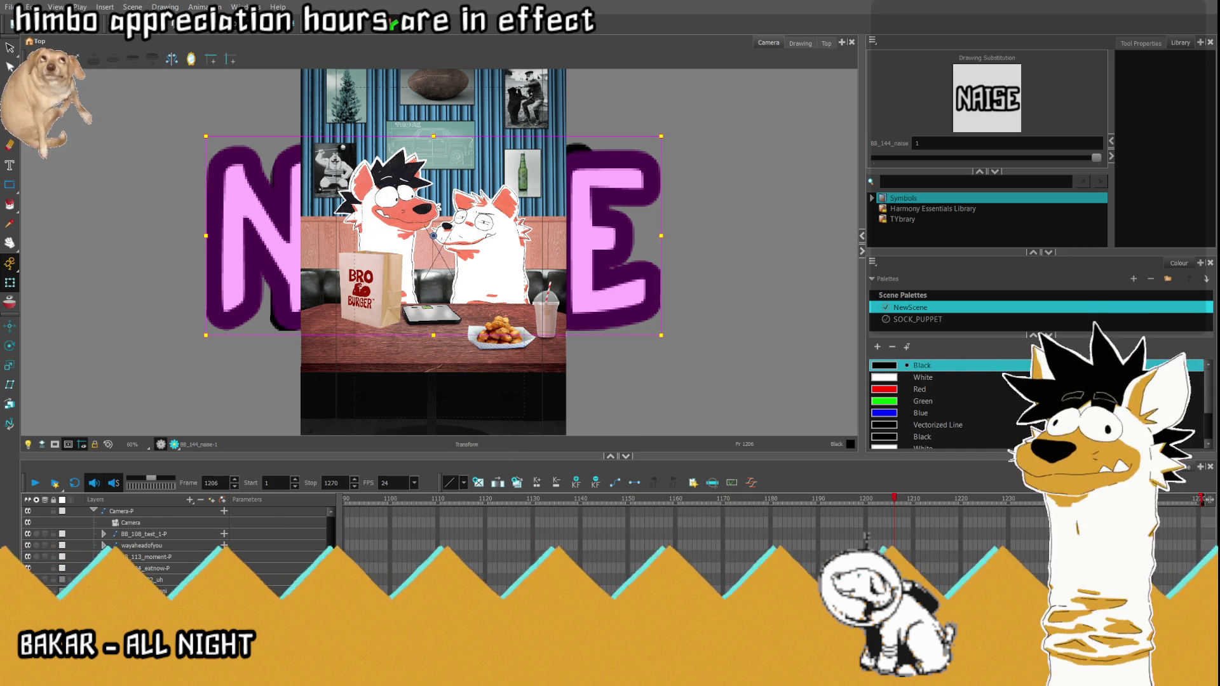
{"action": "left_click", "coordinate": [143, 569]}
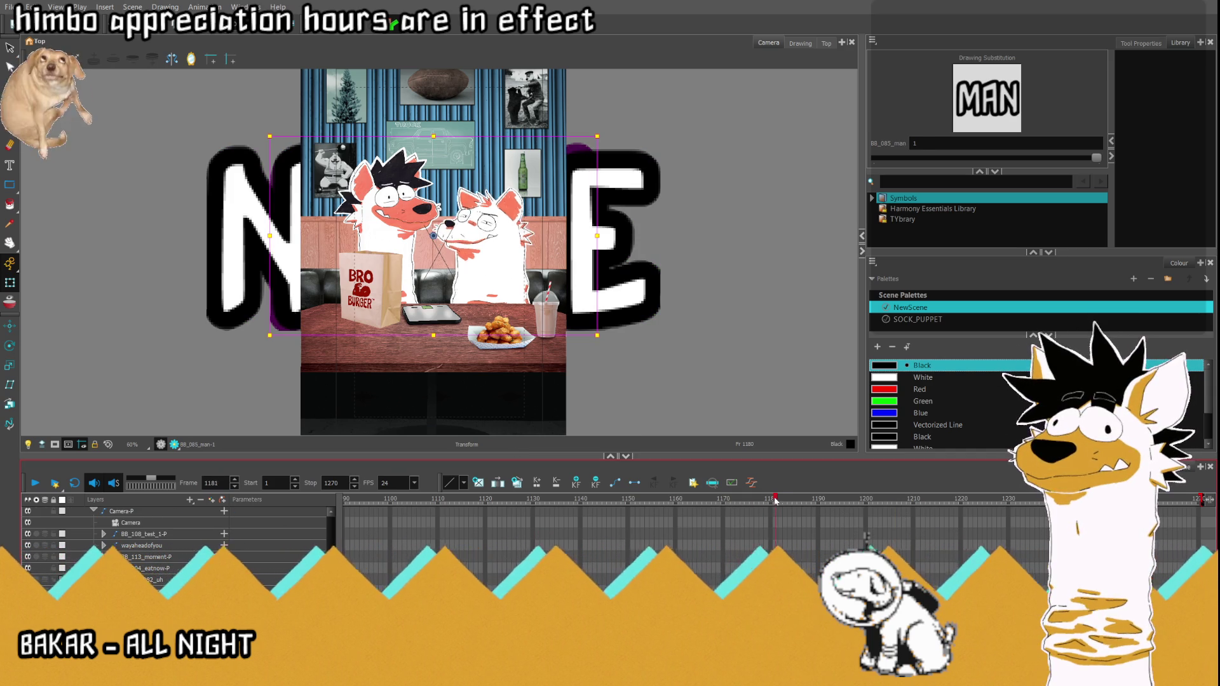
{"action": "left_click", "coordinate": [666, 503]}
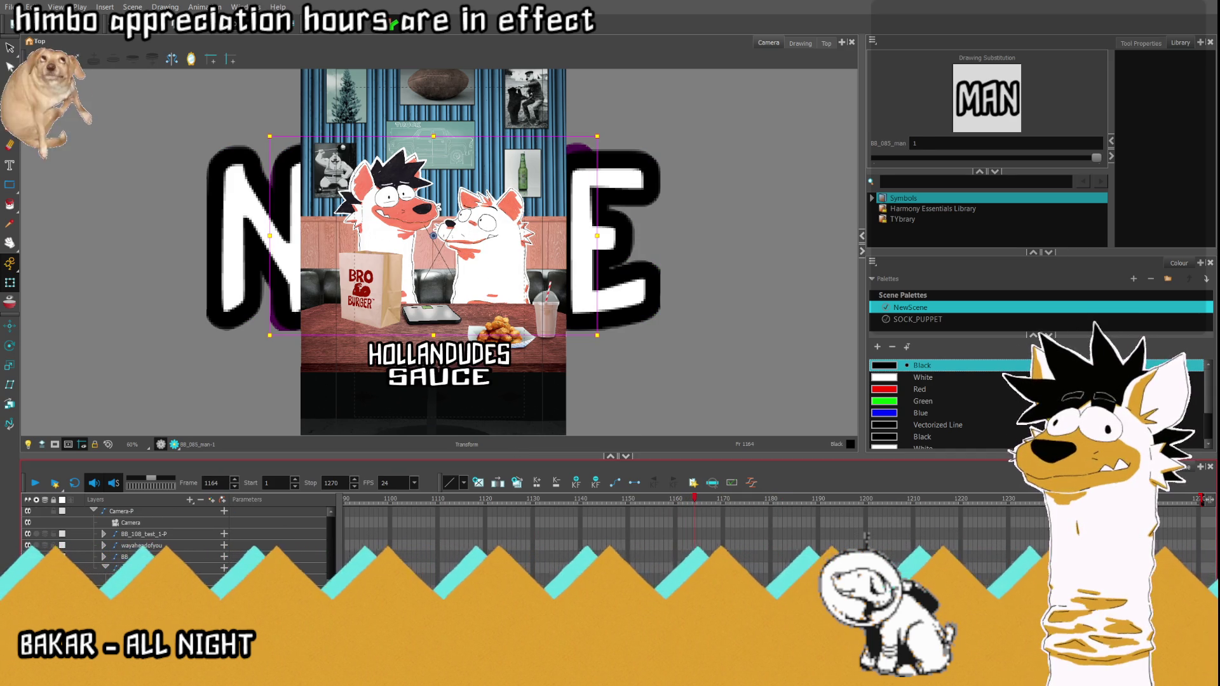
{"action": "left_click", "coordinate": [865, 539]}
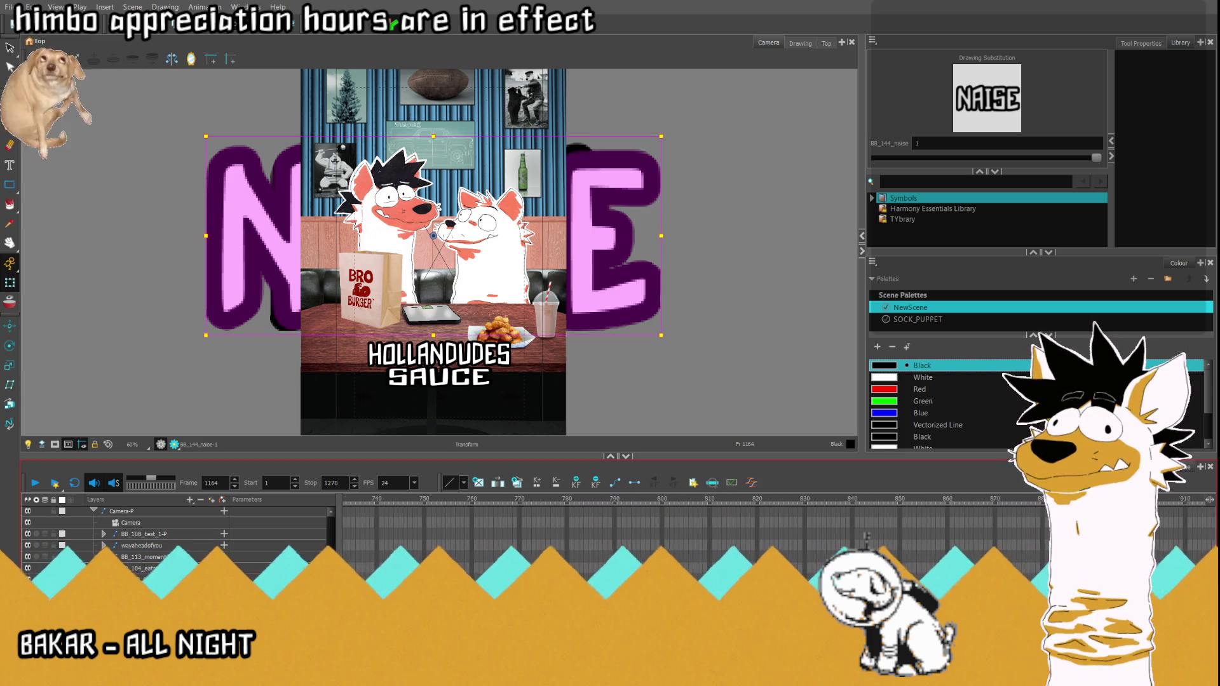
{"action": "scroll", "coordinate": [866, 537], "scroll_direction": "left", "scroll_amount": 5}
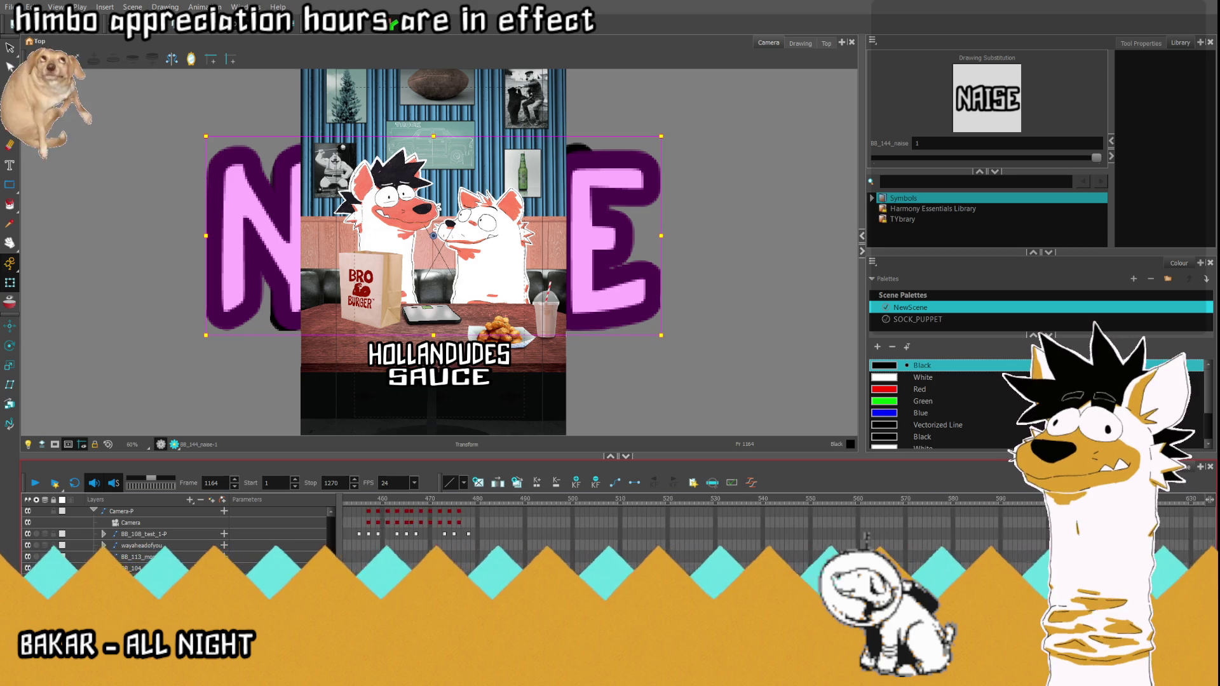
{"action": "scroll", "coordinate": [867, 537], "scroll_direction": "left", "scroll_amount": 4}
{"action": "scroll", "coordinate": [867, 537], "scroll_direction": "left", "scroll_amount": 4}
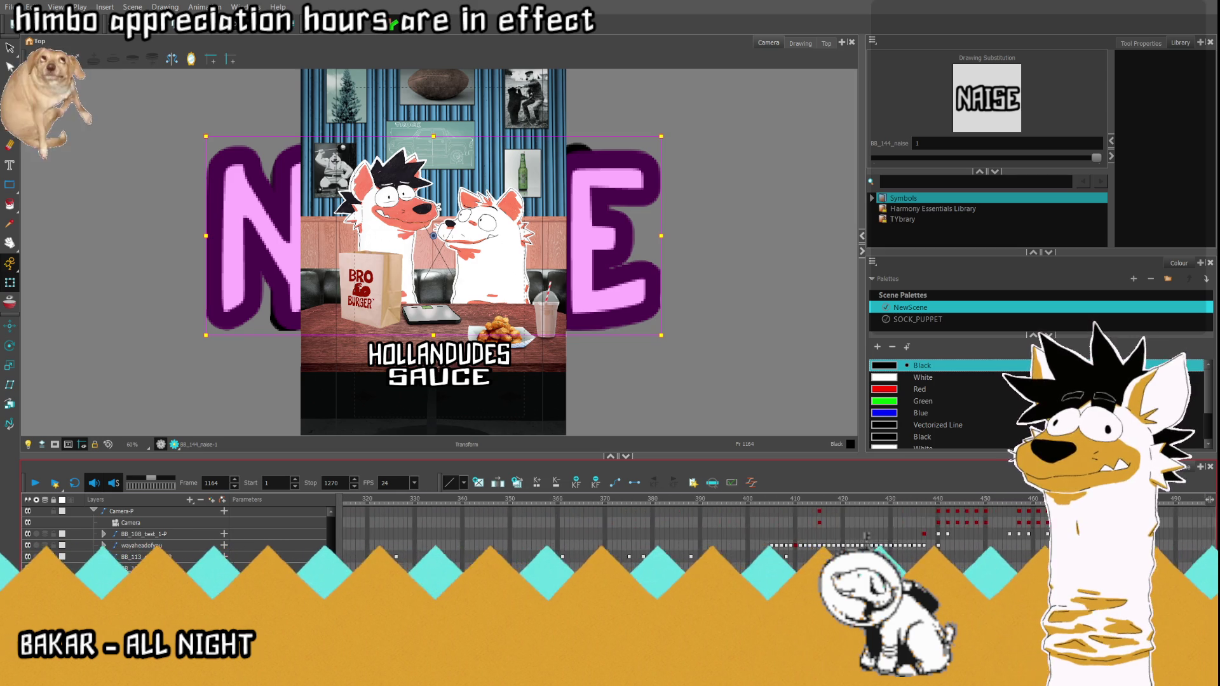
{"action": "scroll", "coordinate": [865, 537], "scroll_direction": "left", "scroll_amount": 4}
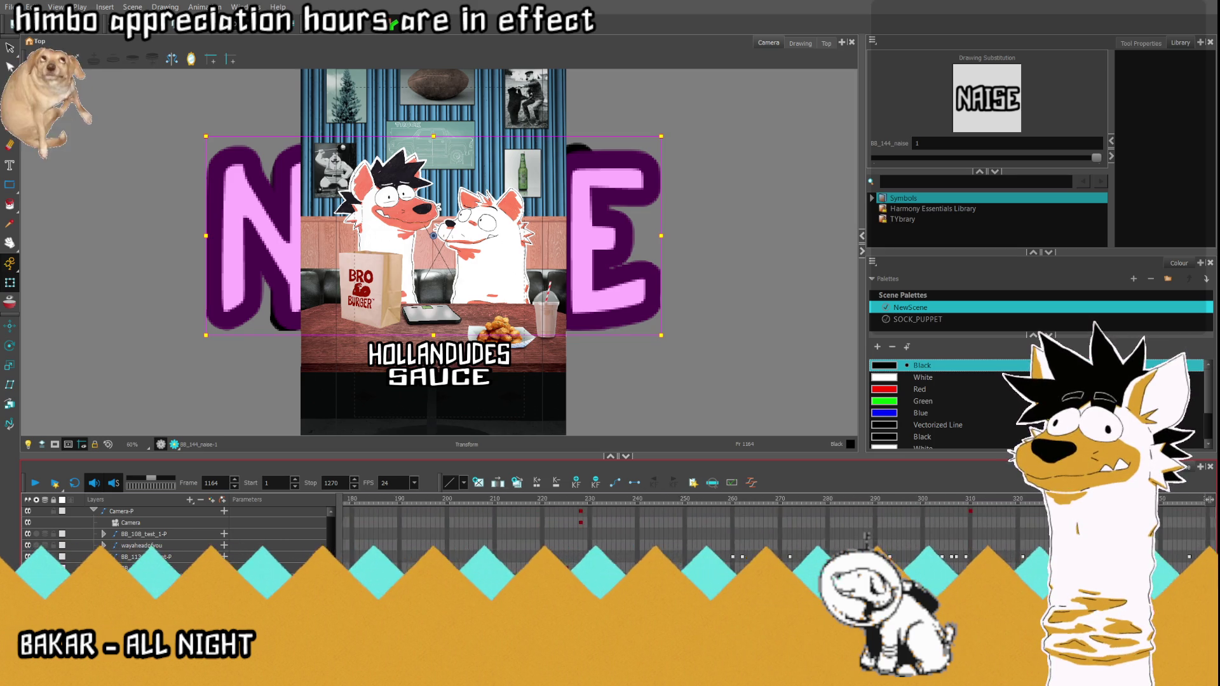
{"action": "scroll", "coordinate": [865, 536], "scroll_direction": "left", "scroll_amount": 3}
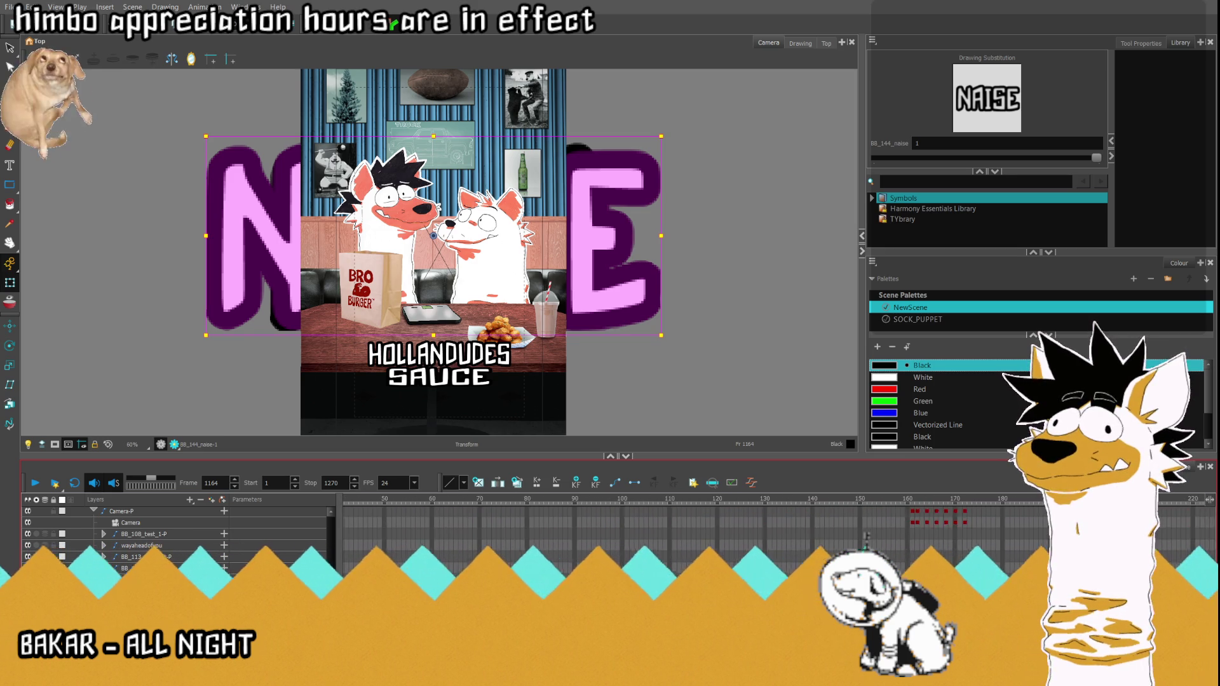
{"action": "key", "text": "Delete"}
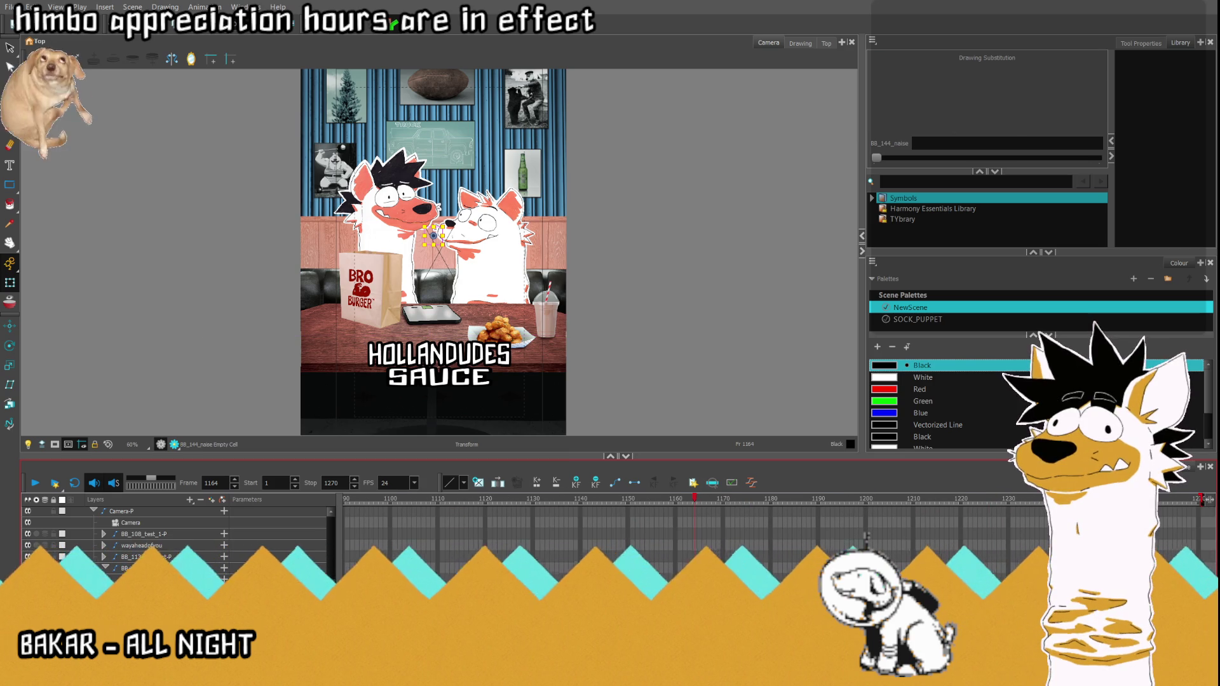
Step: Step through frames 1196–1211 and try the Drawing Substitution slider on the NAISE/MAN captions
{"action": "left_click", "coordinate": [846, 499]}
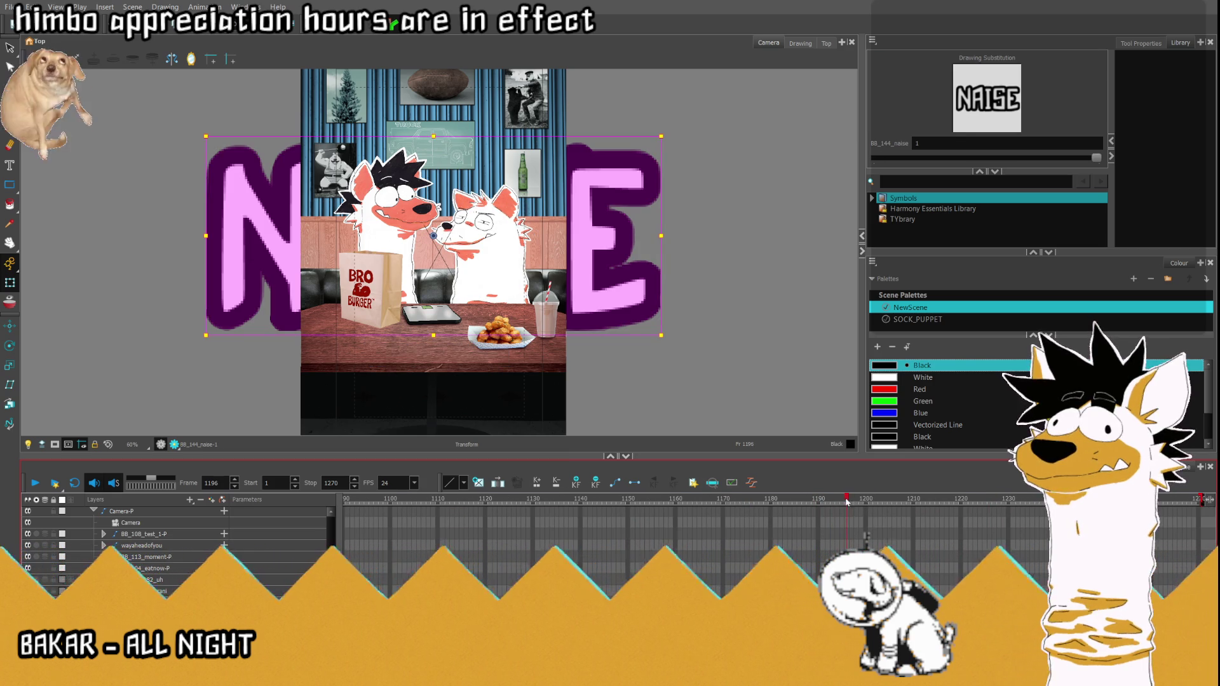
{"action": "left_click", "coordinate": [913, 511]}
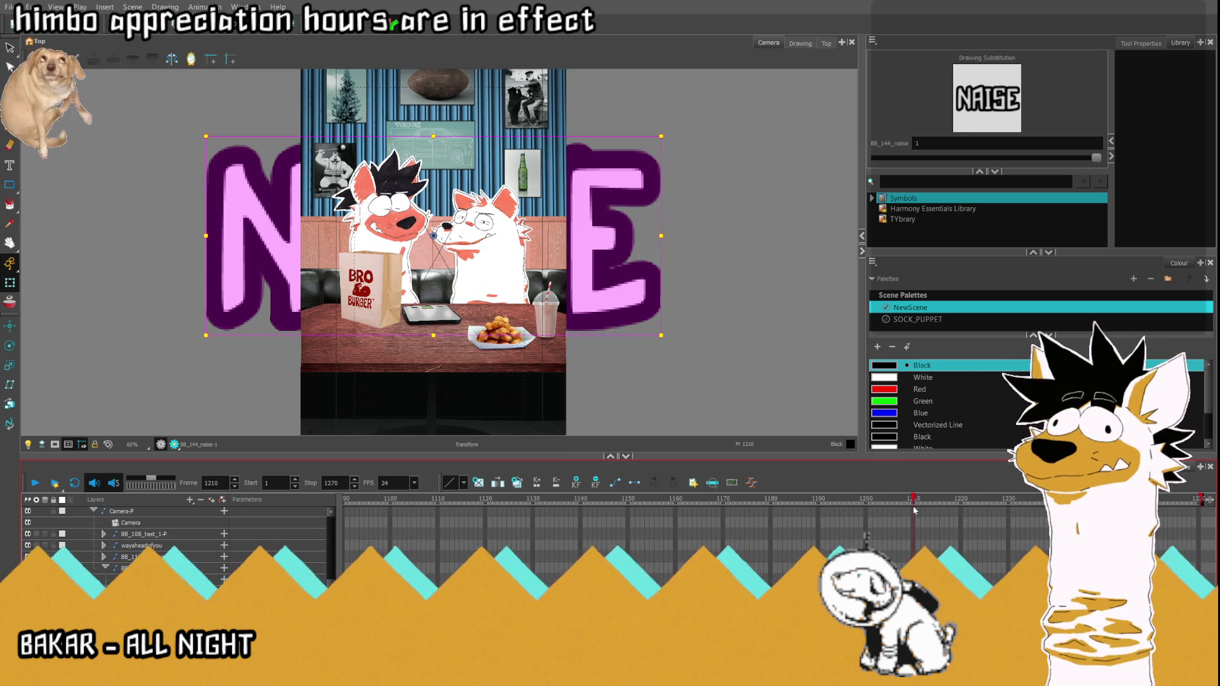
{"action": "left_click", "coordinate": [915, 513]}
{"action": "left_click", "coordinate": [879, 158]}
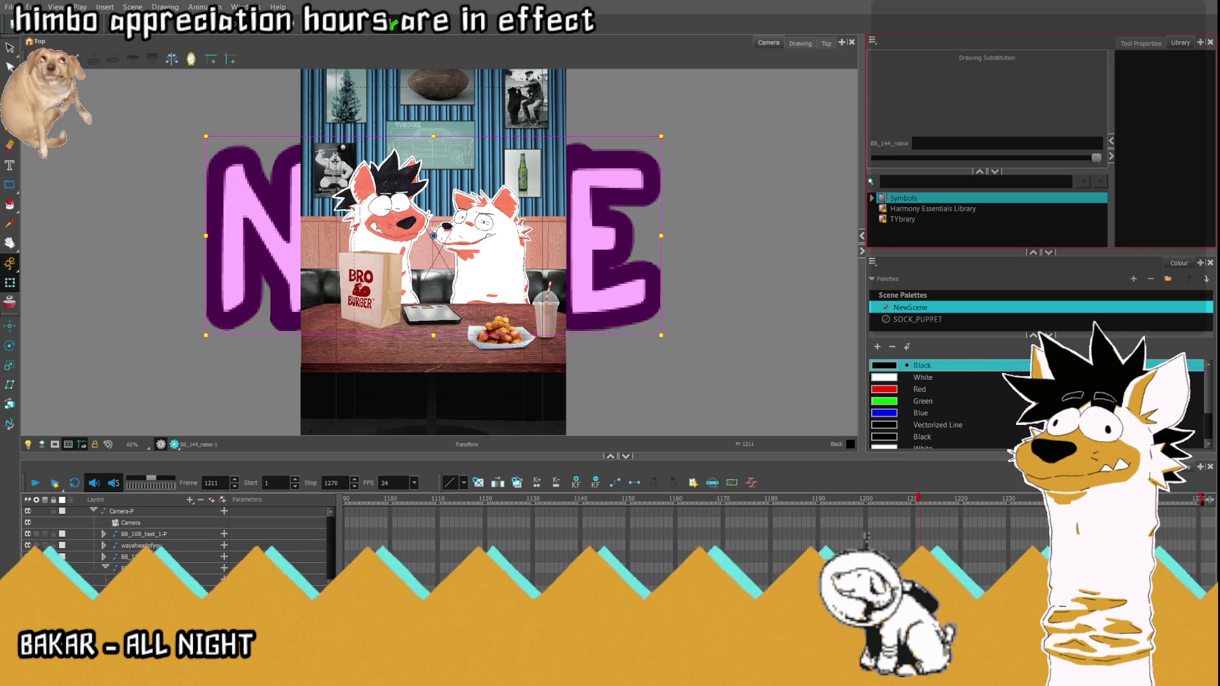
{"action": "left_click", "coordinate": [877, 161]}
{"action": "left_click", "coordinate": [877, 160]}
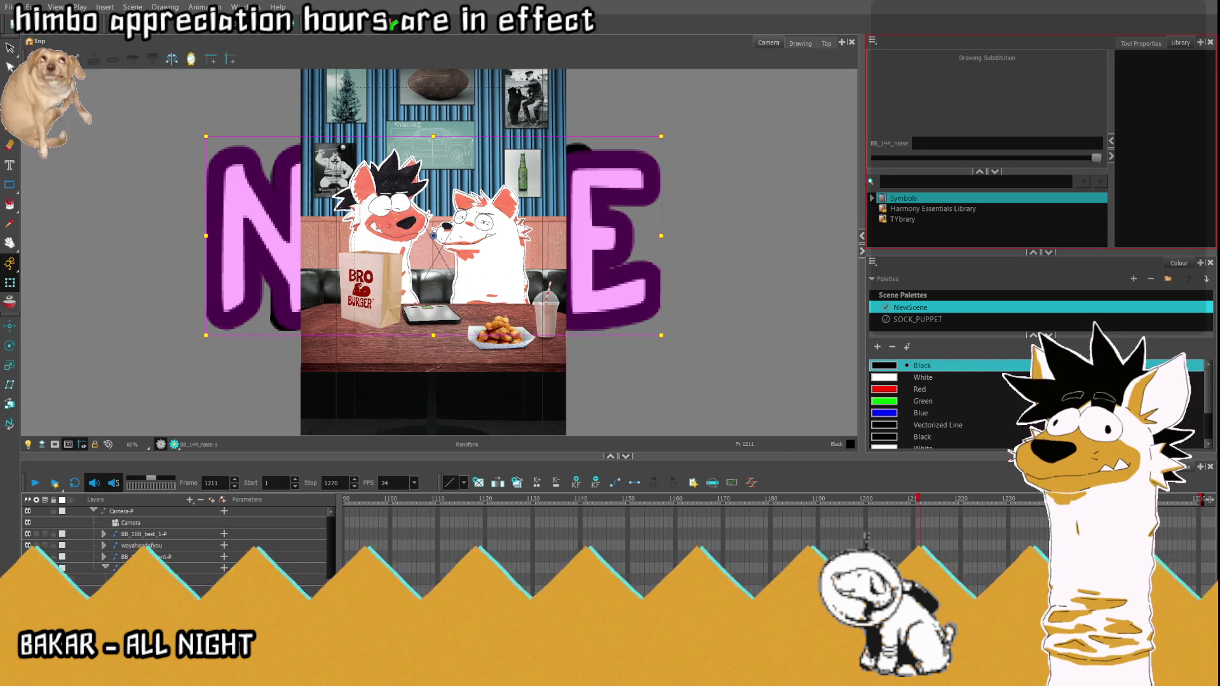
{"action": "left_click", "coordinate": [877, 158]}
Step: Jump back to frame 1161, play to watch NAISE pop in, then select the NAISE layer and expand its caption group
{"action": "left_click", "coordinate": [909, 553]}
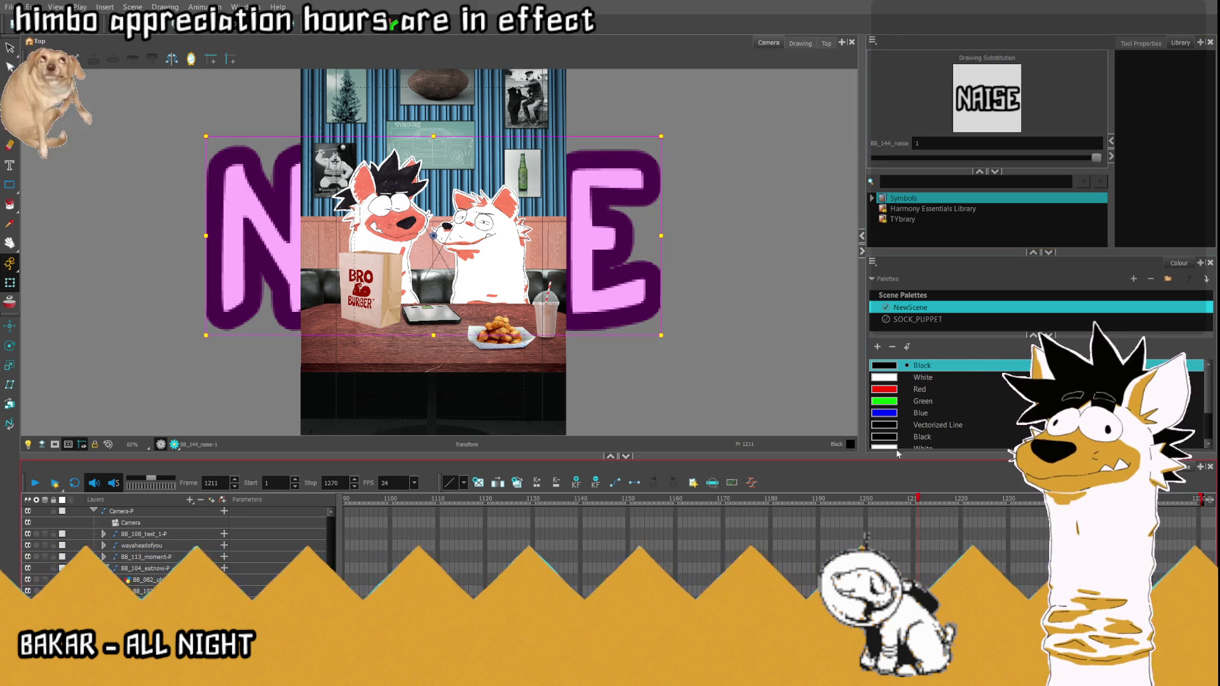
{"action": "key", "text": "semicolon"}
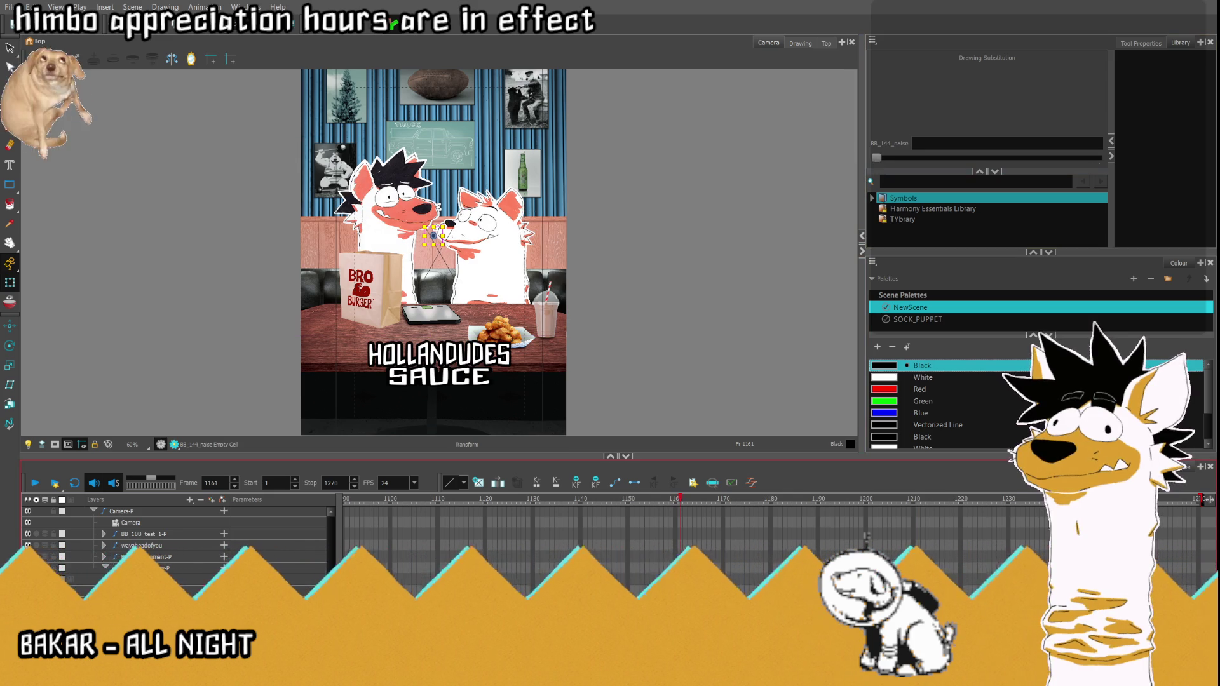
{"action": "left_click", "coordinate": [34, 484]}
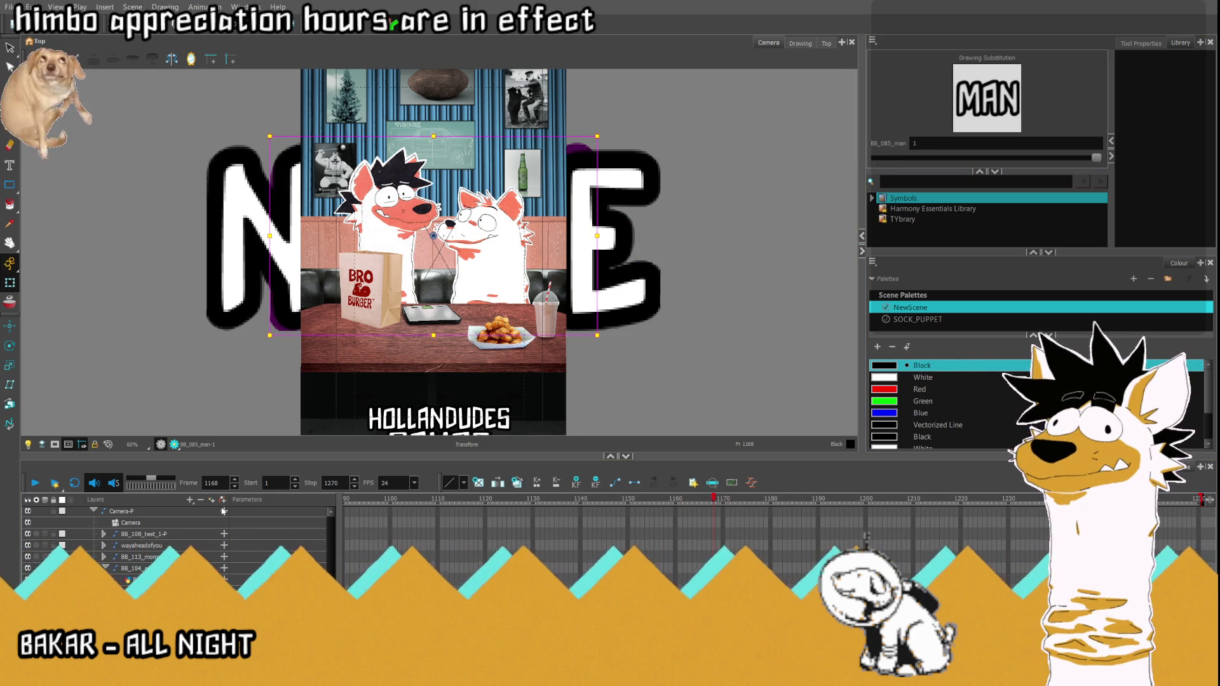
{"action": "scroll", "coordinate": [222, 509], "scroll_direction": "down", "scroll_amount": 1}
{"action": "left_click", "coordinate": [144, 556]}
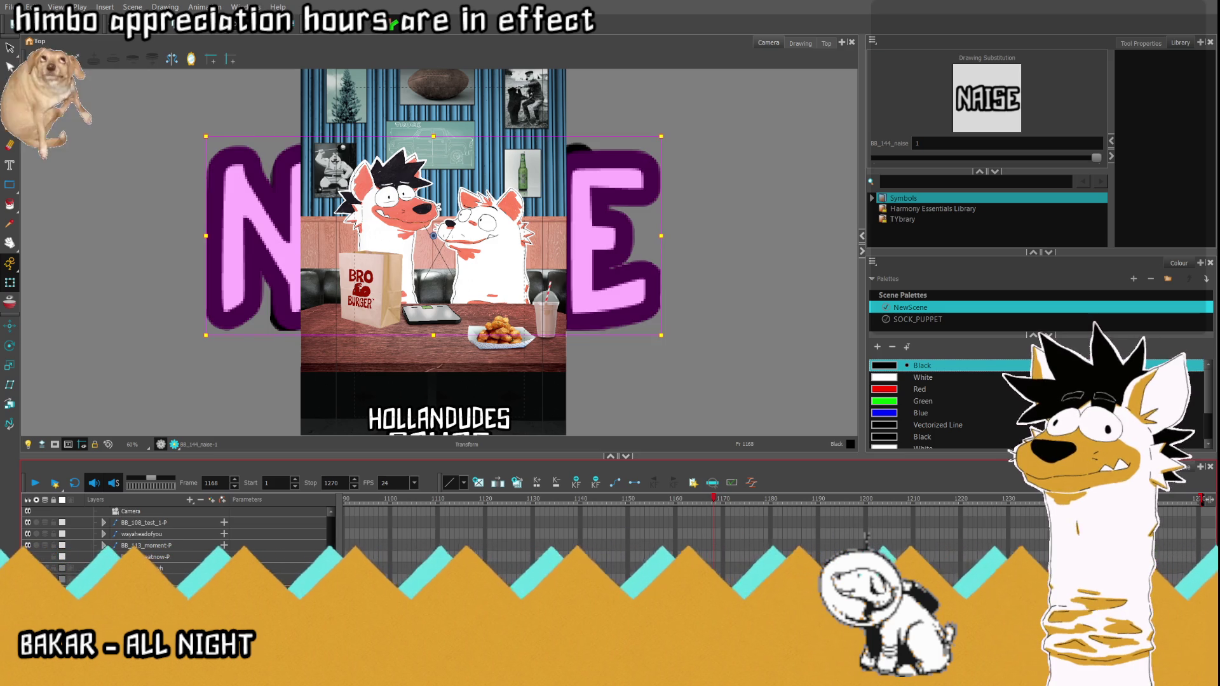
{"action": "key", "text": "Down"}
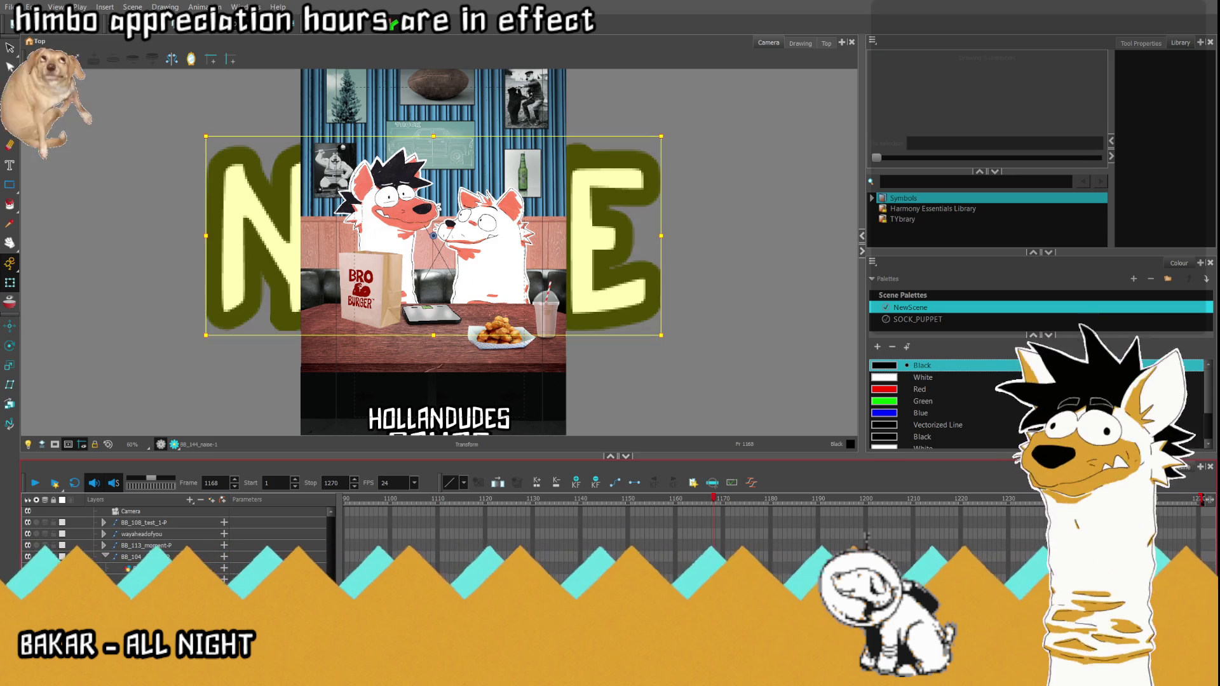
{"action": "left_click", "coordinate": [174, 522]}
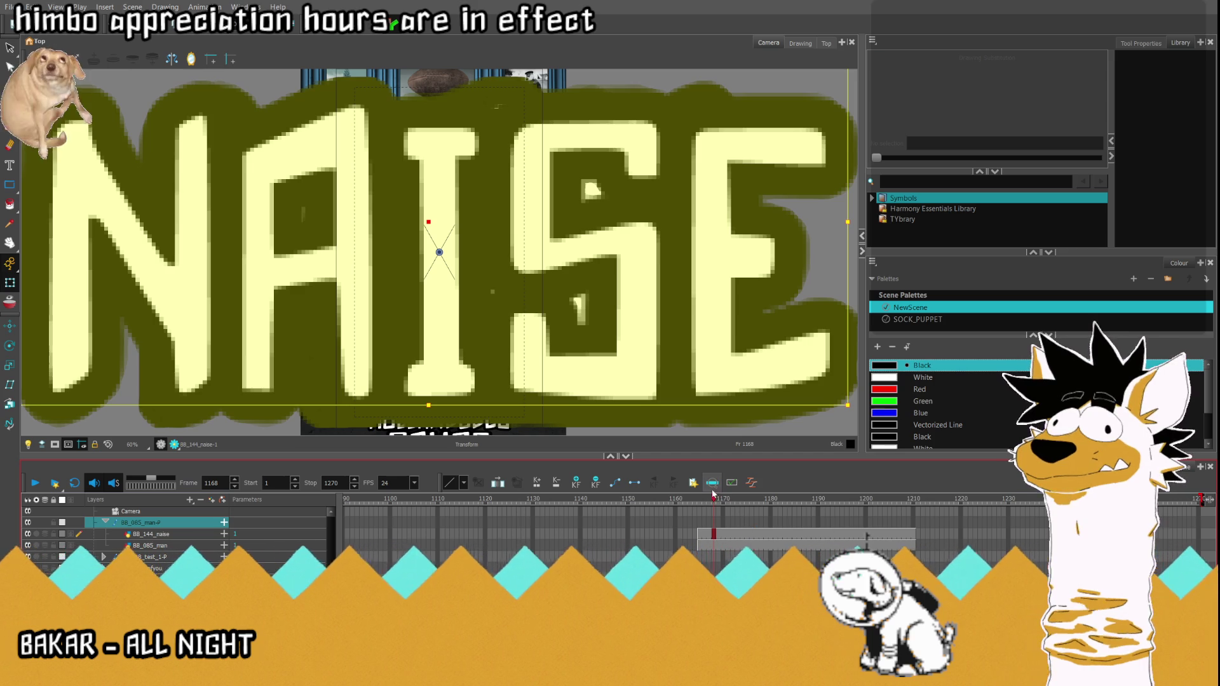
Step: Scale the NAISE caption down small over the characters at frame 1188, then return to frame 1
{"action": "left_click_drag", "start_coordinate": [714, 495], "coordinate": [810, 513]}
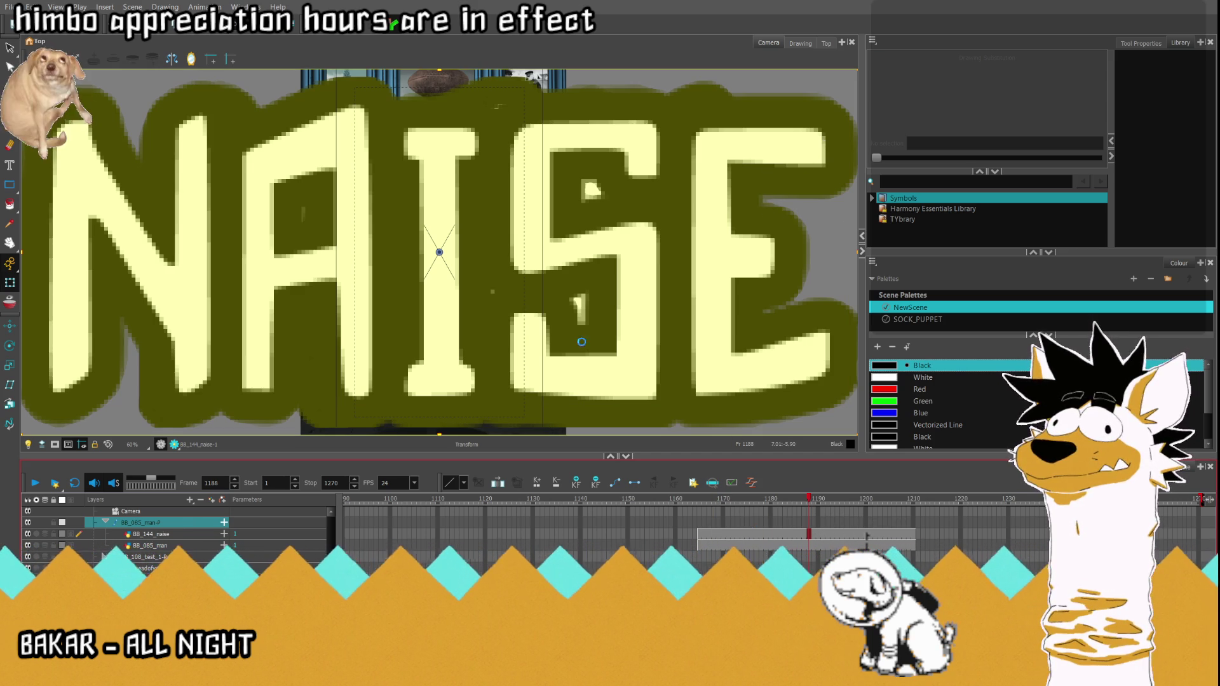
{"action": "scroll", "coordinate": [583, 342], "scroll_direction": "down", "scroll_amount": 3}
{"action": "scroll", "coordinate": [572, 315], "scroll_direction": "down", "scroll_amount": 1}
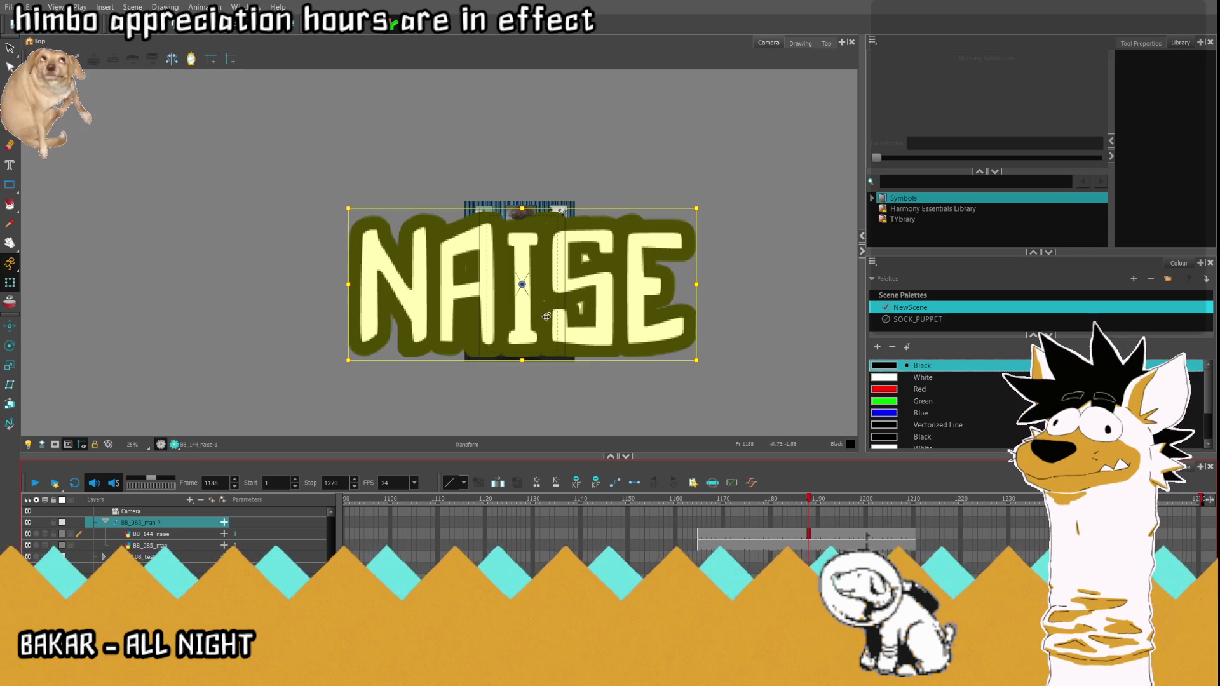
{"action": "left_click_drag", "start_coordinate": [711, 524], "coordinate": [812, 549]}
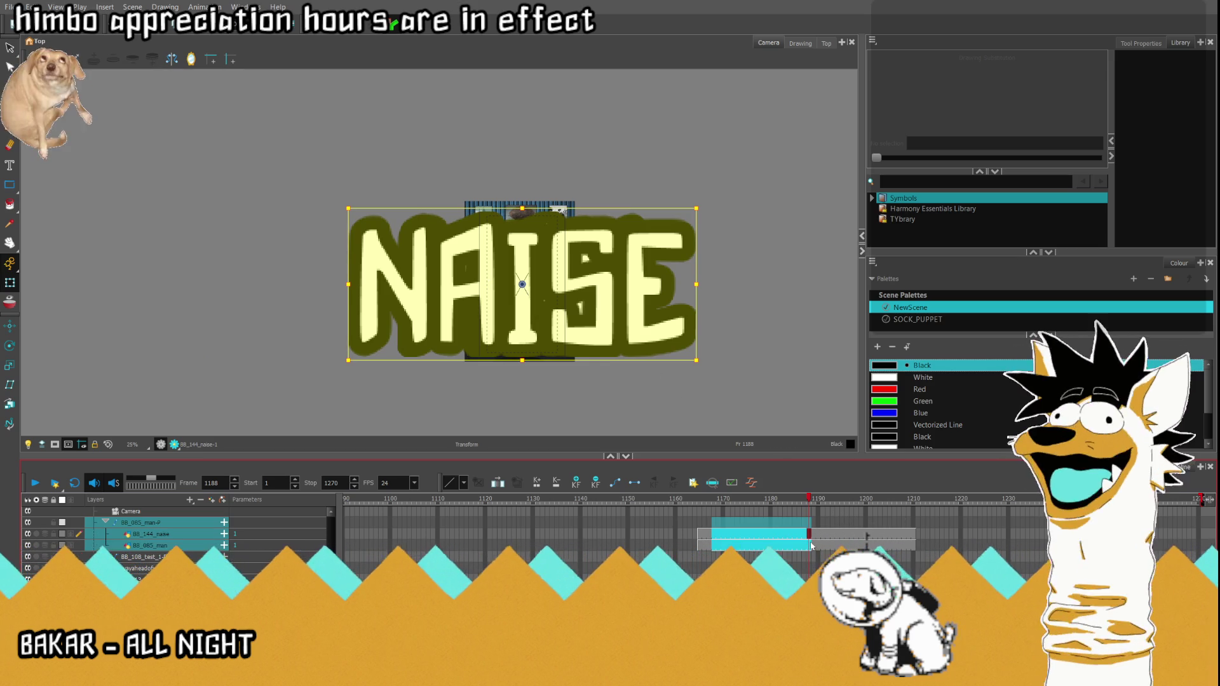
{"action": "left_click", "coordinate": [809, 542]}
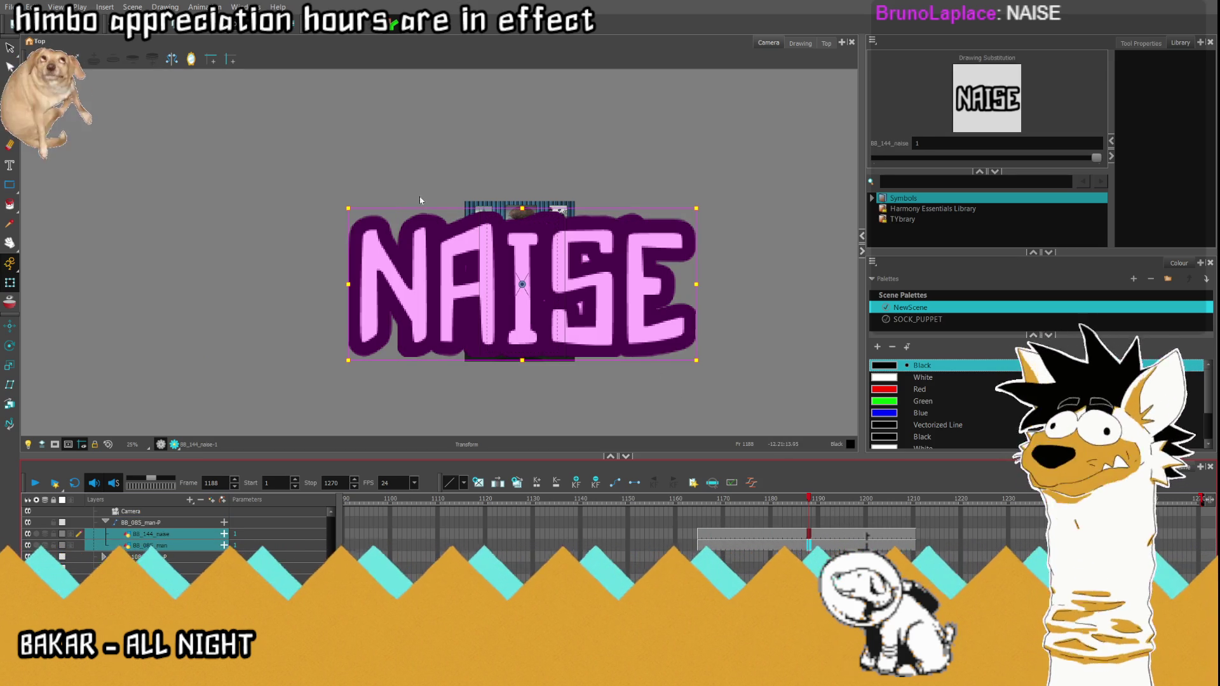
{"action": "left_click_drag", "start_coordinate": [350, 208], "coordinate": [486, 270]}
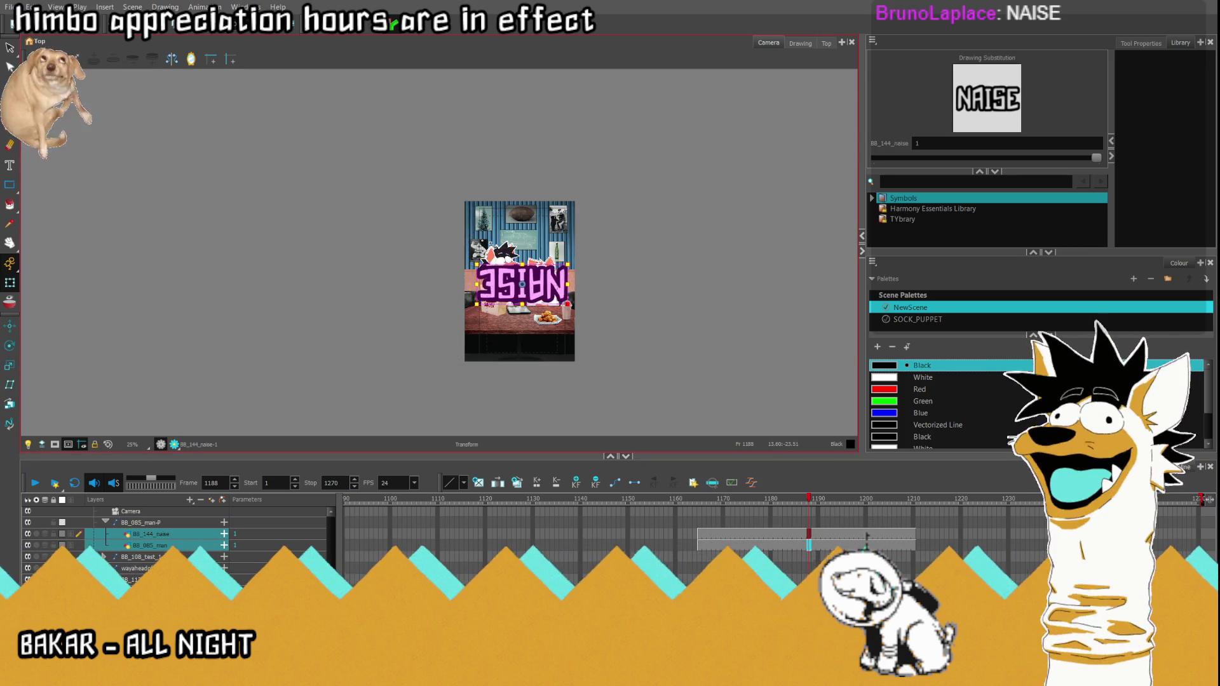
{"action": "left_click", "coordinate": [107, 445]}
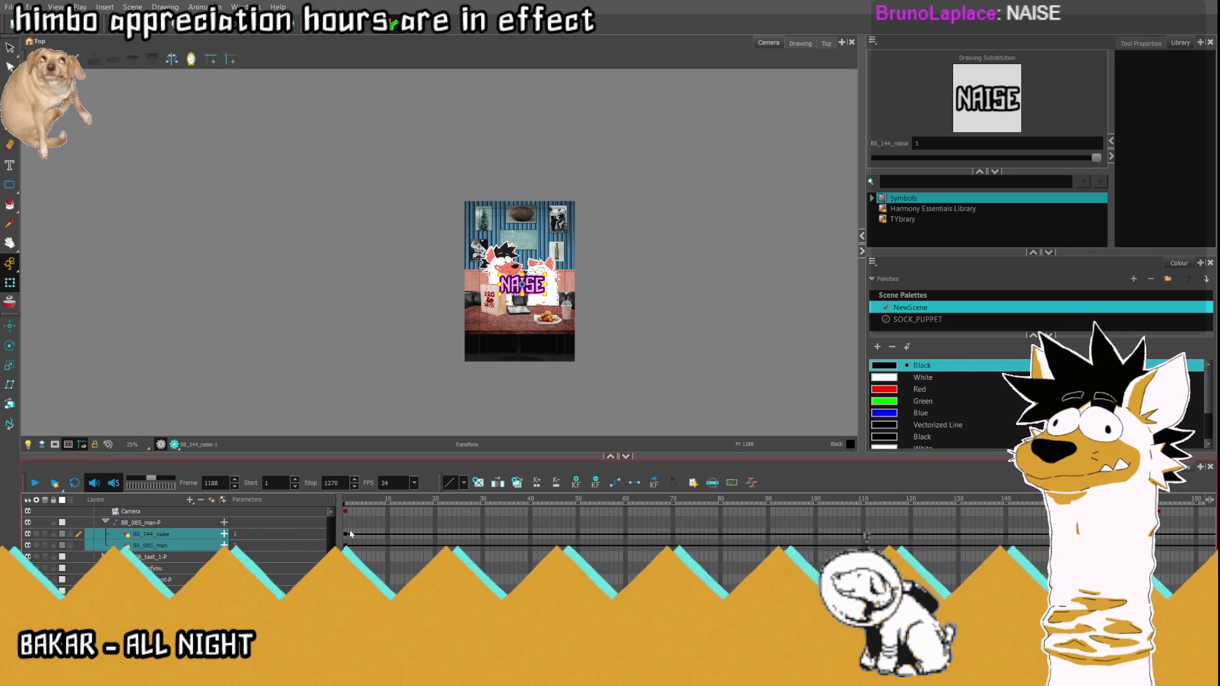
{"action": "key", "text": "shift+comma"}
{"action": "left_click", "coordinate": [346, 544], "text": "shift"}
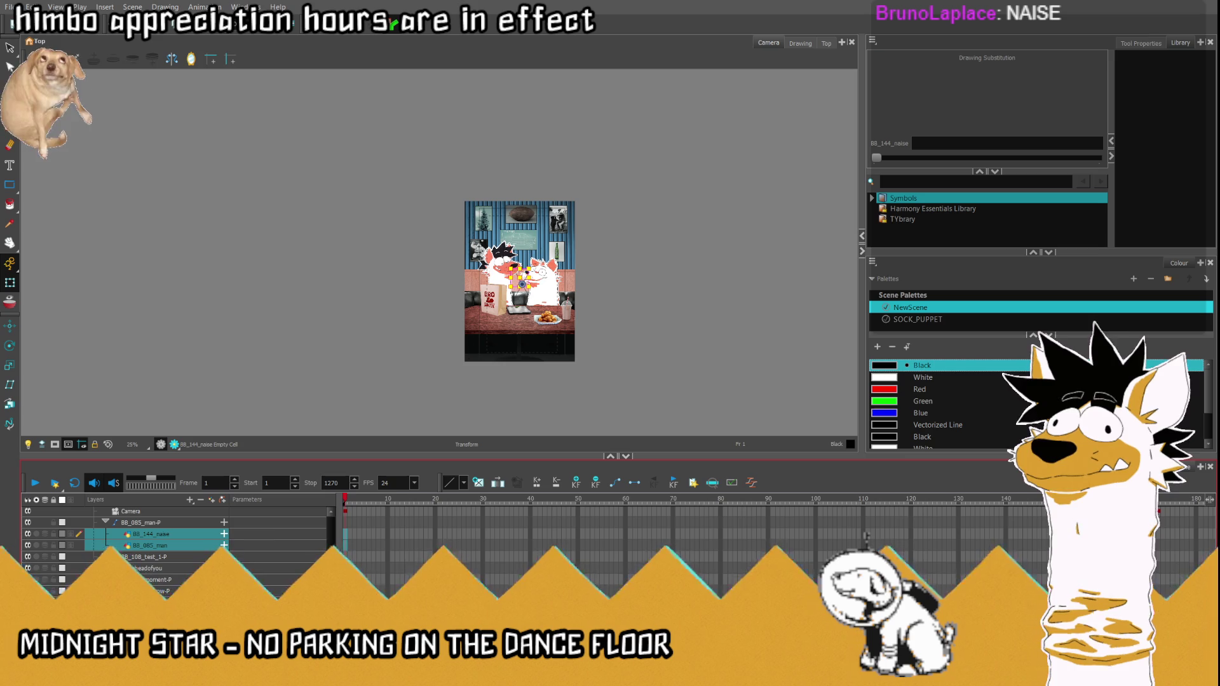
{"action": "scroll", "coordinate": [865, 537], "scroll_direction": "right", "scroll_amount": 10}
Step: At frame 1187 move NAISE down onto the table and place MAN to its left to spell MANNAISE
{"action": "left_click", "coordinate": [807, 536]}
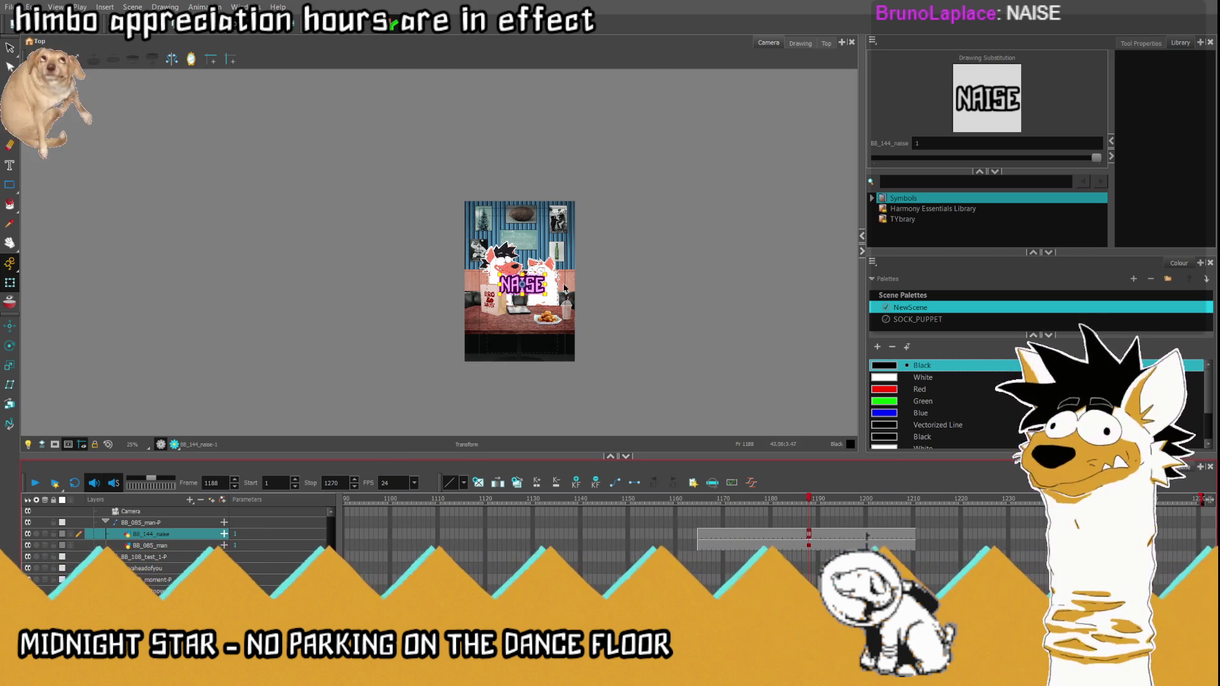
{"action": "scroll", "coordinate": [517, 314], "scroll_direction": "up", "scroll_amount": 2}
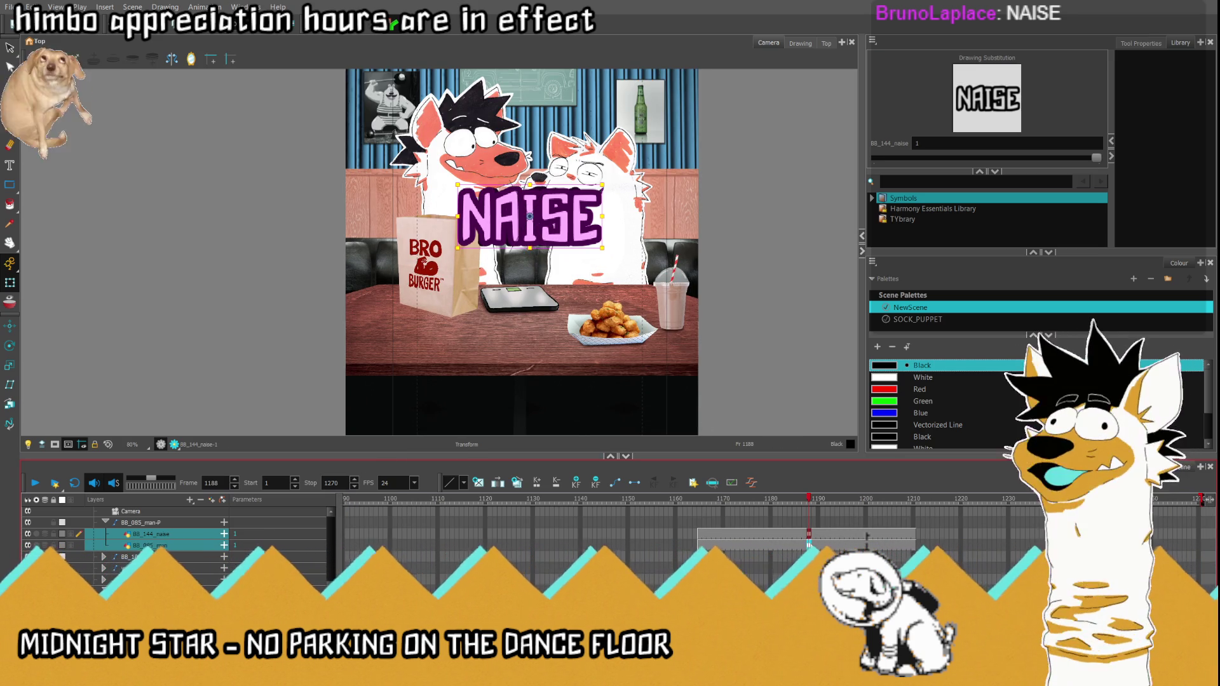
{"action": "left_click", "coordinate": [640, 278], "text": "shift"}
{"action": "left_click_drag", "start_coordinate": [541, 215], "coordinate": [543, 327]}
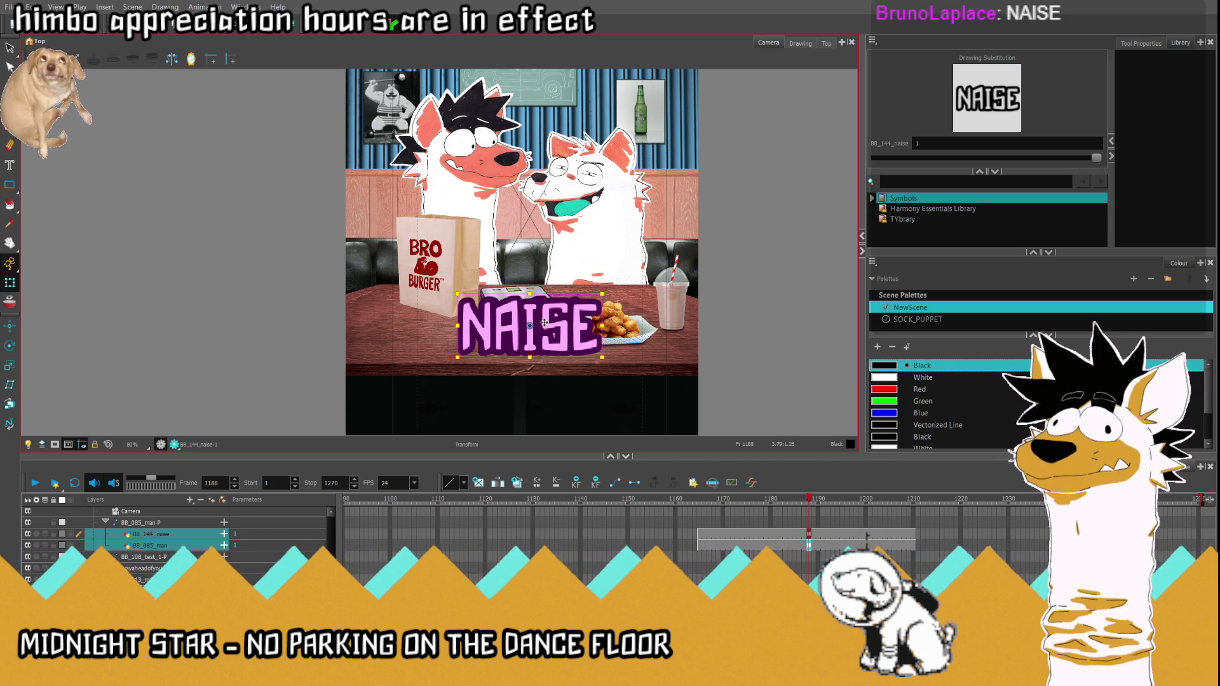
{"action": "left_click", "coordinate": [553, 335]}
{"action": "scroll", "coordinate": [553, 334], "scroll_direction": "up", "scroll_amount": 5}
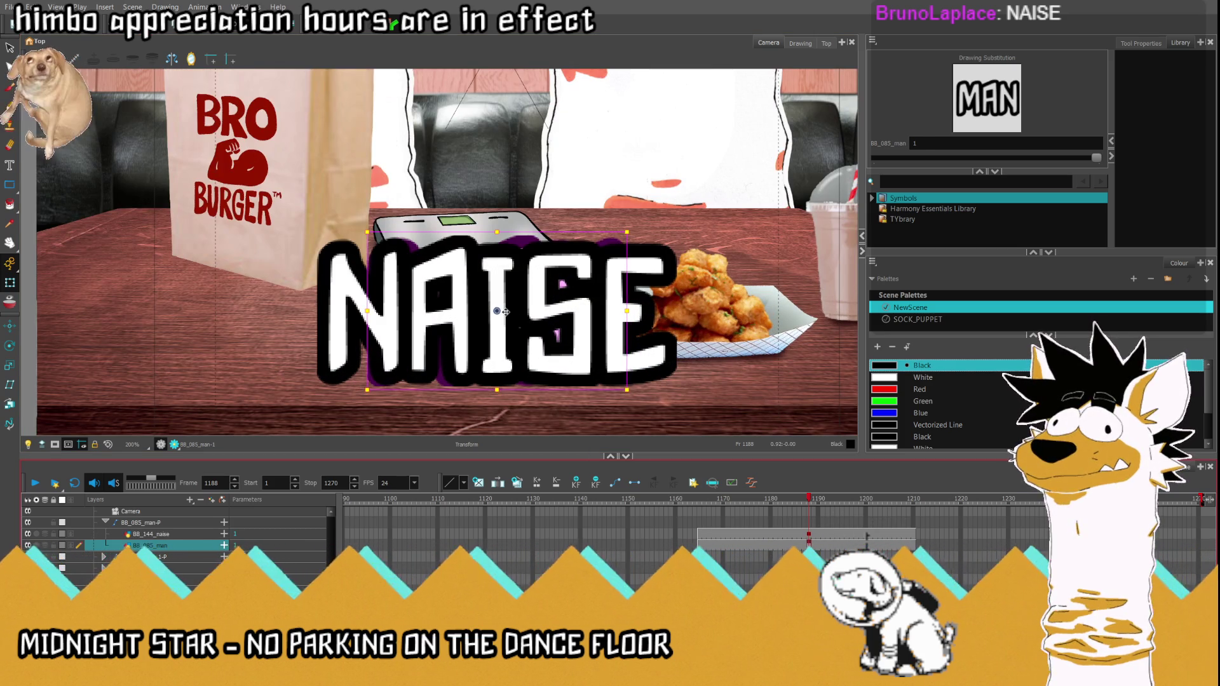
{"action": "left_click_drag", "start_coordinate": [502, 313], "coordinate": [202, 325]}
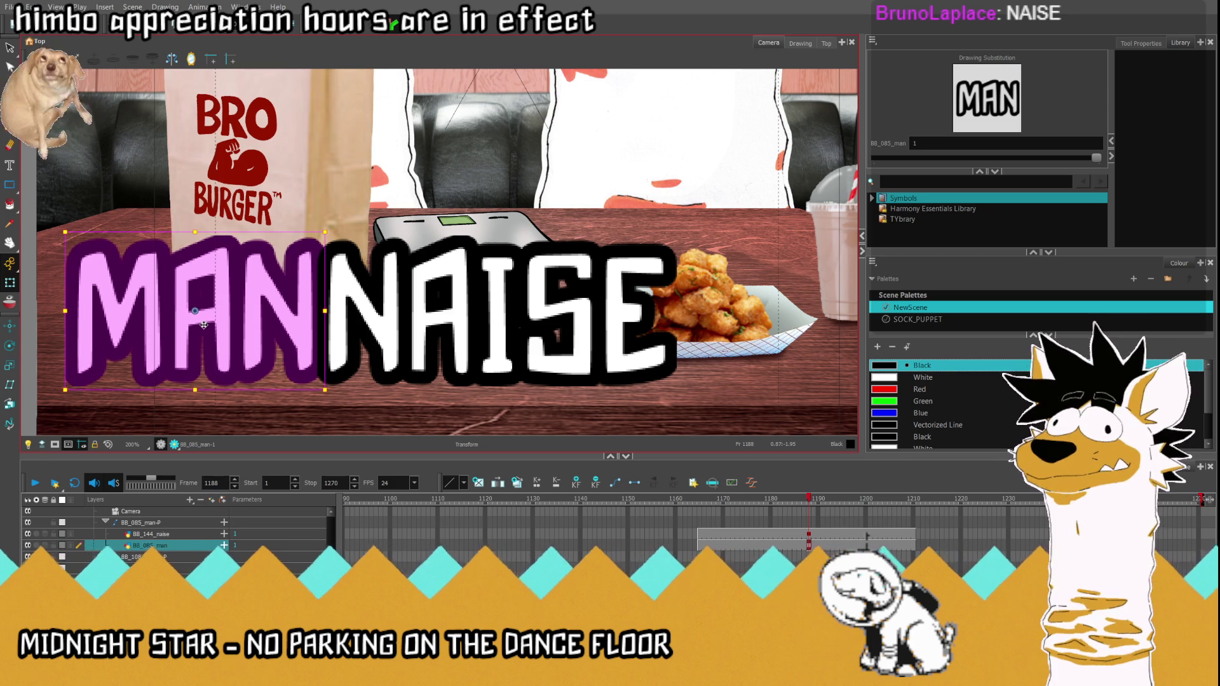
{"action": "scroll", "coordinate": [566, 341], "scroll_direction": "down", "scroll_amount": 5}
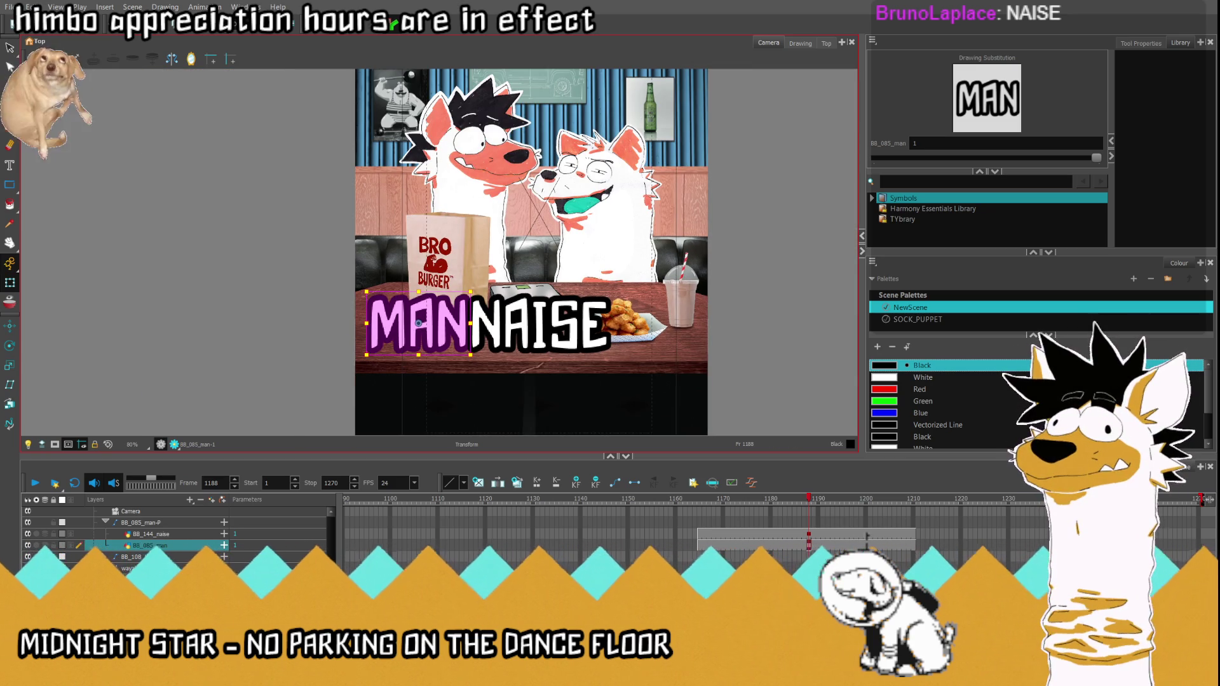
Step: Move the whole MANNAISE caption up over the two characters, shrink it slightly and settle it a little lower
{"action": "left_click", "coordinate": [810, 535], "text": "shift"}
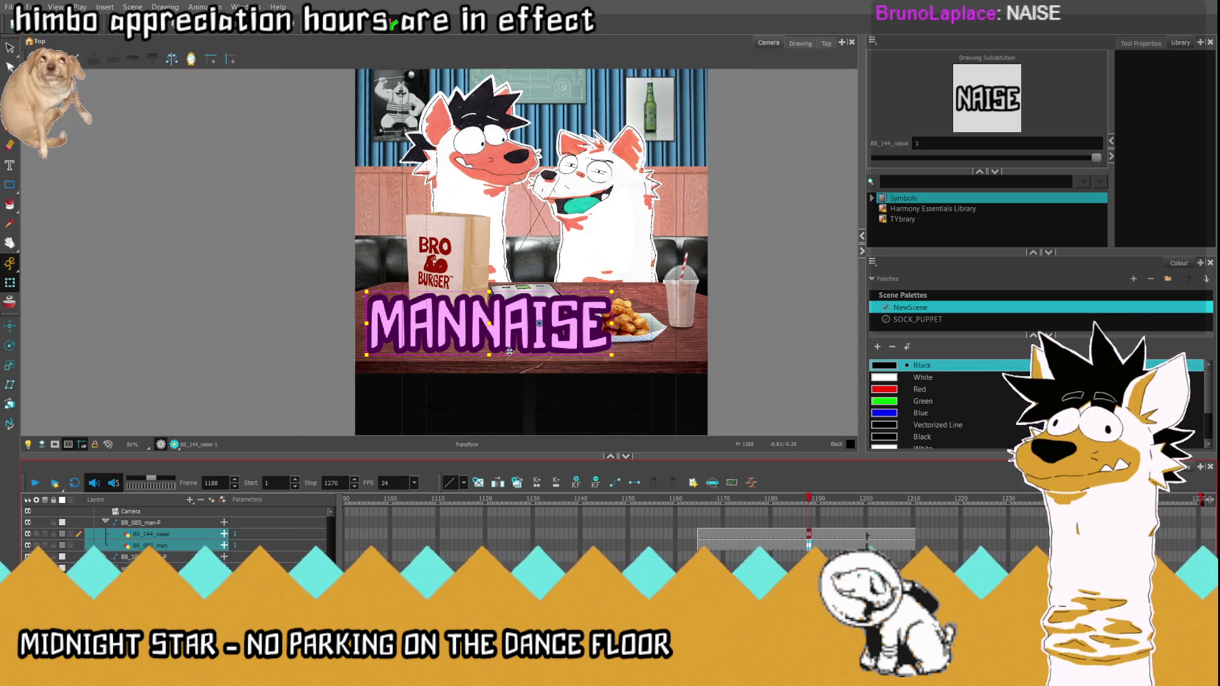
{"action": "mouse_move", "coordinate": [492, 327]}
{"action": "left_mouse_down"}
{"action": "mouse_move", "coordinate": [540, 221]}
{"action": "mouse_move", "coordinate": [530, 191]}
{"action": "left_mouse_up"}
{"action": "scroll", "coordinate": [556, 240], "scroll_direction": "up", "scroll_amount": 5}
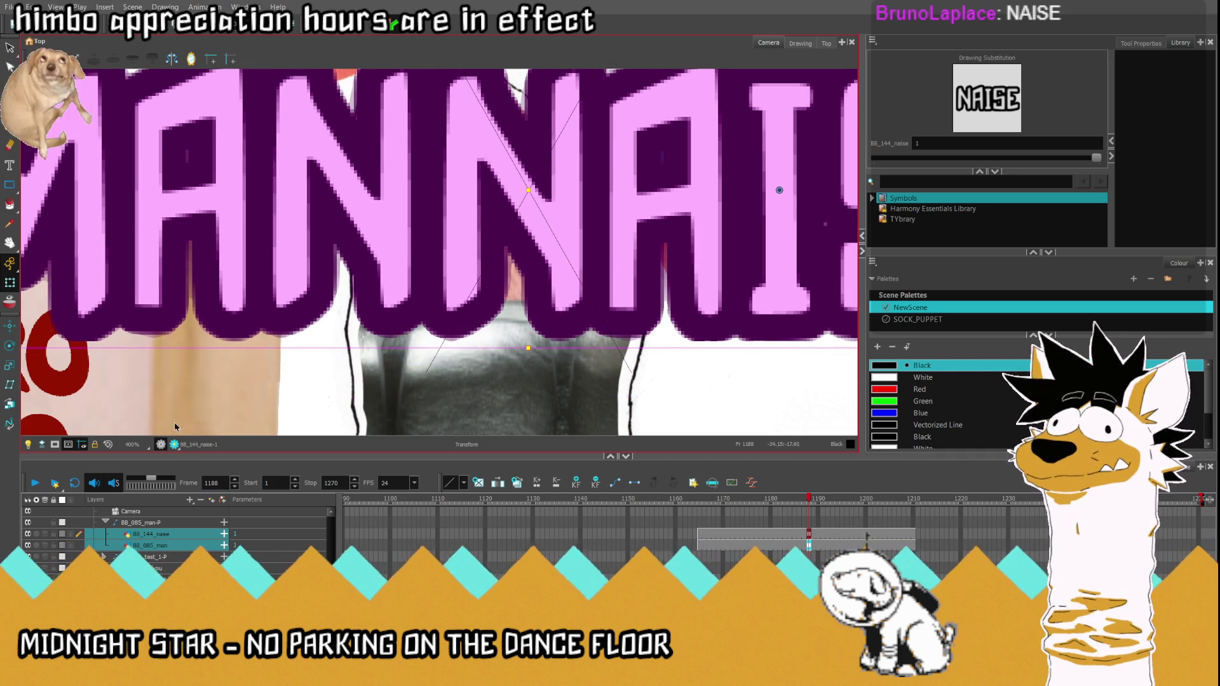
{"action": "left_click", "coordinate": [111, 450]}
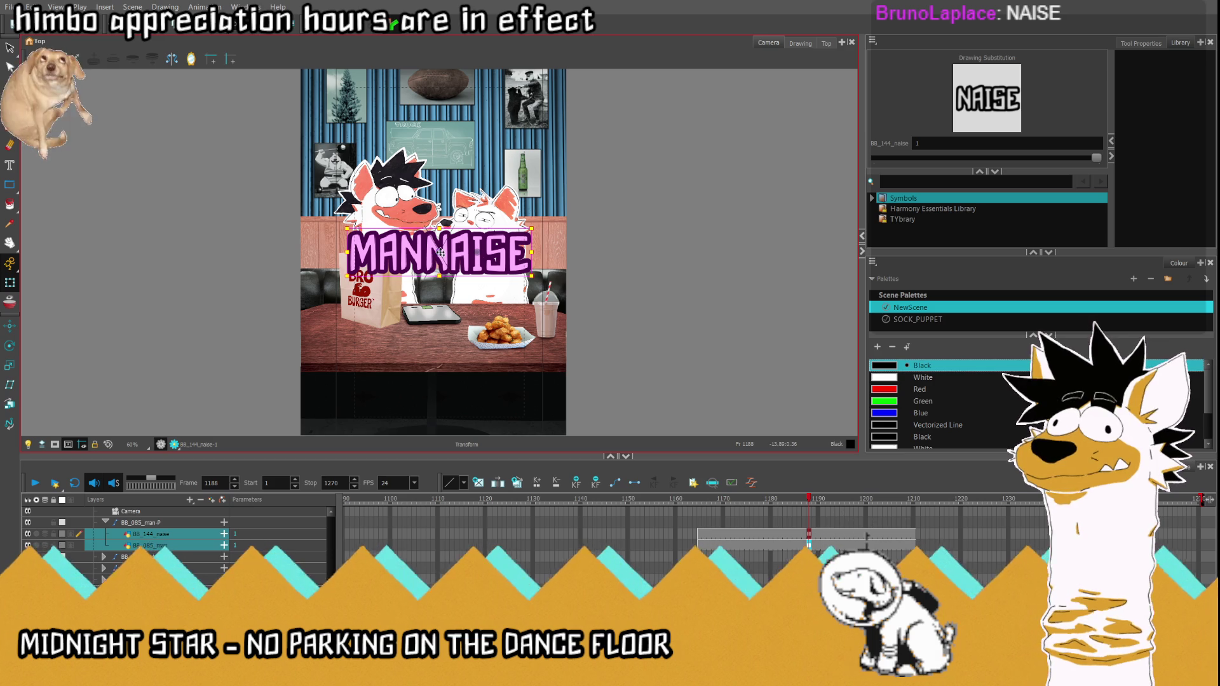
{"action": "left_click_drag", "start_coordinate": [439, 250], "coordinate": [436, 253]}
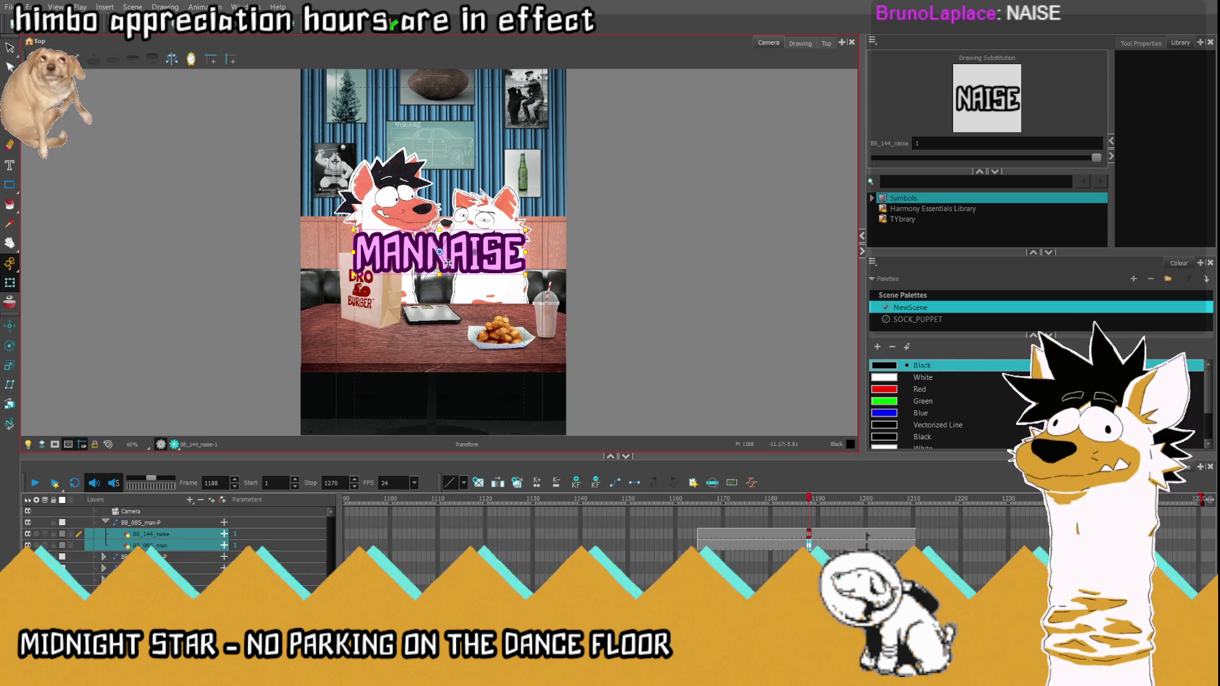
{"action": "left_click_drag", "start_coordinate": [441, 252], "coordinate": [455, 346]}
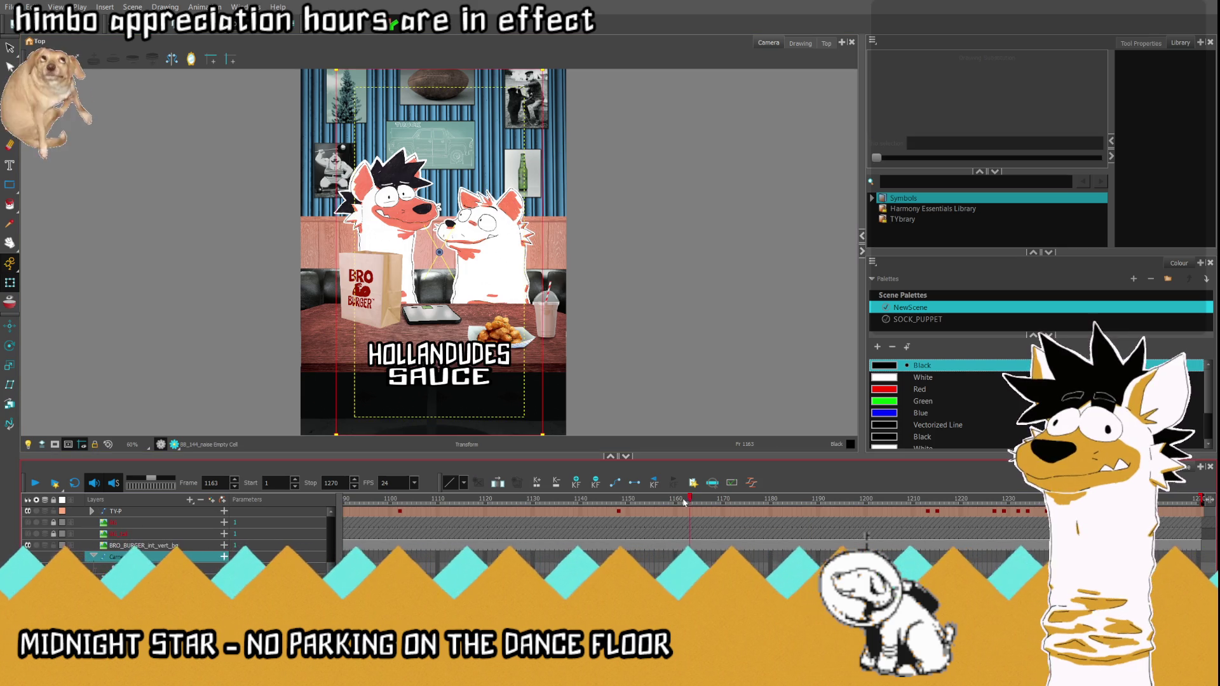
Step: Play past the HOLLANDUDES SAUCE caption and step to frame 1173 where the mouth opens
{"action": "mouse_move", "coordinate": [709, 503]}
{"action": "left_mouse_down"}
{"action": "mouse_move", "coordinate": [739, 506]}
{"action": "mouse_move", "coordinate": [591, 518]}
{"action": "left_mouse_up"}
{"action": "left_click", "coordinate": [36, 481]}
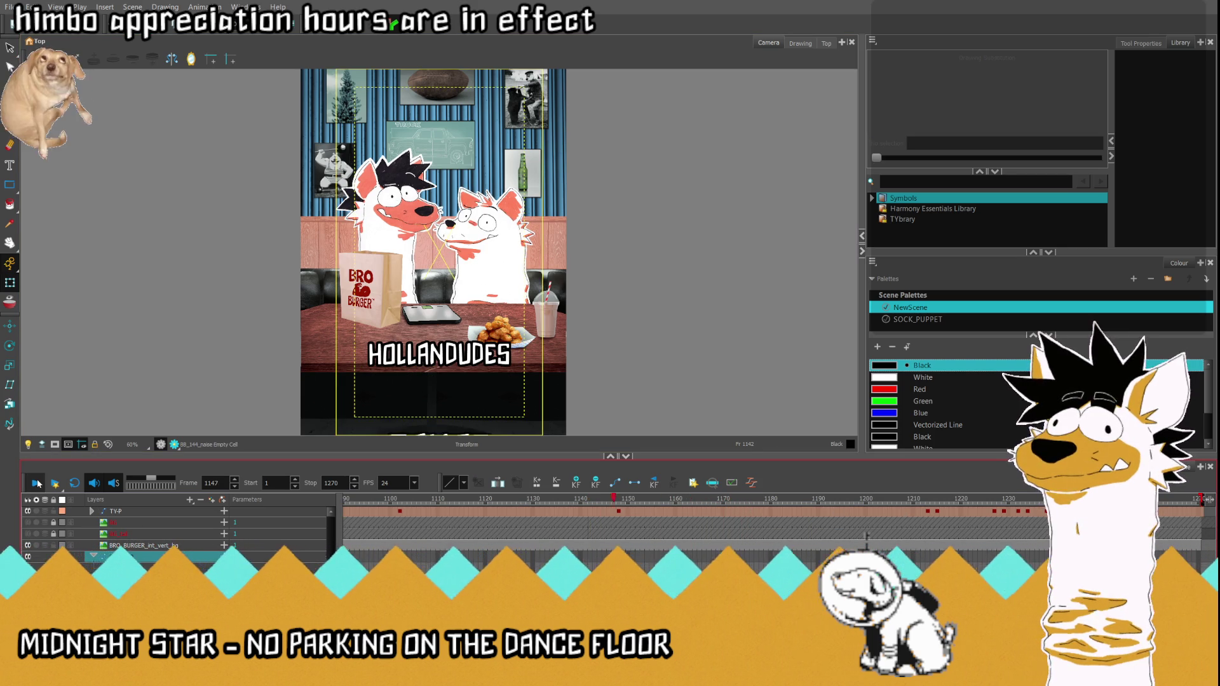
{"action": "left_click", "coordinate": [733, 501]}
{"action": "left_click", "coordinate": [738, 500]}
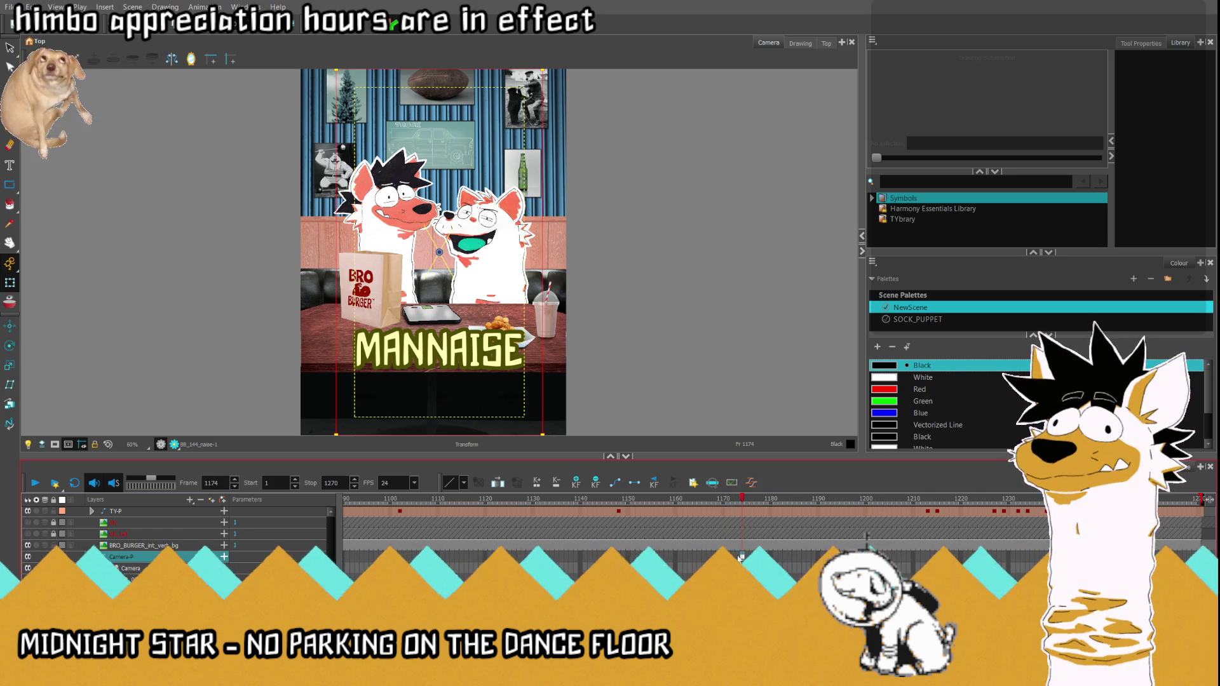
Step: Scrub frames 1201-1210 until MANNAISE disappears, then start zooming the camera in at frame 1174
{"action": "left_click", "coordinate": [871, 514]}
{"action": "mouse_move", "coordinate": [872, 515]}
{"action": "left_mouse_down"}
{"action": "mouse_move", "coordinate": [917, 519]}
{"action": "mouse_move", "coordinate": [904, 519]}
{"action": "left_mouse_up"}
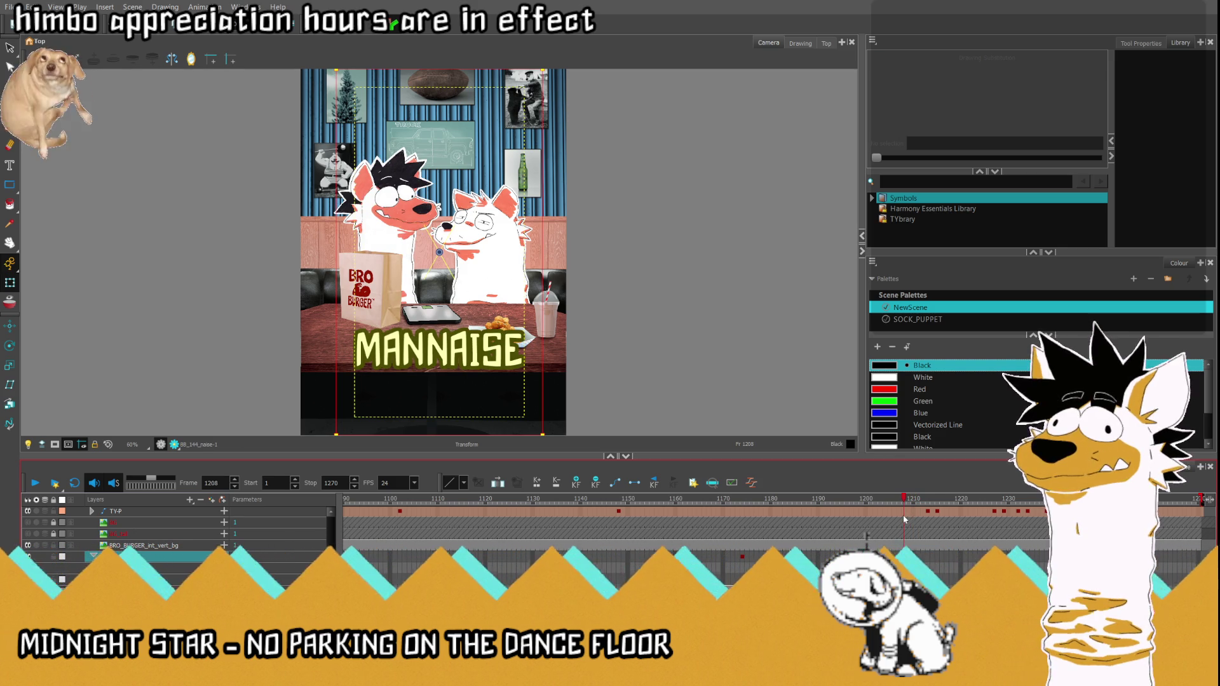
{"action": "left_click_drag", "start_coordinate": [906, 508], "coordinate": [915, 505]}
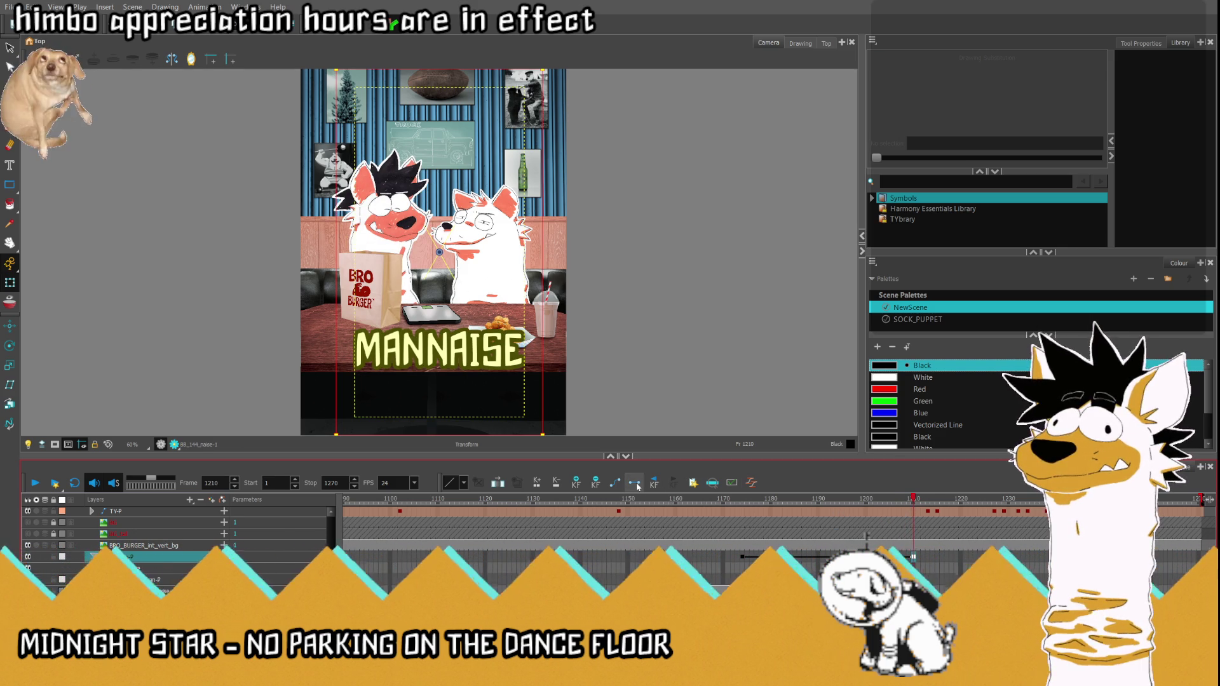
{"action": "left_click", "coordinate": [741, 558]}
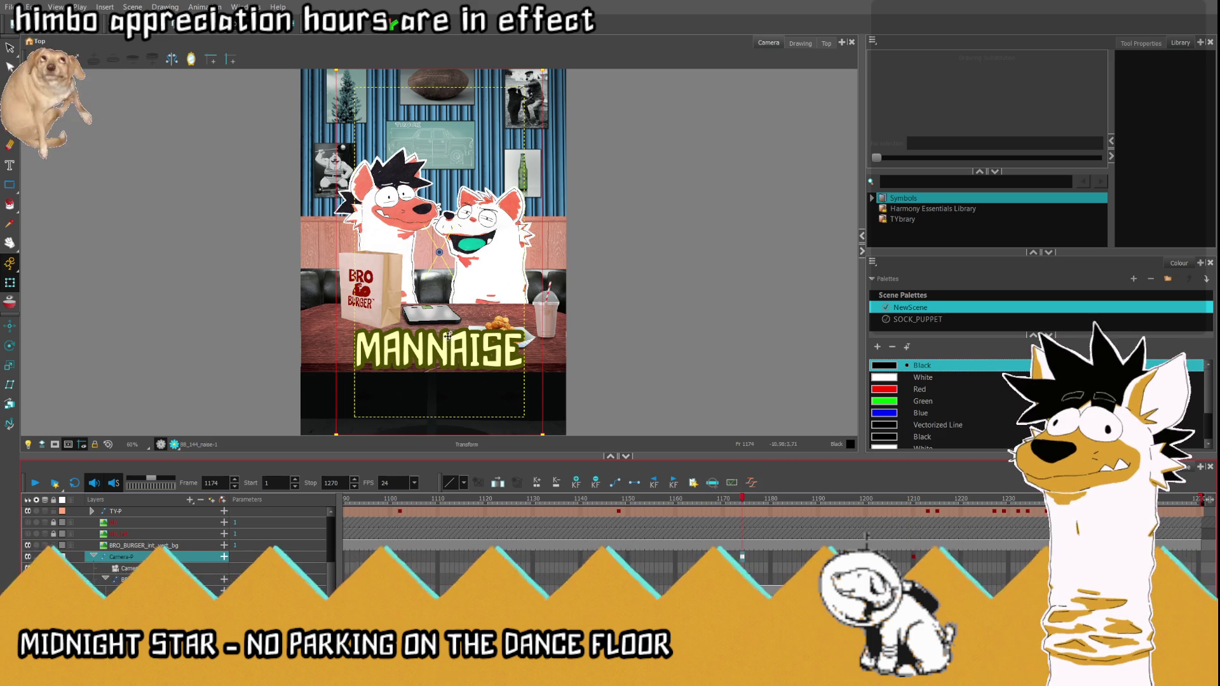
{"action": "left_click_drag", "start_coordinate": [568, 277], "coordinate": [614, 293]}
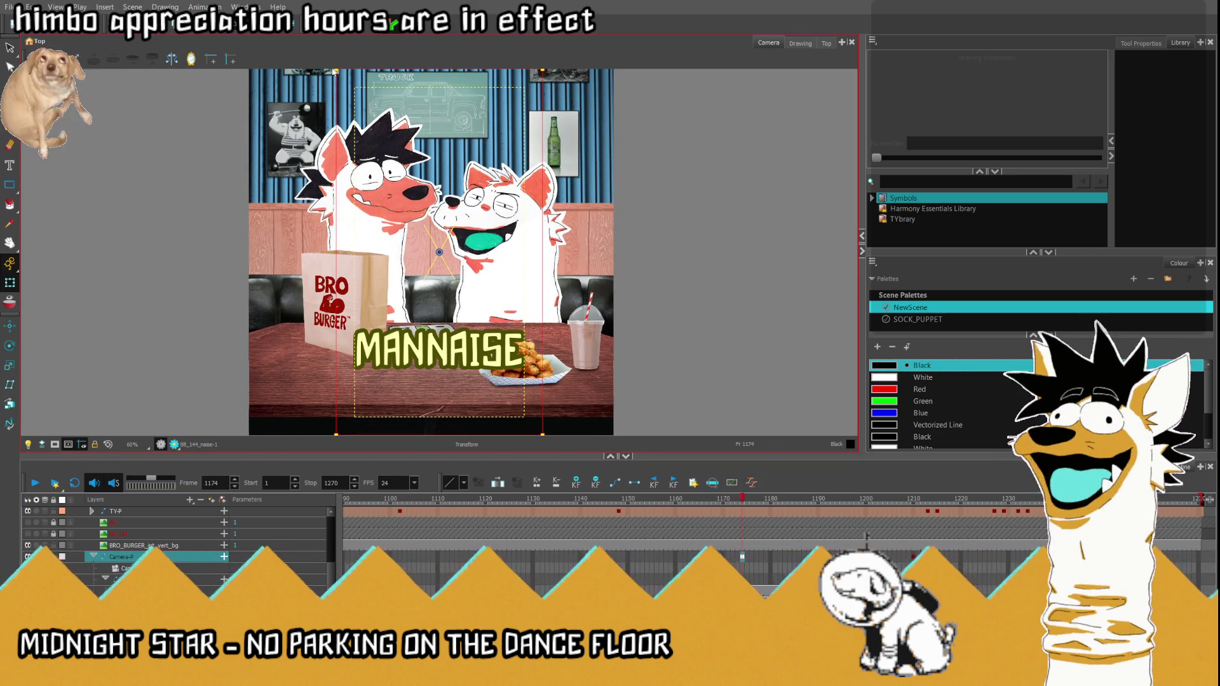
Step: Push the Camera-P in to a tight two-shot at frame 1174, setting a camera keyframe
{"action": "left_click_drag", "start_coordinate": [371, 86], "coordinate": [554, 280]}
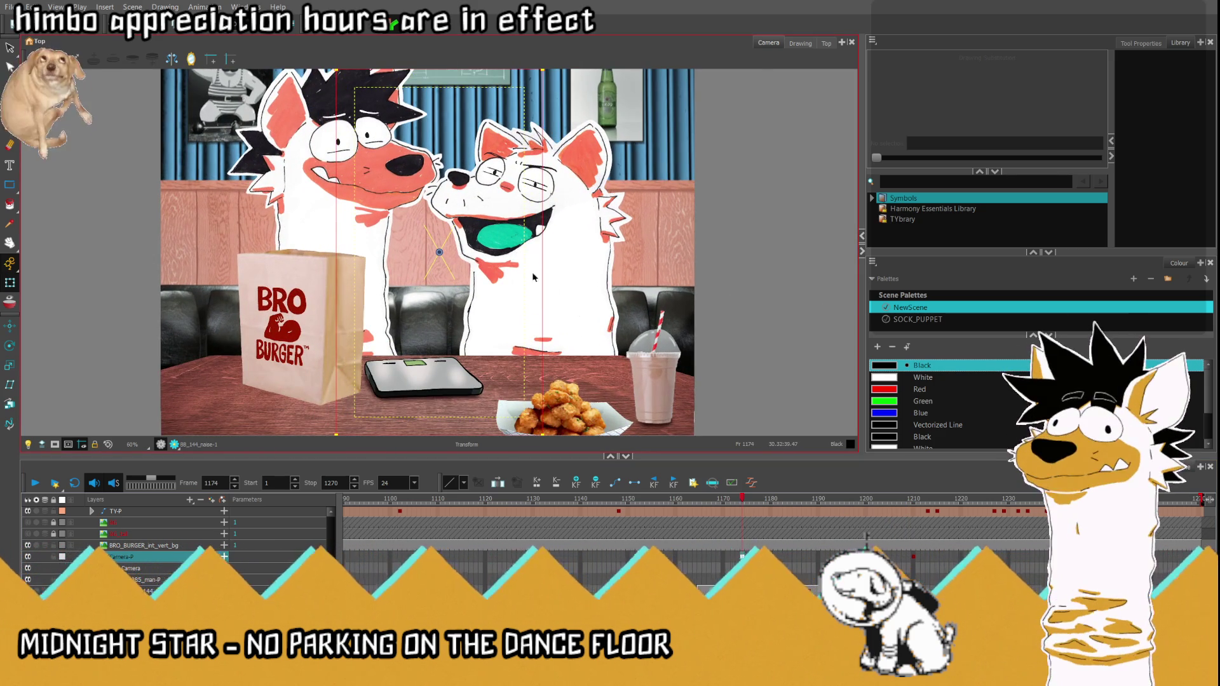
{"action": "left_click_drag", "start_coordinate": [440, 254], "coordinate": [510, 233]}
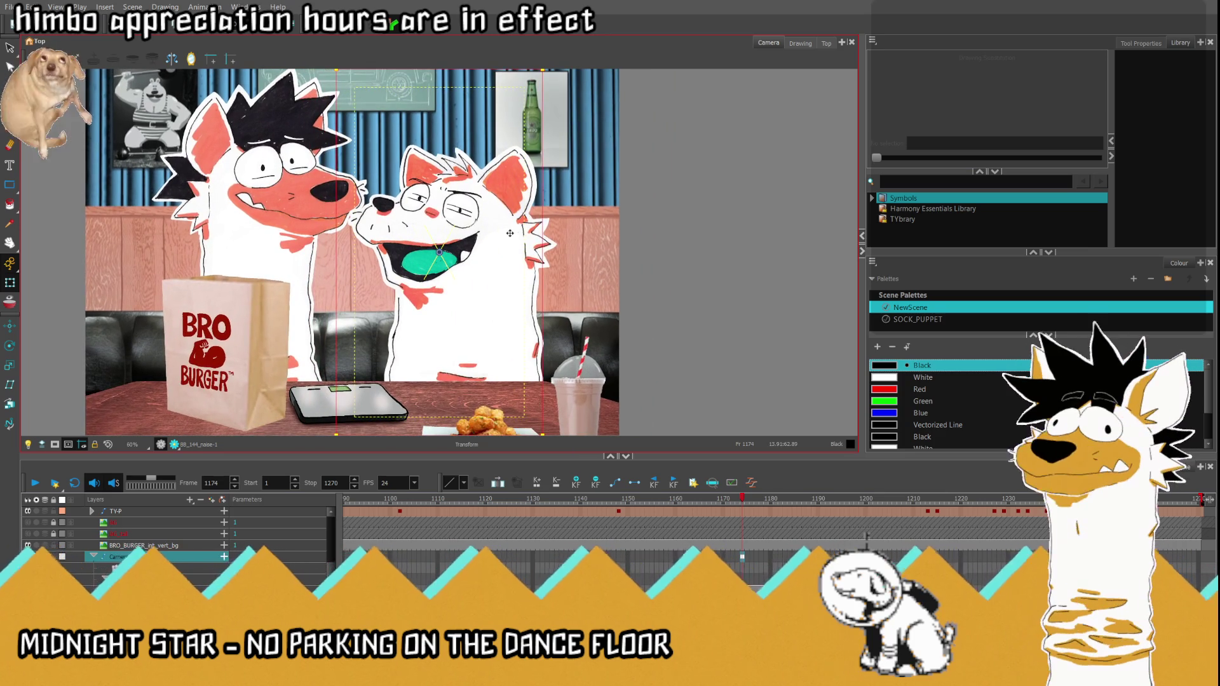
{"action": "left_click", "coordinate": [54, 446]}
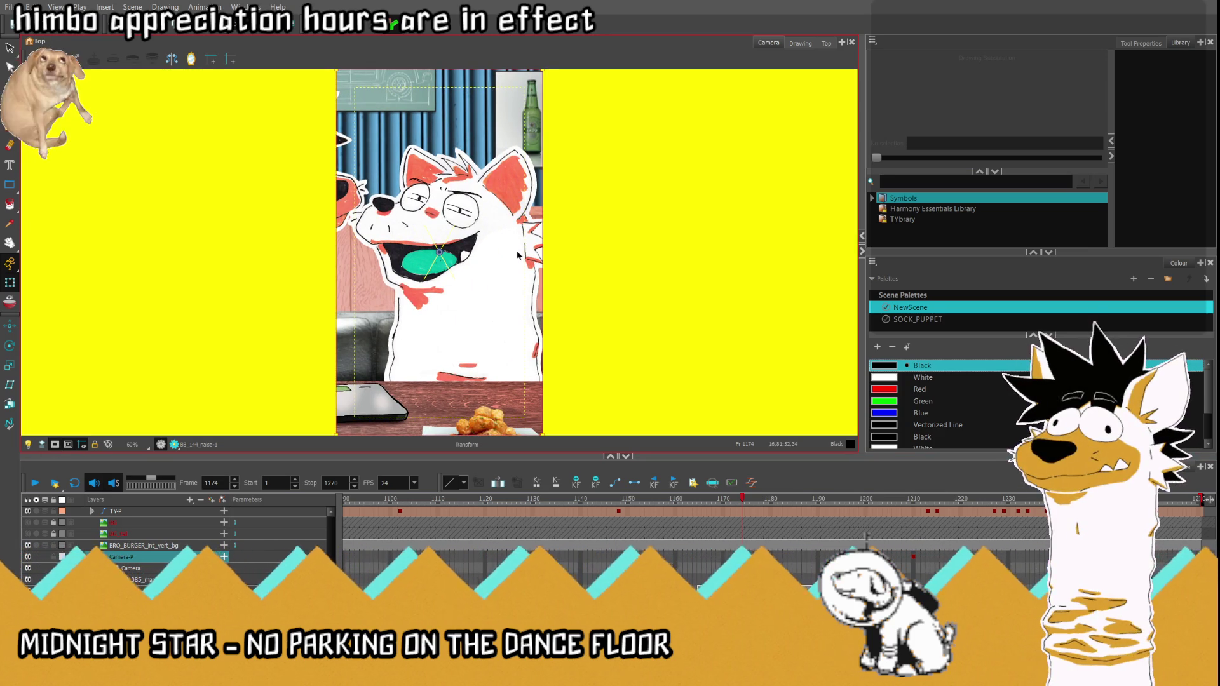
{"action": "left_click_drag", "start_coordinate": [442, 254], "coordinate": [450, 263]}
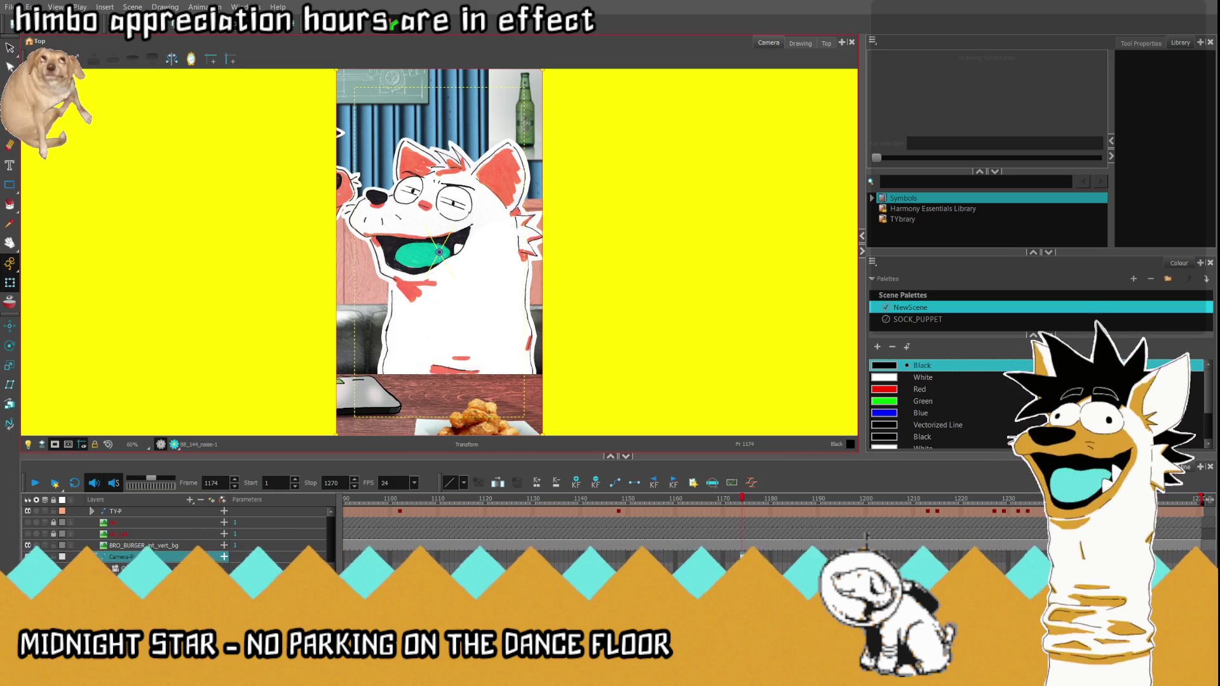
Step: Play the push-in from frame 1162 and step around frames 1169-1174 to check its start
{"action": "key", "text": "semicolon"}
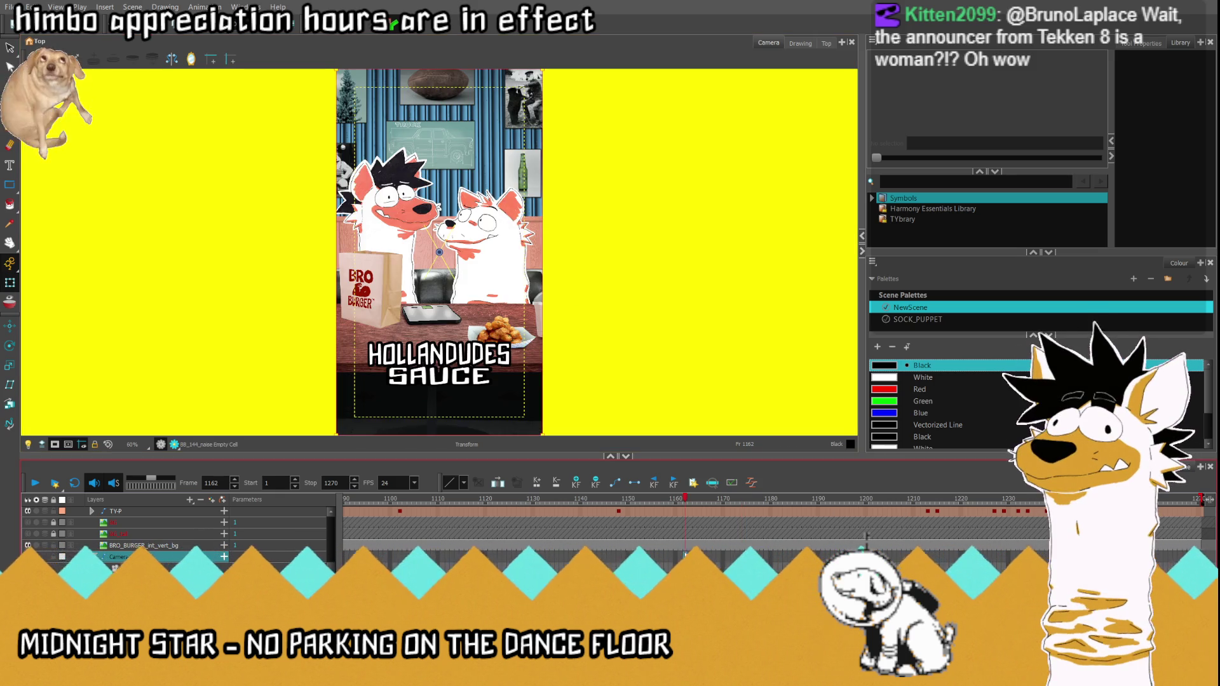
{"action": "left_click", "coordinate": [50, 482]}
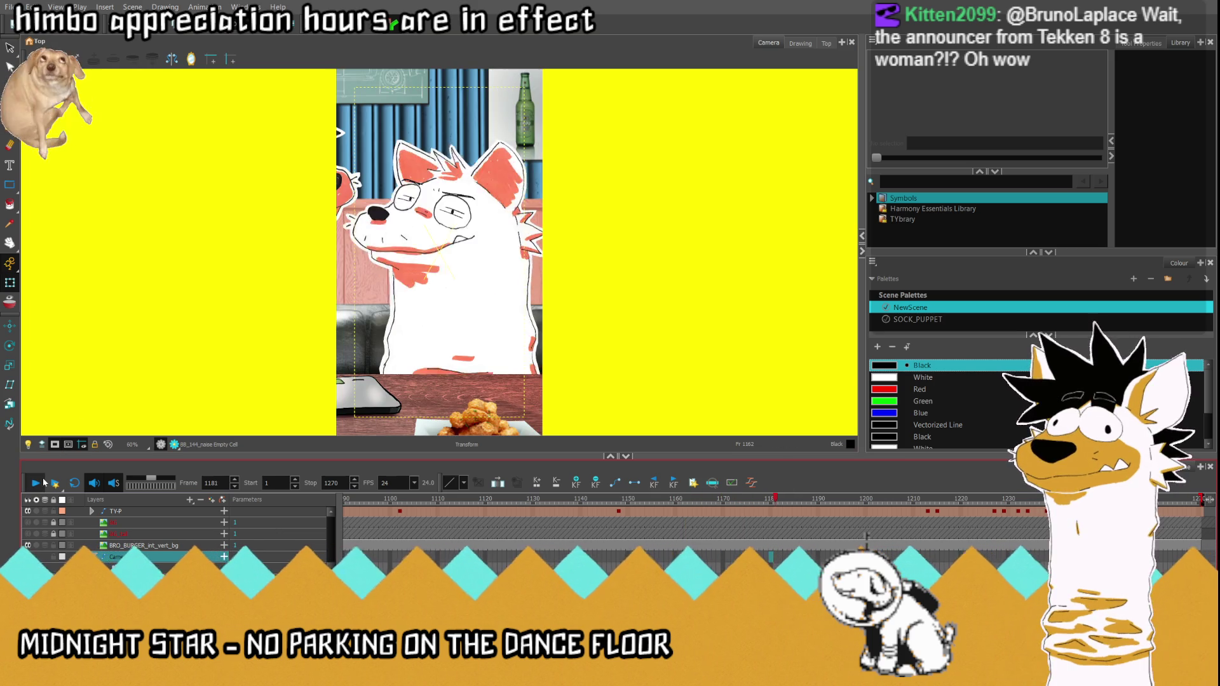
{"action": "left_click", "coordinate": [703, 497]}
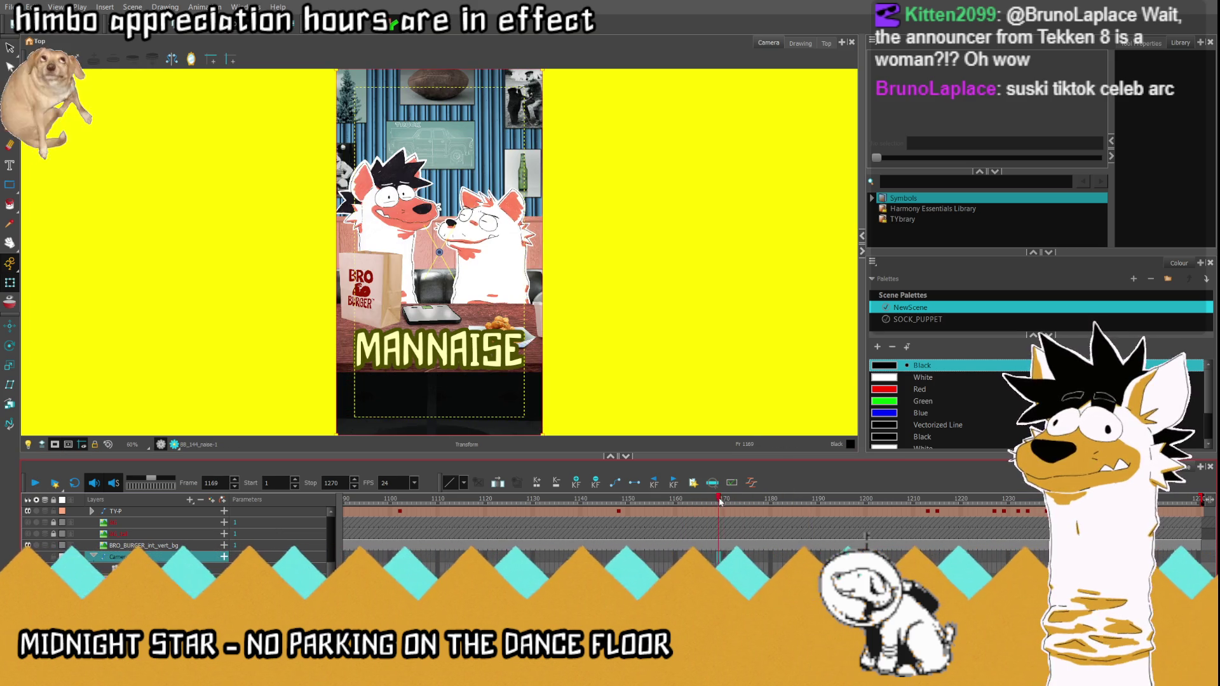
{"action": "left_click_drag", "start_coordinate": [739, 500], "coordinate": [743, 503]}
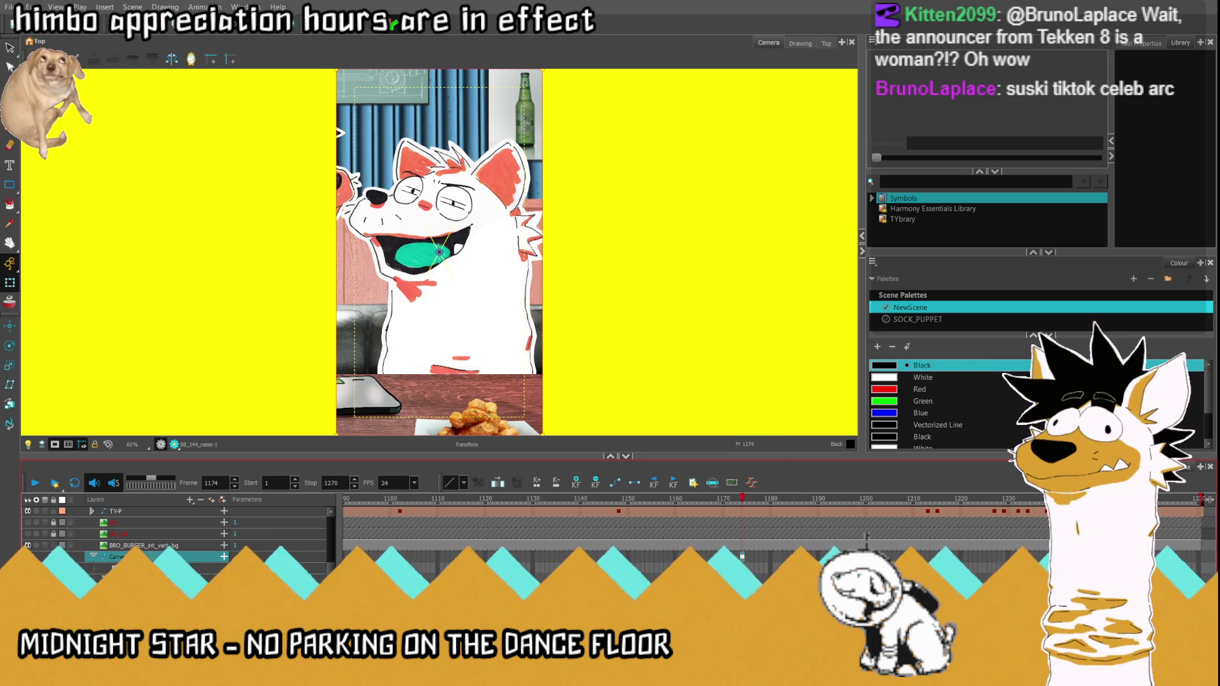
{"action": "key", "text": "comma"}
{"action": "key", "text": "comma"}
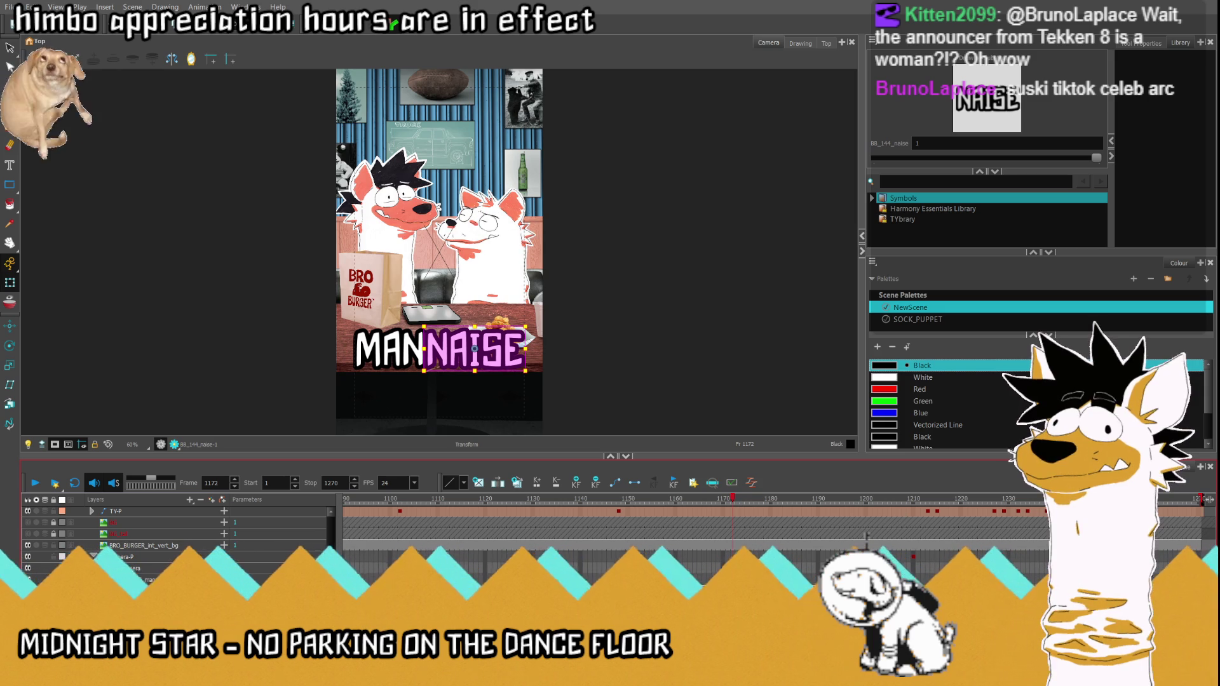
{"action": "key", "text": "Delete"}
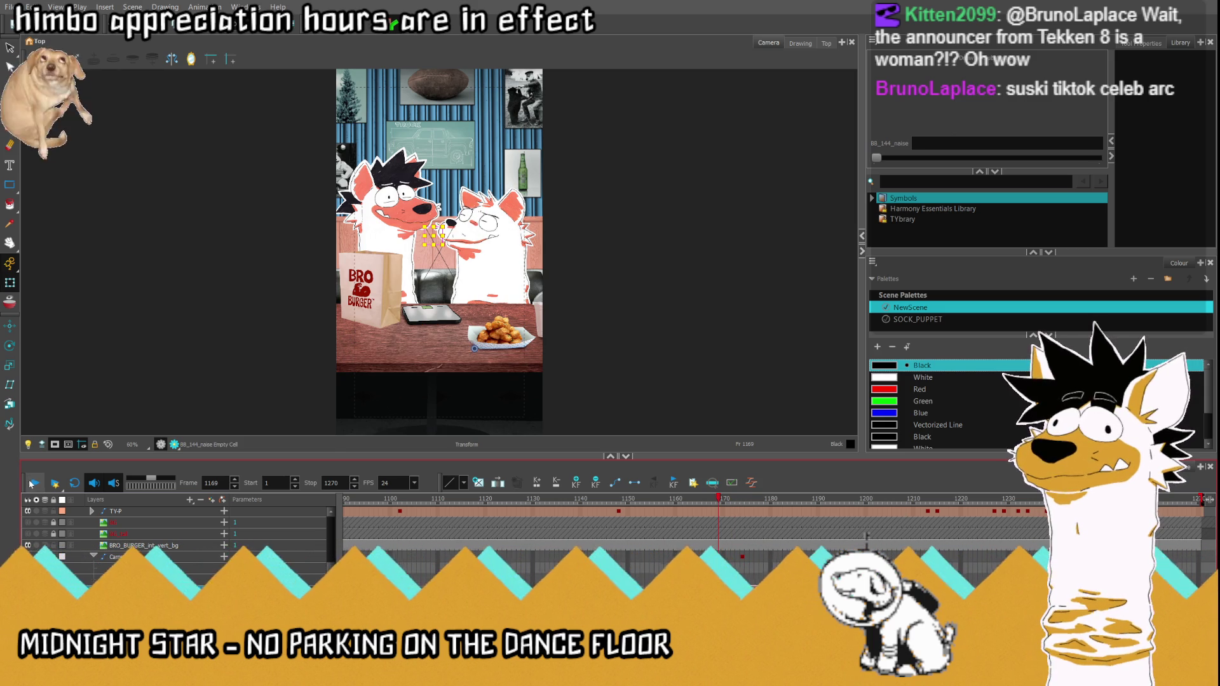
{"action": "left_click", "coordinate": [33, 483]}
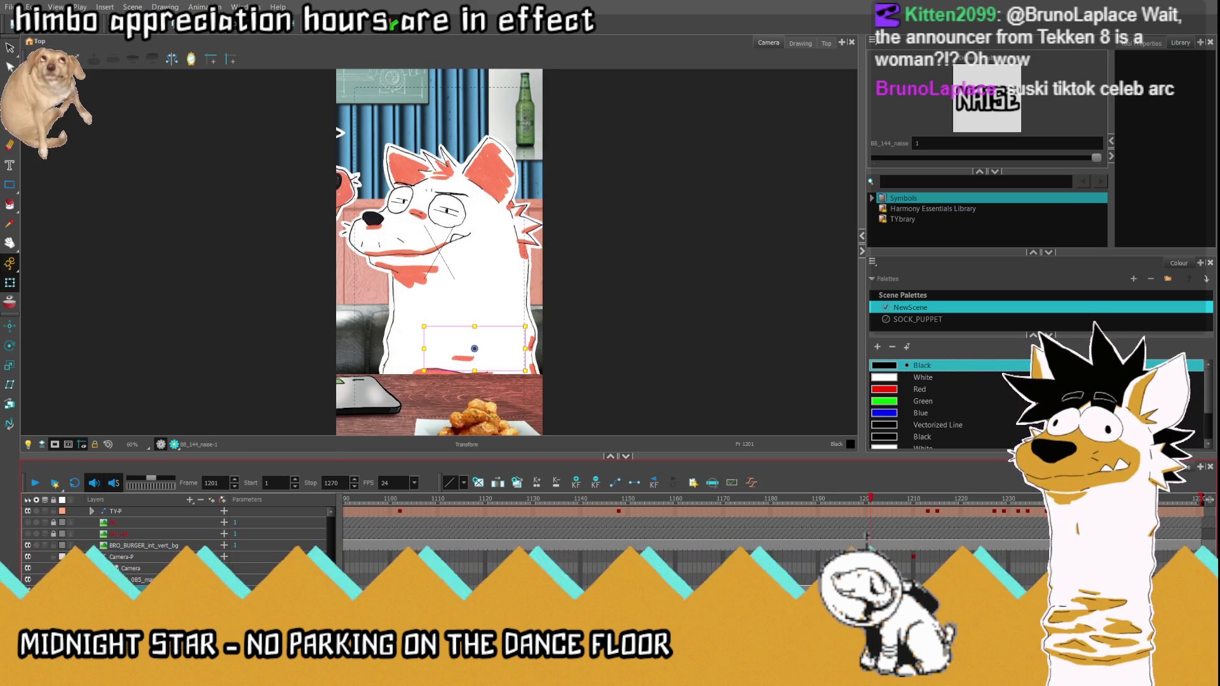
Step: Check the push-in end near frame 1188, reveal the camera sub-layers and switch to the top view
{"action": "left_click", "coordinate": [55, 444]}
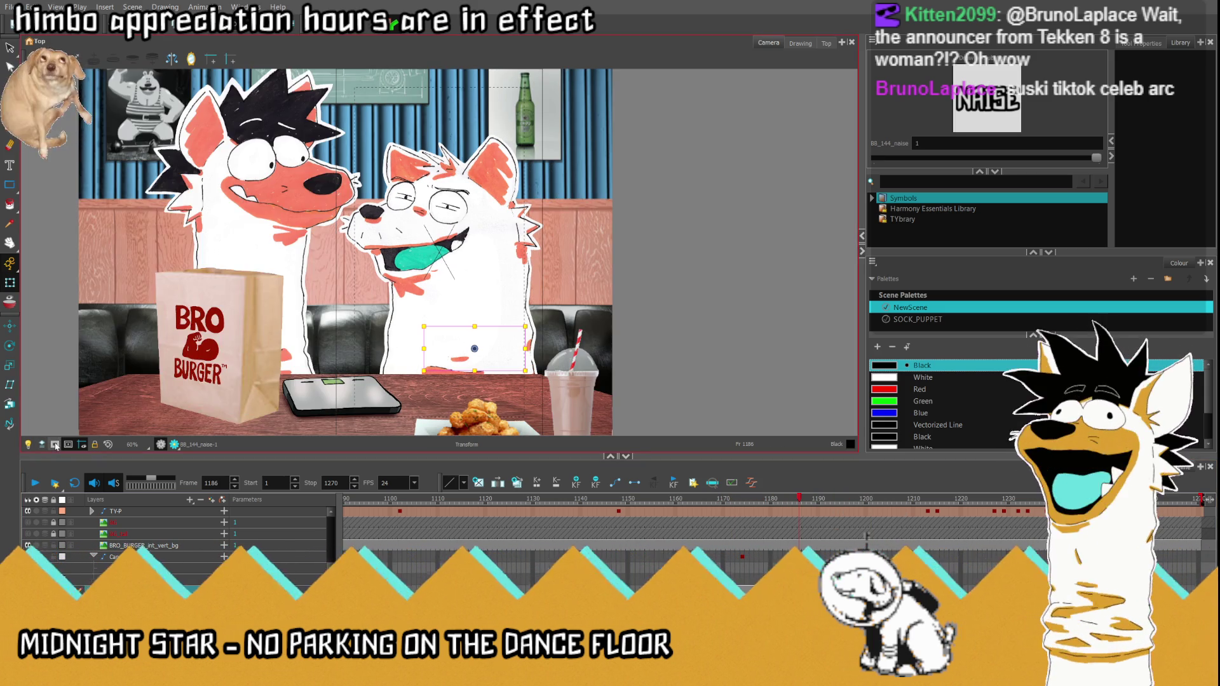
{"action": "scroll", "coordinate": [631, 331], "scroll_direction": "down", "scroll_amount": 3}
{"action": "scroll", "coordinate": [631, 331], "scroll_direction": "down", "scroll_amount": 2}
{"action": "key", "text": "period"}
{"action": "key", "text": "period"}
{"action": "left_click_drag", "start_coordinate": [799, 502], "coordinate": [745, 513]}
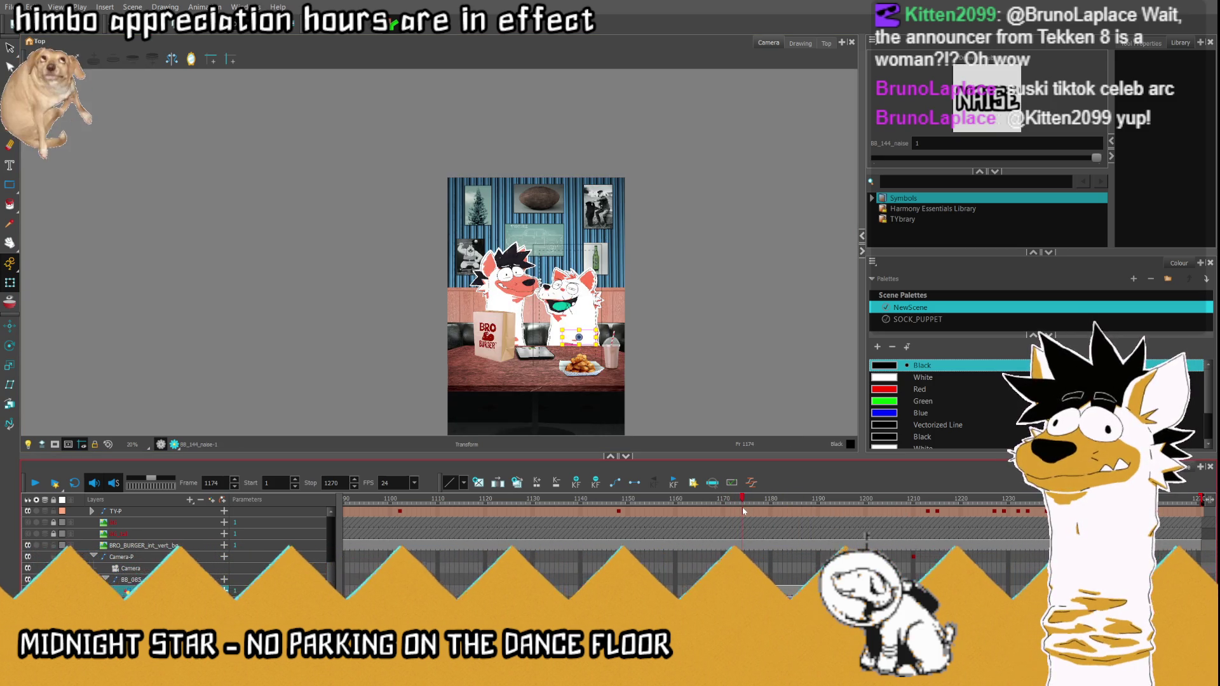
{"action": "scroll", "coordinate": [526, 270], "scroll_direction": "up", "scroll_amount": 2}
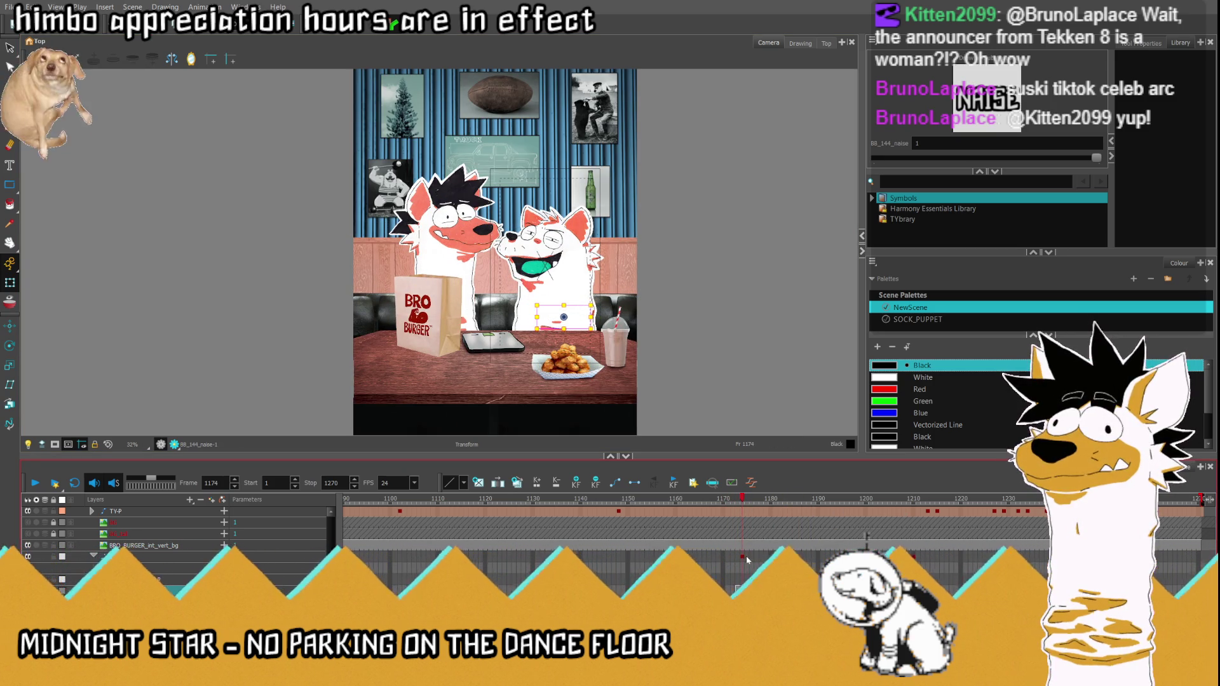
{"action": "left_click", "coordinate": [808, 578]}
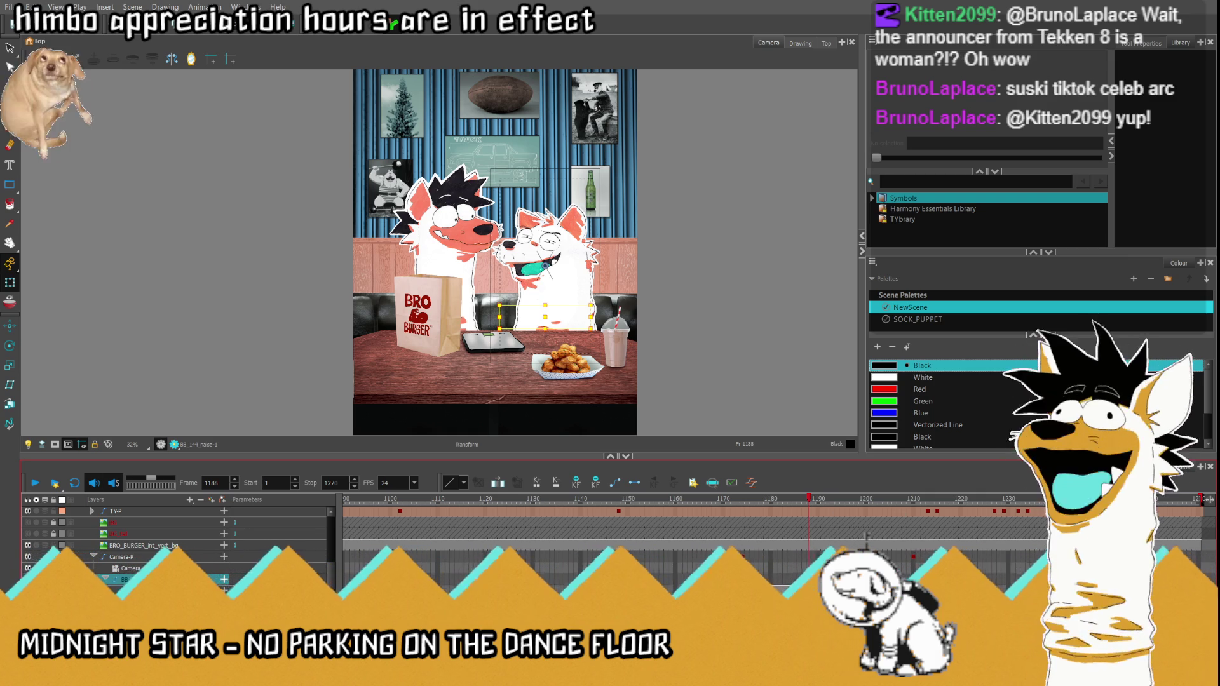
{"action": "left_click", "coordinate": [827, 43]}
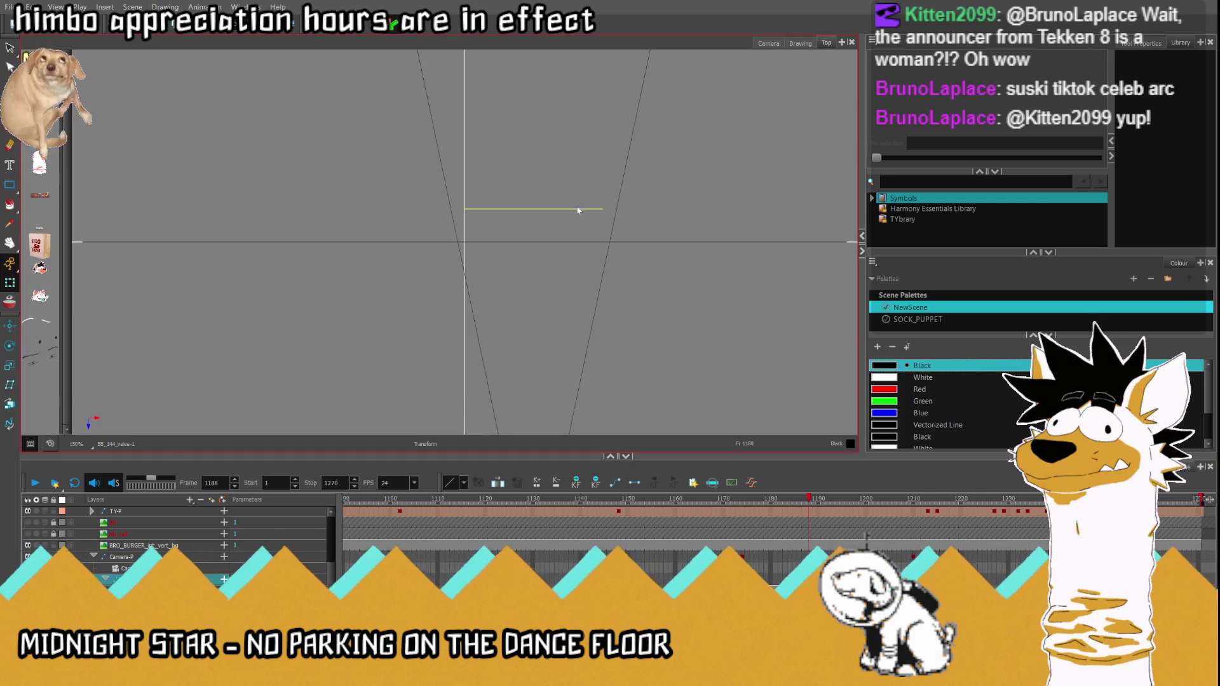
Step: In the top view shift the caption element's depth behind the background, then return to camera view
{"action": "left_click", "coordinate": [575, 249]}
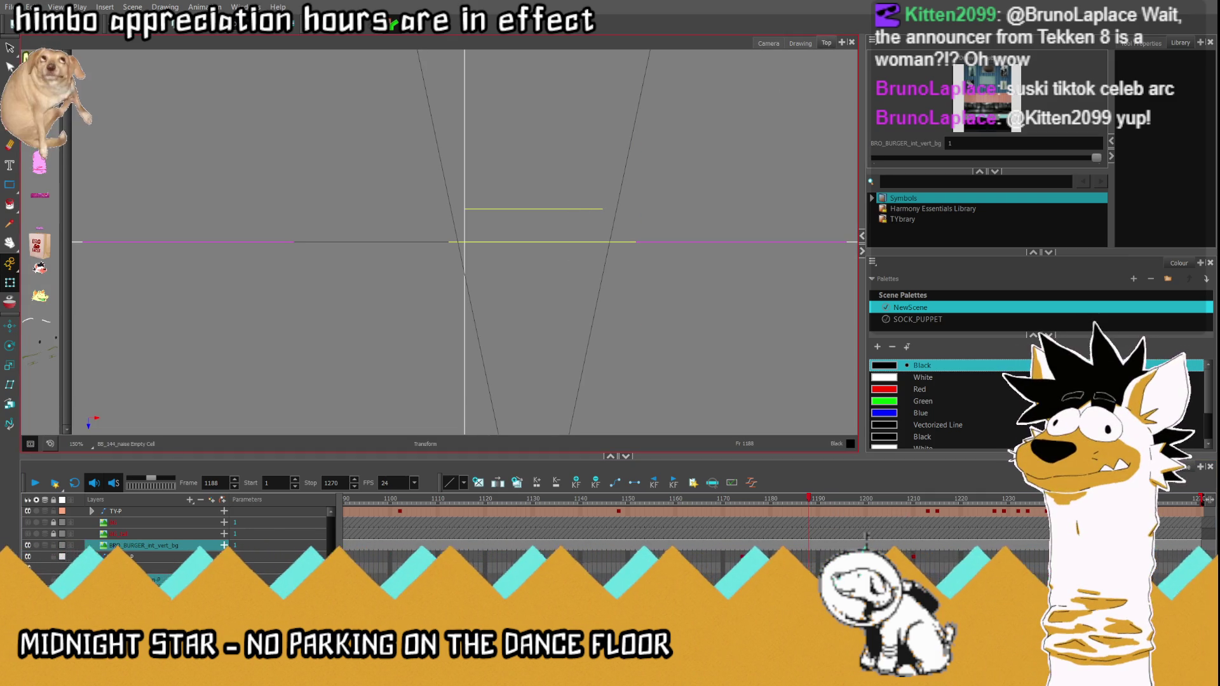
{"action": "key", "text": "Escape"}
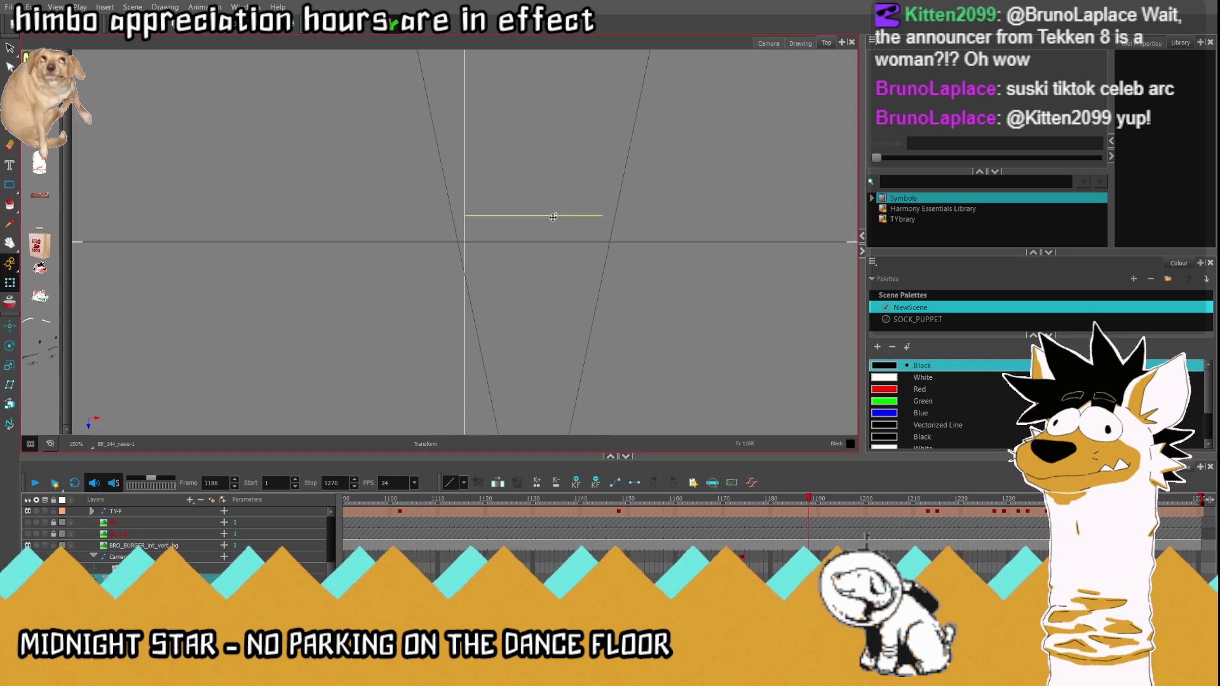
{"action": "left_click_drag", "start_coordinate": [553, 212], "coordinate": [553, 256]}
{"action": "left_click", "coordinate": [762, 45]}
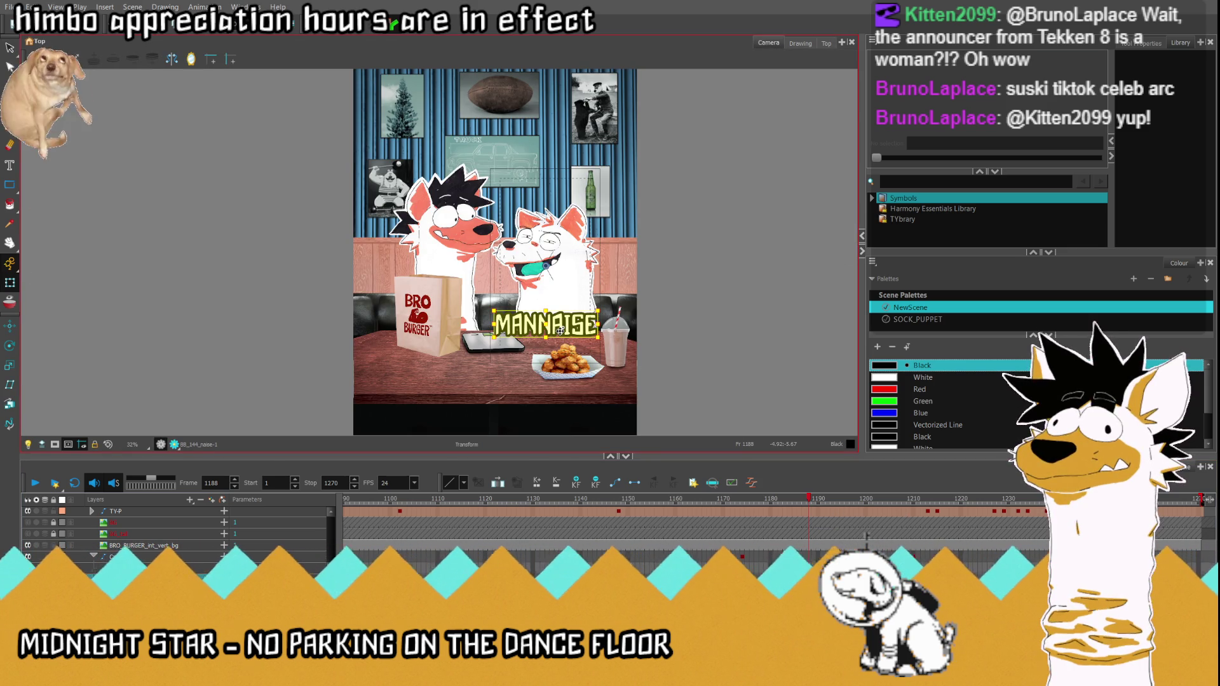
{"action": "scroll", "coordinate": [560, 331], "scroll_direction": "up", "scroll_amount": 3}
{"action": "scroll", "coordinate": [563, 331], "scroll_direction": "up", "scroll_amount": 2}
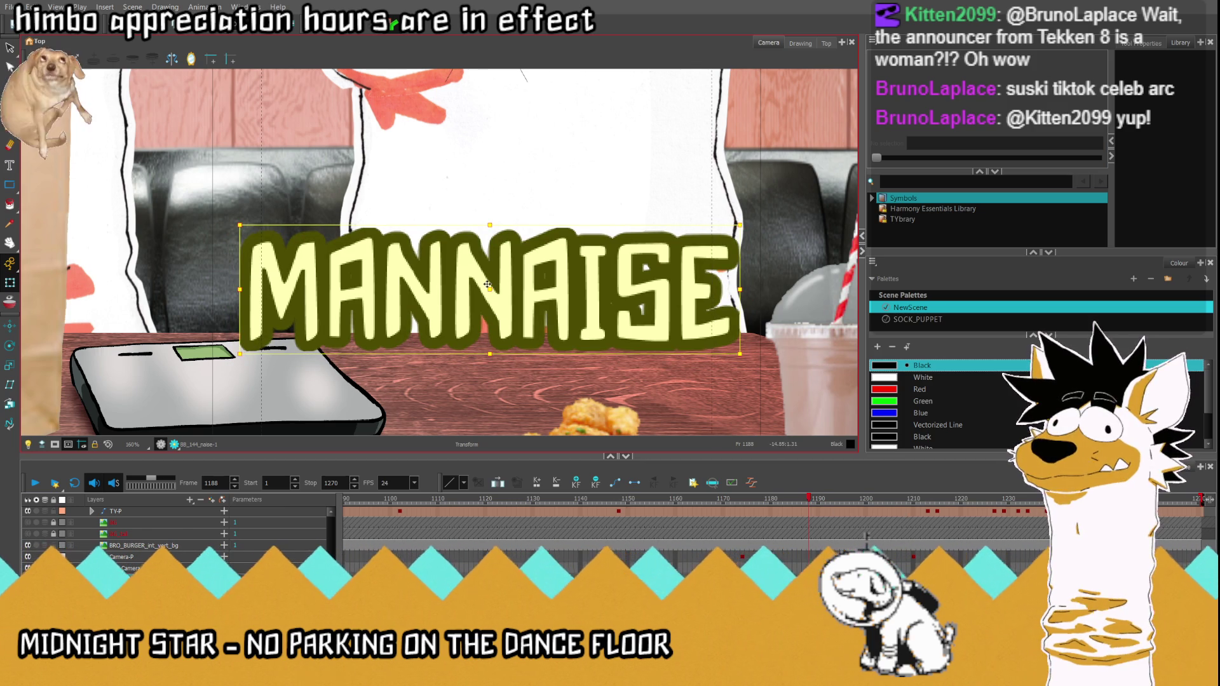
Step: Move MANNAISE down over the table, swap it for a slightly smaller drawing and nudge it into place
{"action": "left_click_drag", "start_coordinate": [487, 284], "coordinate": [487, 347]}
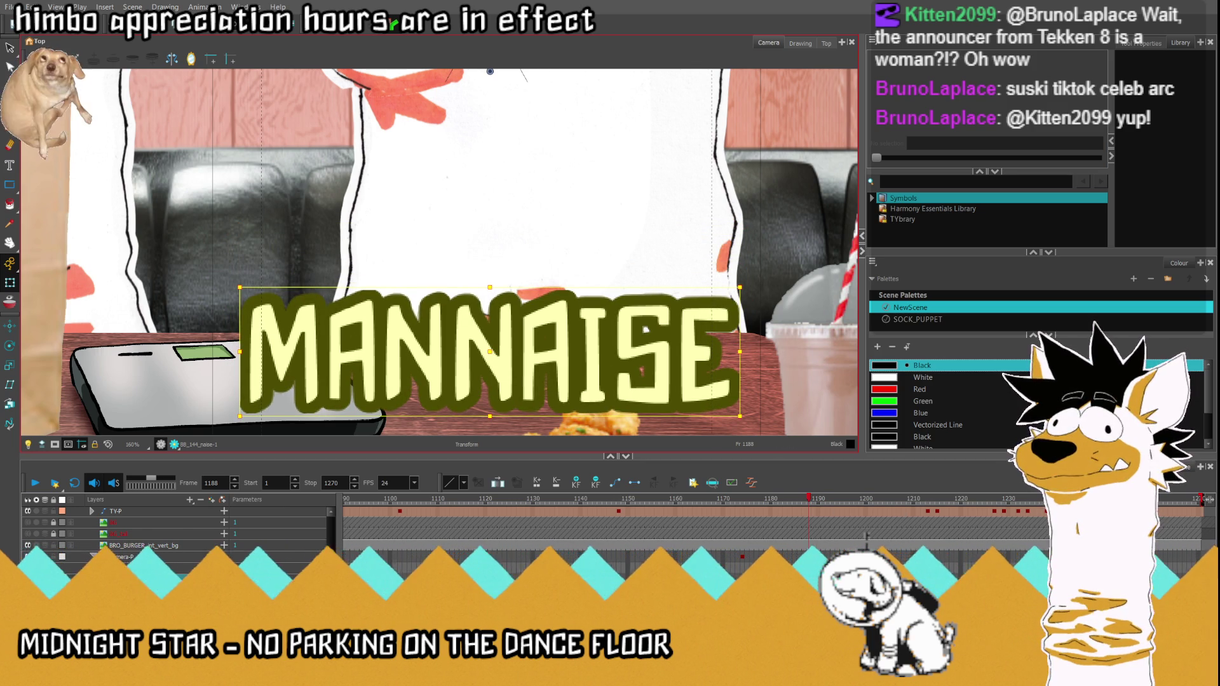
{"action": "left_click", "coordinate": [640, 370]}
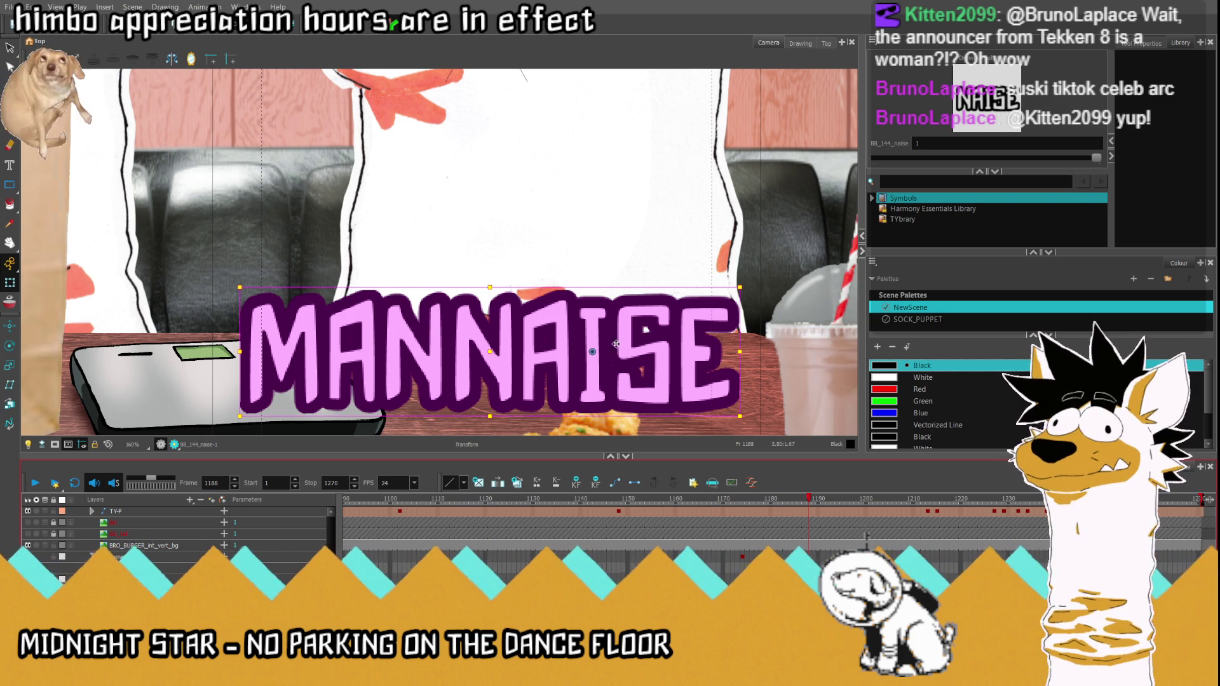
{"action": "left_click", "coordinate": [488, 360]}
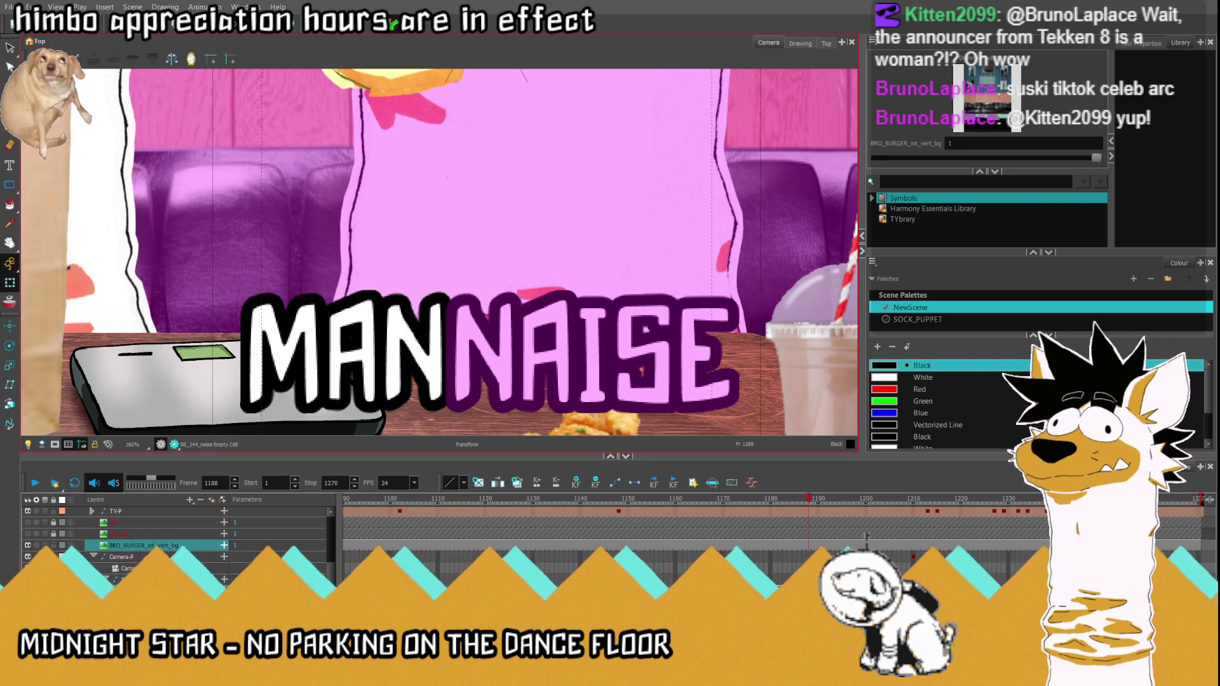
{"action": "left_click", "coordinate": [495, 356]}
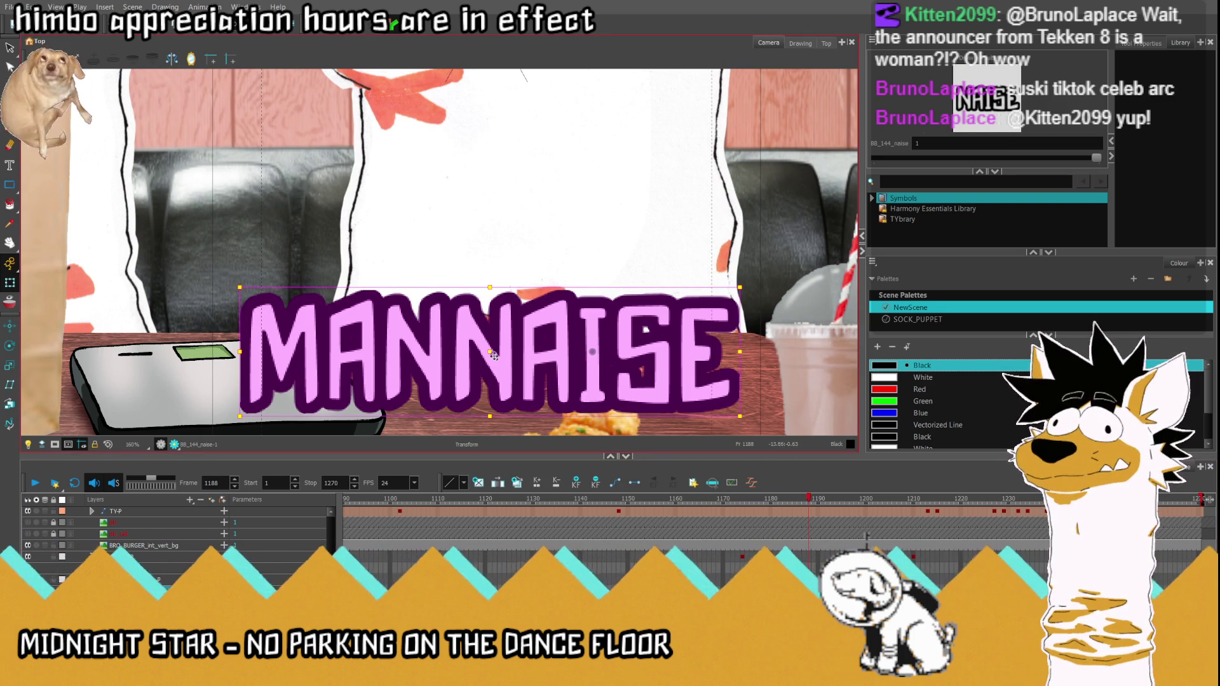
{"action": "left_click", "coordinate": [493, 354]}
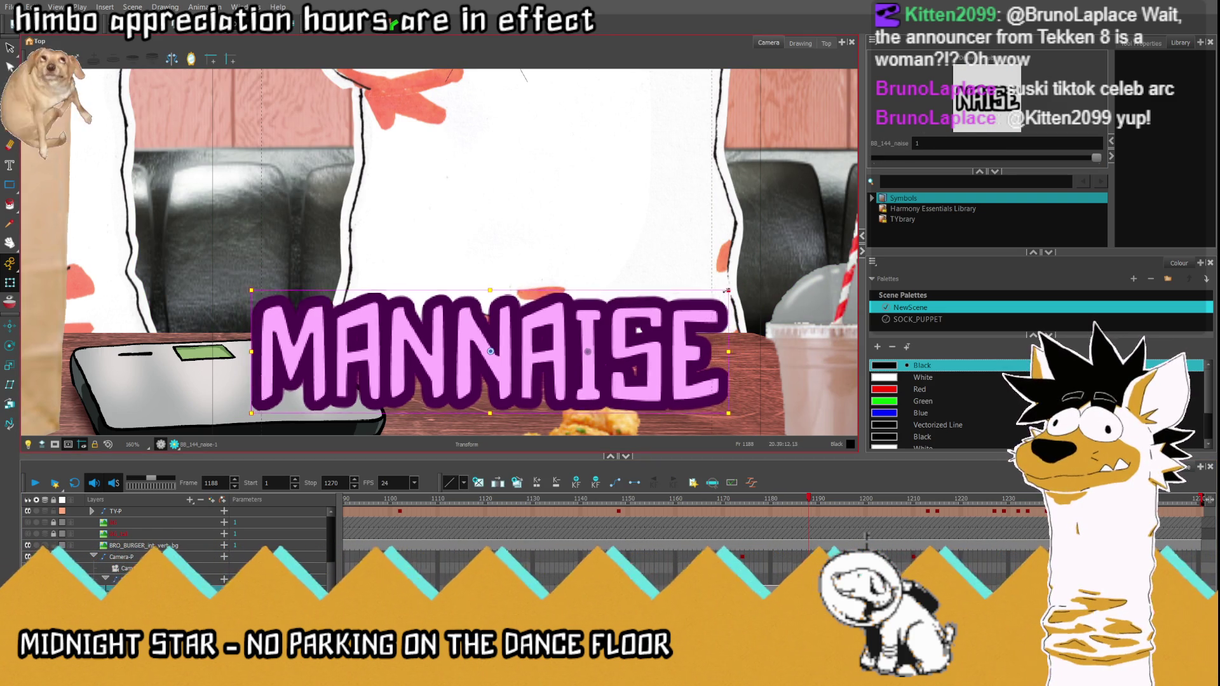
{"action": "key", "text": "="}
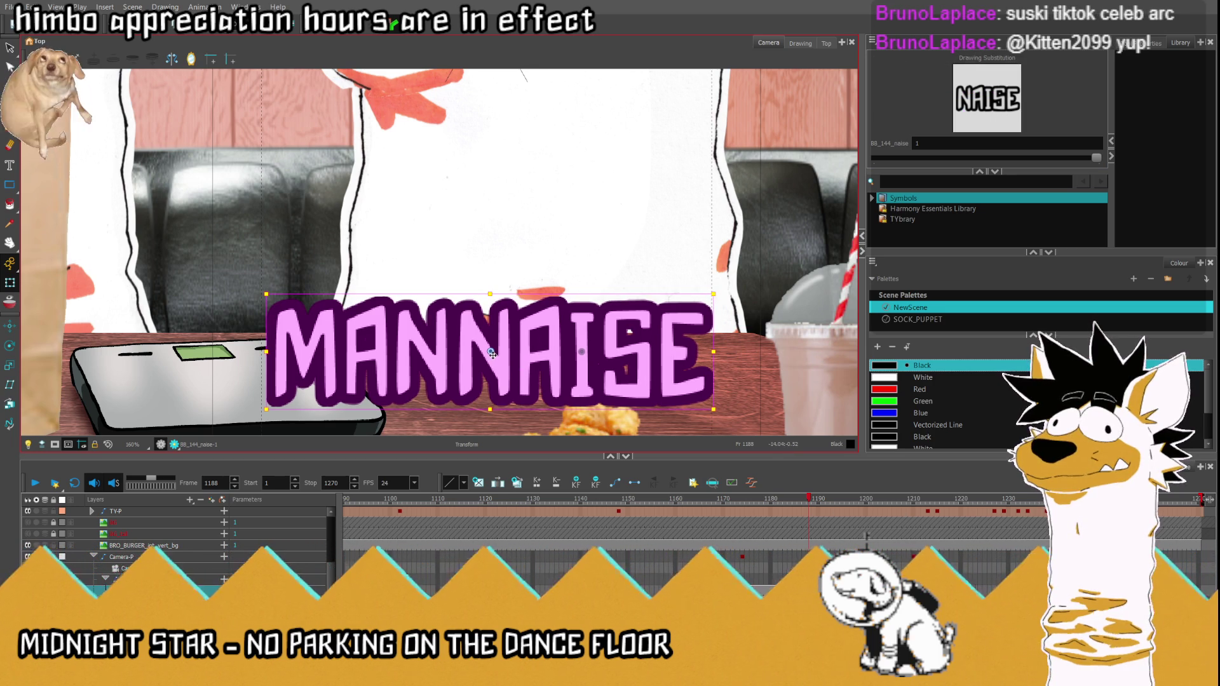
{"action": "left_click_drag", "start_coordinate": [492, 353], "coordinate": [488, 353]}
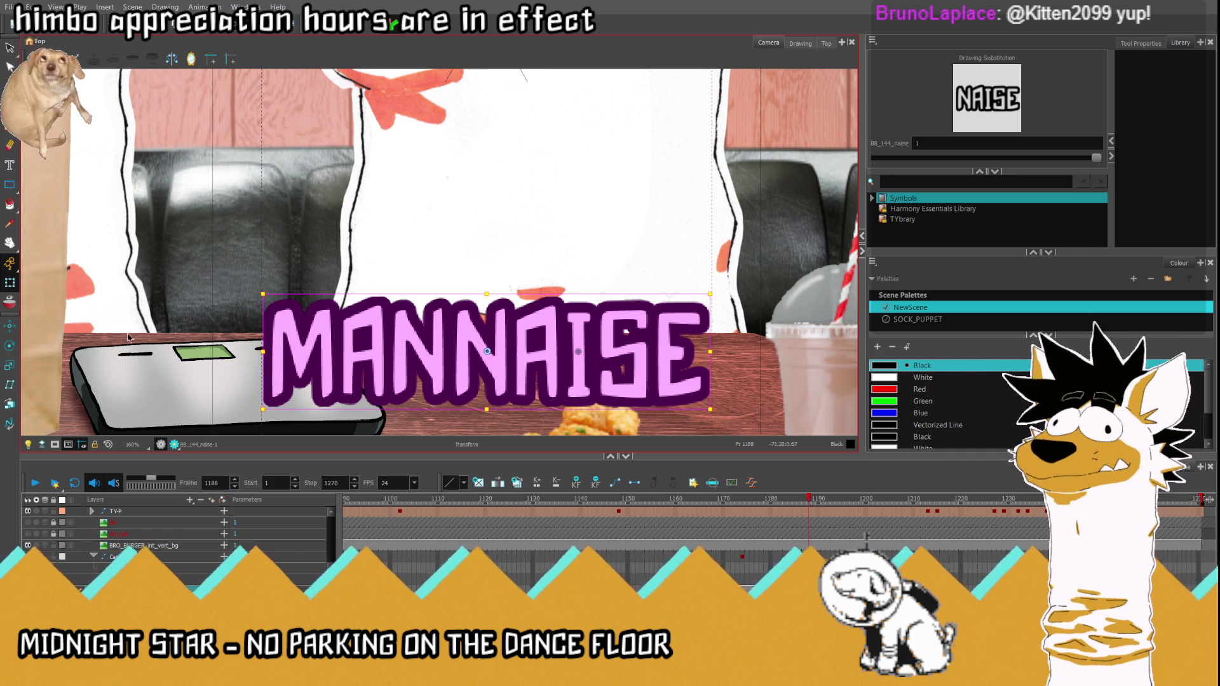
{"action": "scroll", "coordinate": [410, 391], "scroll_direction": "down", "scroll_amount": 1}
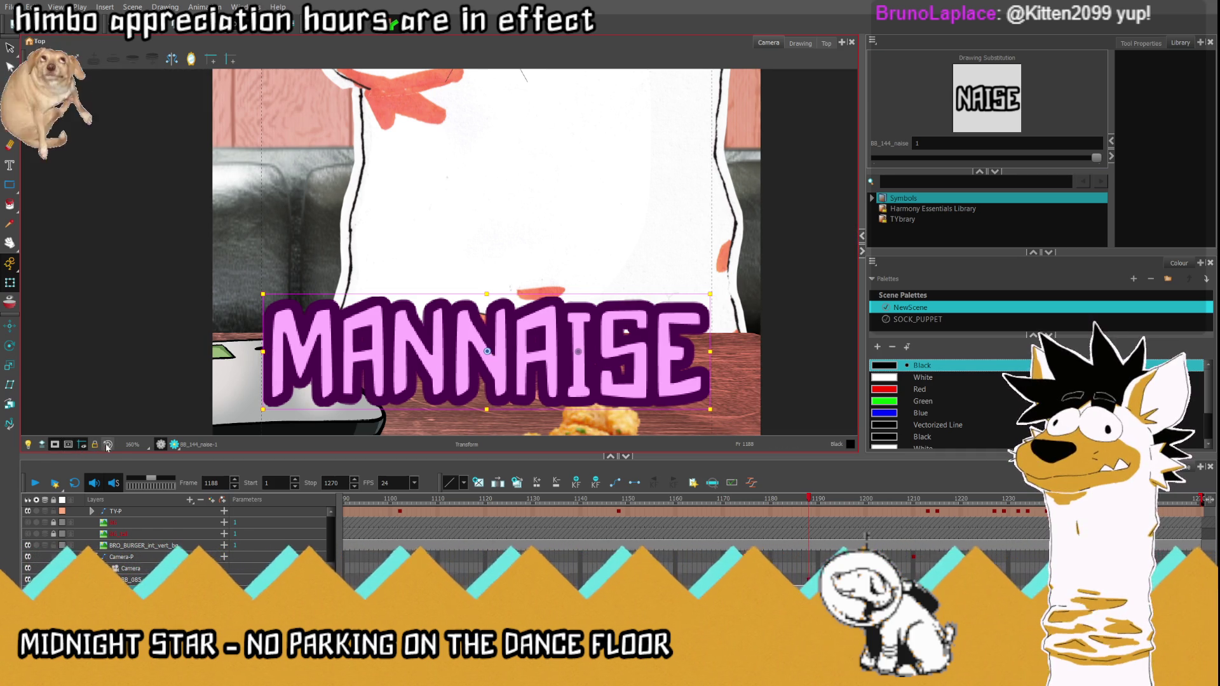
{"action": "scroll", "coordinate": [387, 348], "scroll_direction": "down", "scroll_amount": 1}
{"action": "left_click_drag", "start_coordinate": [438, 382], "coordinate": [441, 365]}
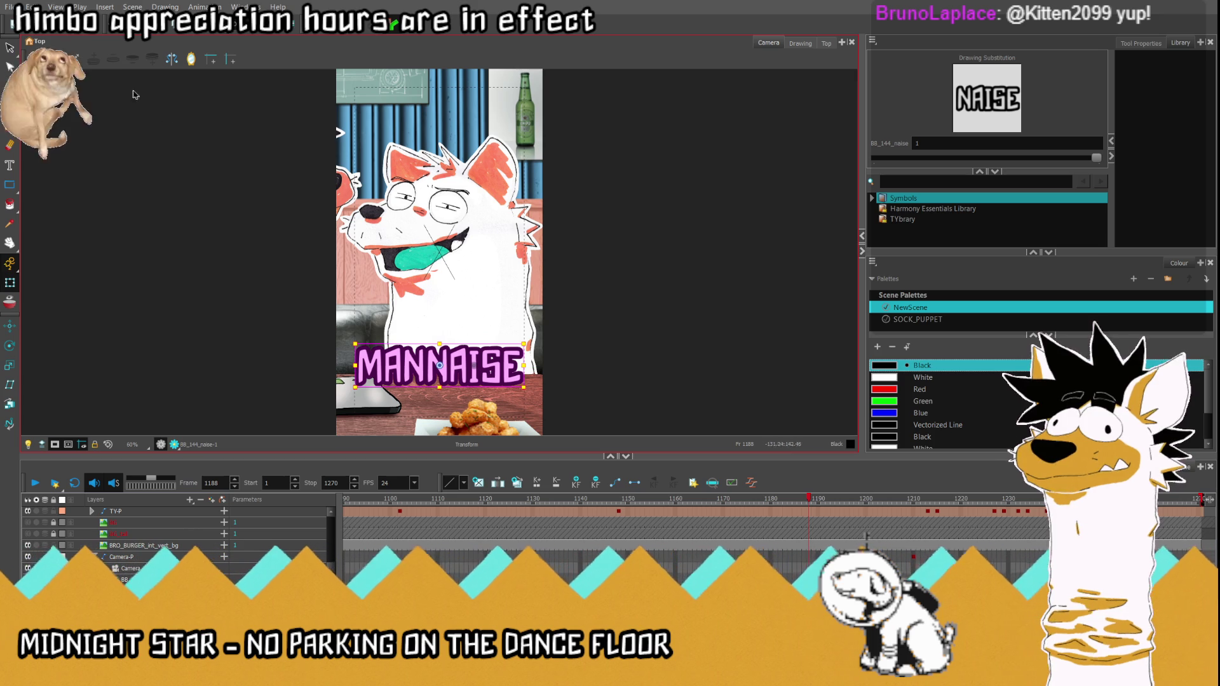
{"action": "left_click", "coordinate": [10, 49]}
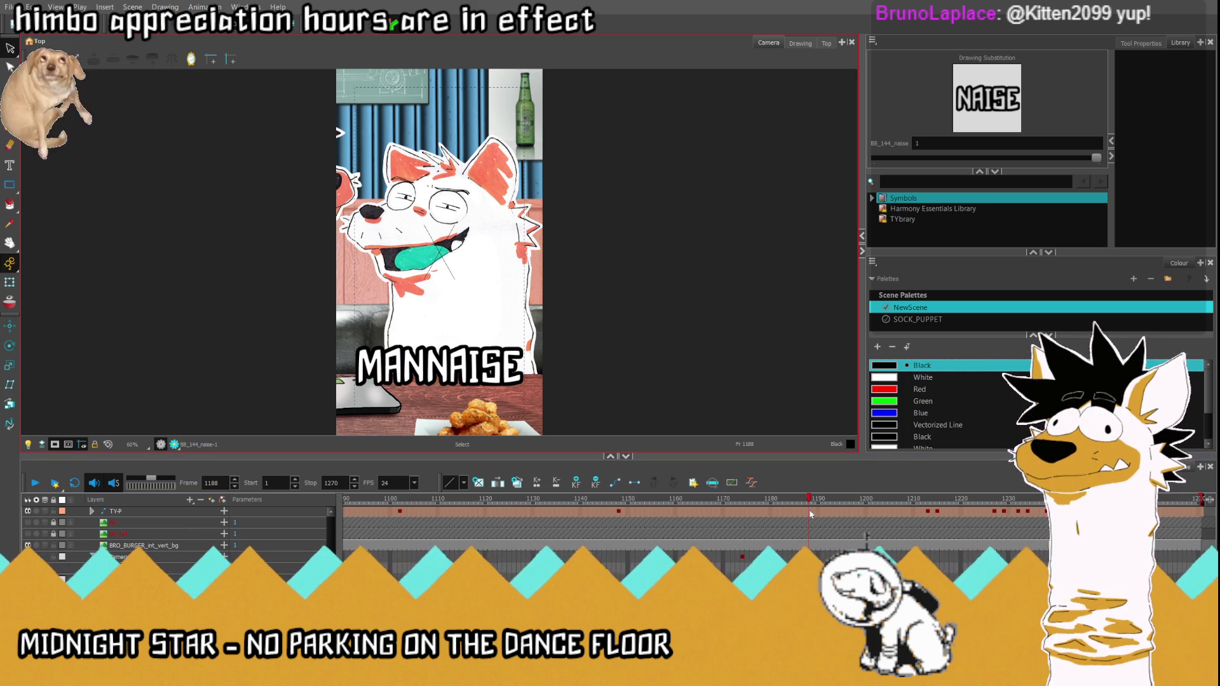
{"action": "left_click_drag", "start_coordinate": [773, 502], "coordinate": [732, 500]}
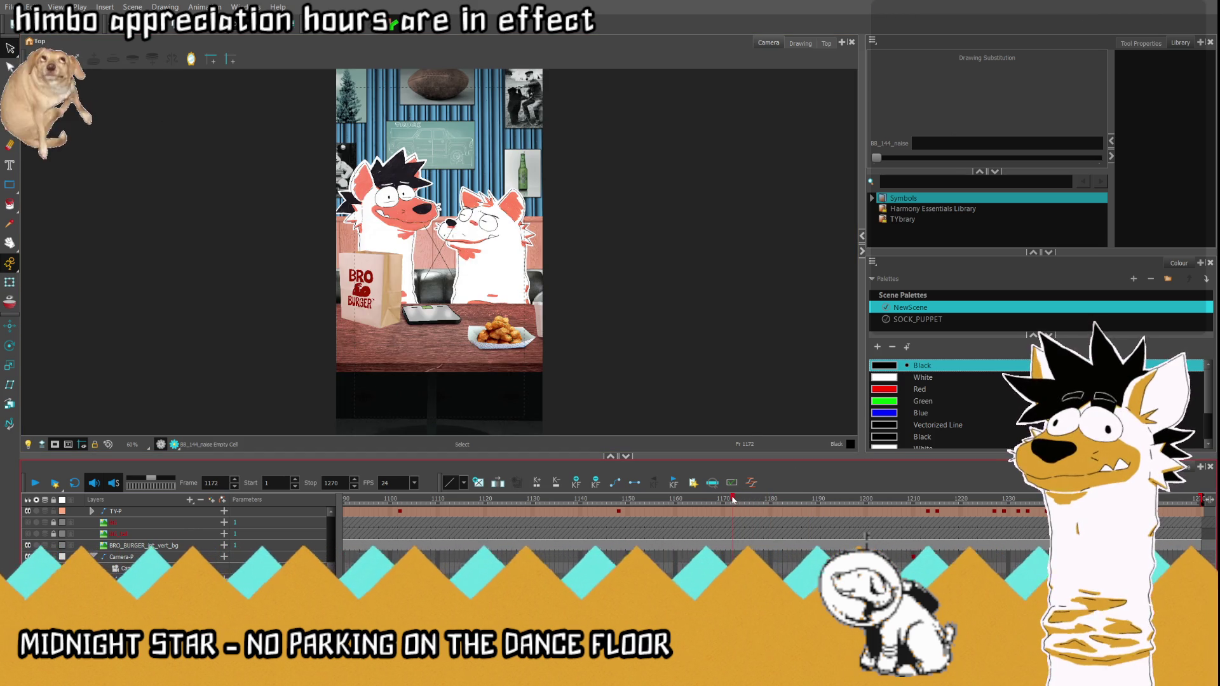
{"action": "left_click", "coordinate": [34, 484]}
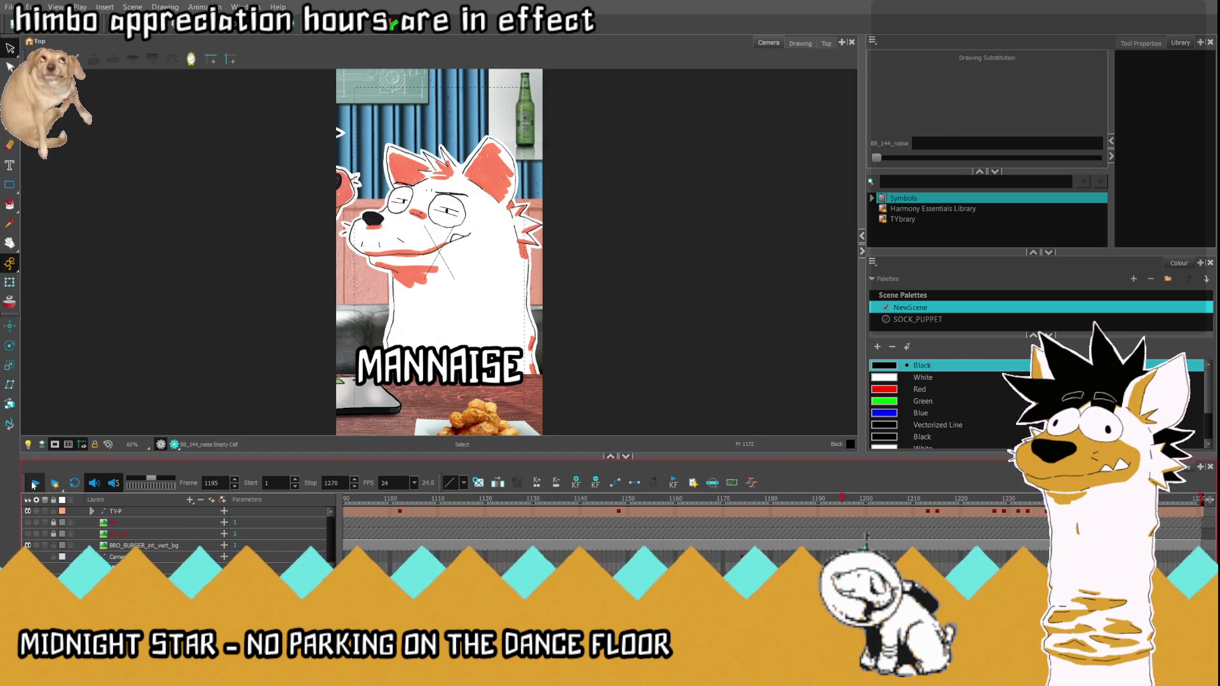
{"action": "left_click", "coordinate": [34, 483]}
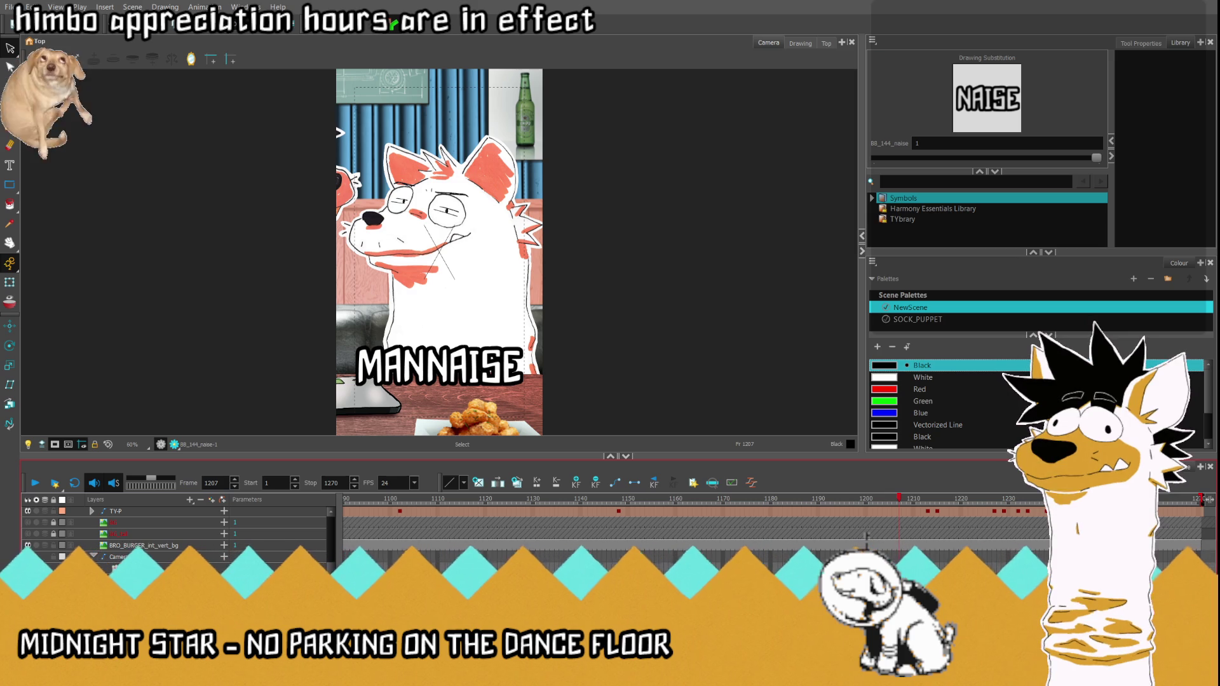
{"action": "left_click", "coordinate": [808, 500]}
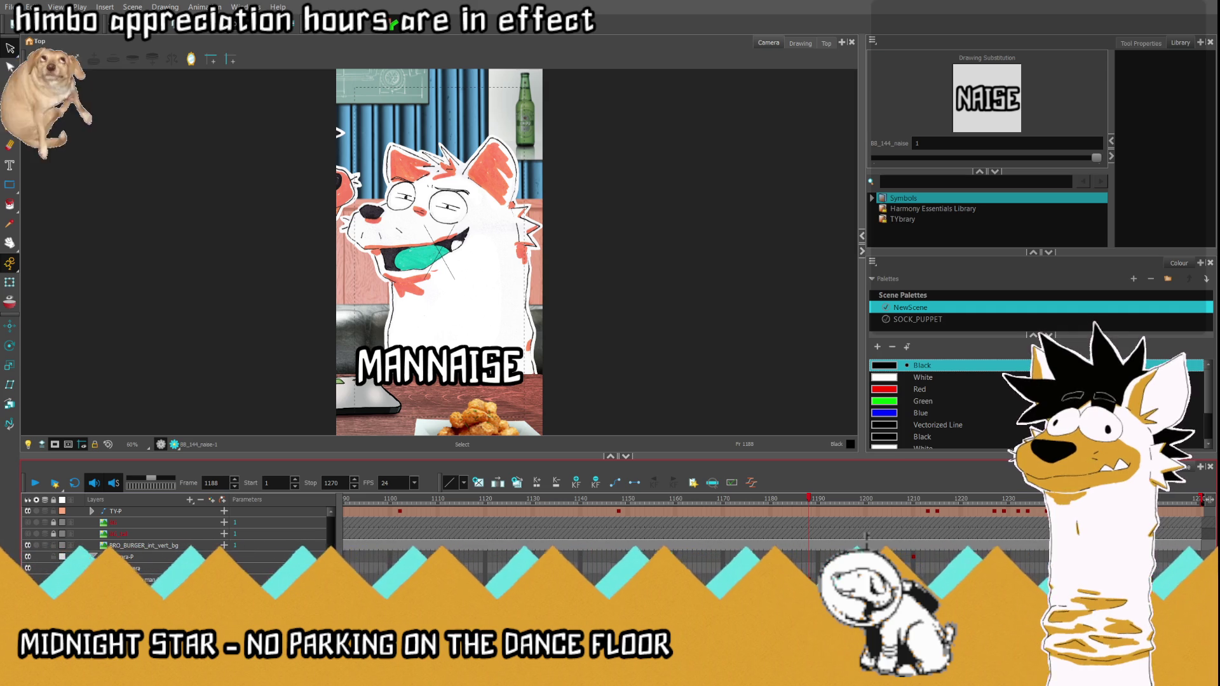
{"action": "left_click", "coordinate": [866, 538]}
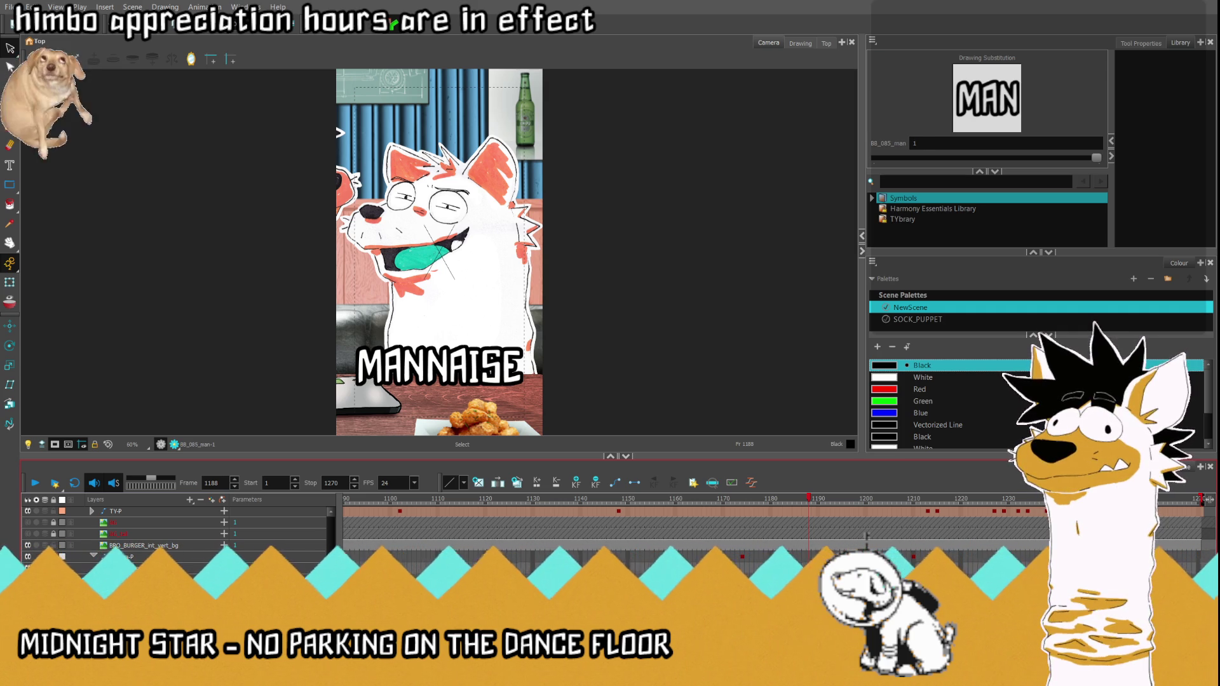
Step: Select the MAN and NAISE drawings at frame 1173 where the caption starts
{"action": "left_click", "coordinate": [10, 283]}
{"action": "left_click", "coordinate": [392, 367]}
{"action": "scroll", "coordinate": [387, 390], "scroll_direction": "up", "scroll_amount": 3}
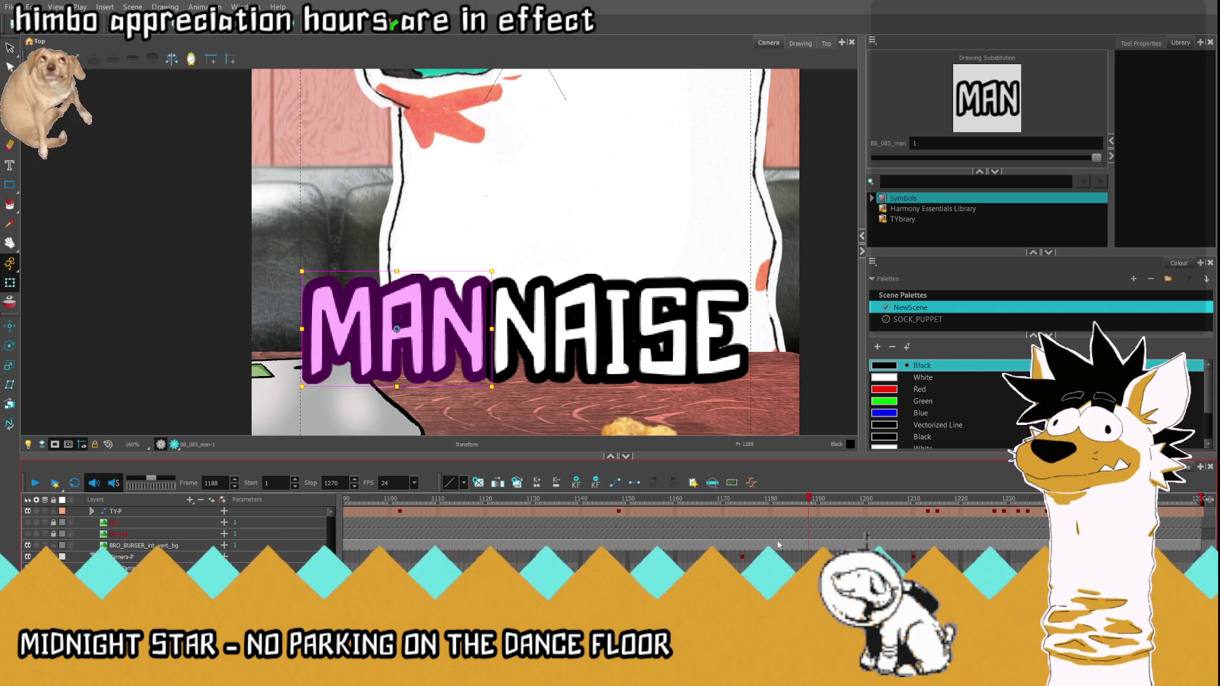
{"action": "left_click", "coordinate": [739, 512]}
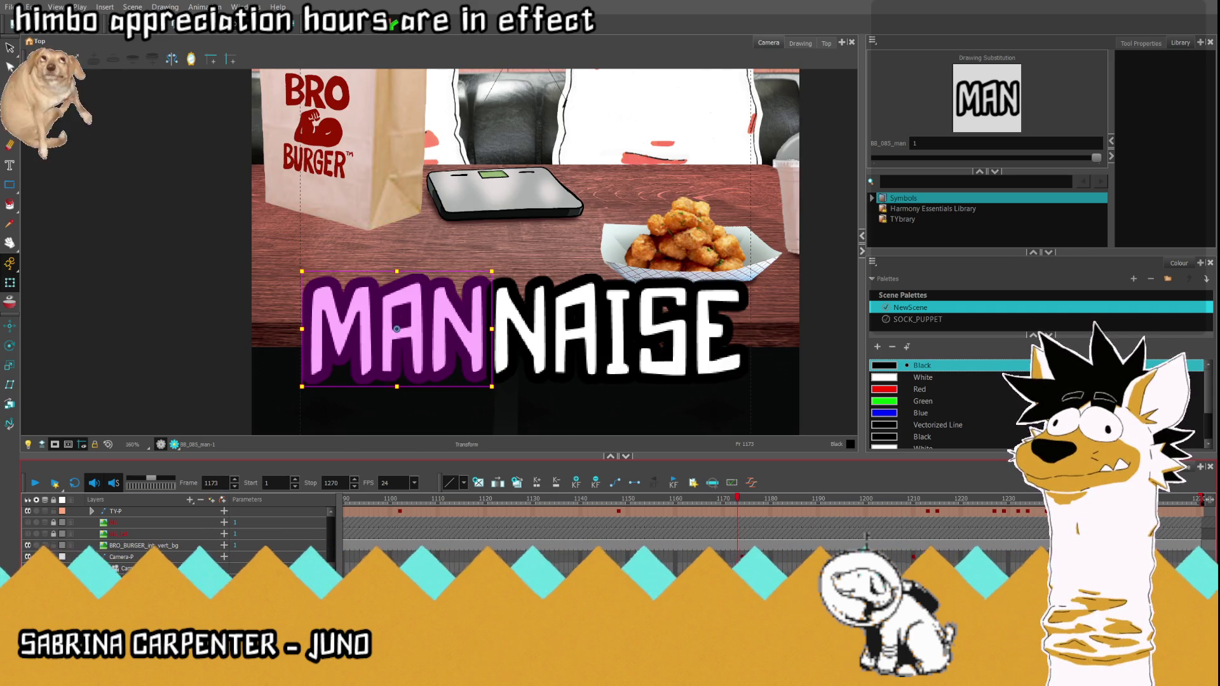
{"action": "left_click", "coordinate": [620, 329], "text": "shift"}
{"action": "left_click", "coordinate": [808, 501]}
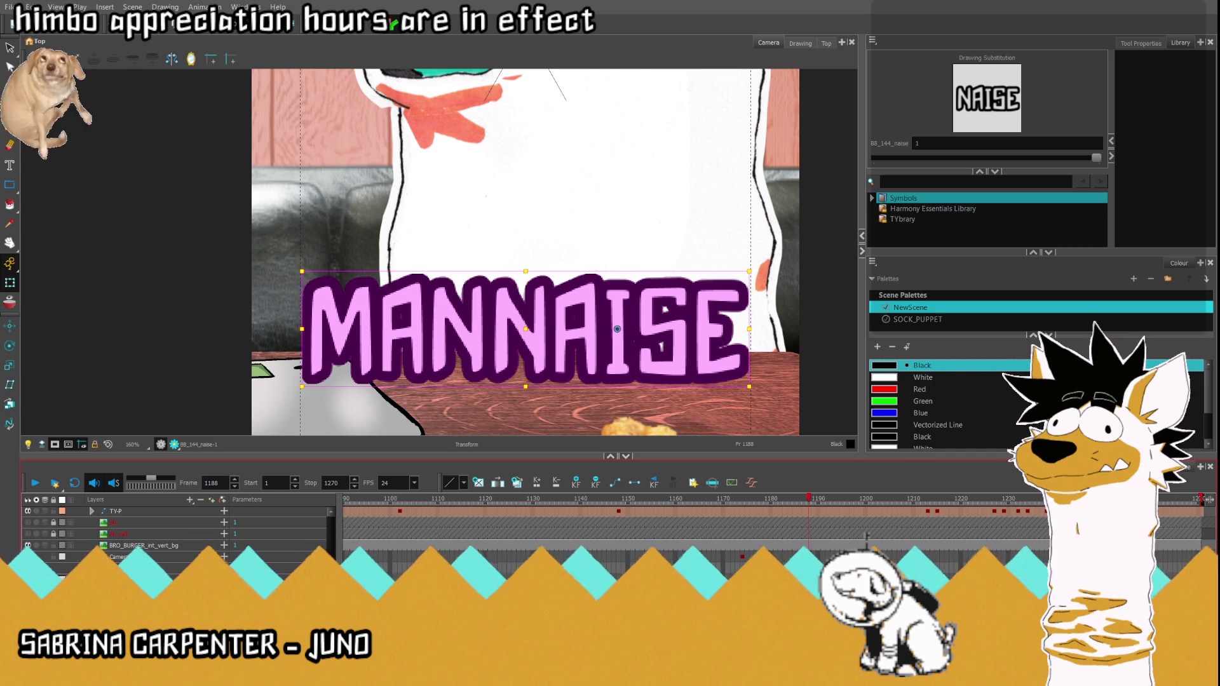
{"action": "left_click", "coordinate": [756, 498]}
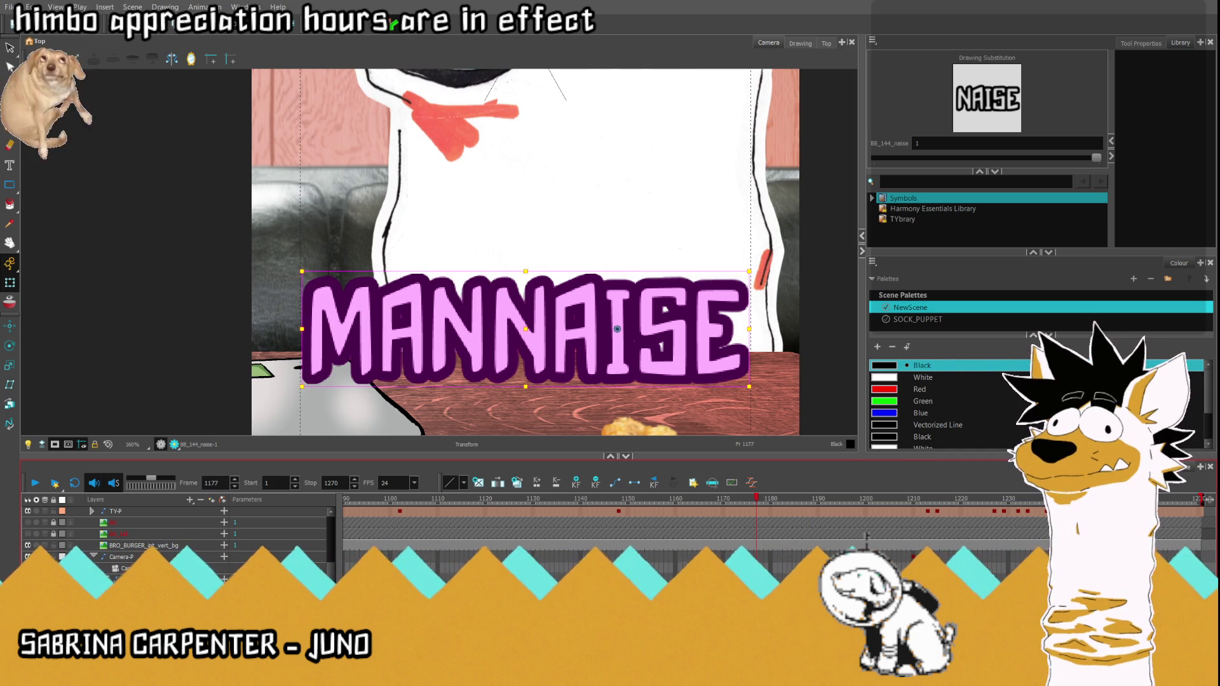
{"action": "key", "text": "comma"}
{"action": "key", "text": "comma"}
{"action": "key", "text": "comma"}
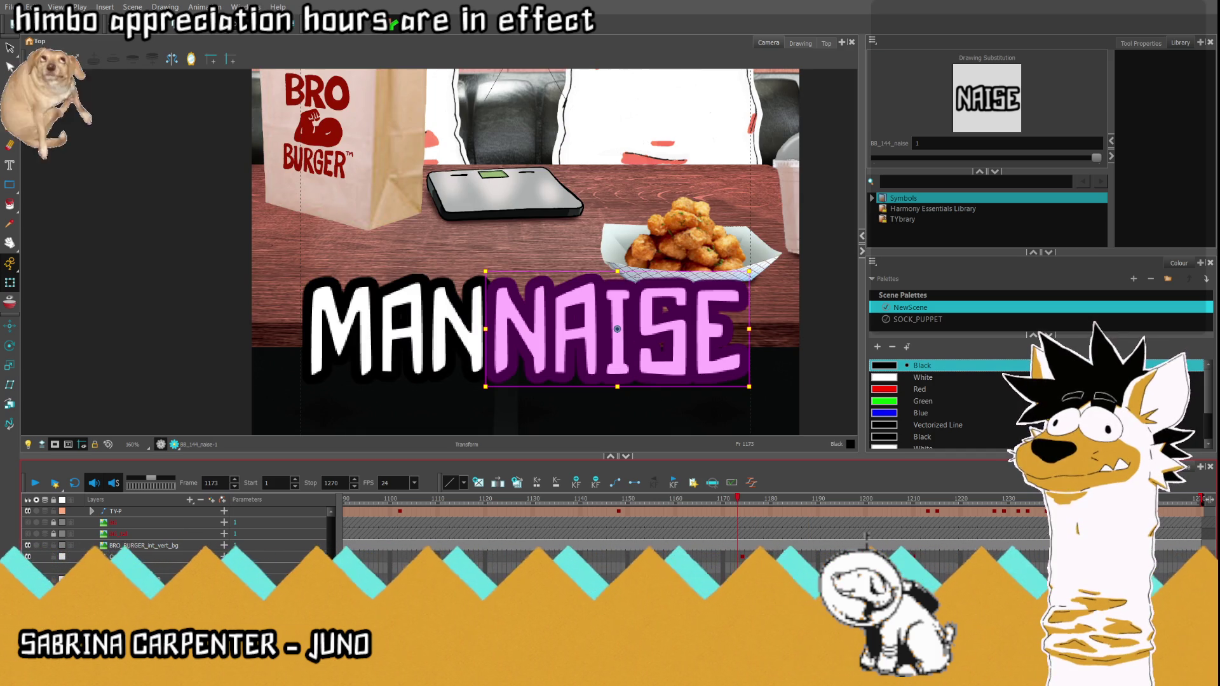
Step: Rotate MAN and NAISE a quarter turn counter-clockwise and shrink each to a tiny size
{"action": "left_click", "coordinate": [458, 315]}
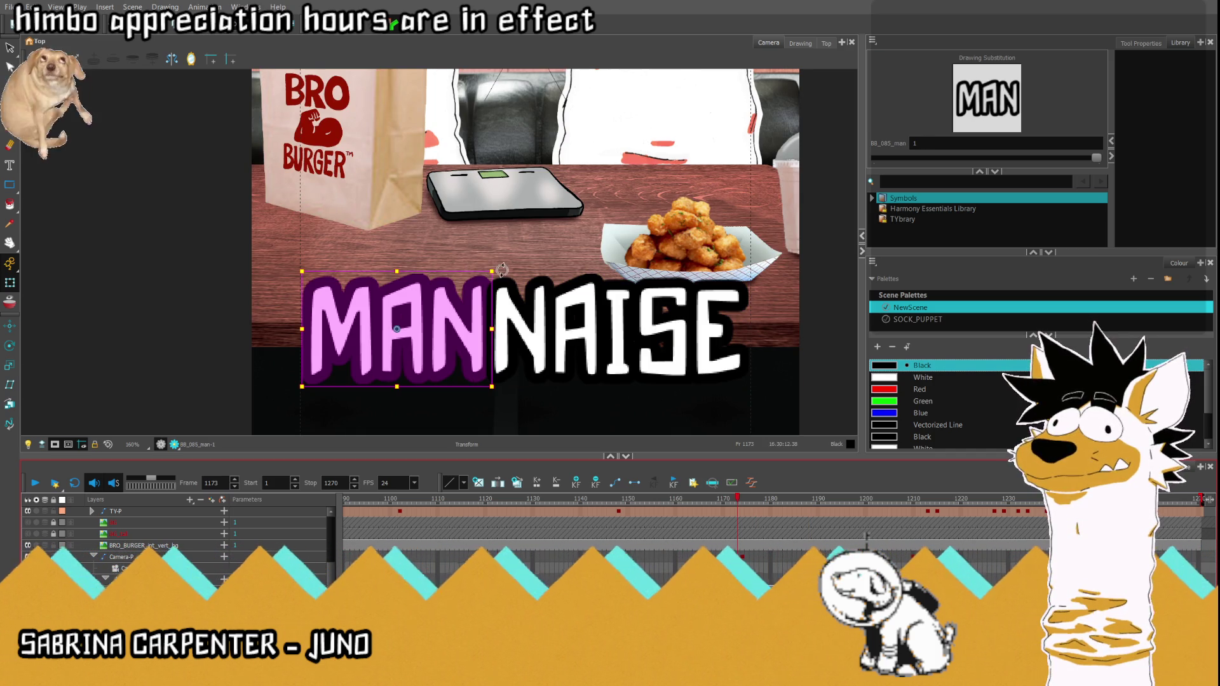
{"action": "left_click_drag", "start_coordinate": [501, 270], "coordinate": [339, 227]}
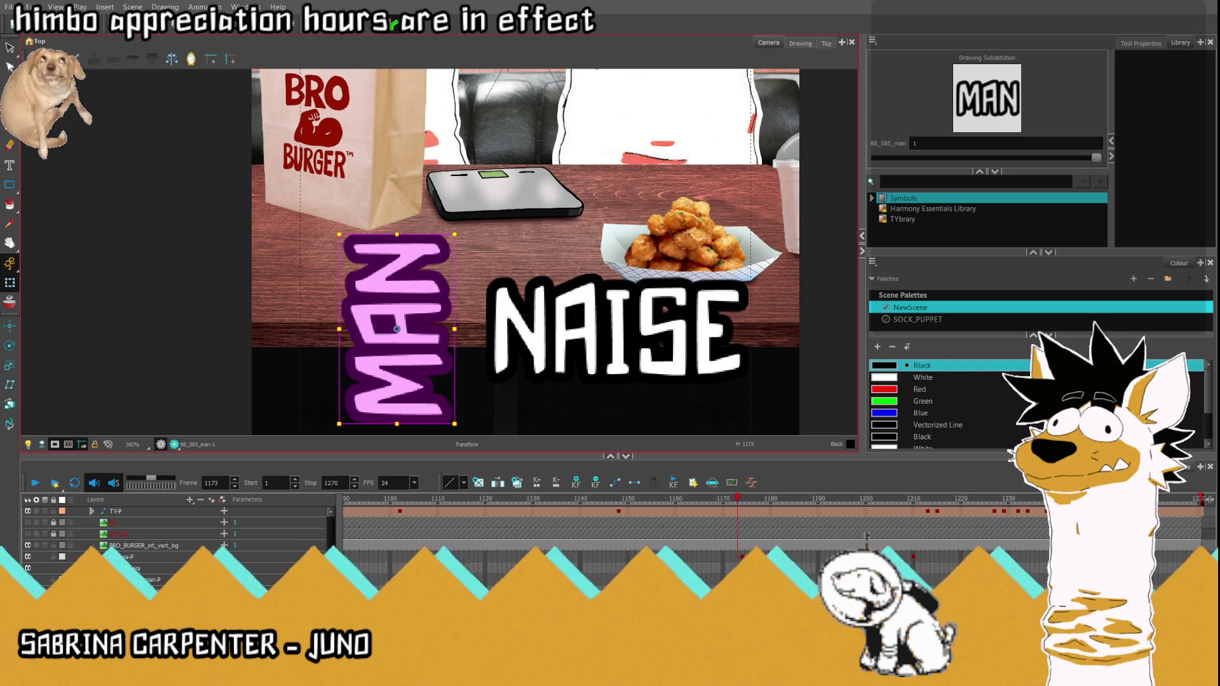
{"action": "left_click", "coordinate": [734, 287]}
{"action": "left_click_drag", "start_coordinate": [761, 272], "coordinate": [626, 186]}
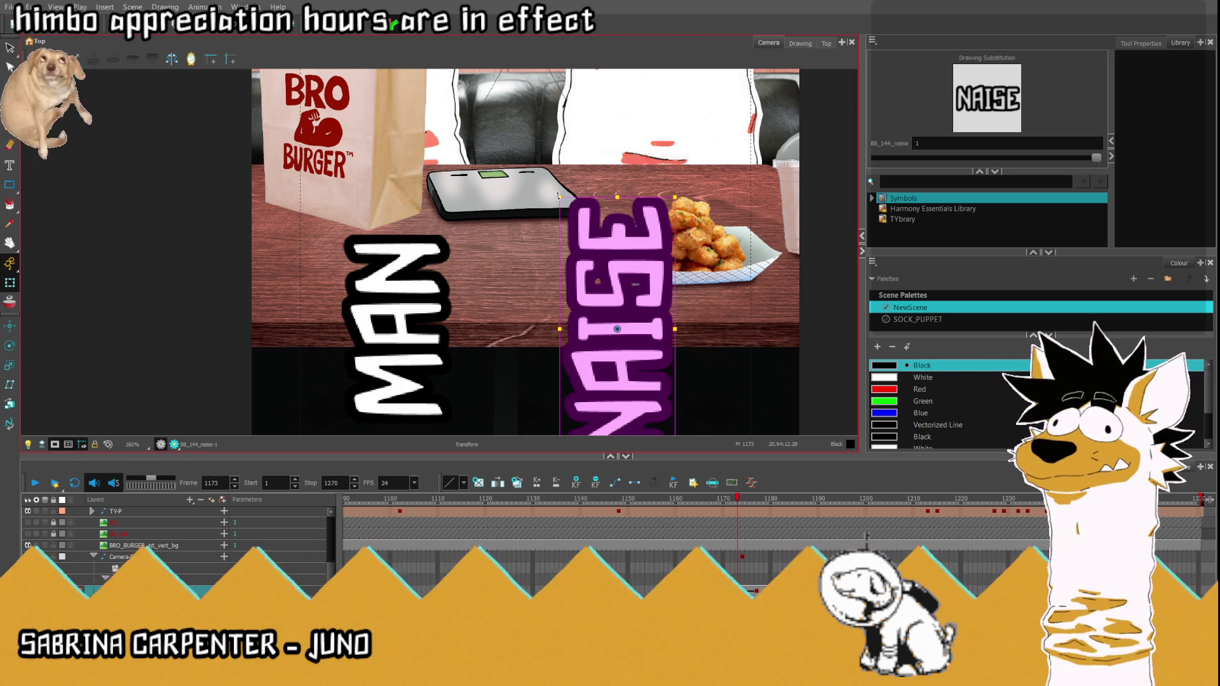
{"action": "left_click_drag", "start_coordinate": [559, 196], "coordinate": [635, 290]}
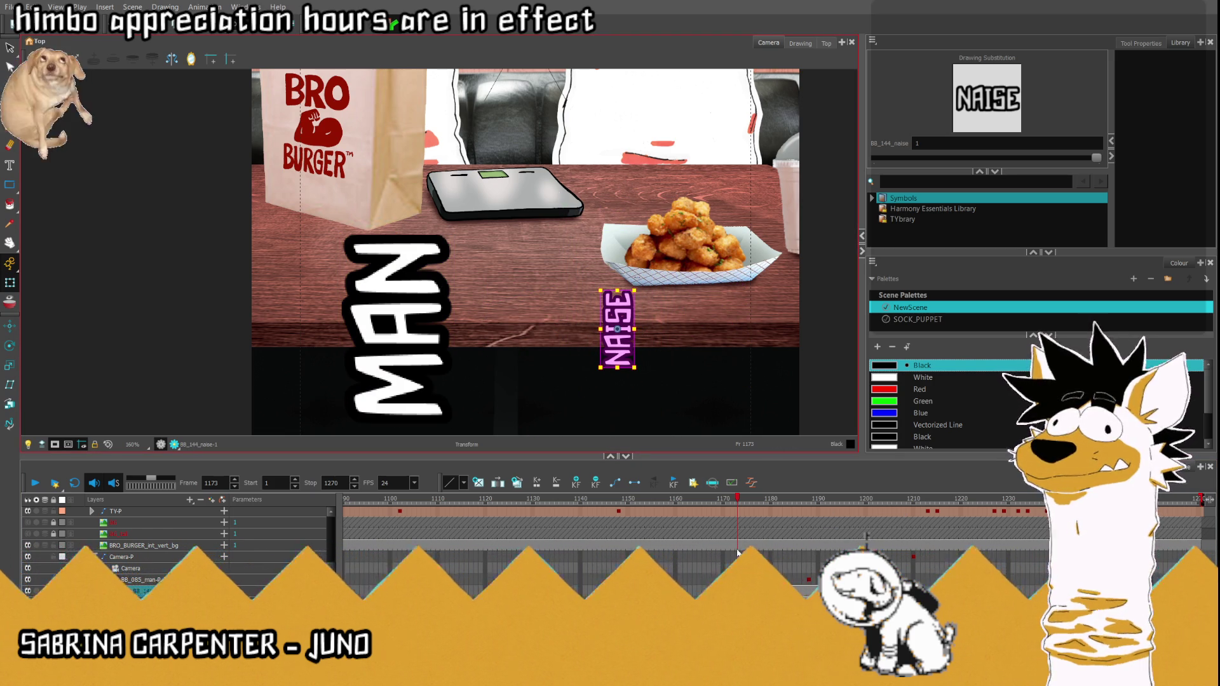
{"action": "left_click", "coordinate": [347, 257]}
{"action": "left_click_drag", "start_coordinate": [338, 236], "coordinate": [403, 302]}
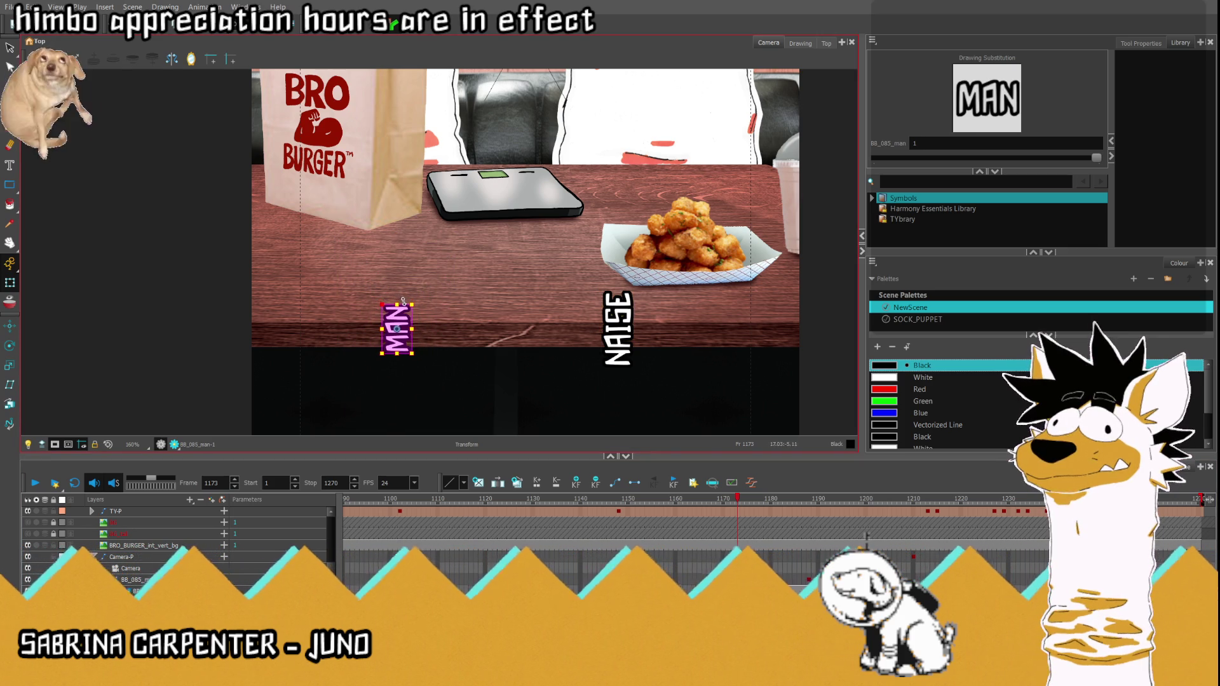
Step: Play the MANNAISE pop-in from frame 1169 twice, fitting the camera frame in view
{"action": "key", "text": "comma"}
{"action": "key", "text": "comma"}
{"action": "key", "text": "comma"}
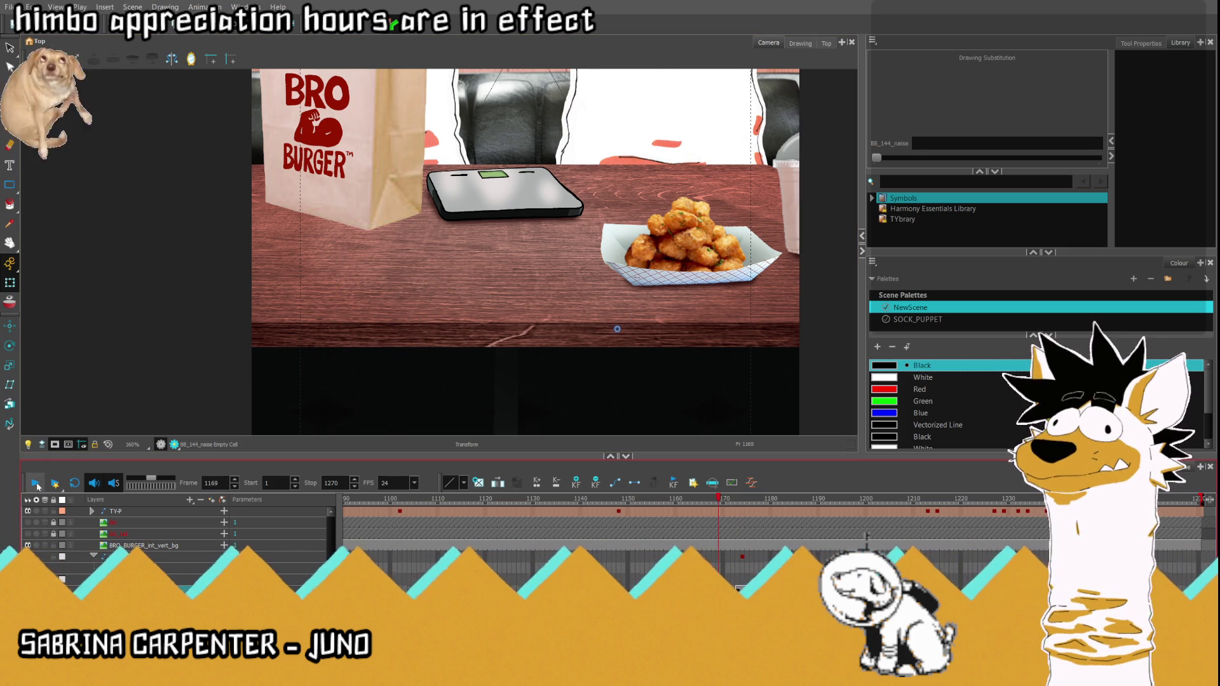
{"action": "left_click", "coordinate": [34, 482]}
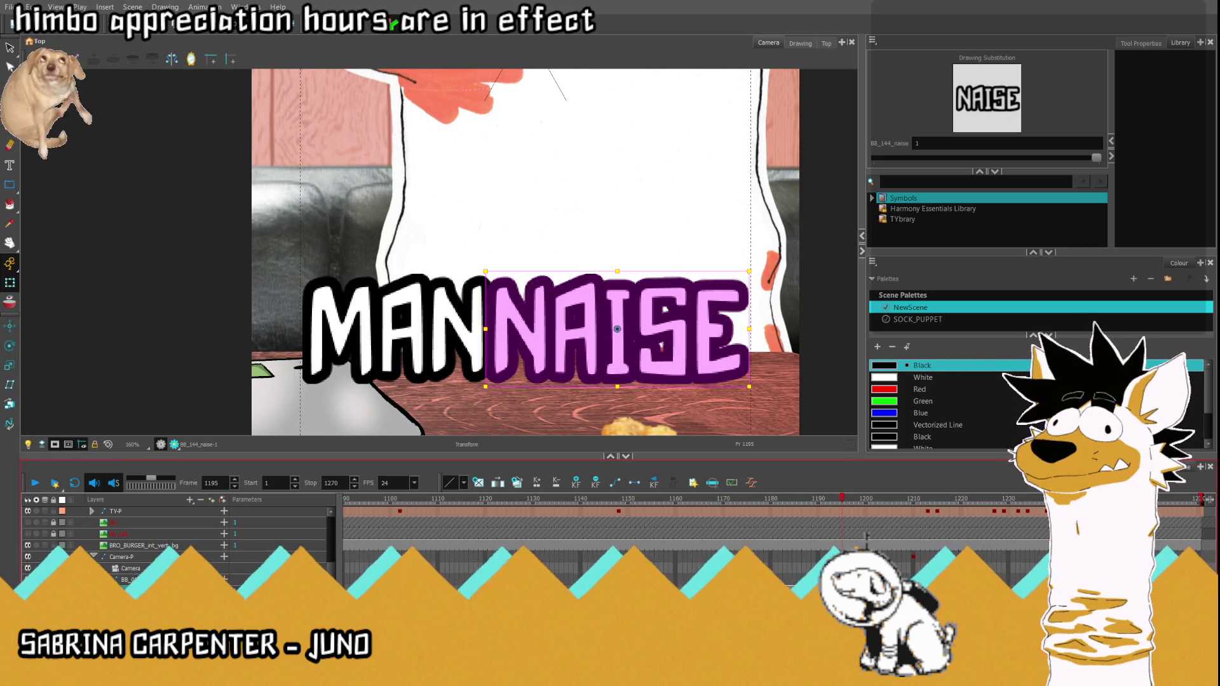
{"action": "left_click", "coordinate": [107, 446]}
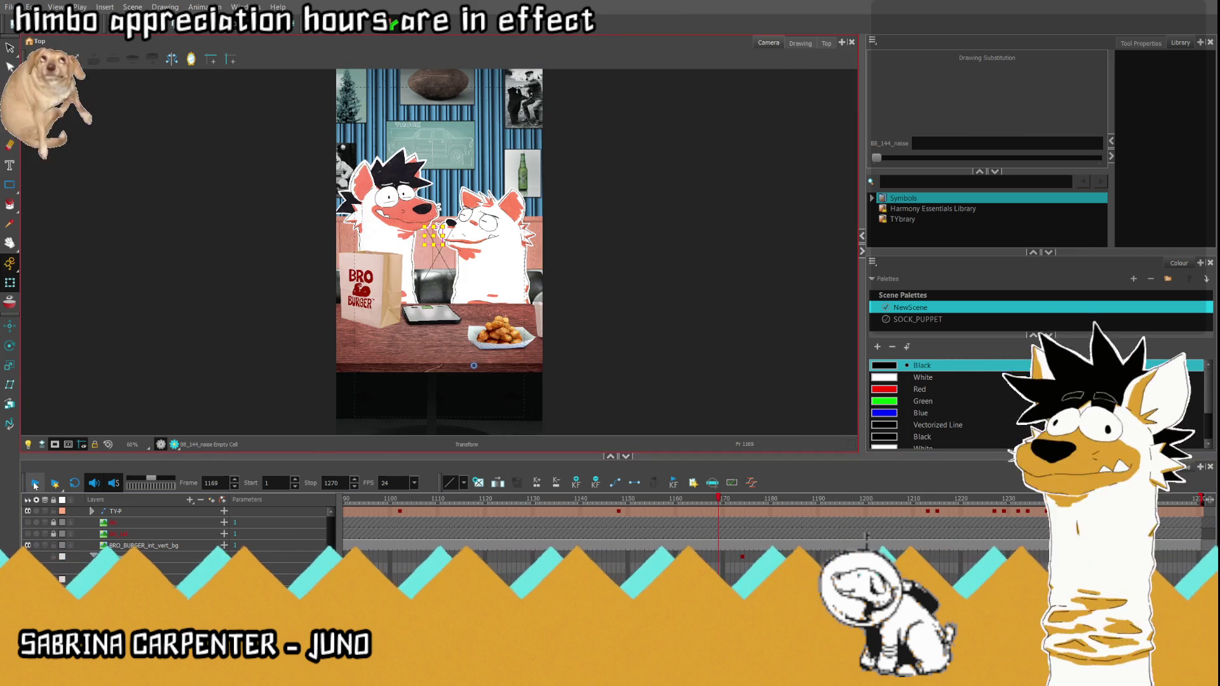
{"action": "left_click", "coordinate": [35, 482]}
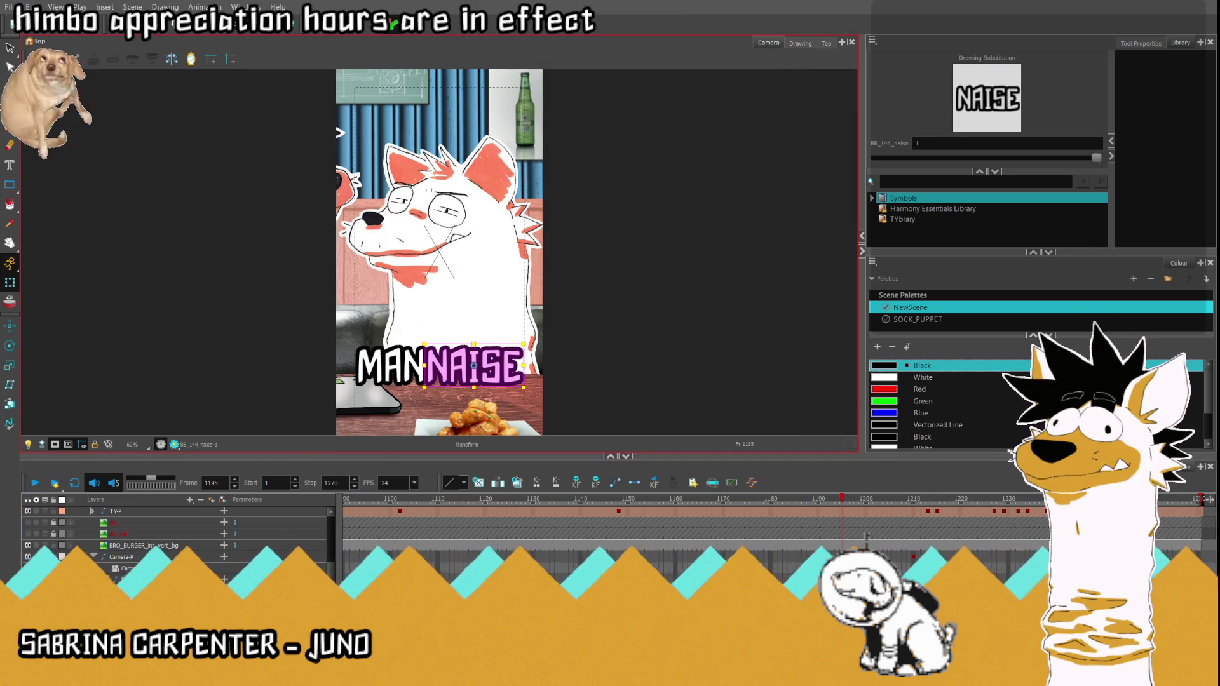